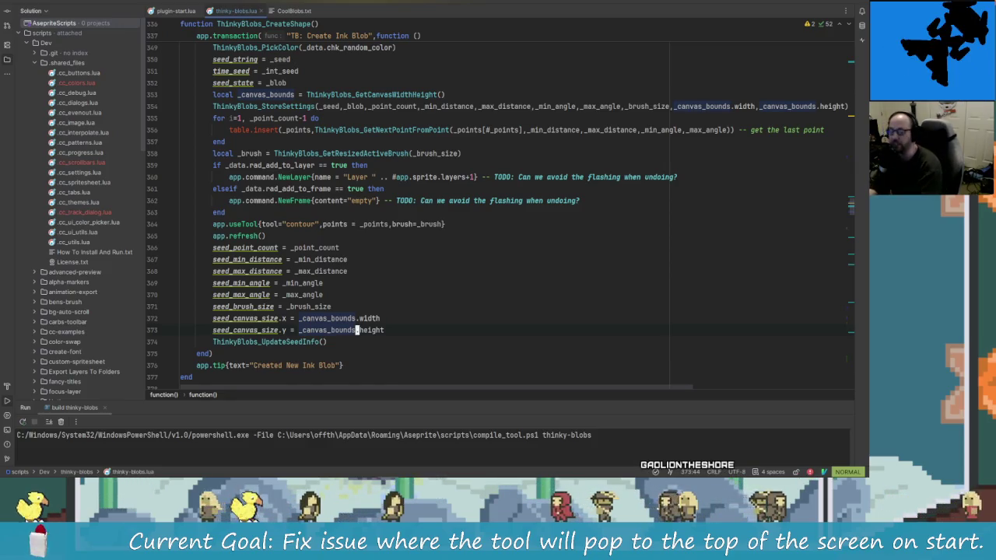
- Move the cursor through the CreateShape code, from _point_count and seed_canvas_size to _brush_size
key("k")
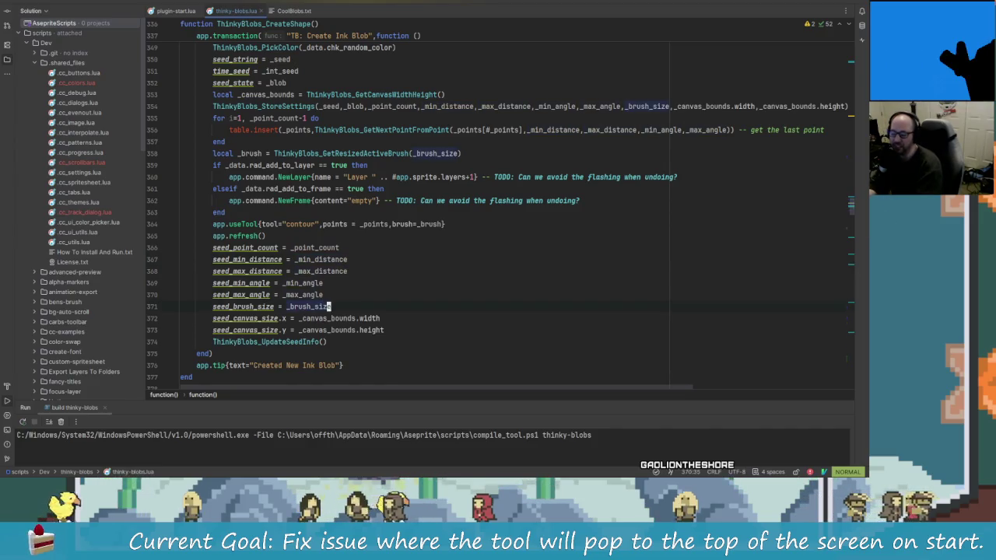
key("j")
key("j")
key("j")
key("k")
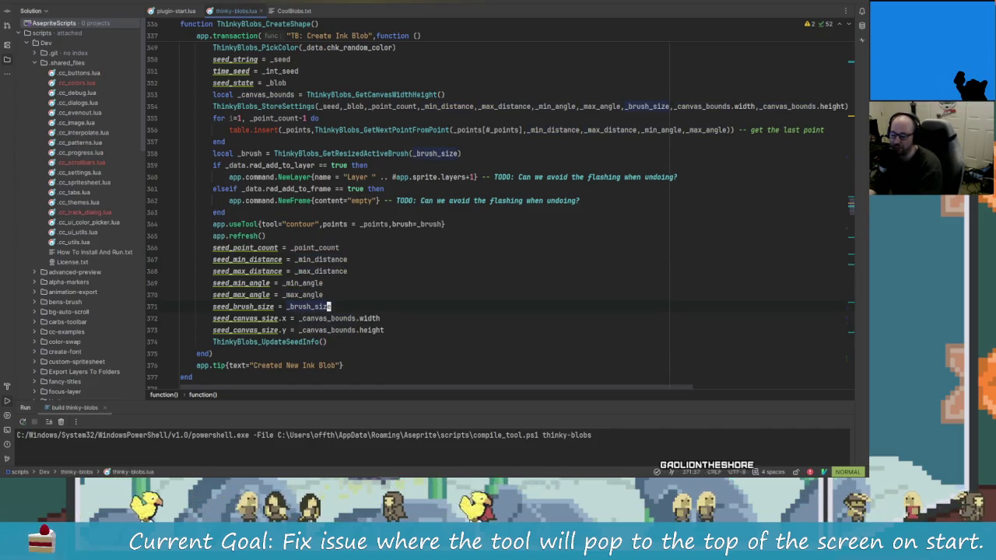
key("k")
key("k")
key("k")
key("k")
key("k")
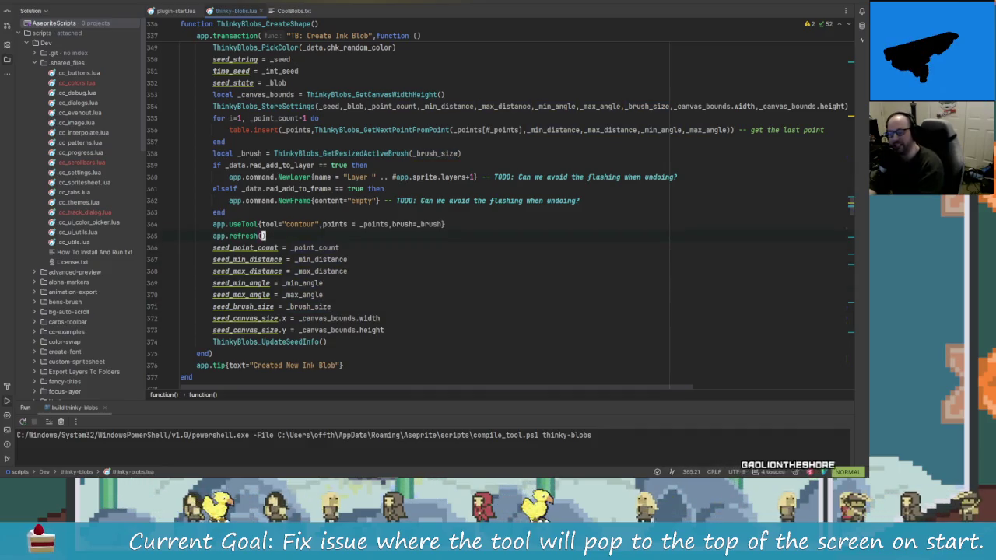
key("k")
key("k")
key("k")
key("k")
key("k")
key("k")
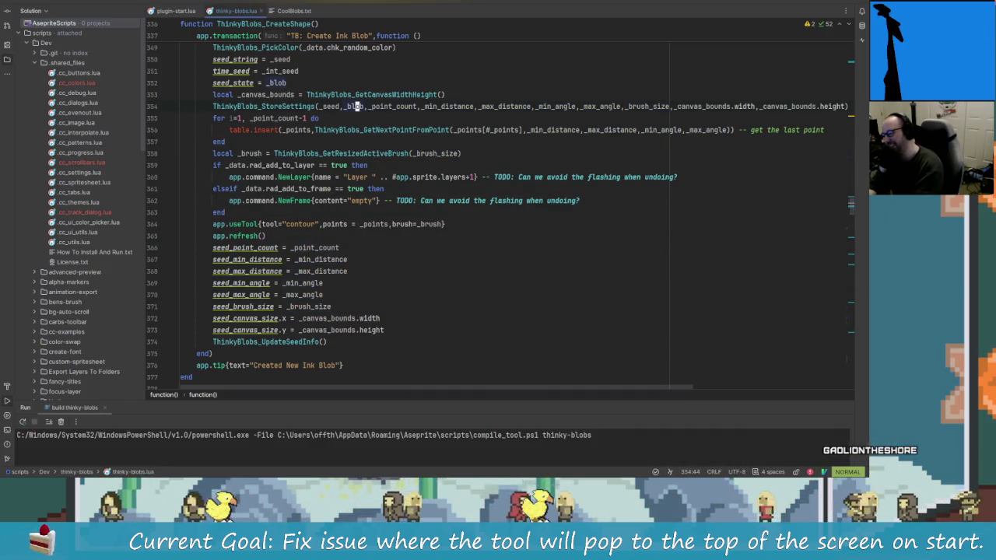
key("w")
key("w")
key("w")
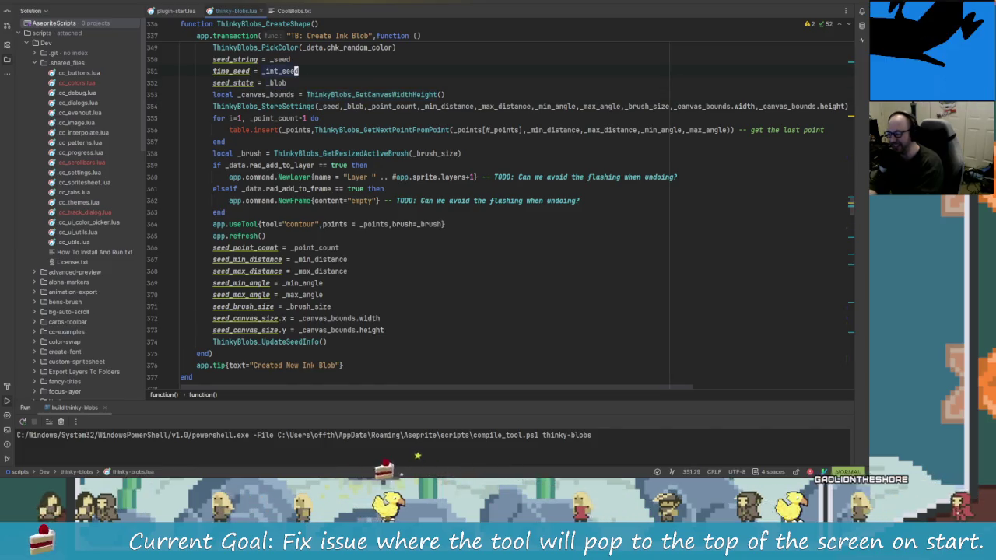
key("Up")
key("Up")
key("Up")
key("Up")
key("Up")
key("Up")
key("Up")
key("Up")
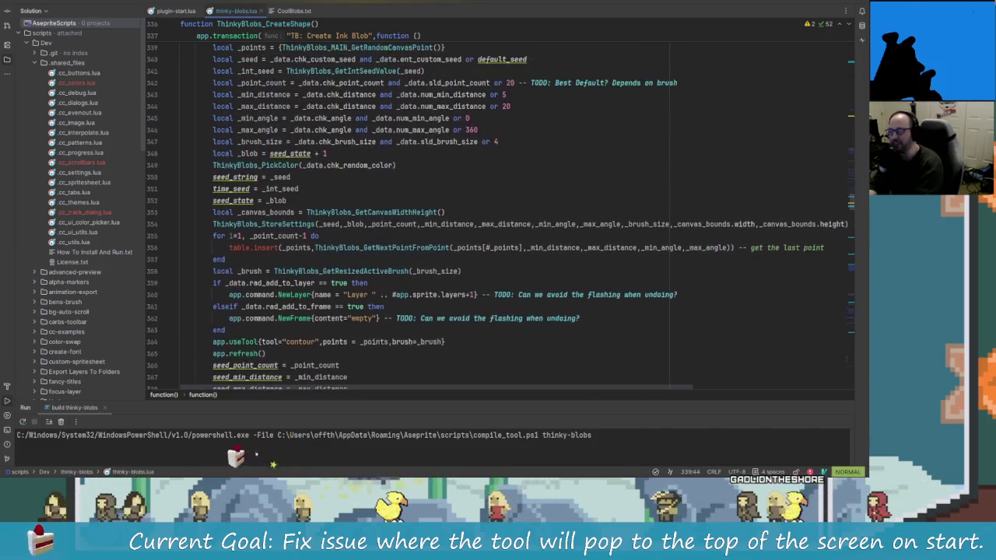
key("Up")
key("Up")
key("Down")
key("Down")
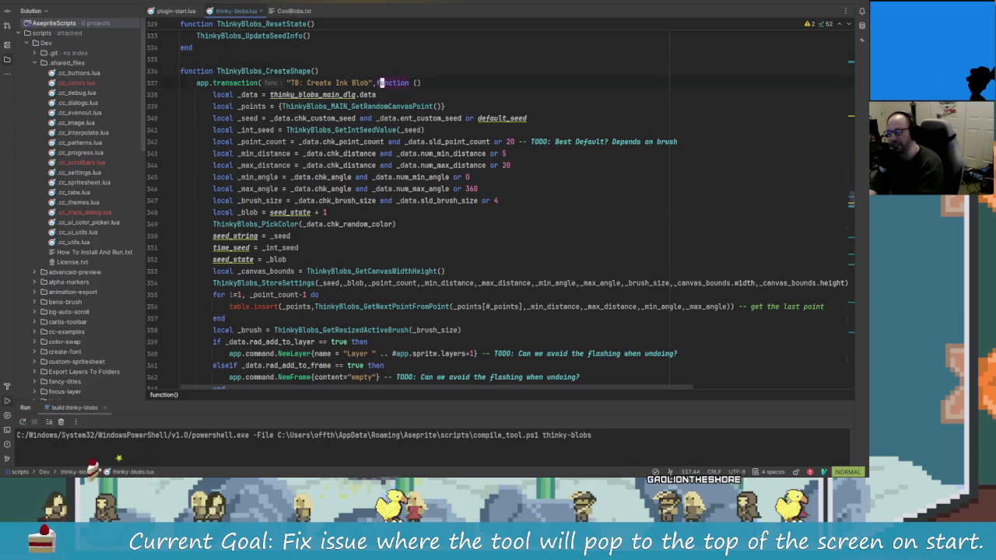
key("Down")
key("Down")
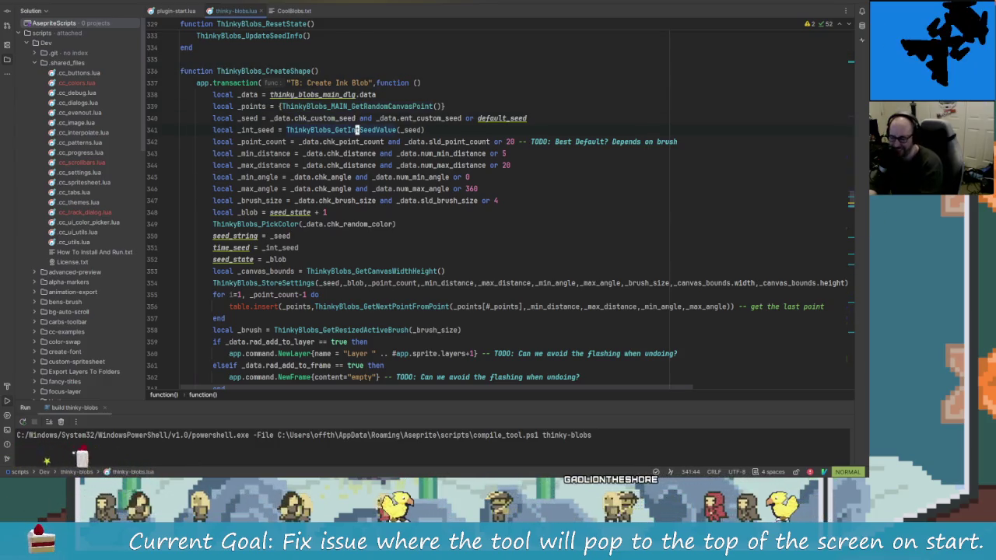
key("Down")
key("Down")
key("Down")
key("Down")
key("Down")
key("Down")
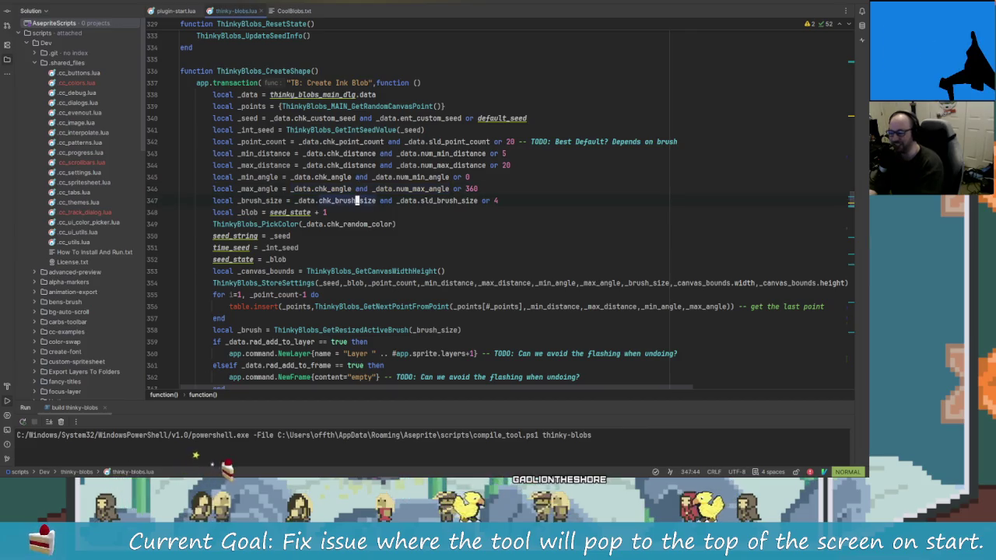
- Run a Vim search for 'minimized' to reach the minimize check
key("slash")
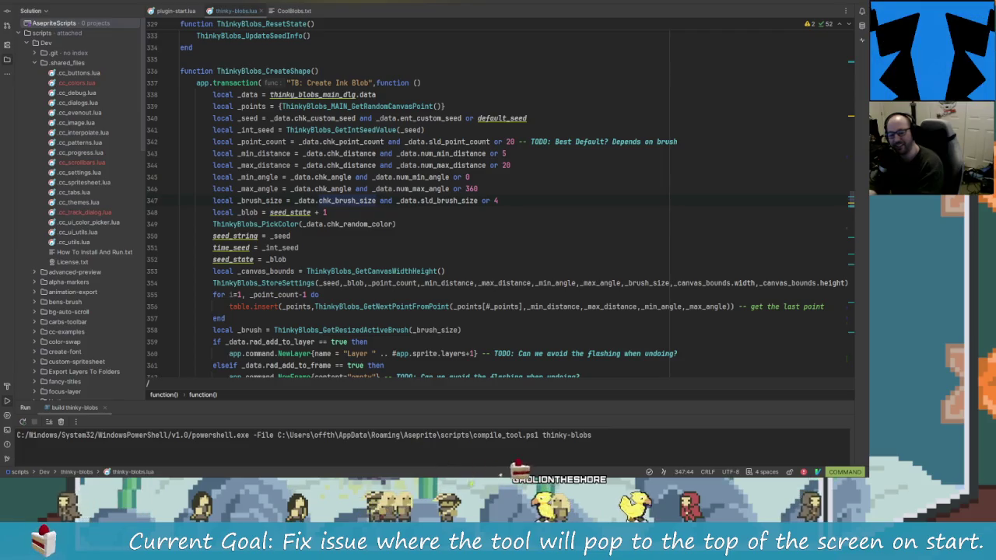
key("Escape")
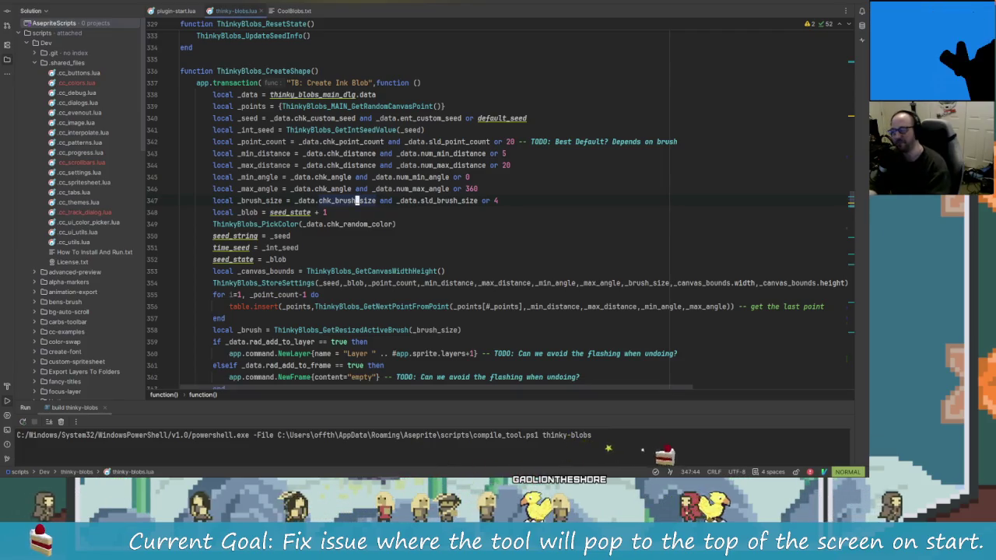
scroll(356, 173, "down", 3)
scroll(357, 172, "up", 2)
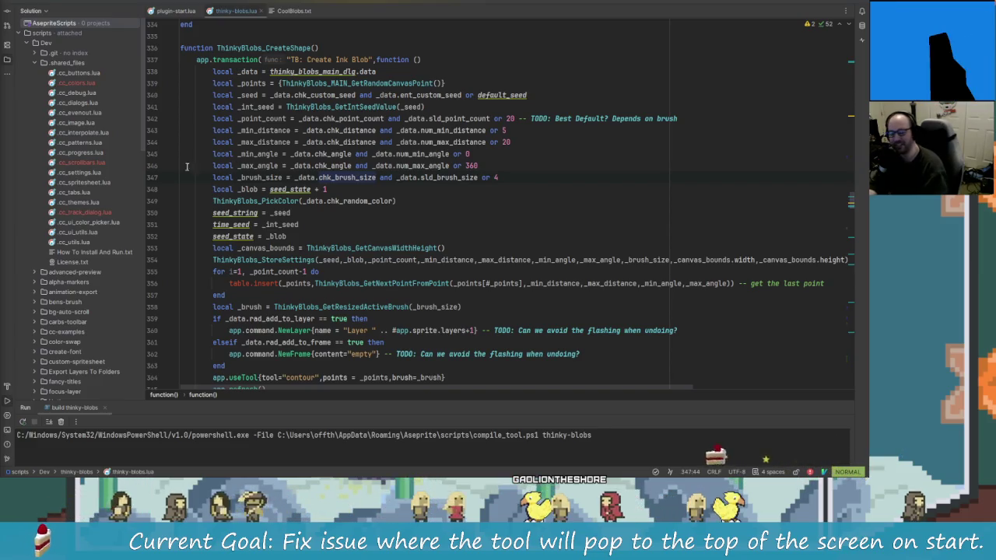
key("j")
key("j")
key("j")
key("slash")
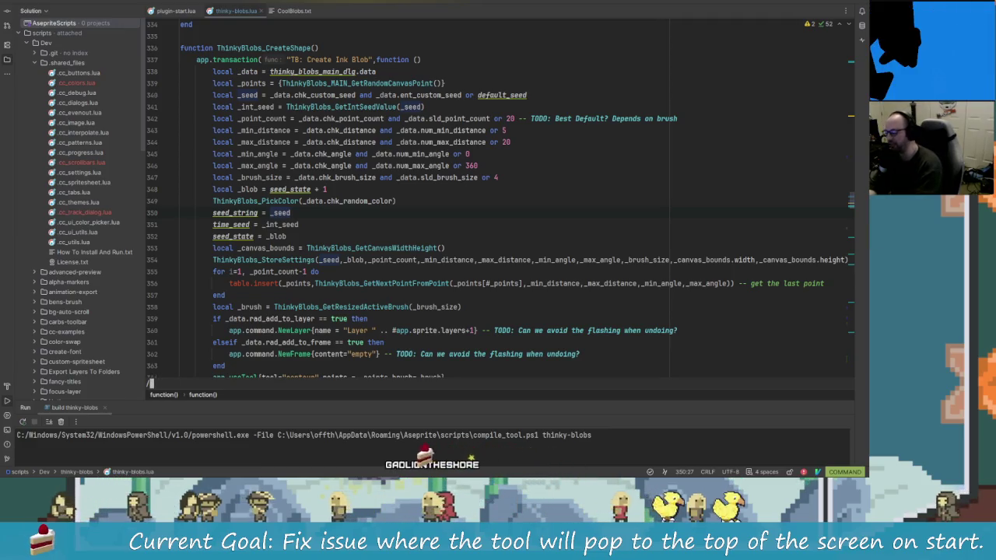
type("m")
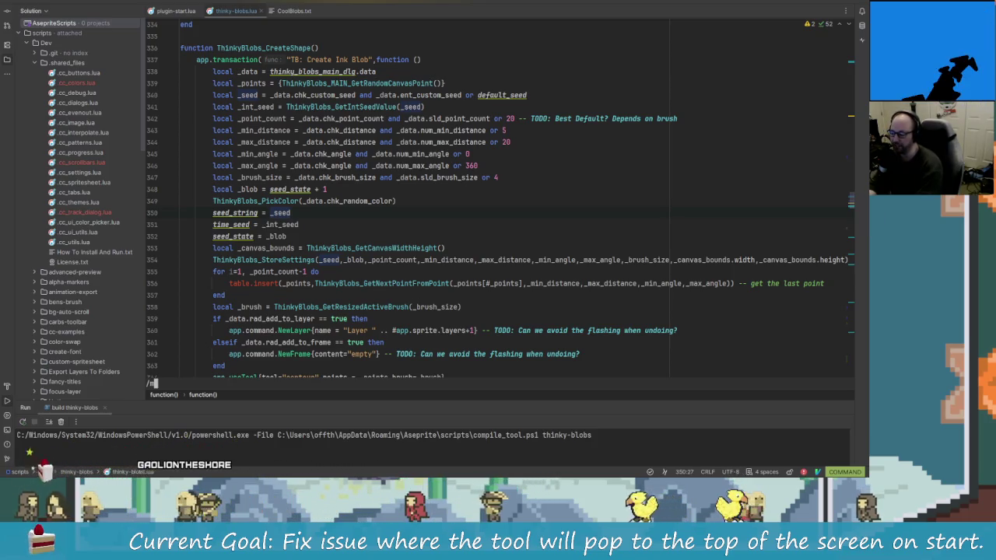
type("inimized")
key("Return")
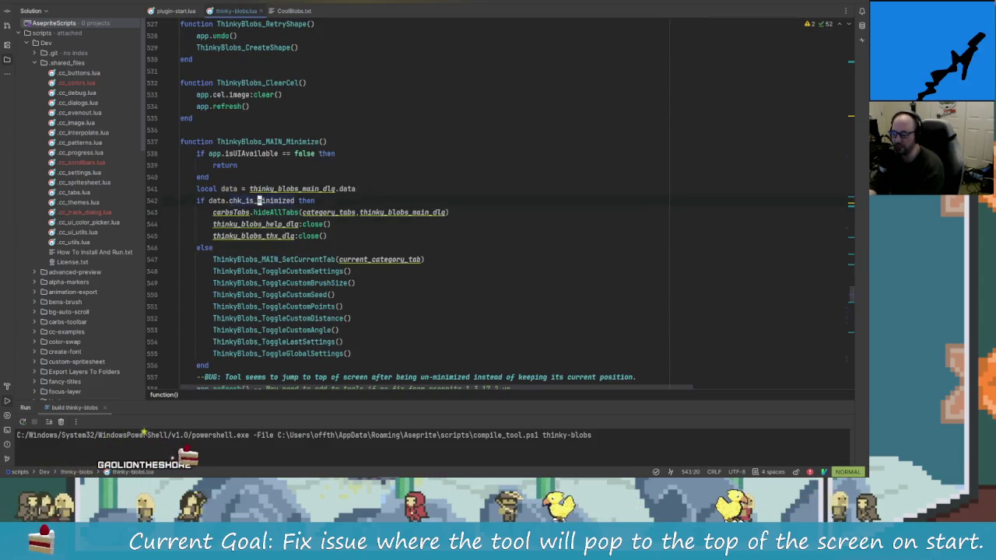
- Step through Minimize's toggle calls, from ToggleCustomSeed down to app.refresh
key("j")
key("j")
key("j")
key("j")
key("j")
key("j")
key("j")
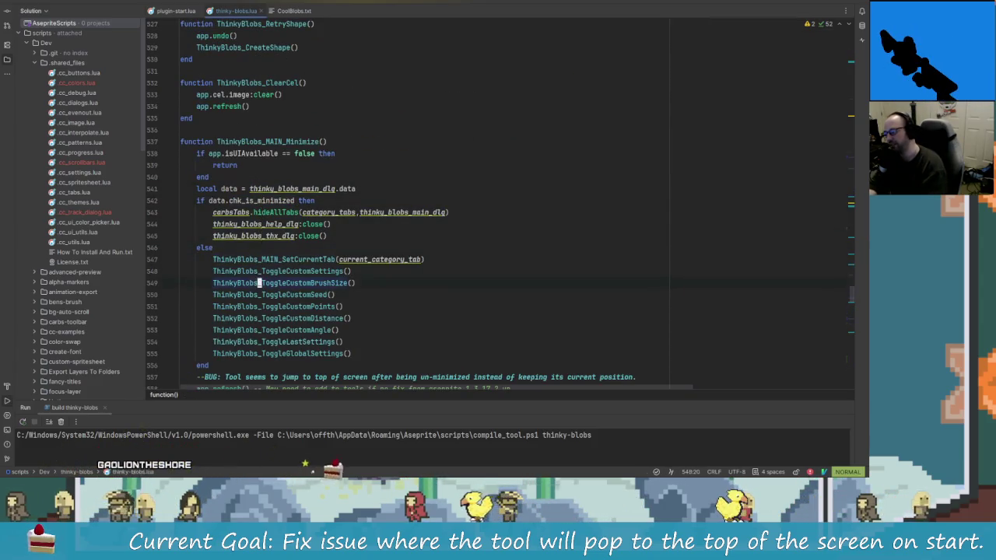
key("j")
key("j")
key("j")
key("k")
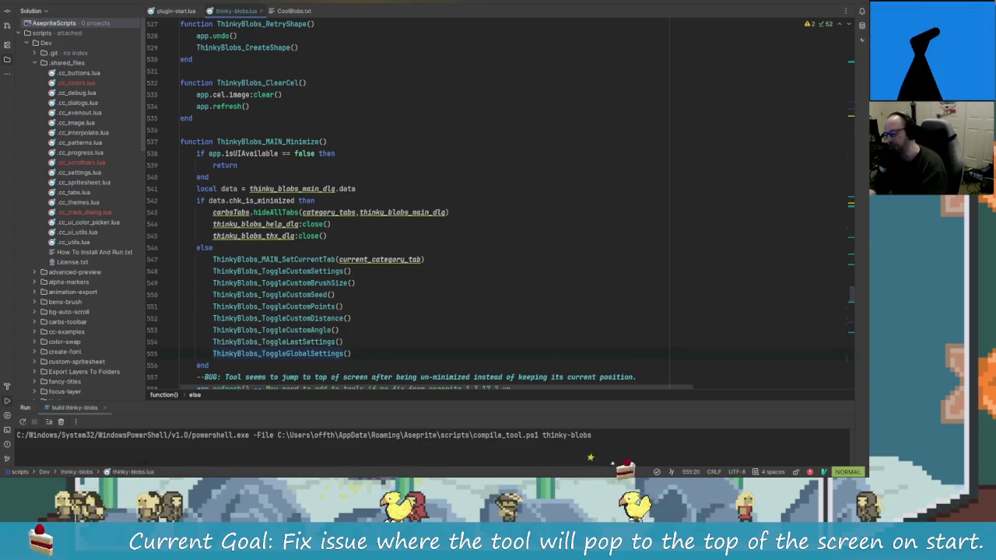
key("k")
key("k")
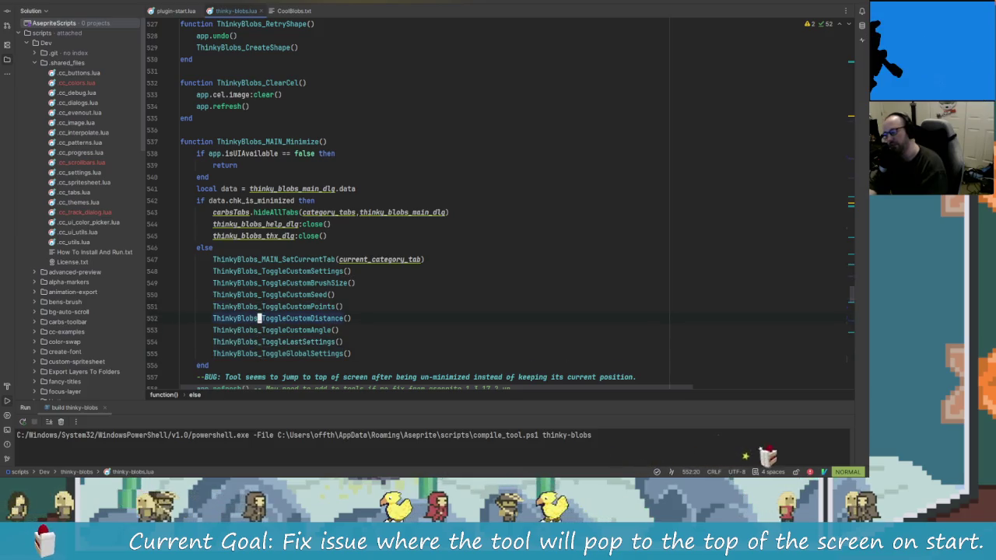
key("k")
key("k")
key("k")
key("k")
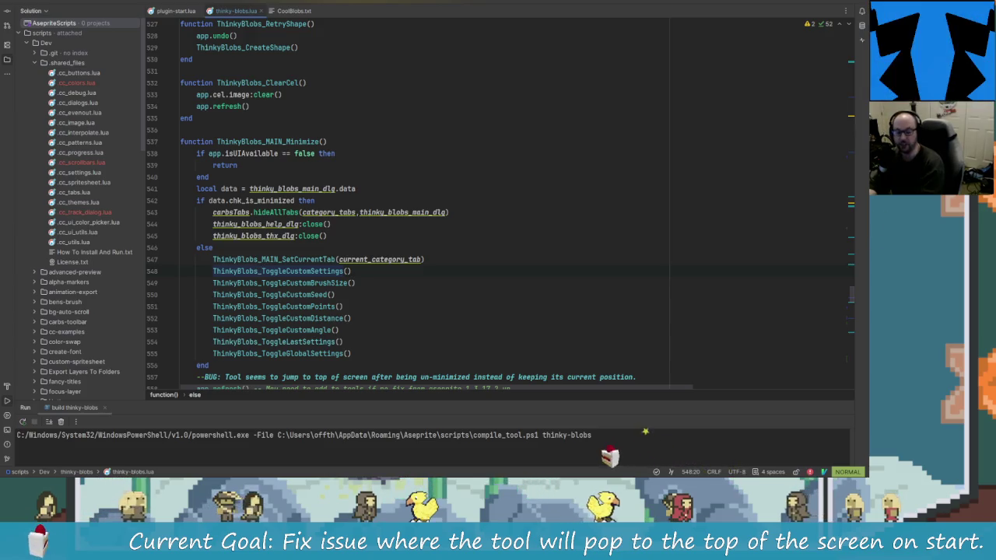
key("j")
key("j")
key("j")
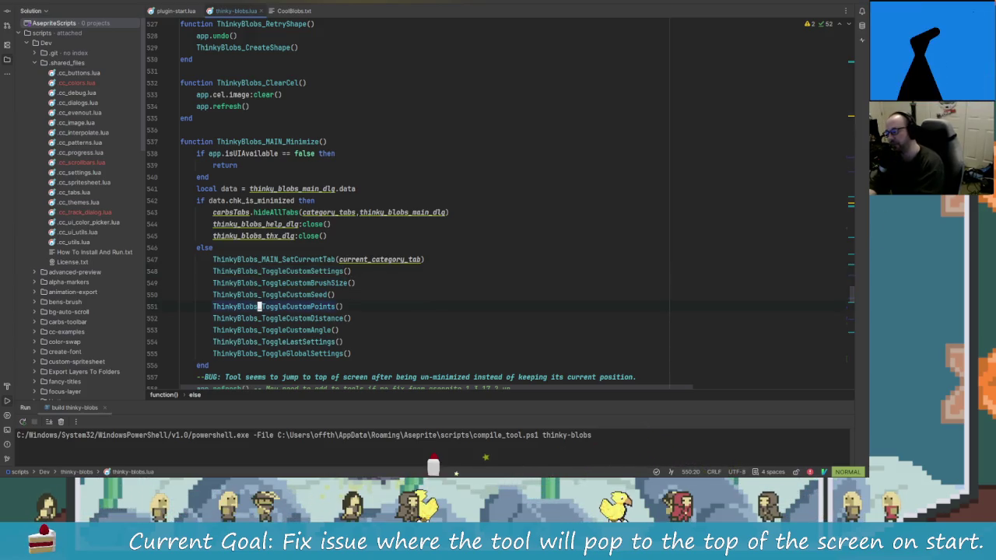
key("k")
key("k")
key("k")
key("k")
key("k")
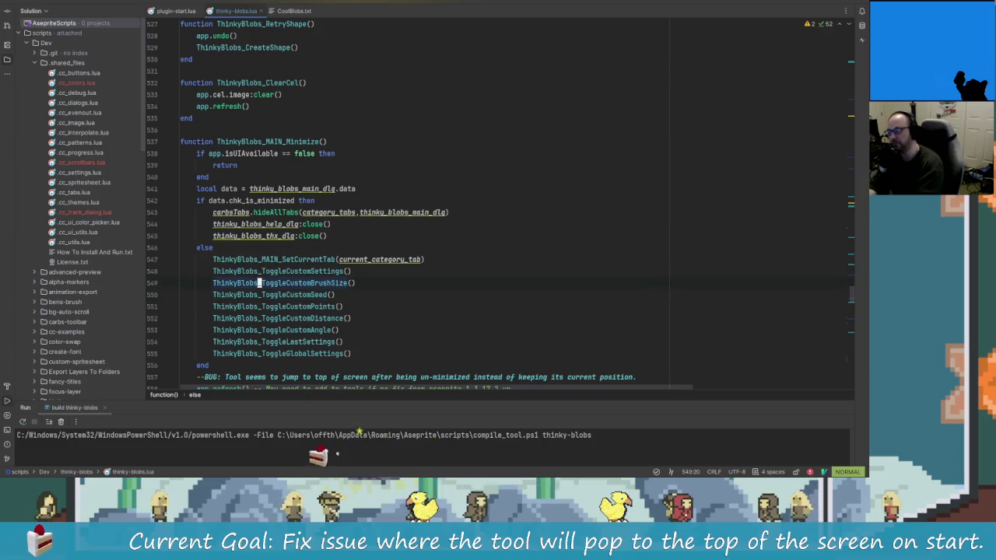
key("j")
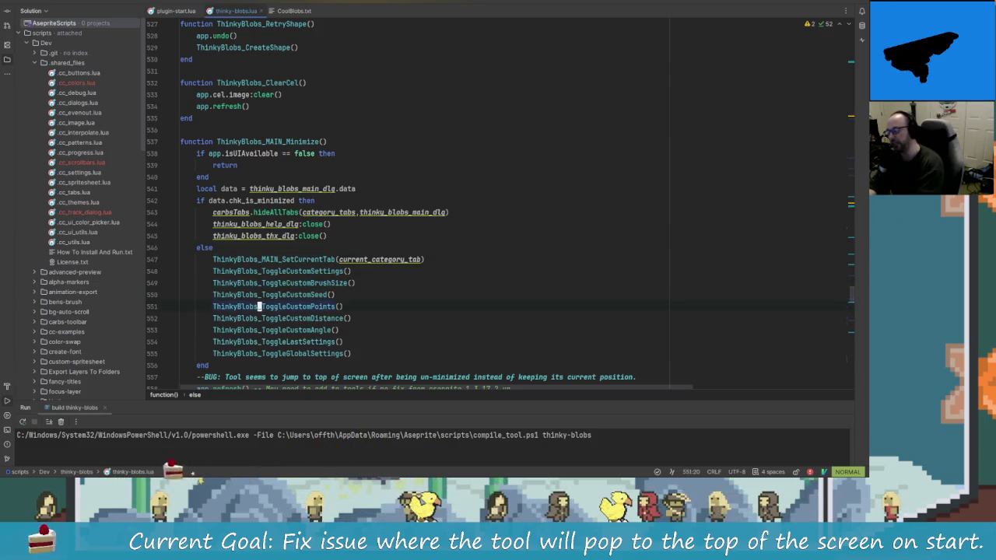
key("j")
key("j")
key("j")
key("j")
key("j")
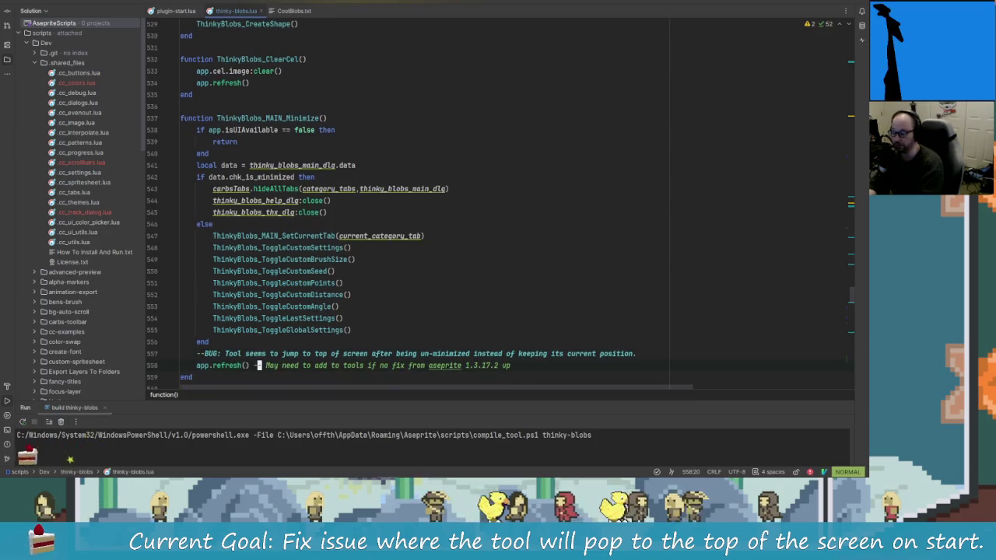
key("j")
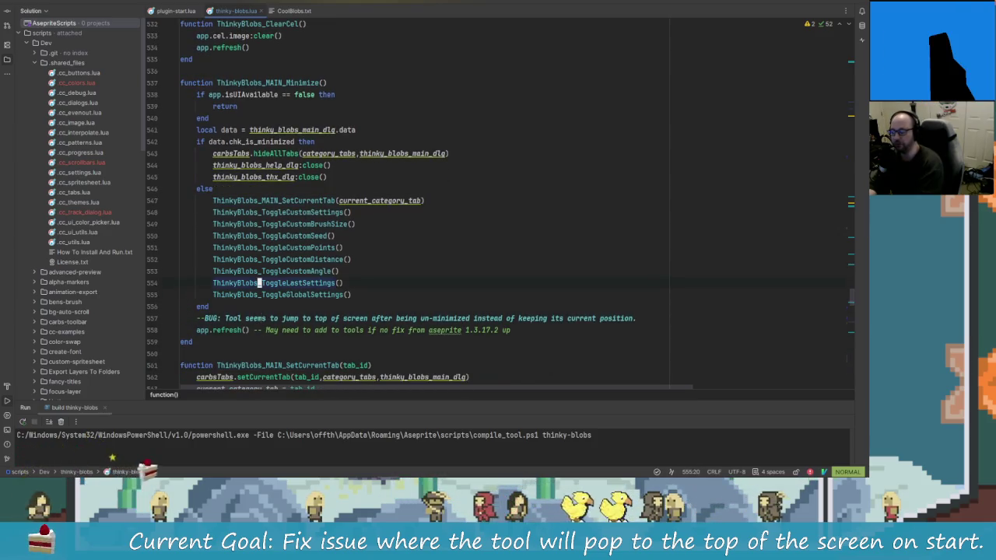
- Review the chk_is_minimized branches and SetCurrentTab call, then switch to Aseprite
key("k")
key("k")
key("k")
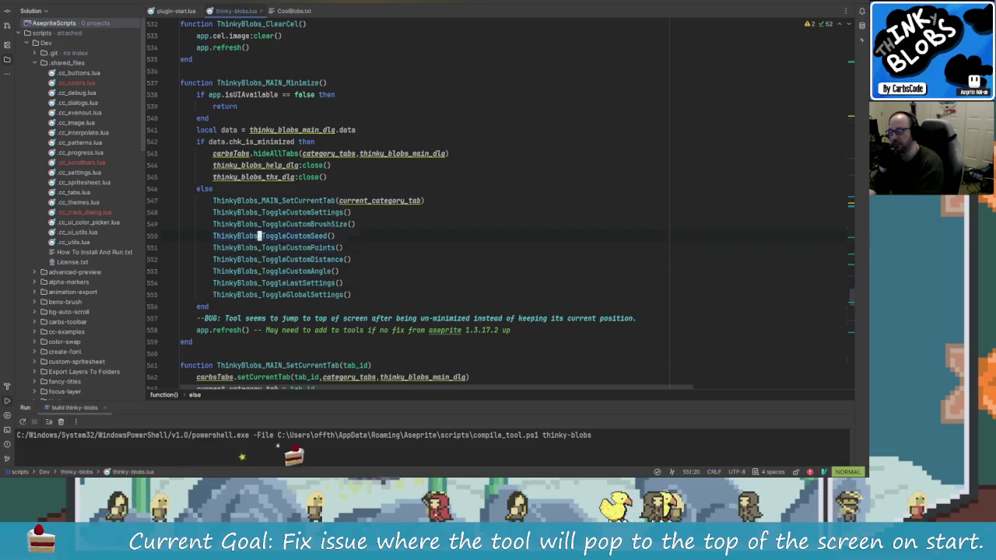
key("k")
key("k")
key("k")
key("k")
key("k")
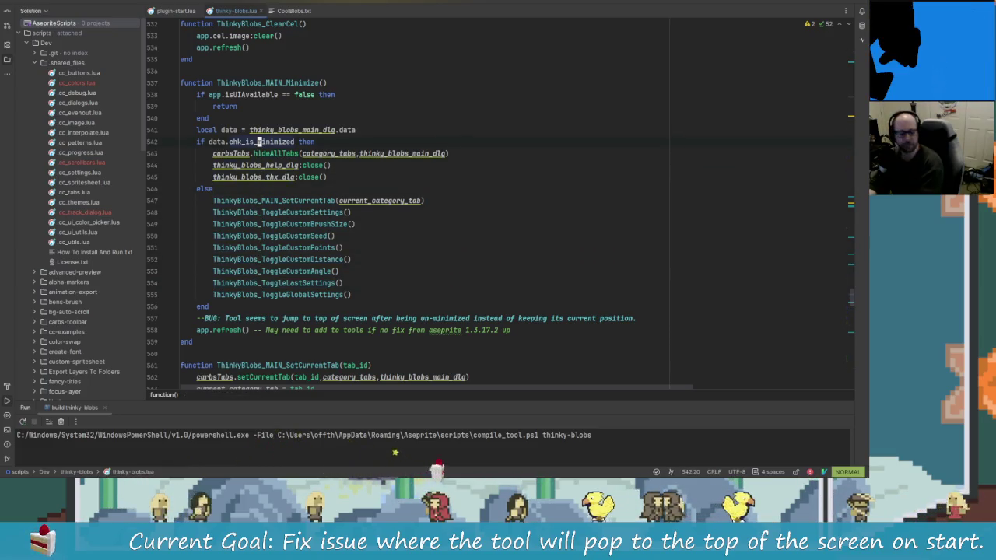
key("j")
key("j")
key("j")
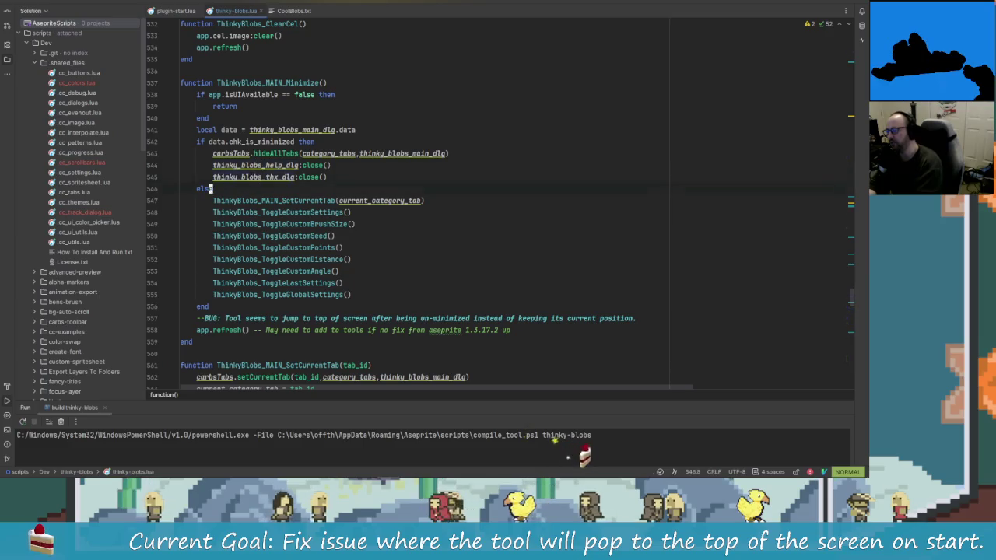
key("k")
key("k")
key("k")
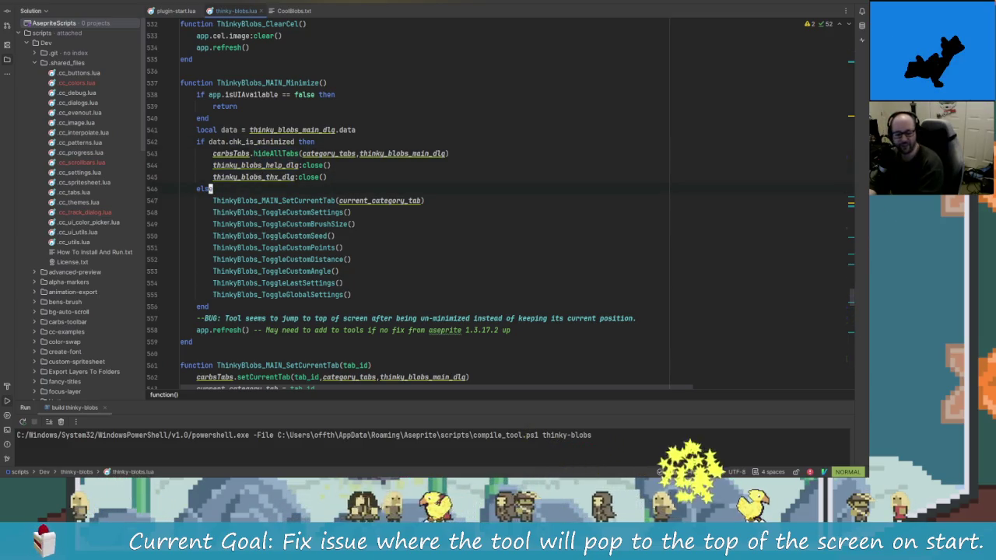
key("j")
key("j")
key("j")
key("j")
key("j")
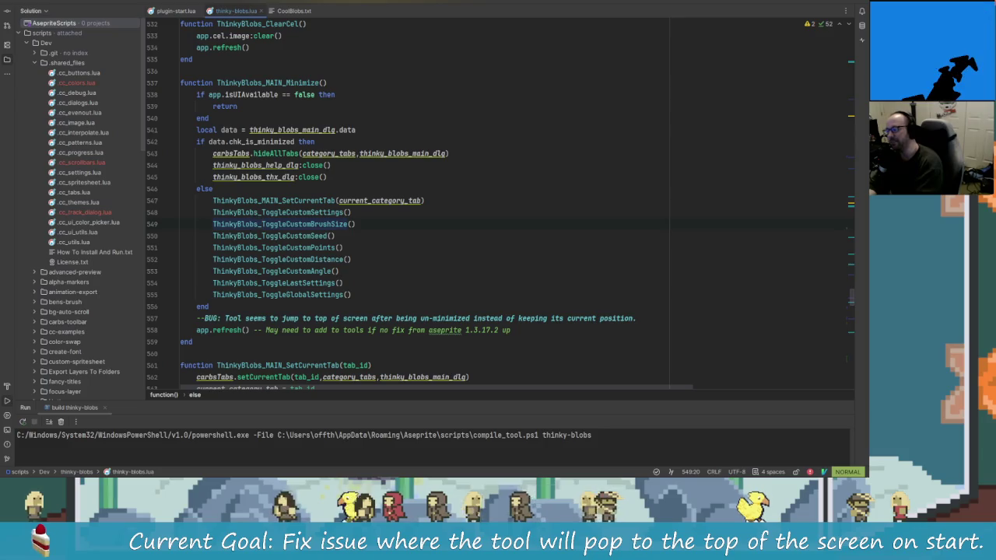
key("k")
key("k")
key("k")
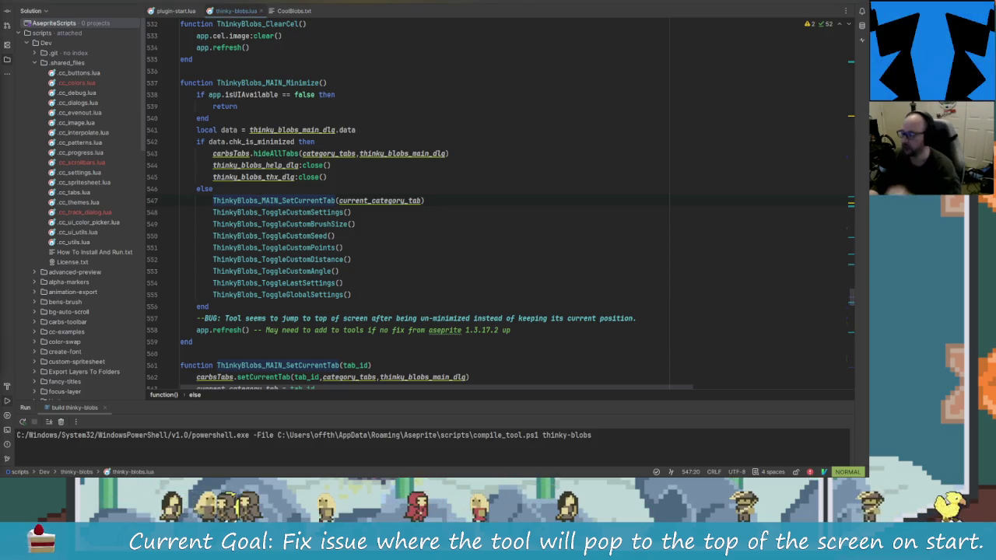
key("alt+Tab")
key("alt+Tab")
left_click(522, 214)
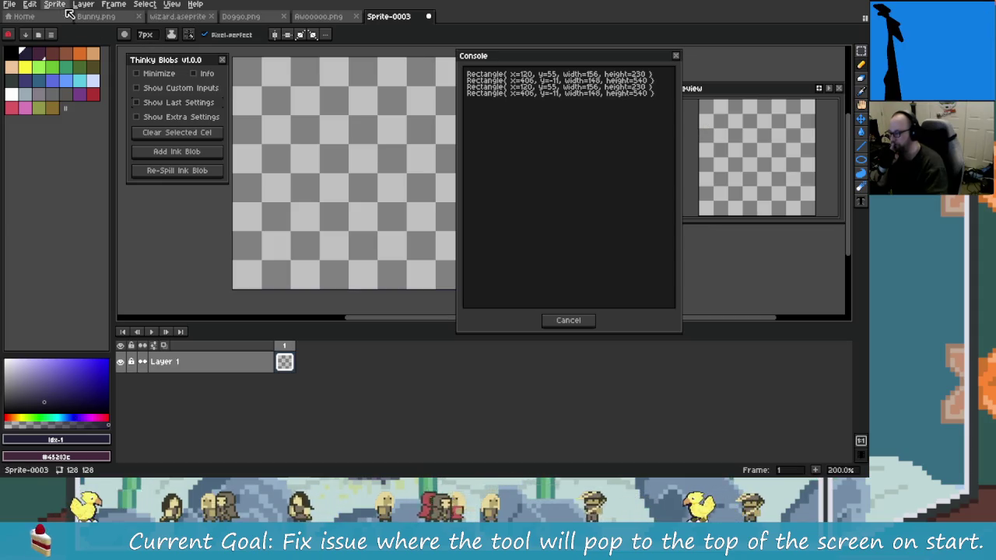
- Check the console's Rectangle bounds in Aseprite, browse the View menu, then return to Rider
left_click(172, 5)
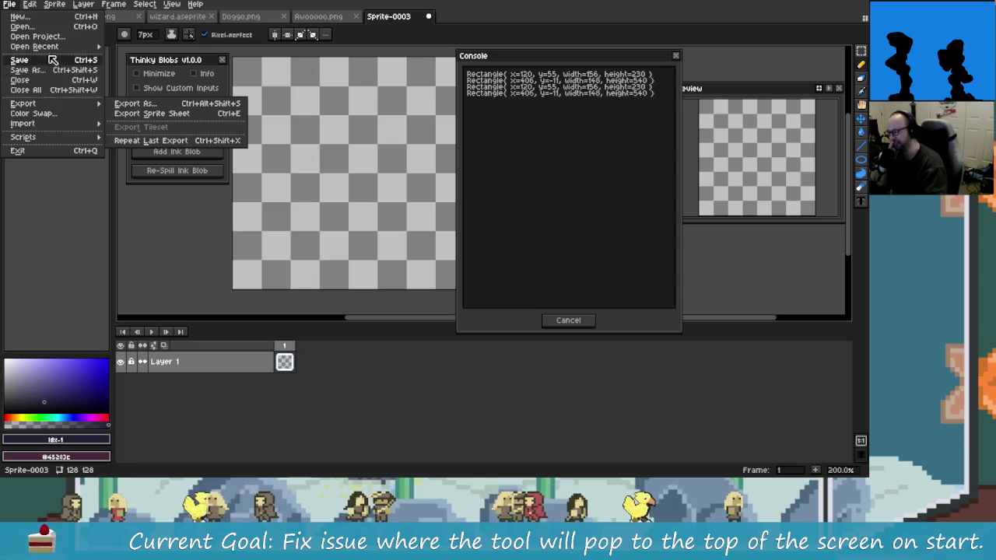
mouse_move(34, 46)
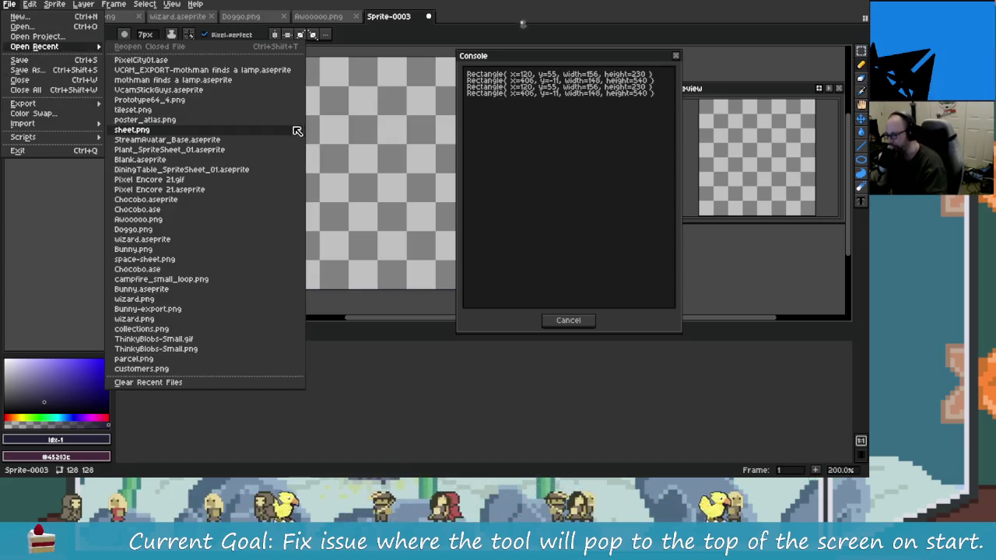
left_click(372, 183)
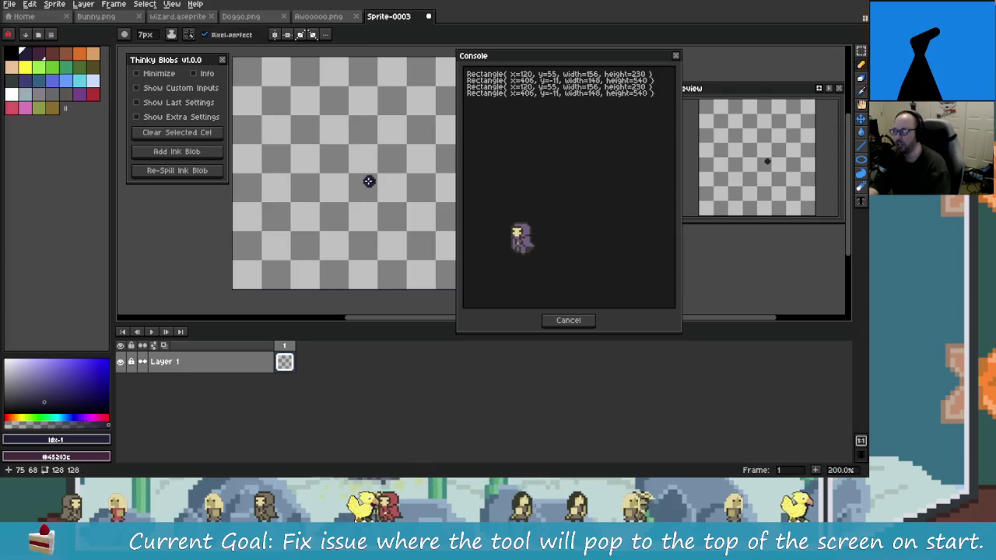
key("alt+Tab")
left_click(424, 195)
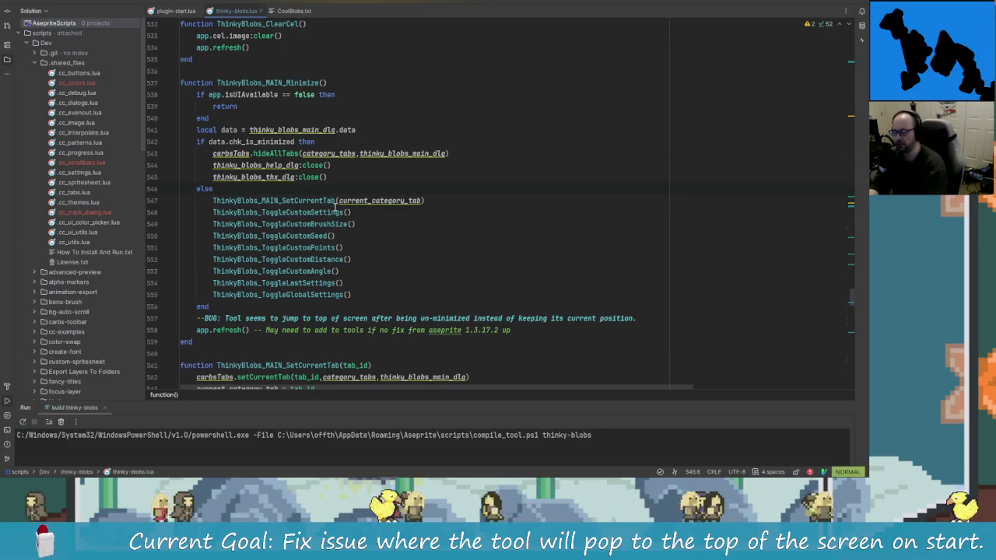
- Search /mini to reach chk_is_minimized and the early return in Minimize
key("Down")
key("Down")
key("Down")
key("Down")
key("Down")
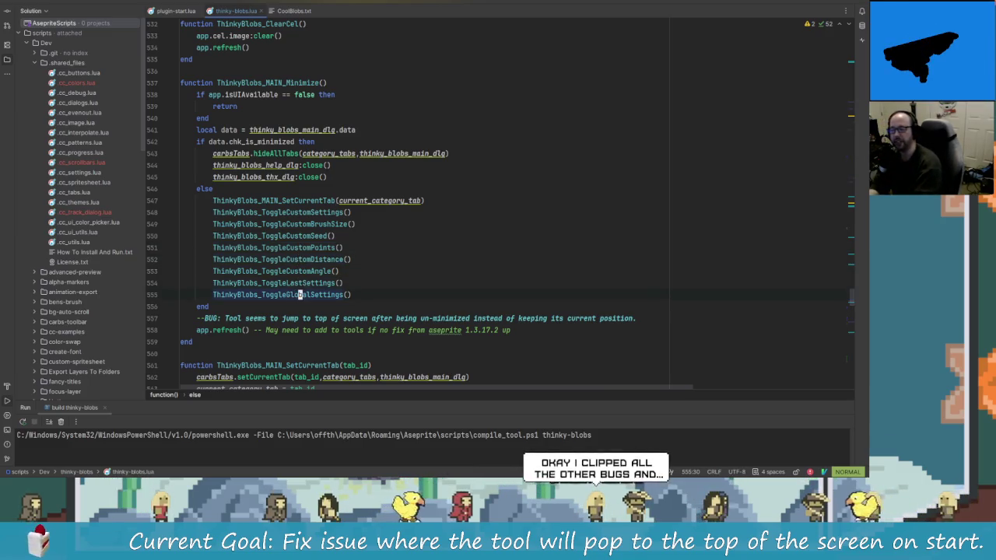
key("k")
key("k")
key("k")
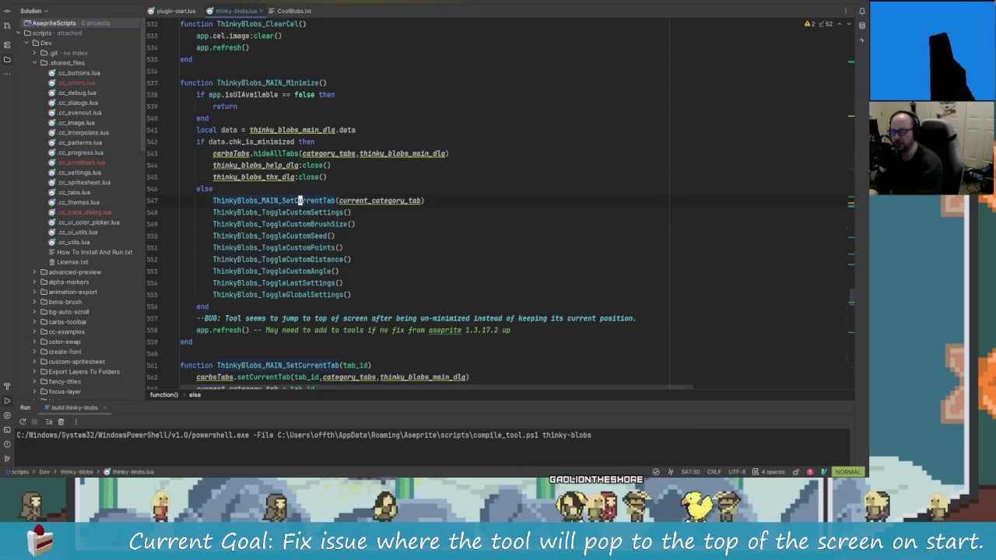
type("/mini")
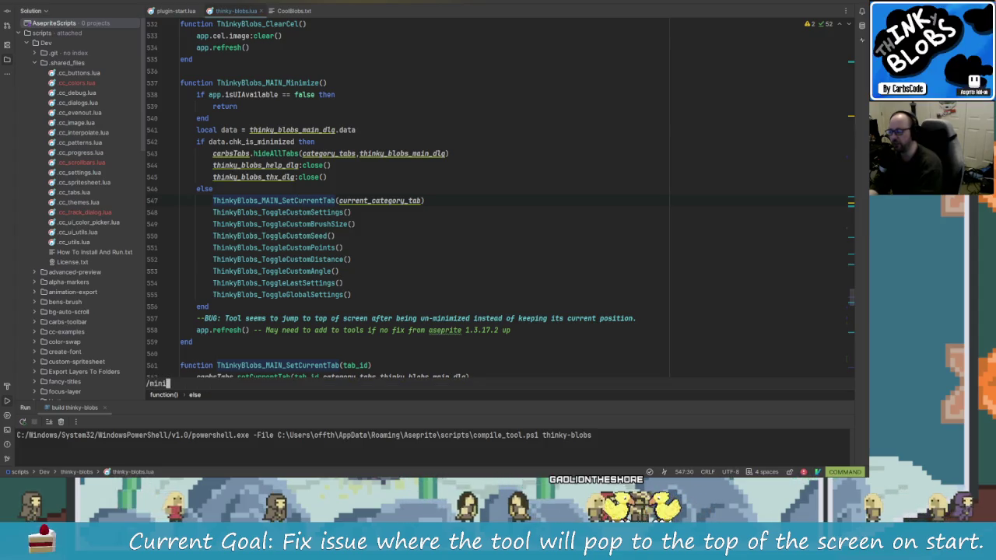
key("Return")
key("n")
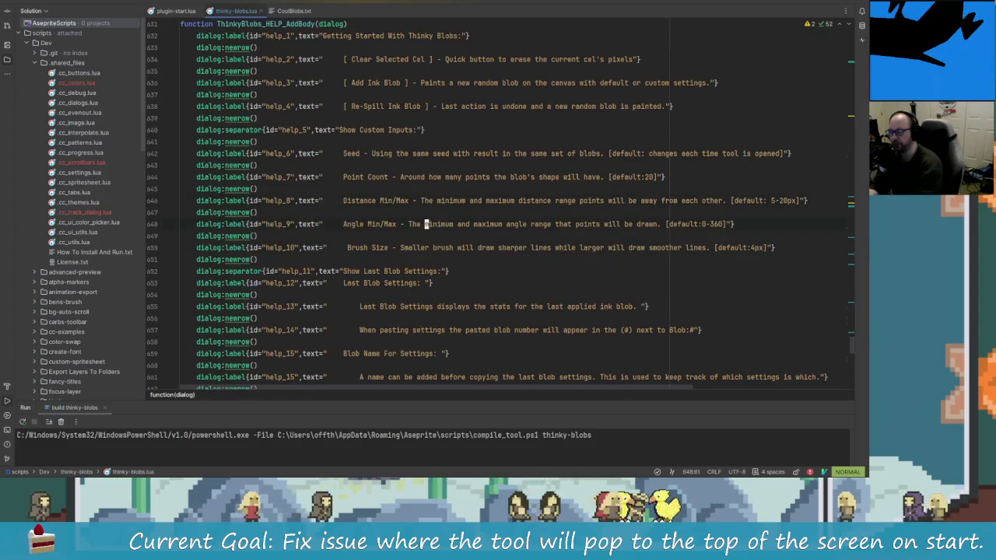
key("n")
key("n")
key("n")
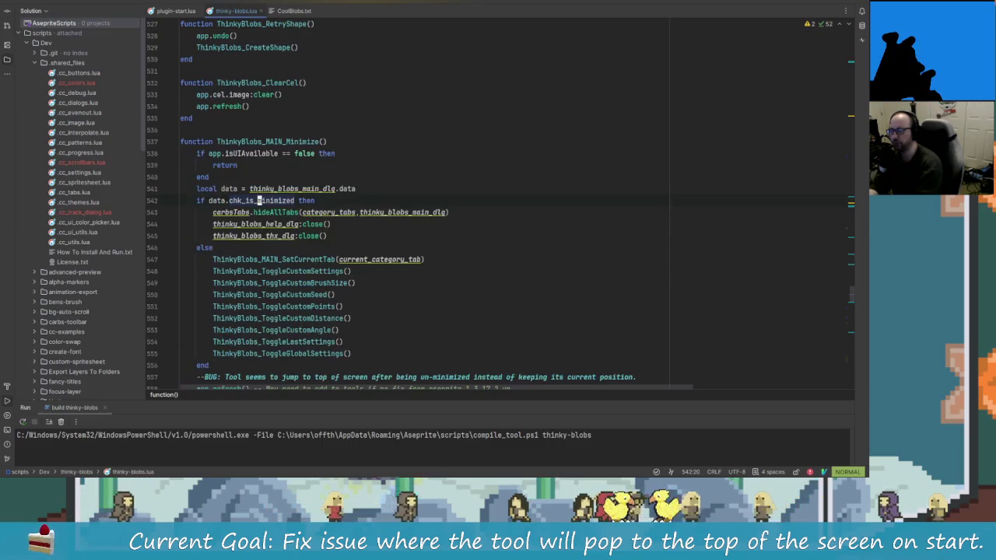
key("j")
key("j")
key("k")
key("k")
key("k")
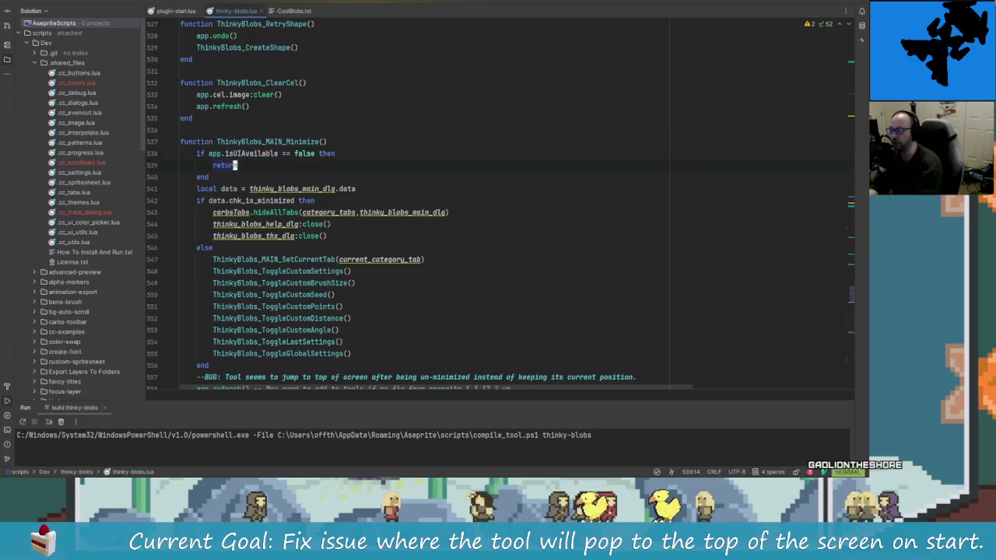
- Jump to the startup CreateDlg and ShowDLG lines, comparing both SetCurrentTab calls
type("j:")
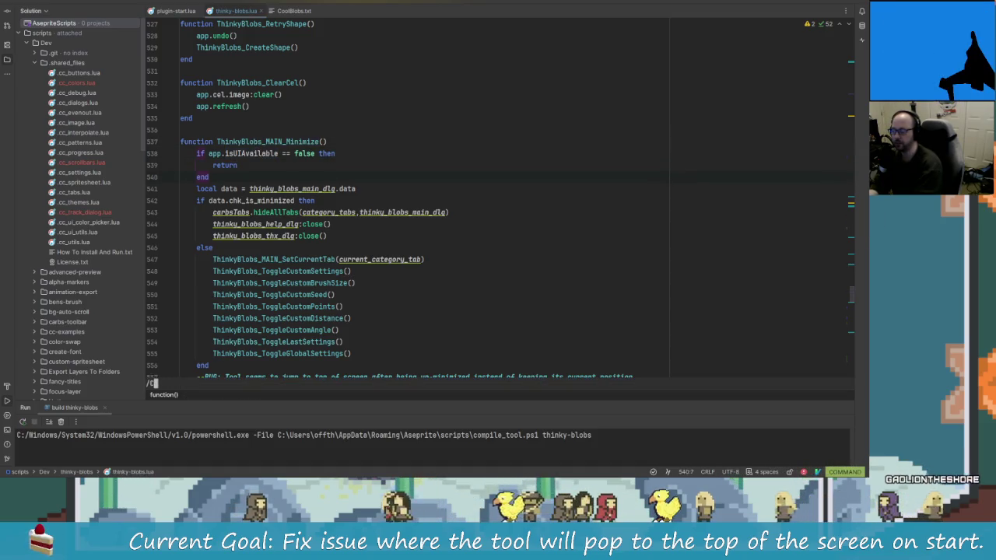
type("reateDlg")
key("Return")
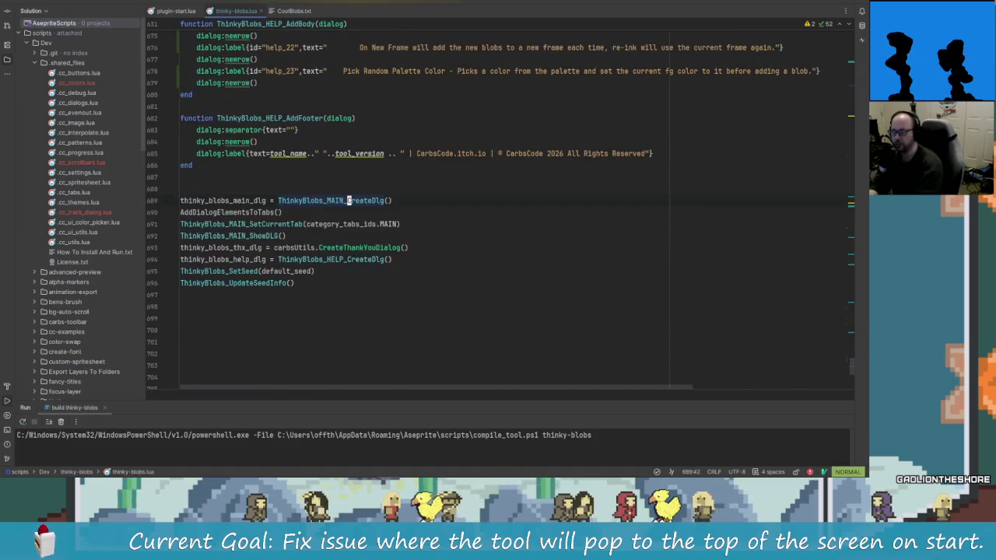
key("j")
key("j")
key("j")
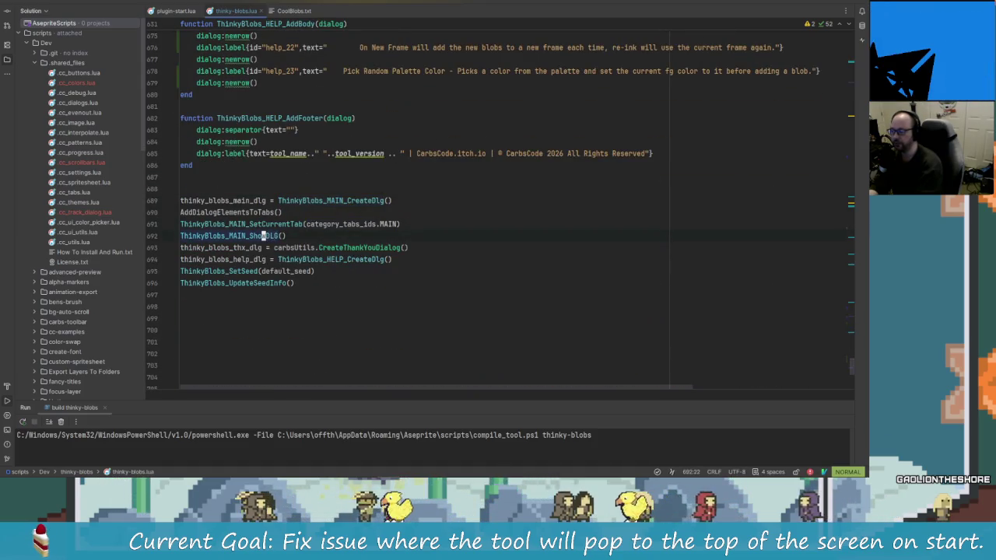
key("k")
key("h")
key("h")
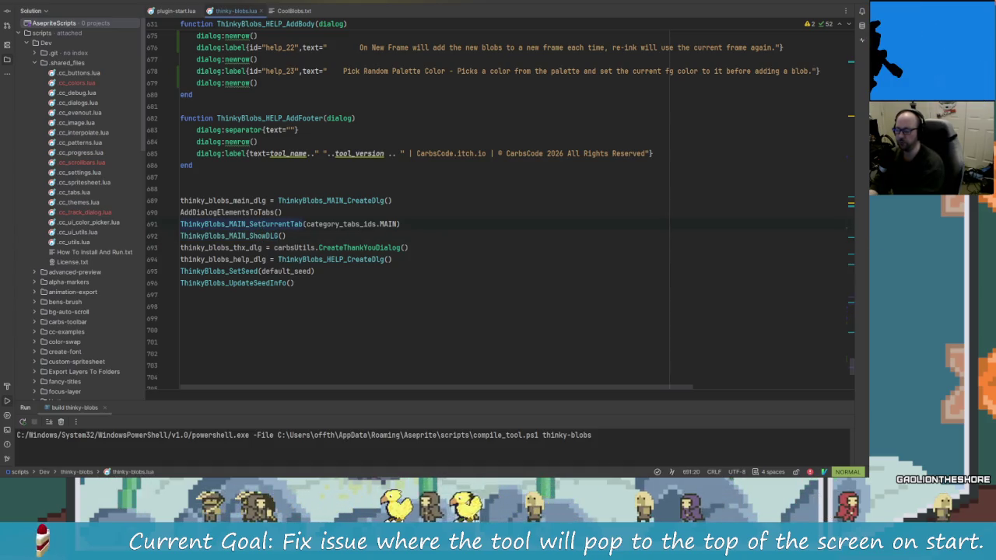
key("numbersign")
key("numbersign")
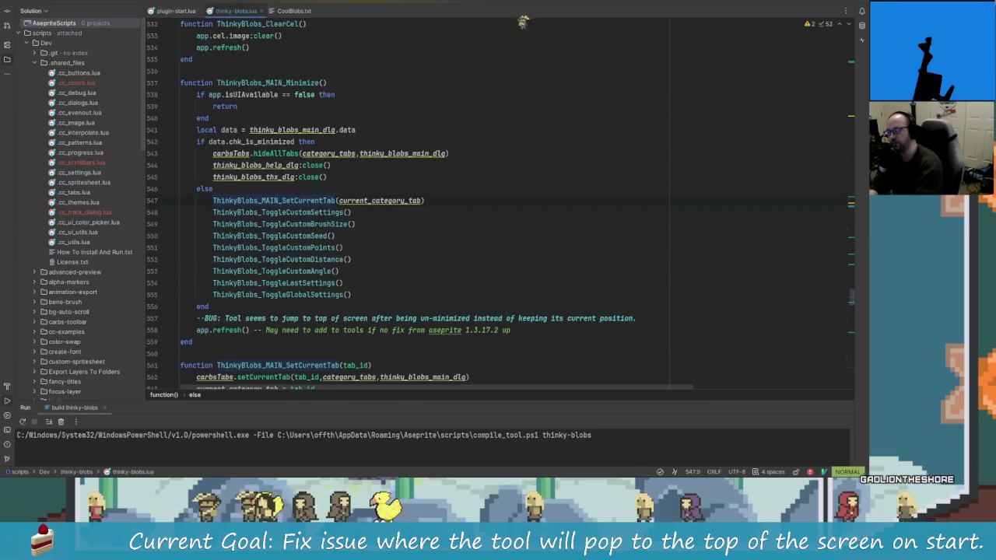
key("n")
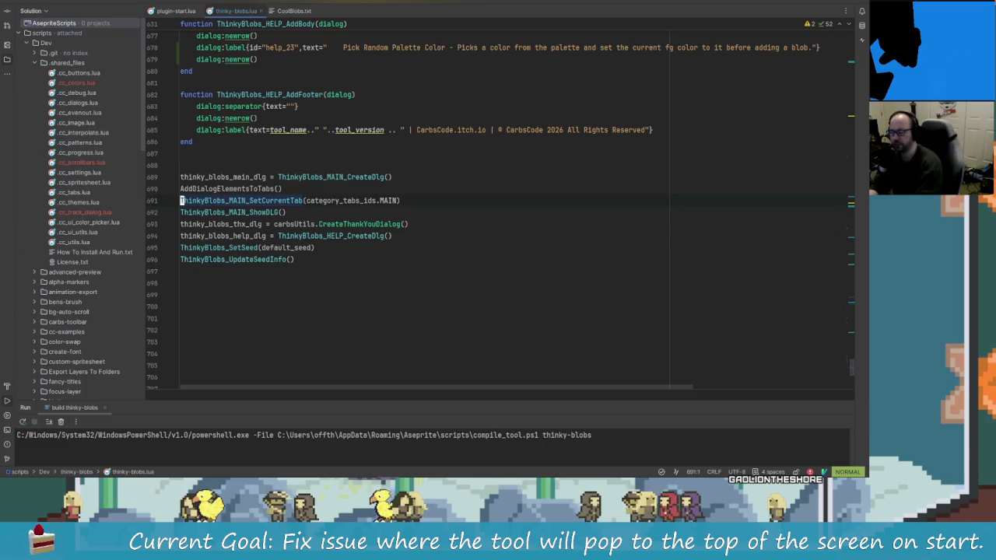
key("n")
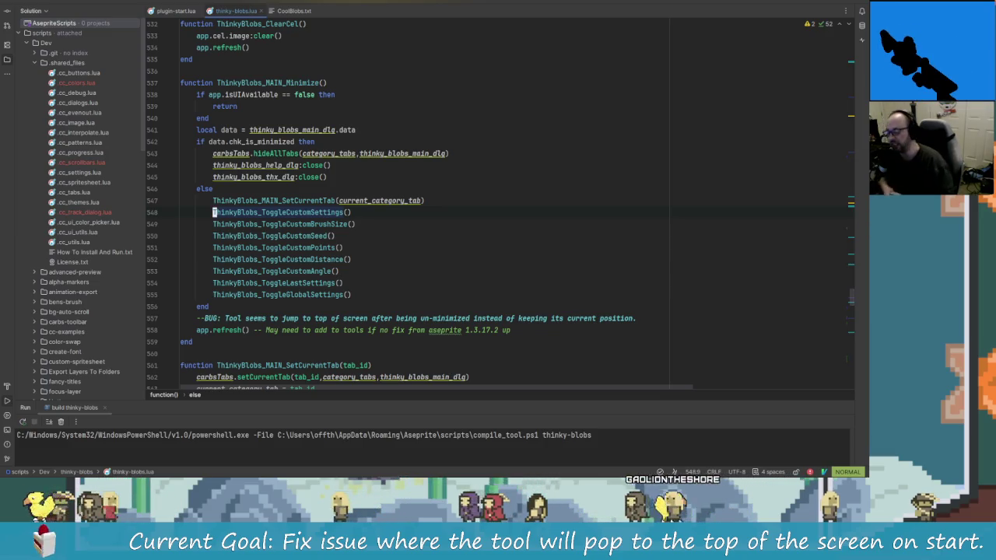
key("alt+Tab")
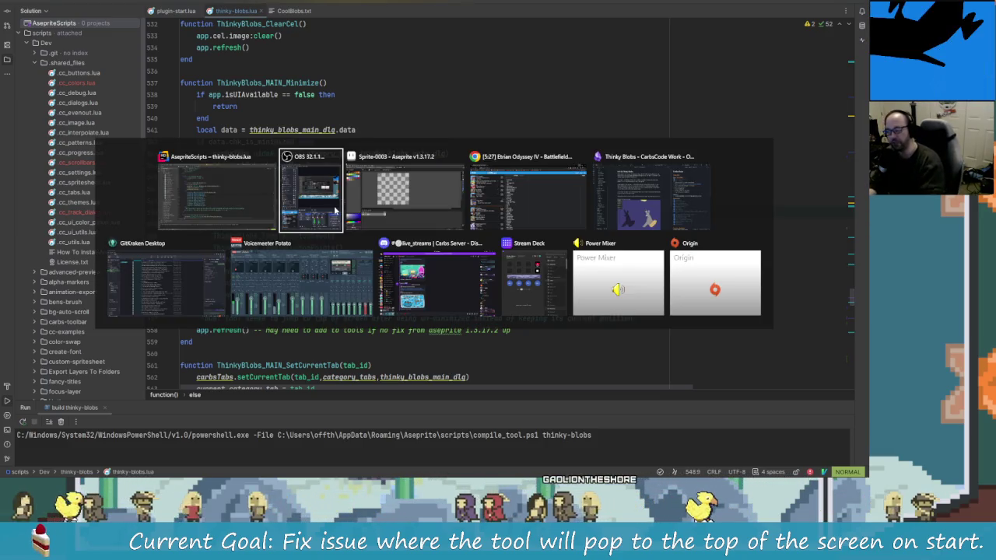
- In Obsidian, expand the Recaps folder and its 2025 subfolder
key("alt+Tab")
key("alt+Tab")
key("alt+Tab")
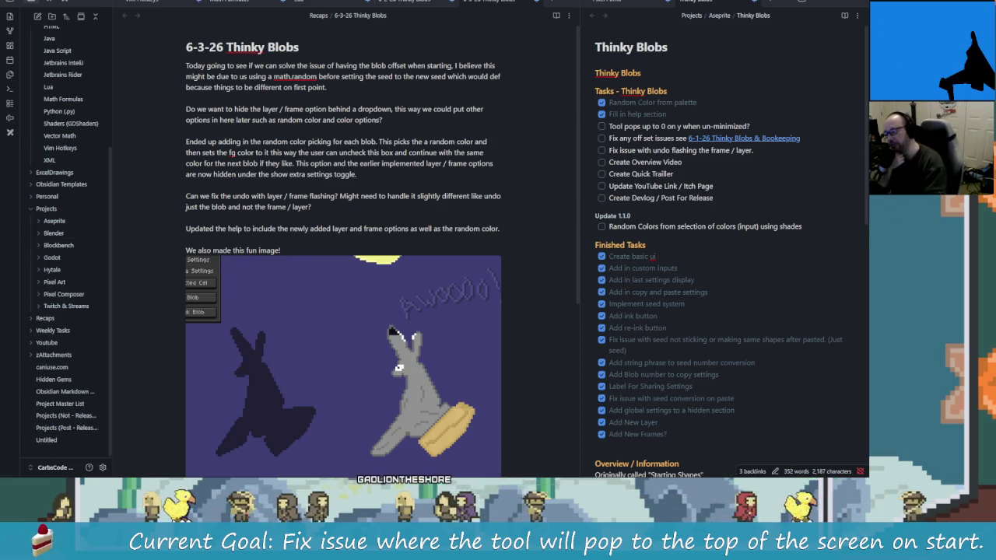
scroll(380, 216, "down", 3)
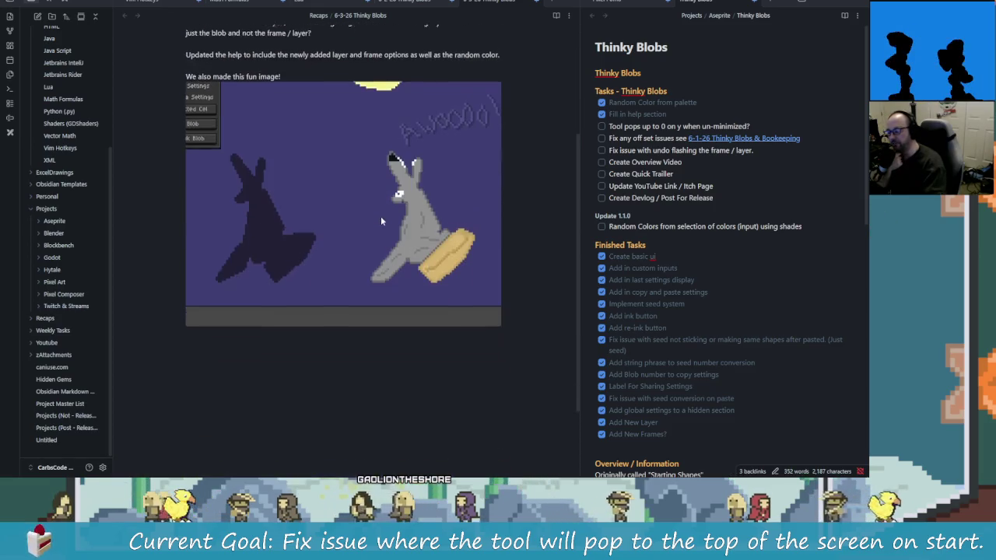
scroll(435, 293, "up", 2)
scroll(435, 294, "up", 1)
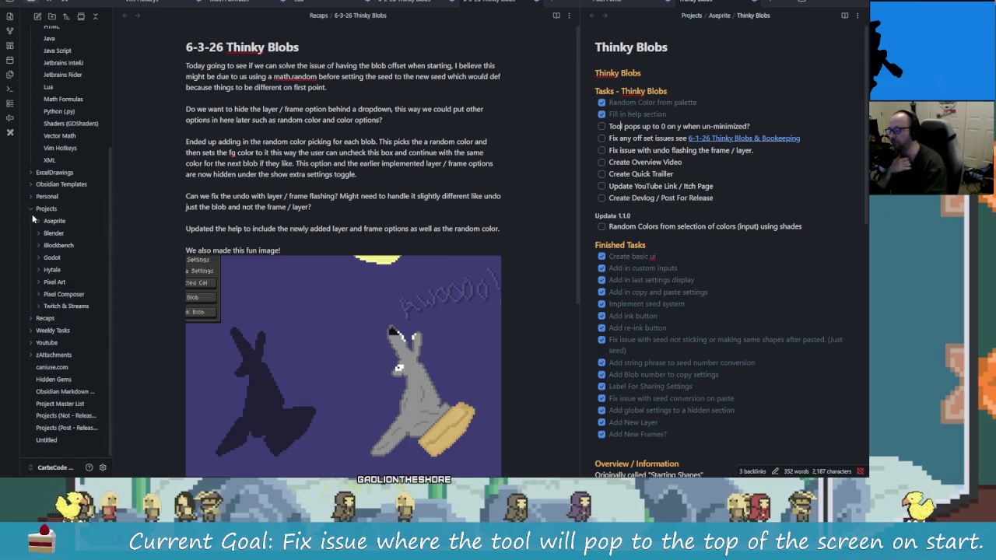
left_click(33, 317)
scroll(41, 244, "down", 2)
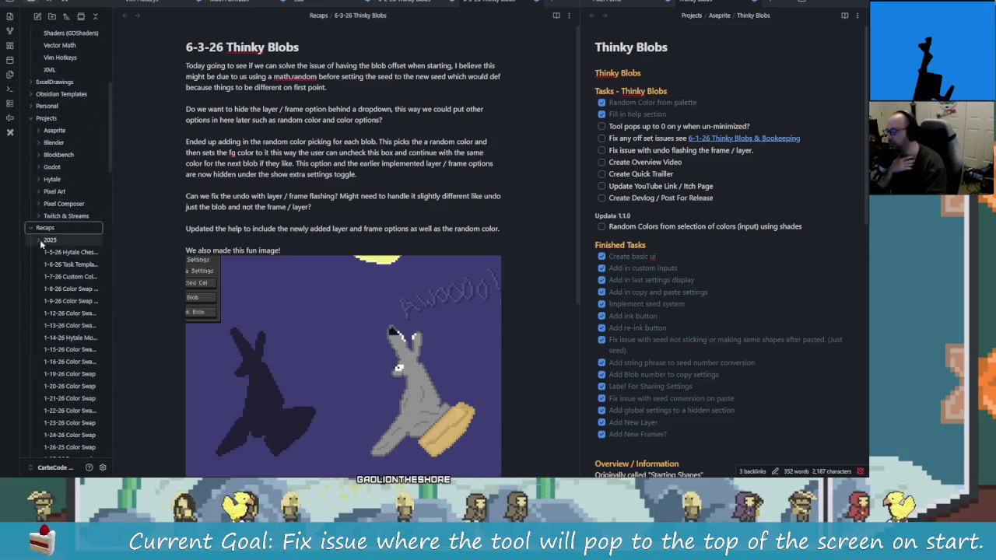
left_click(41, 242)
- Widen the file sidebar and scroll down to the Thinky Blobs recaps
scroll(88, 317, "down", 2)
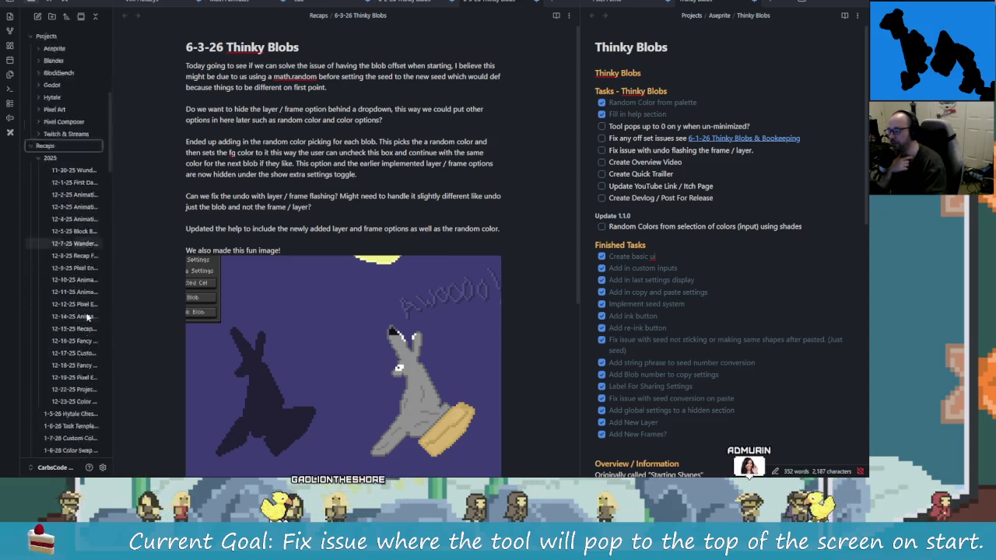
scroll(88, 317, "down", 2)
scroll(84, 280, "down", 3)
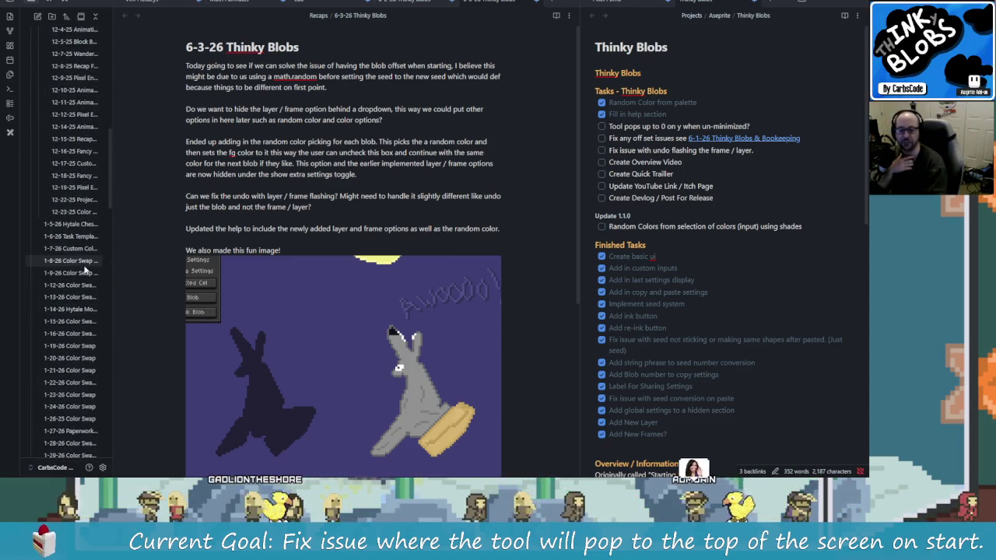
scroll(78, 280, "down", 3)
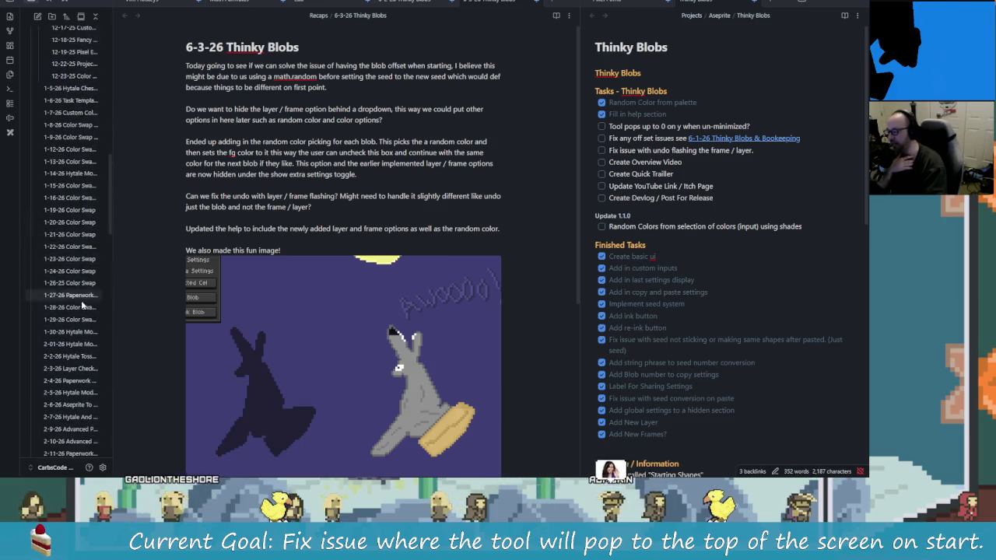
scroll(82, 306, "down", 3)
scroll(103, 289, "down", 3)
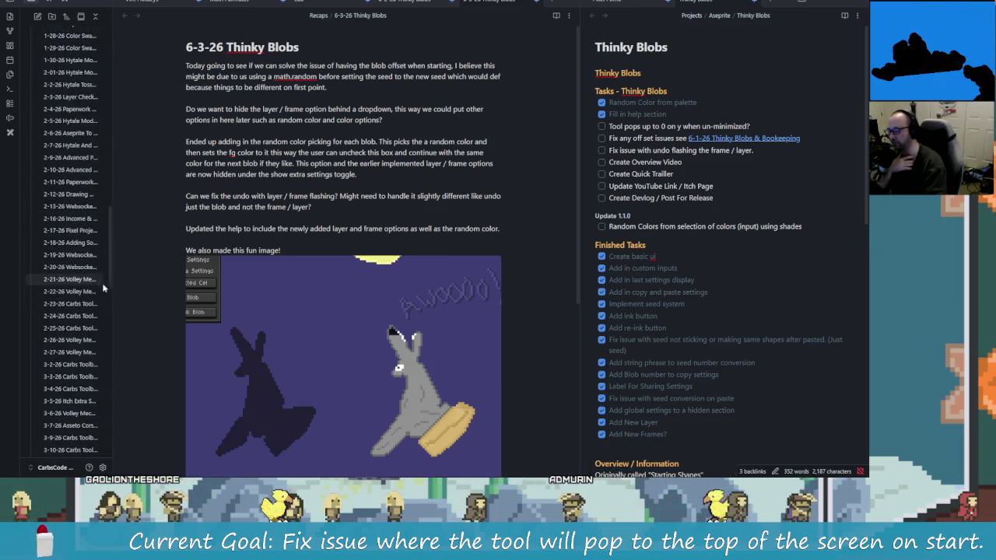
left_click_drag(112, 291, 282, 292)
scroll(91, 280, "down", 5)
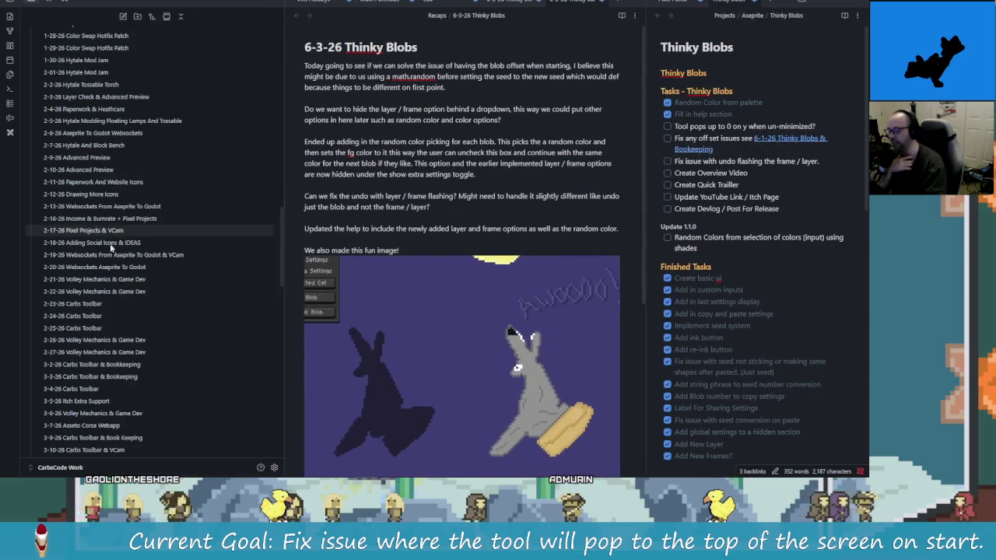
scroll(122, 279, "down", 3)
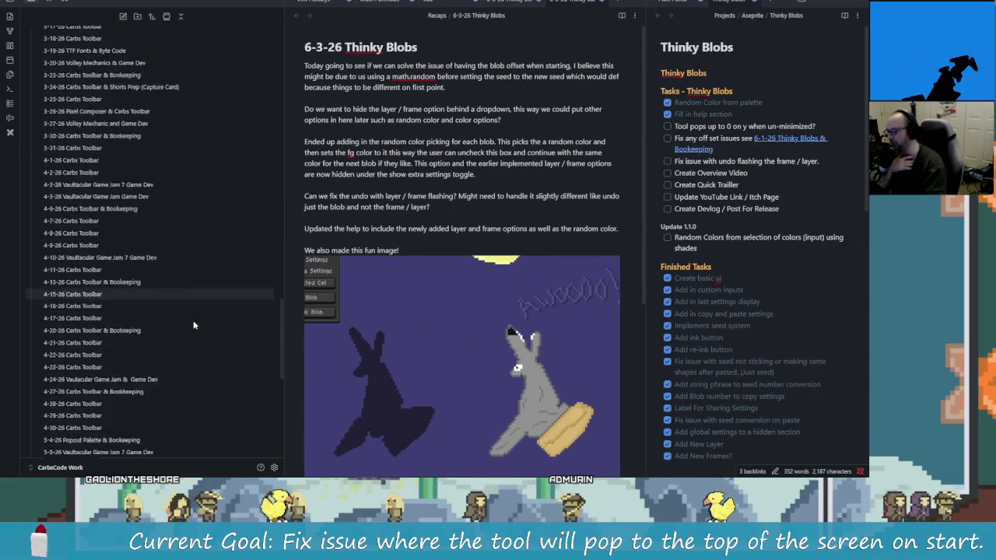
scroll(121, 280, "down", 3)
scroll(119, 283, "down", 3)
scroll(119, 284, "up", 2)
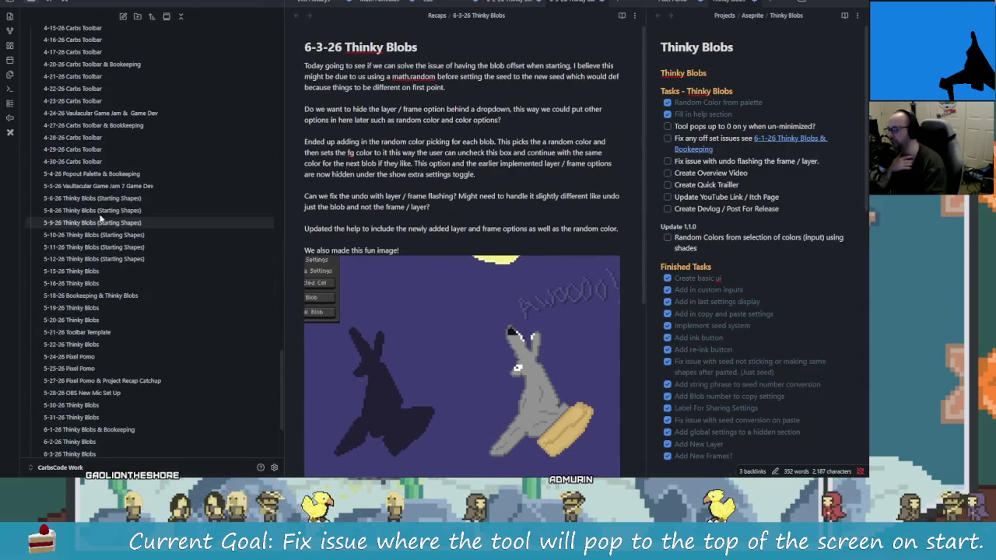
- Open older Thinky Blobs recaps, from 5-18-26 back to the 5-4-26 Popout Palette note
left_click(109, 271)
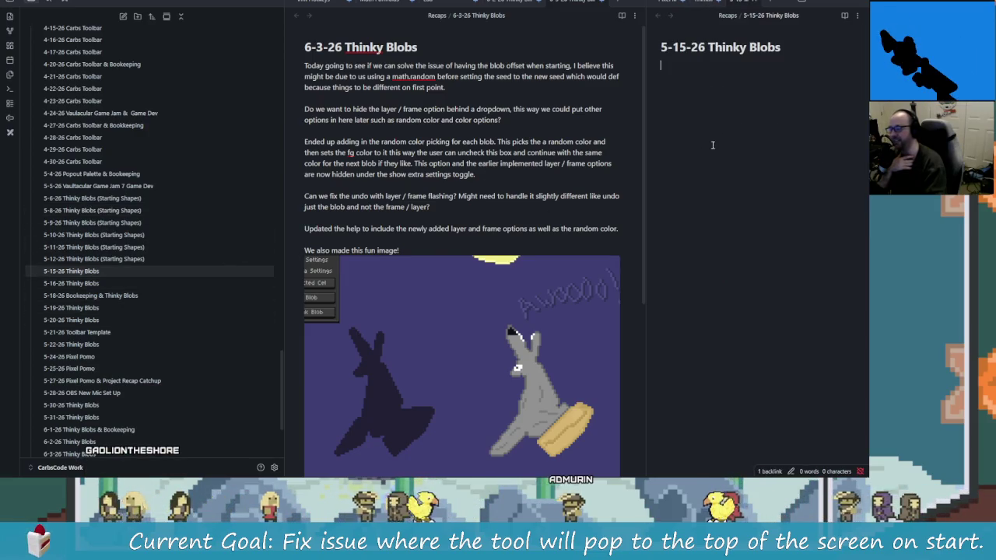
left_click(84, 283)
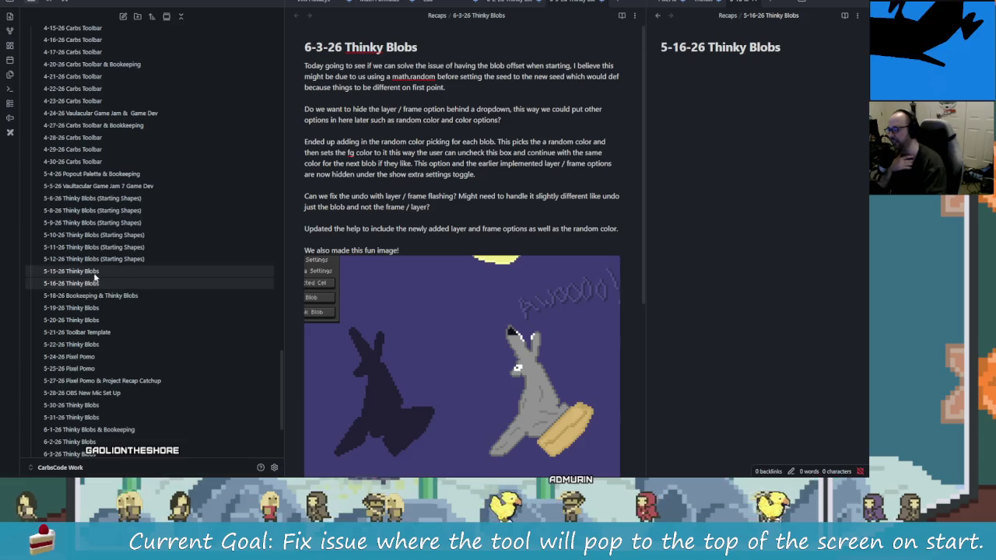
left_click(94, 295)
left_click(94, 283)
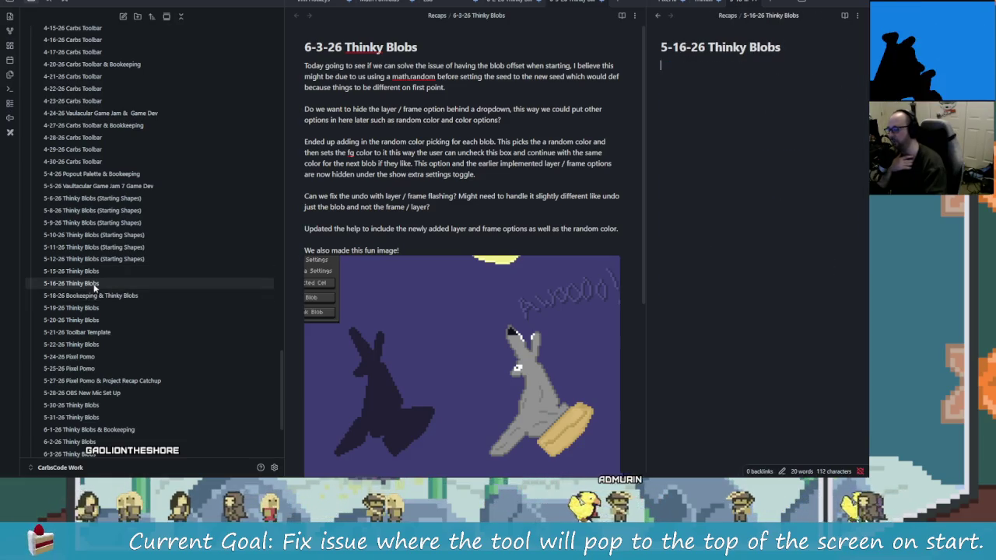
left_click(94, 296)
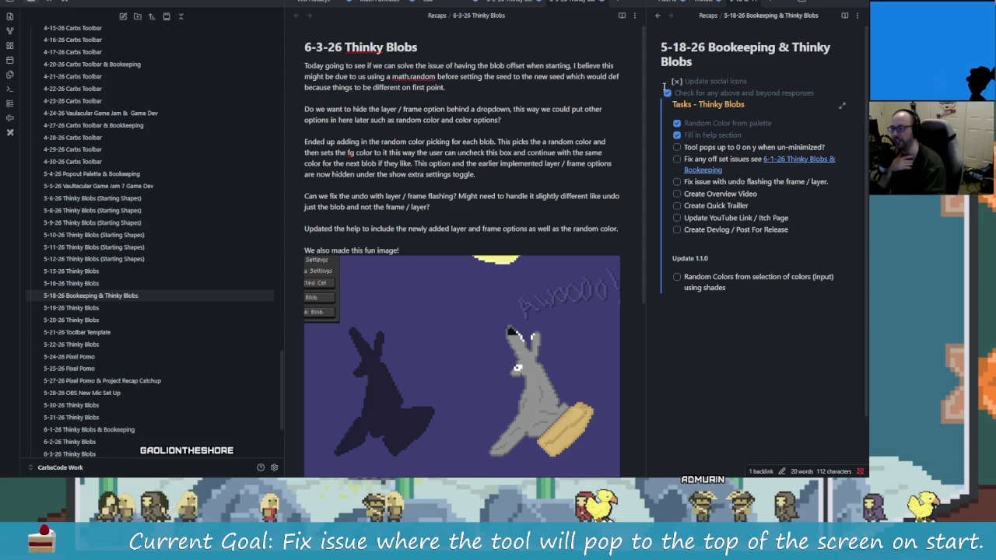
left_click(93, 259)
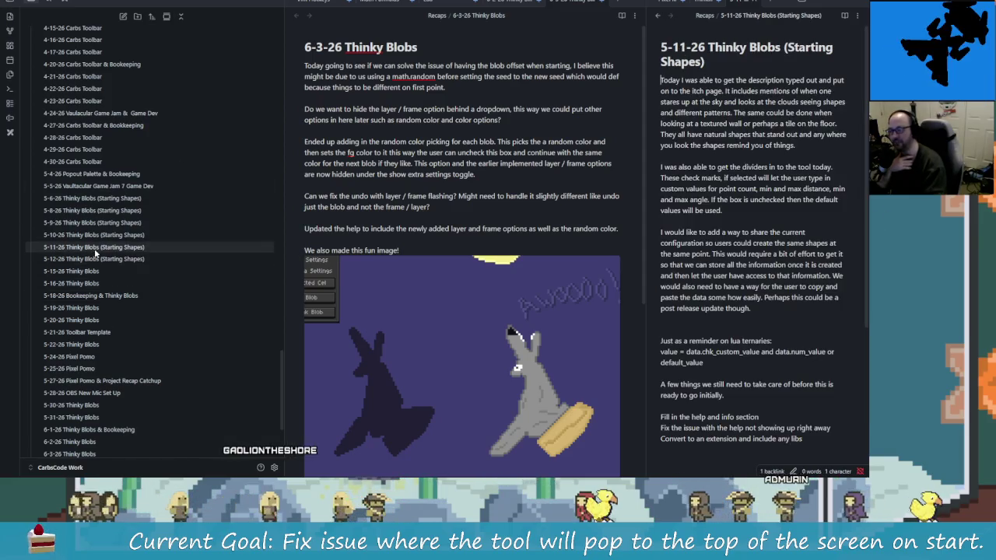
left_click(97, 235)
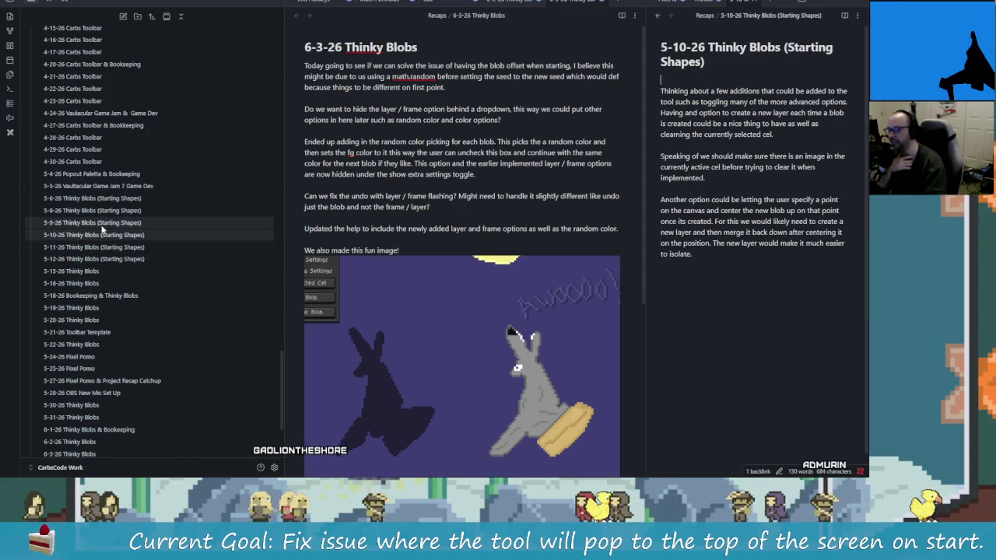
left_click(101, 224)
left_click(109, 210)
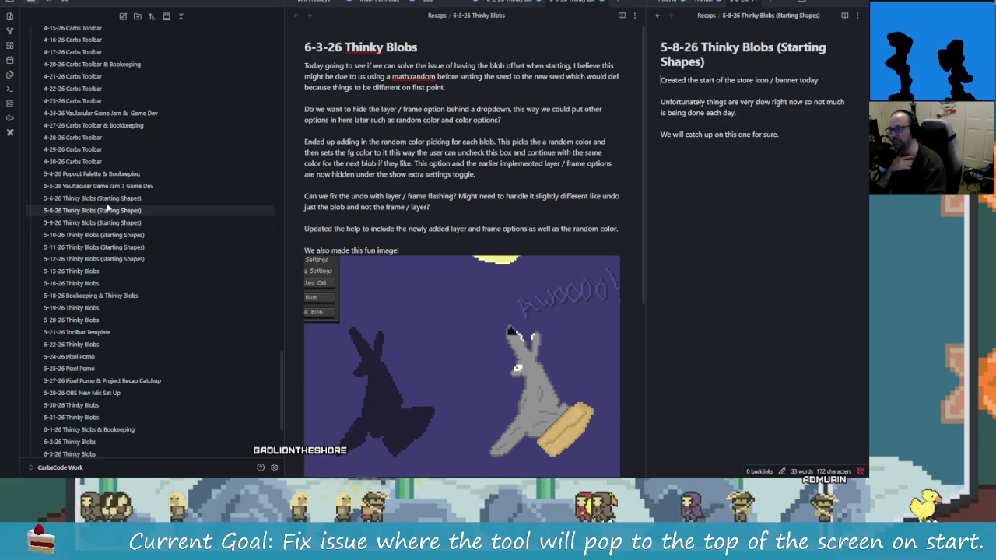
left_click(109, 202)
left_click(108, 185)
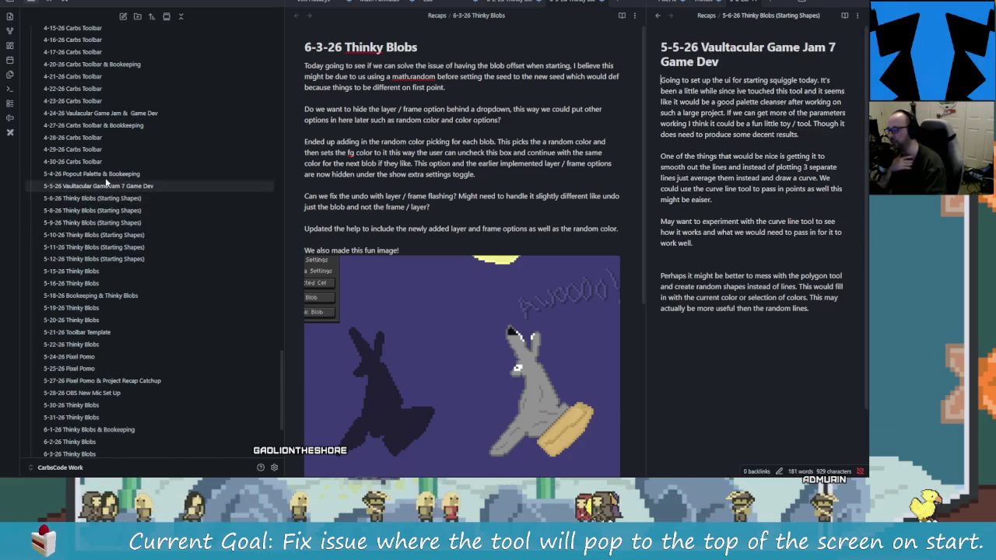
- Browse the April Carbs Toolbar recaps, then open the 6-3-26 Thinky Blobs recap
scroll(749, 264, "down", 1)
scroll(748, 263, "down", 3)
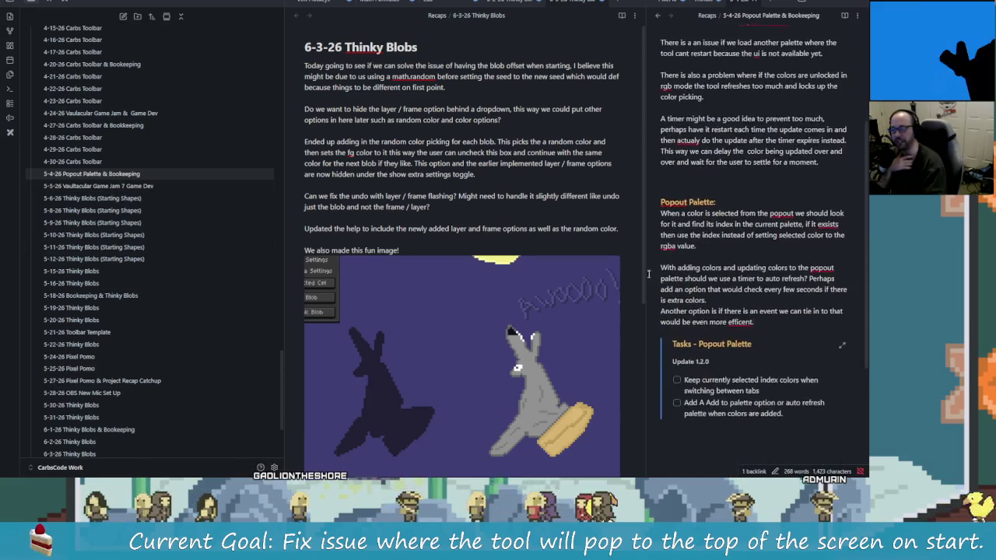
scroll(748, 263, "up", 4)
scroll(87, 209, "up", 2)
scroll(88, 208, "up", 3)
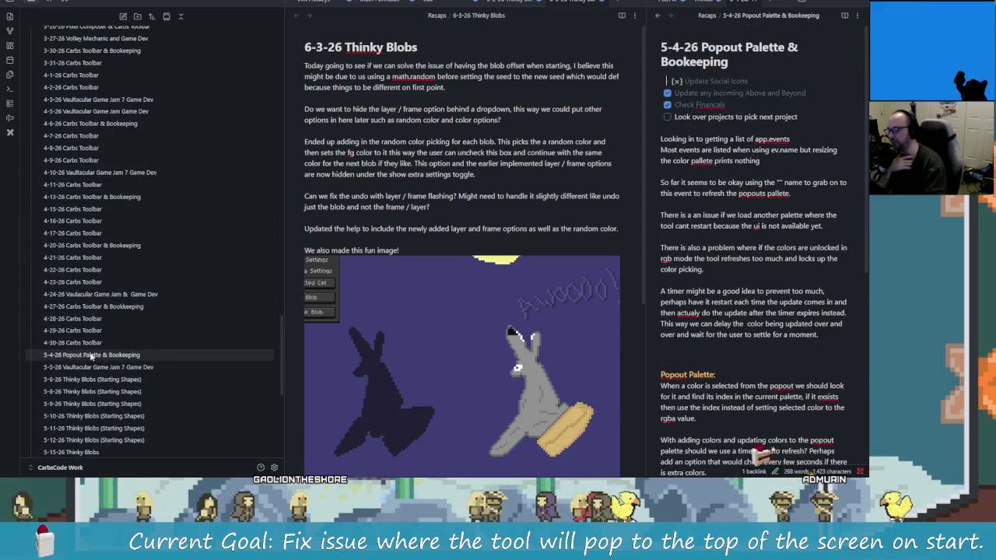
left_click(98, 123)
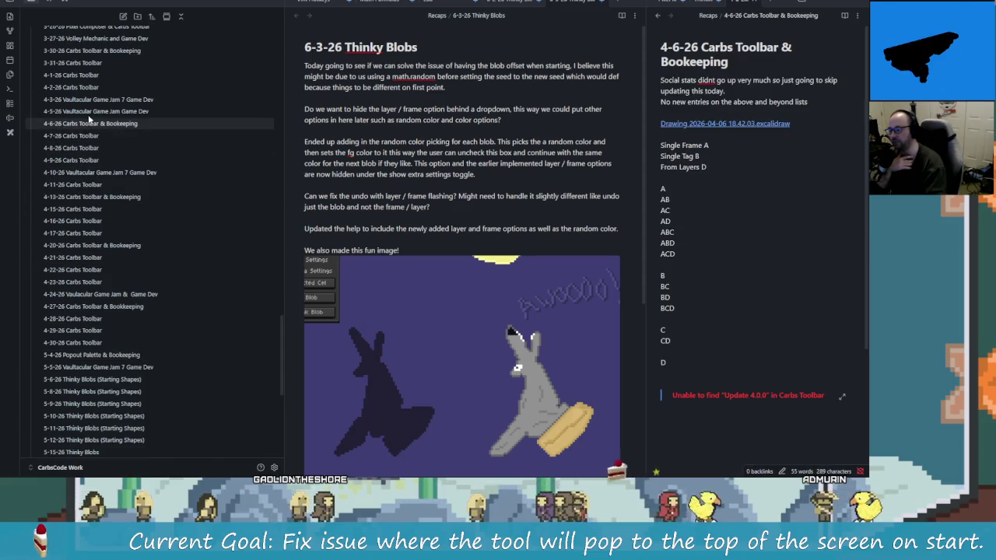
left_click(89, 113)
scroll(108, 98, "down", 1)
left_click(108, 100)
left_click(70, 92)
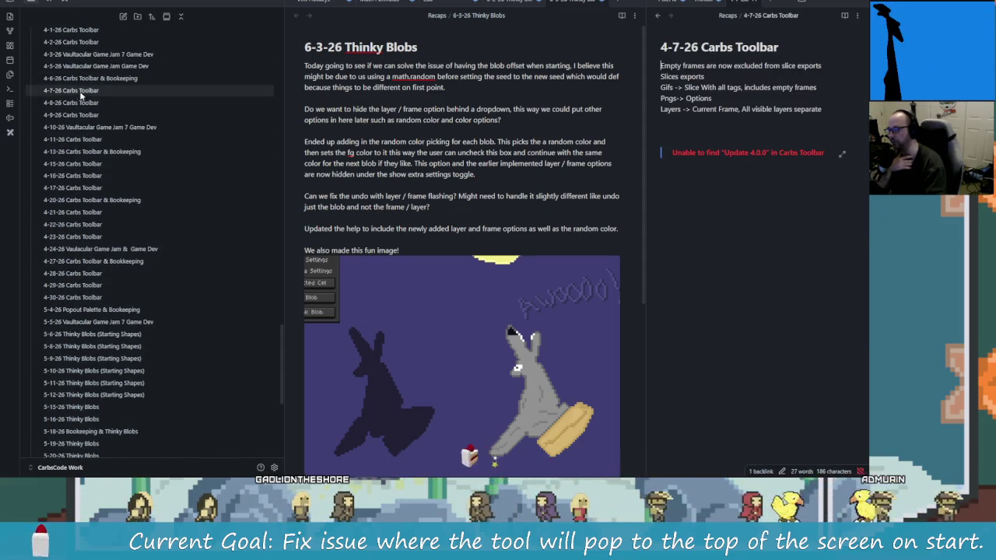
scroll(159, 218, "down", 1)
scroll(133, 337, "down", 4)
scroll(96, 318, "down", 2)
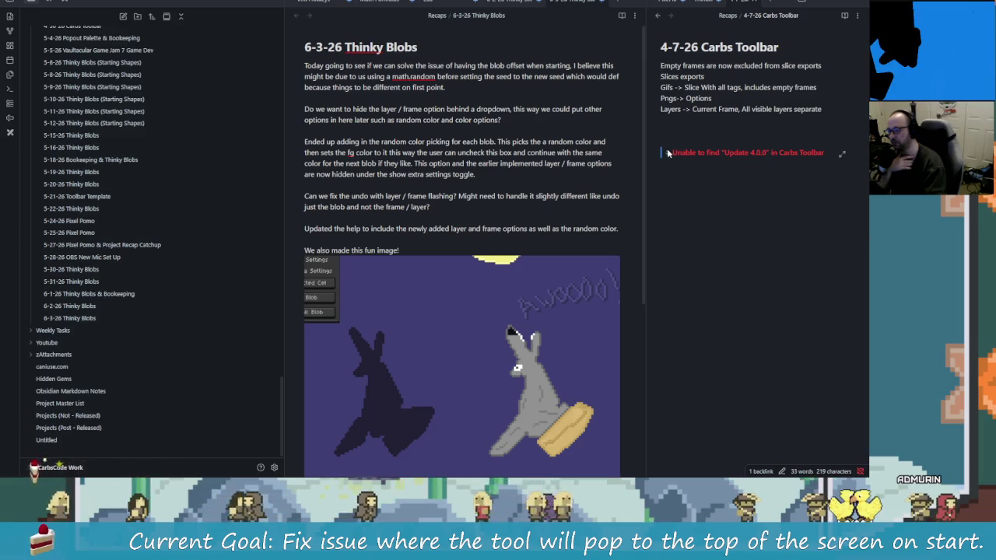
left_click(127, 318)
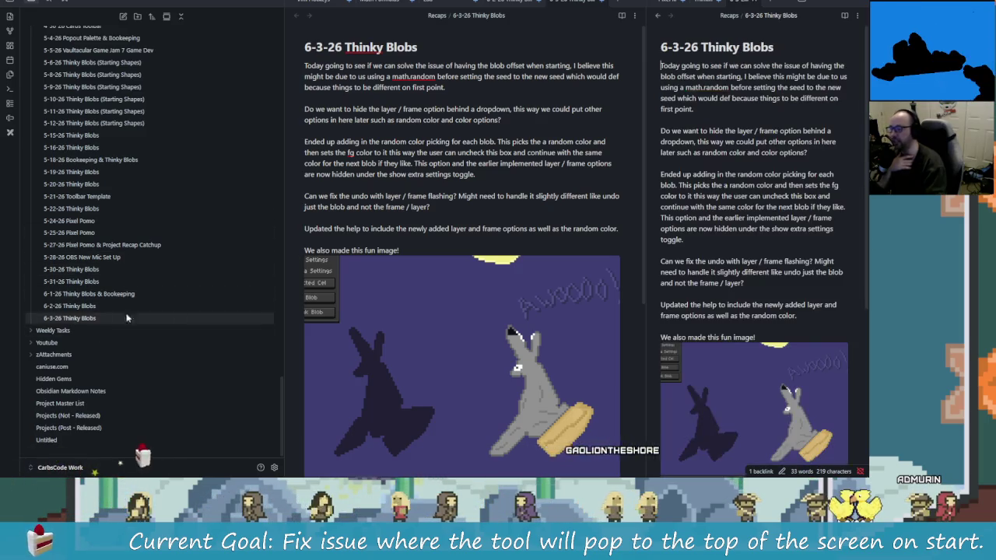
left_click(732, 7)
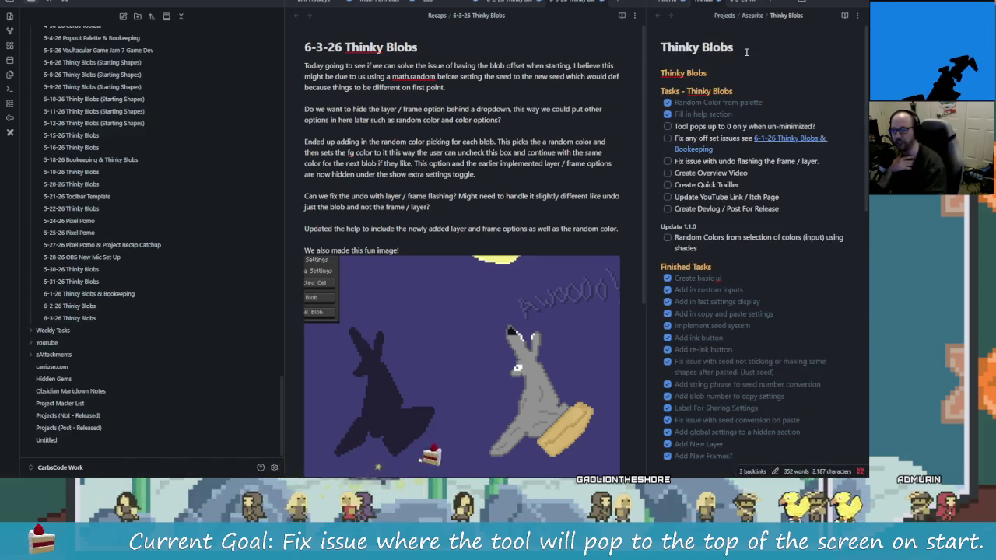
scroll(757, 300, "down", 5)
scroll(747, 365, "down", 3)
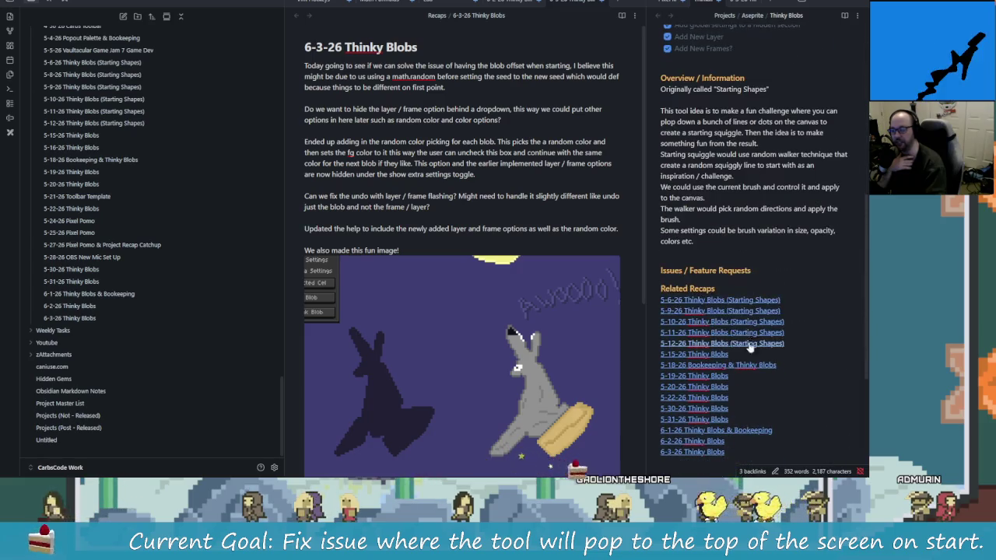
scroll(735, 437, "down", 3)
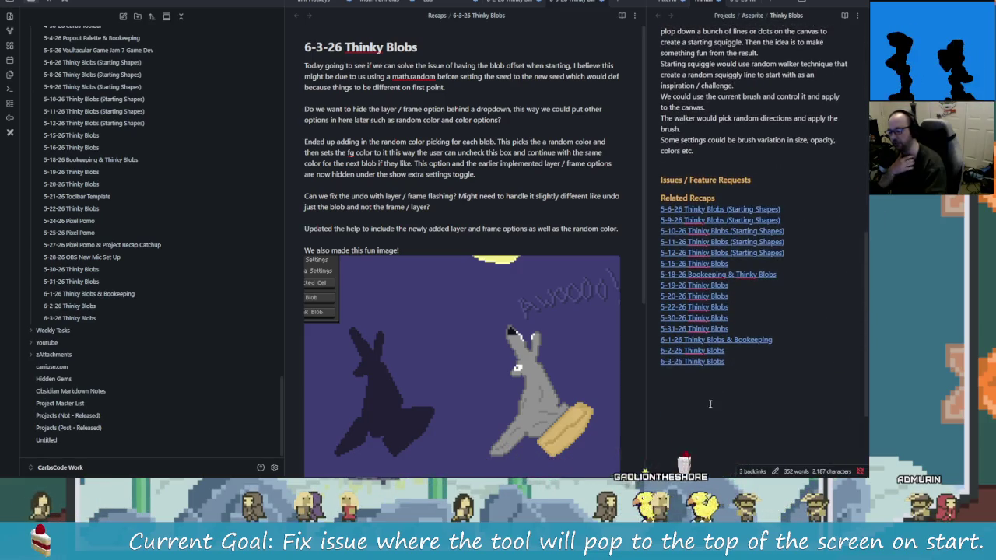
left_click(704, 350)
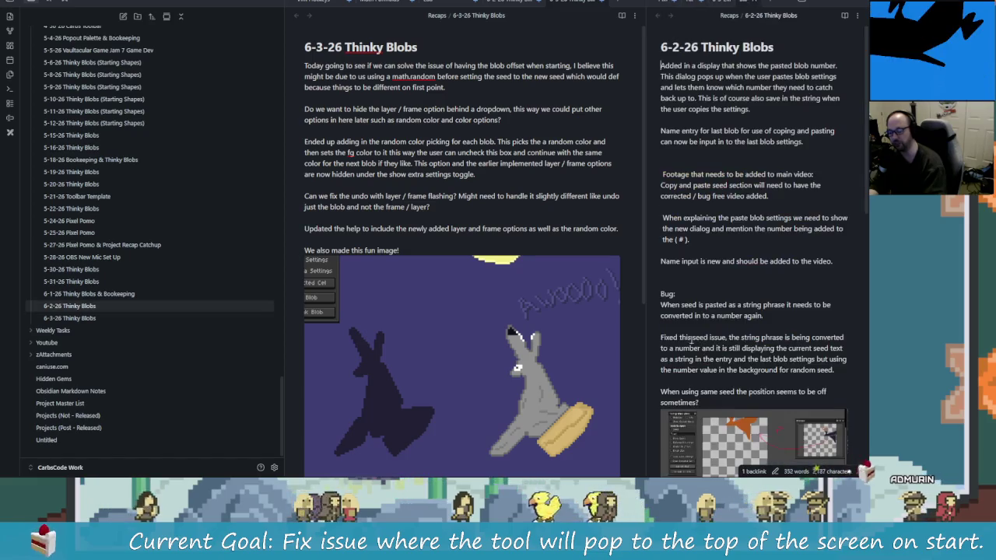
scroll(760, 313, "down", 5)
scroll(761, 314, "up", 3)
scroll(758, 319, "down", 4)
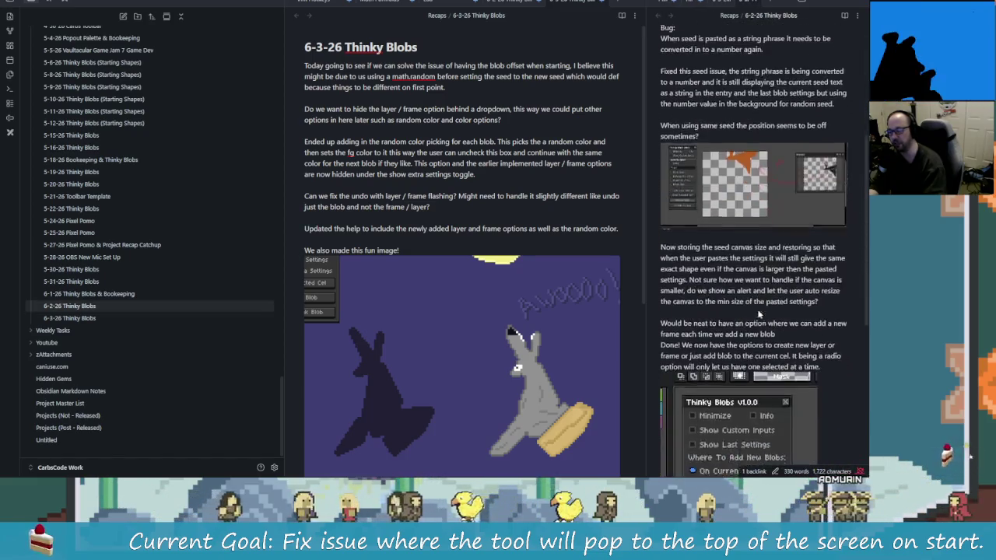
scroll(755, 327, "down", 3)
scroll(751, 336, "down", 3)
scroll(751, 335, "up", 5)
scroll(751, 335, "up", 5)
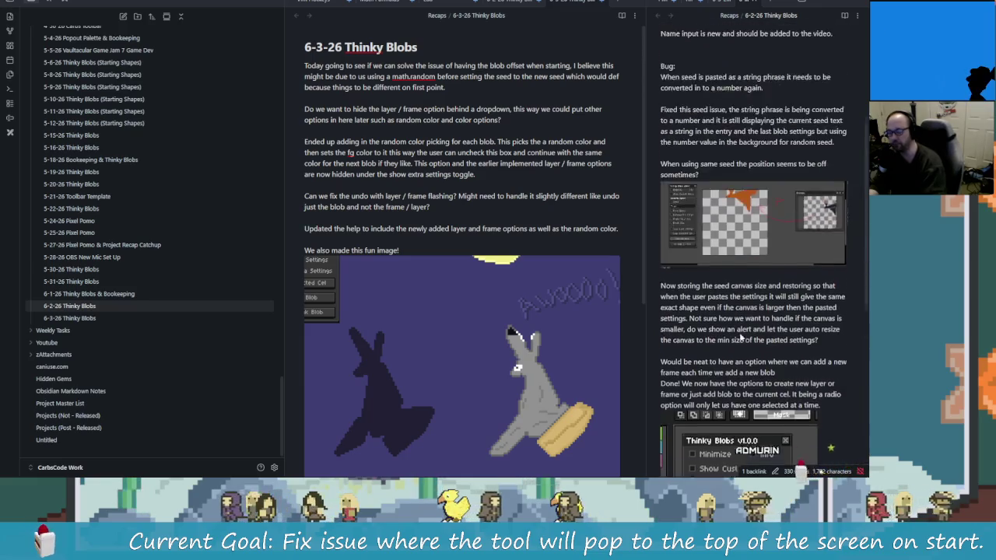
scroll(752, 335, "up", 5)
left_click(759, 3)
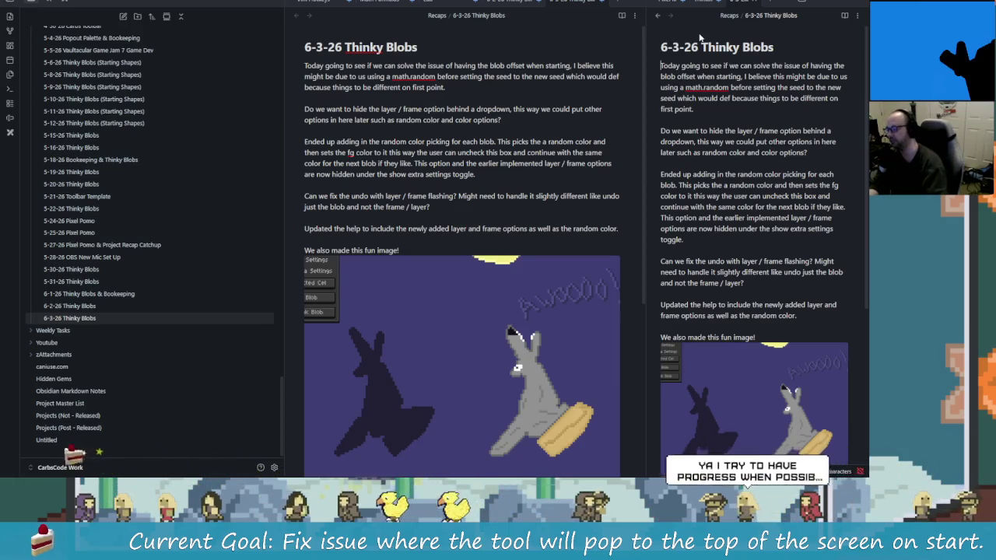
scroll(739, 233, "down", 2)
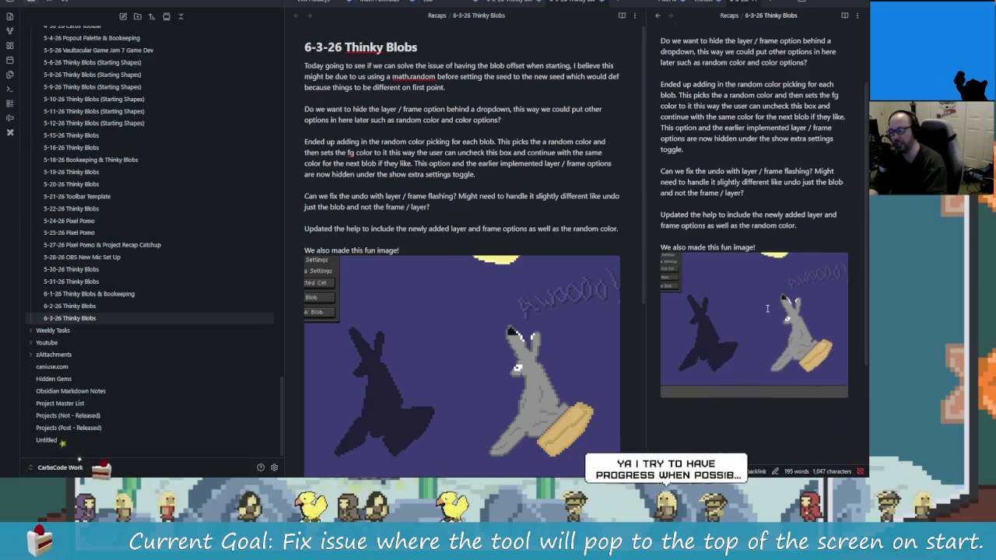
scroll(762, 283, "up", 2)
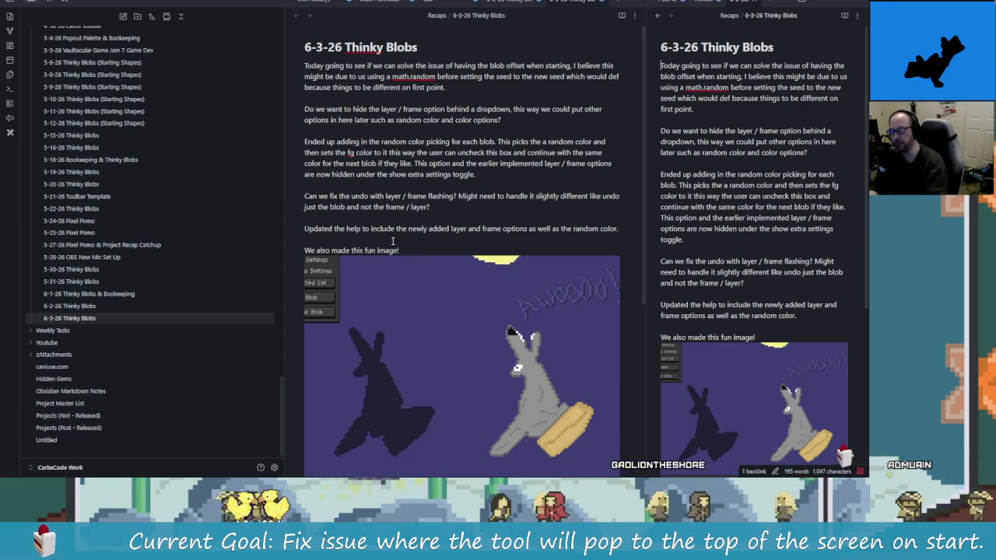
scroll(417, 235, "down", 2)
scroll(367, 252, "up", 2)
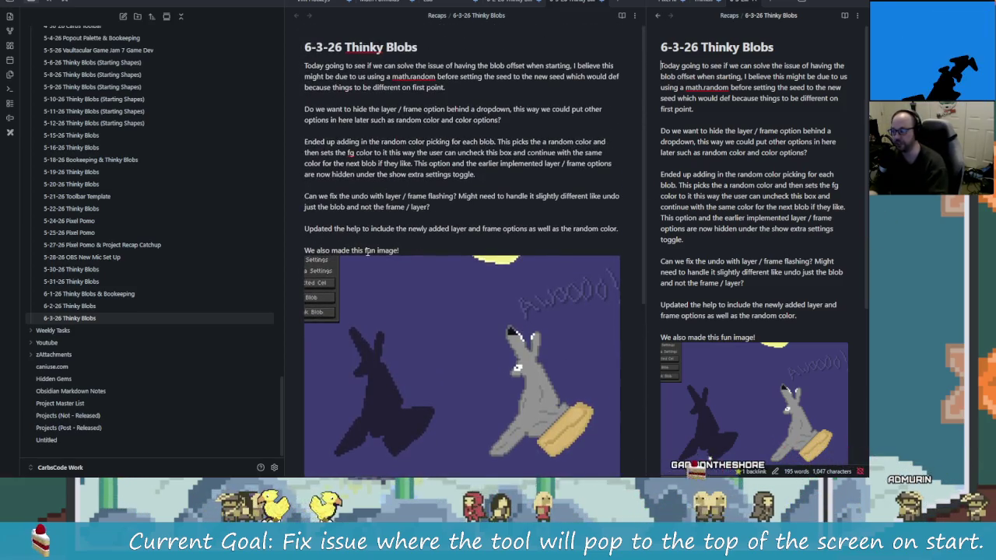
triple_click(334, 202)
key("Right")
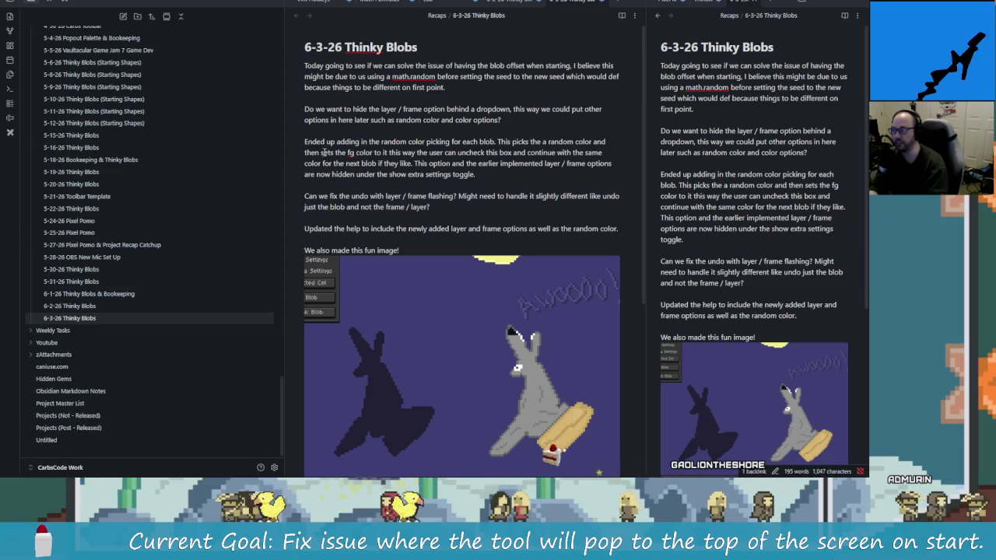
triple_click(343, 153)
key("Right")
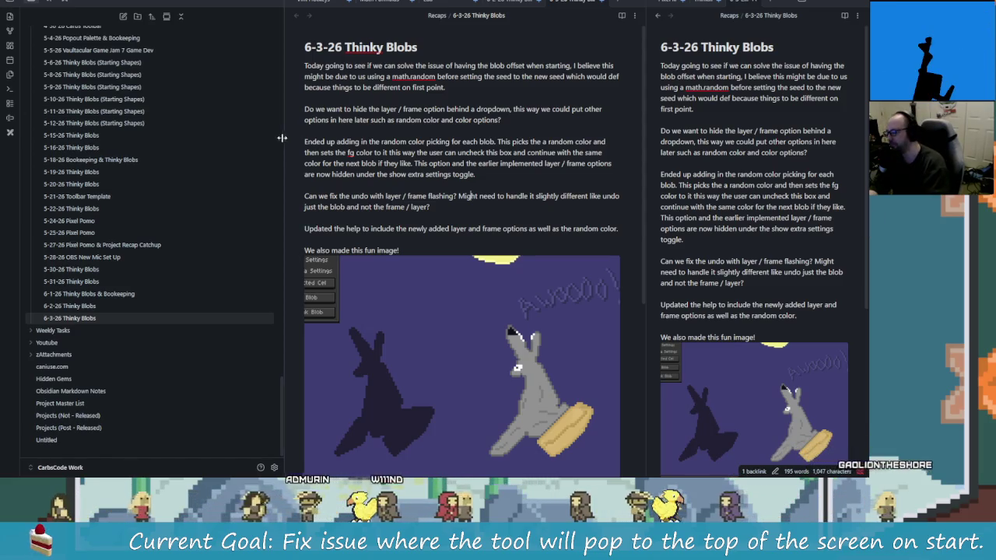
left_click_drag(282, 134, 98, 138)
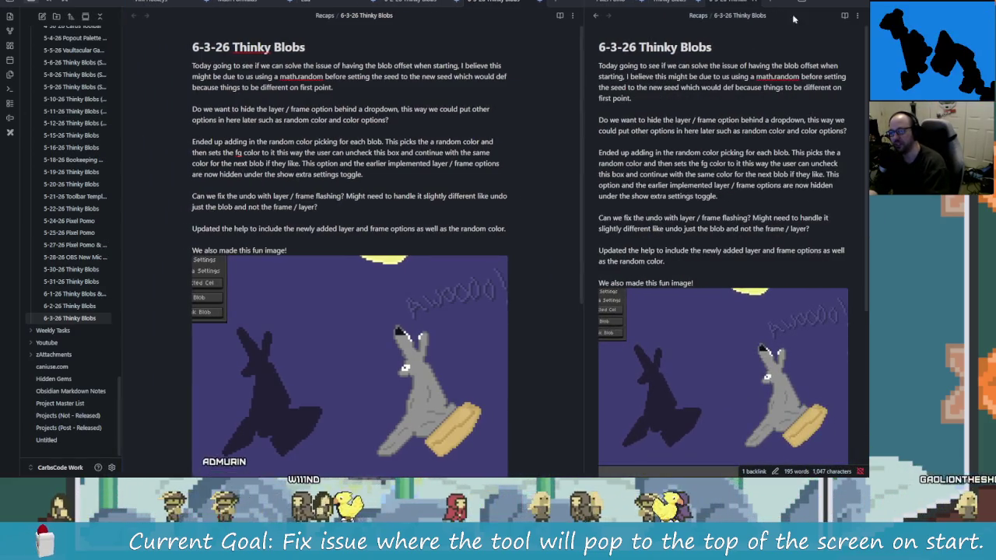
- Adjust the Obsidian layout, switch back to Rider, then bring up the Rainwave browser
left_click(630, 318)
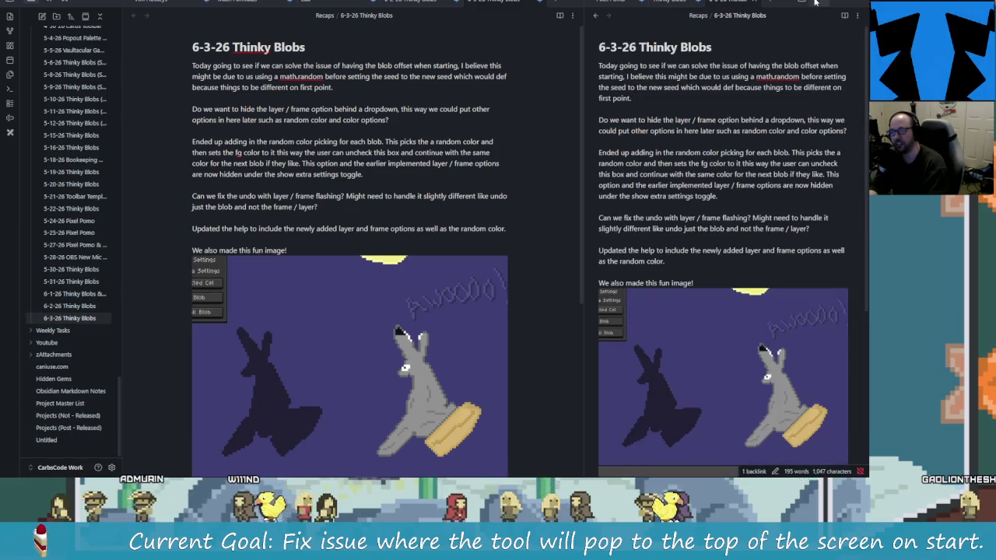
key("alt+Tab")
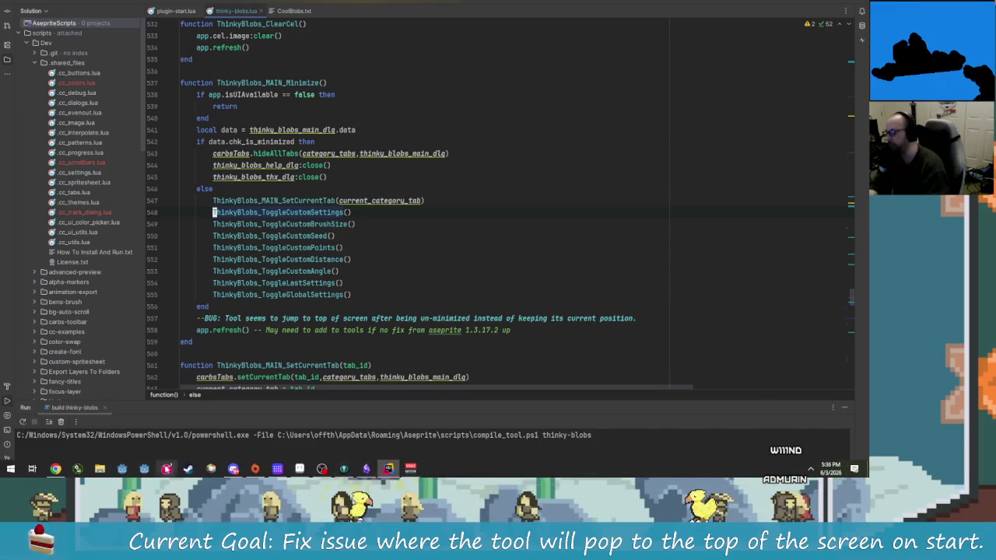
left_click(166, 468)
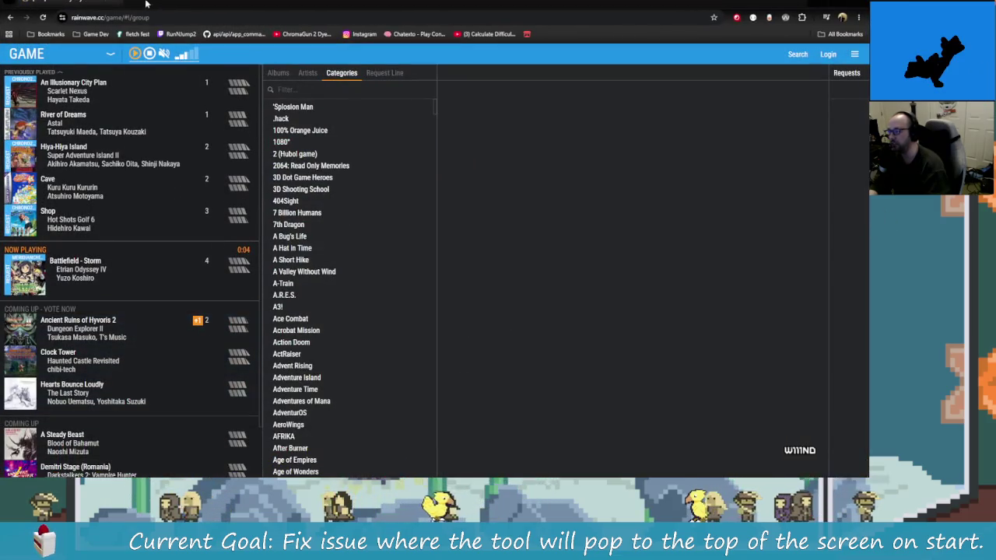
- Load the YouTube home page in a new browser tab
left_click(146, 4)
type("youtube")
key("Return")
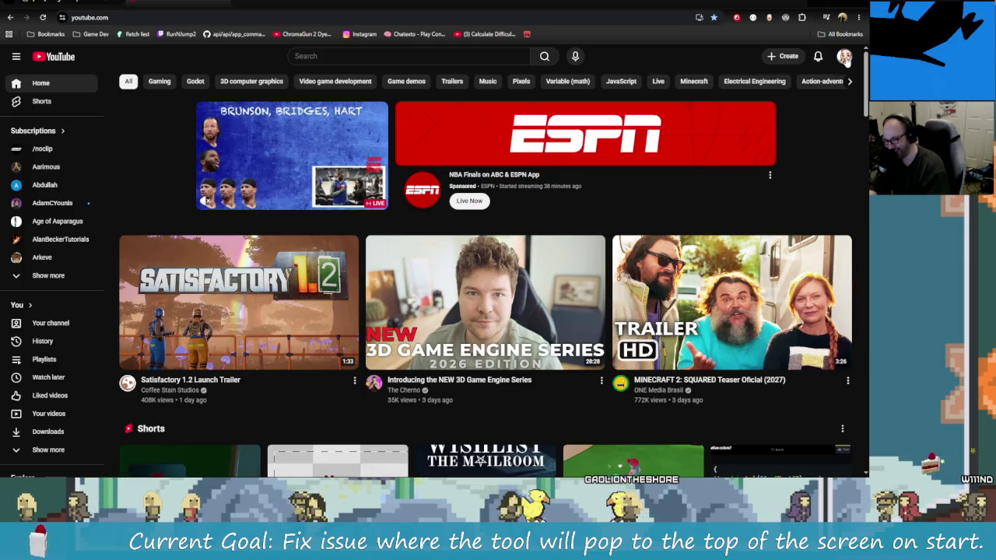
- Play and pause the newest pixel-examples Short on your channel, then close the YouTube tab
left_click(844, 56)
left_click(778, 102)
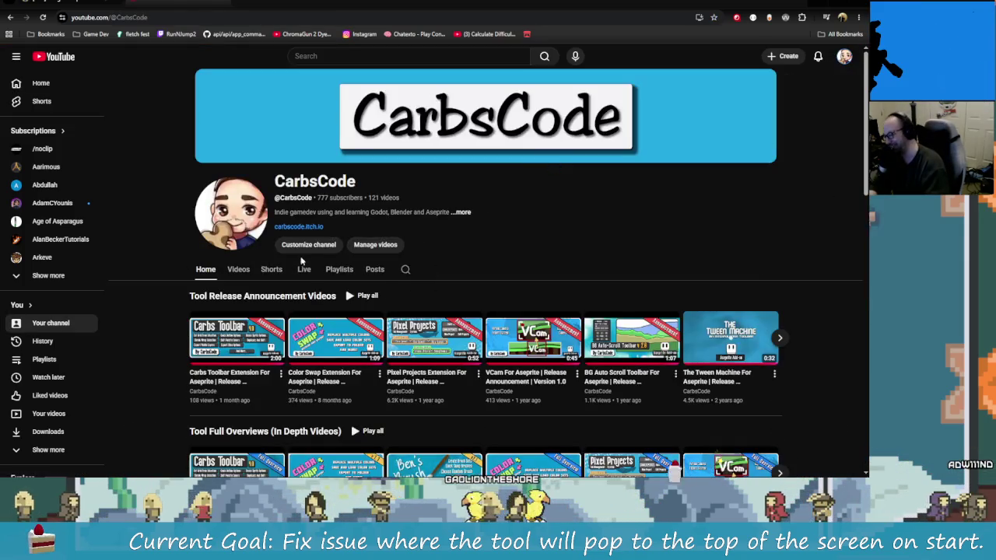
left_click(274, 269)
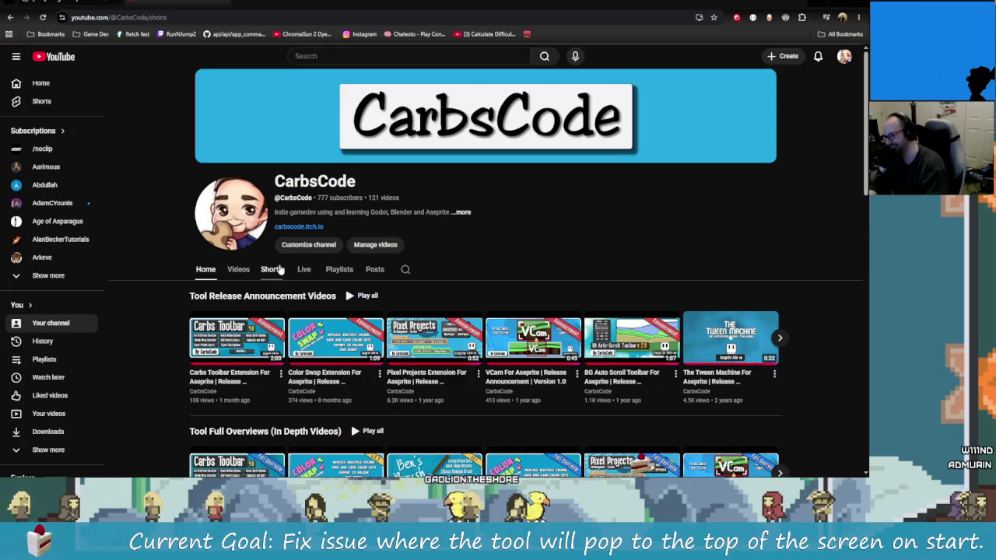
scroll(279, 327, "down", 1)
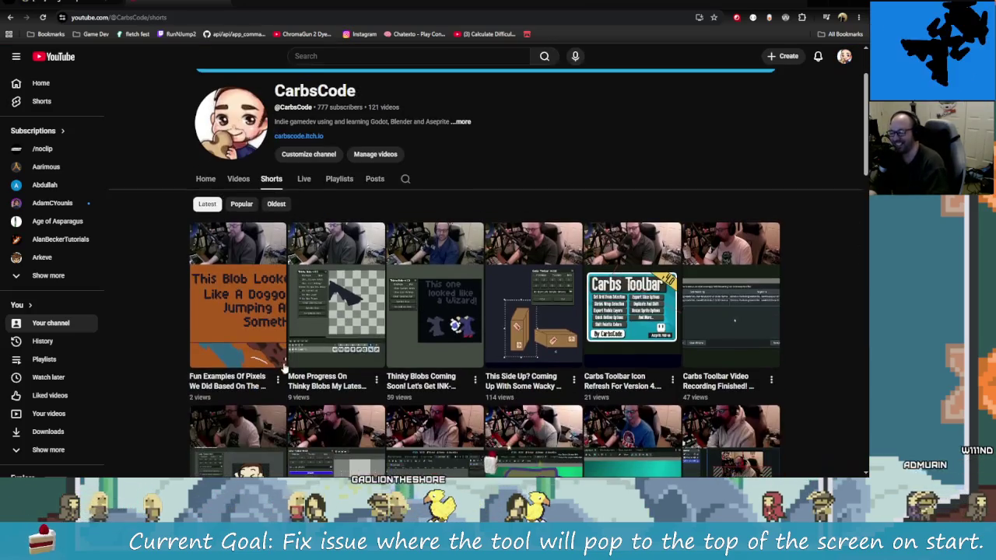
left_click(278, 327)
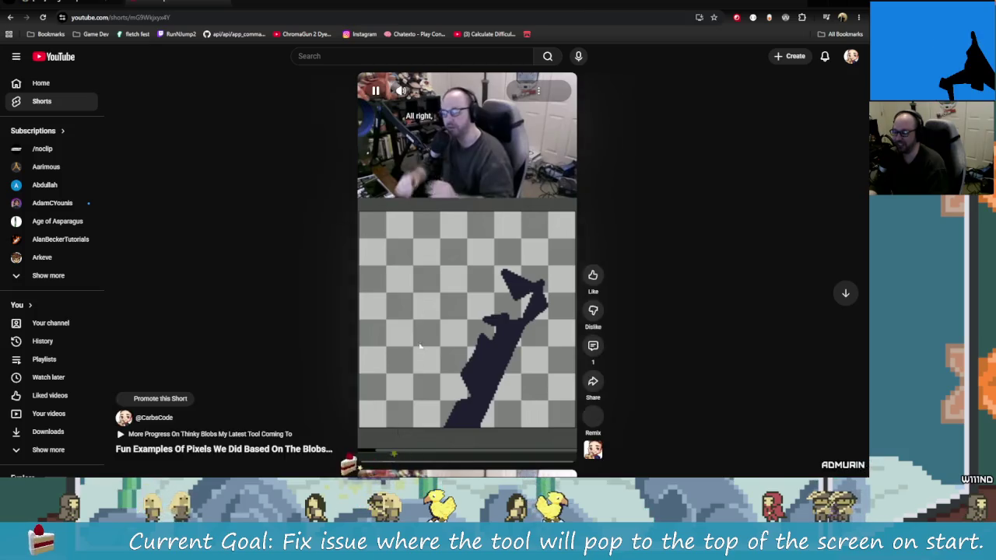
left_click(428, 385)
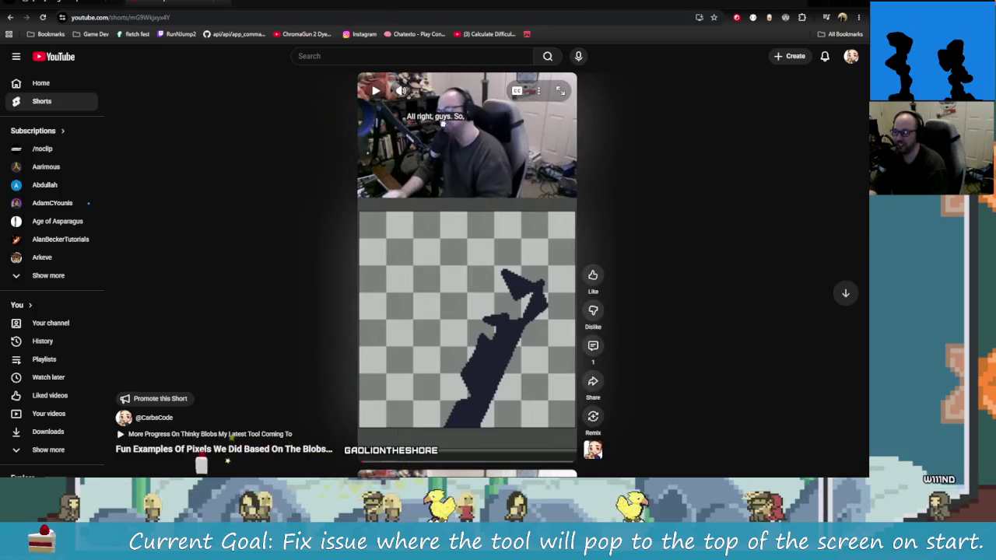
left_click_drag(411, 193, 395, 246)
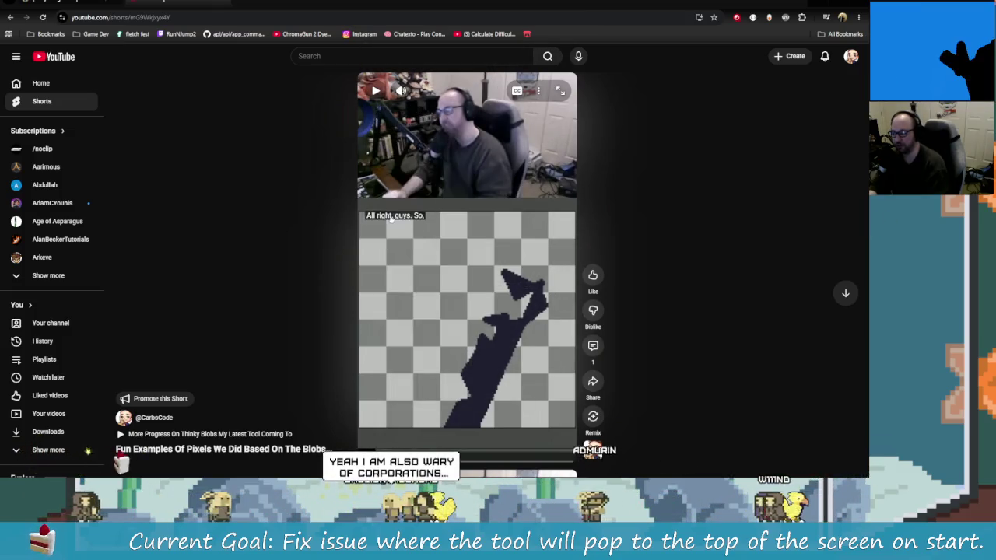
left_click_drag(395, 246, 396, 221)
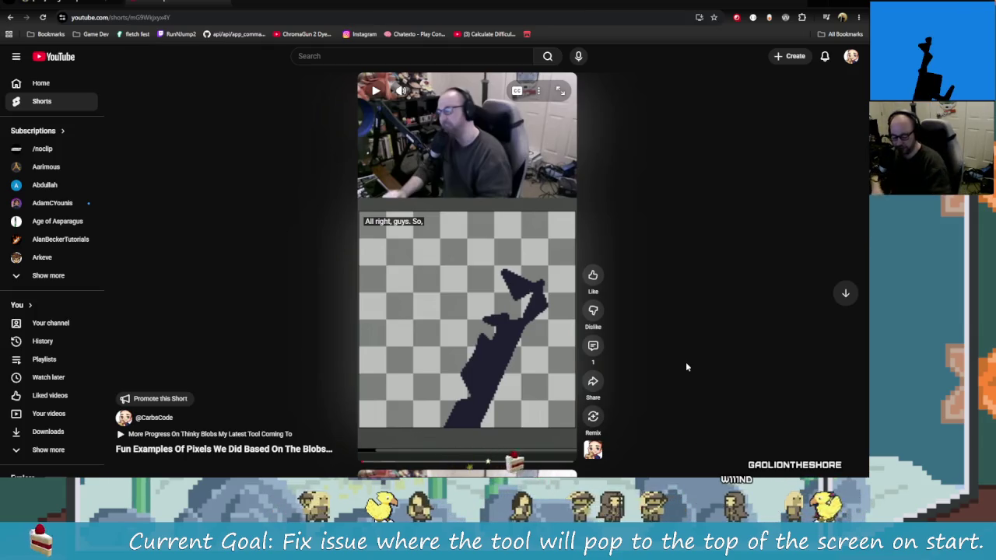
left_click(225, 6)
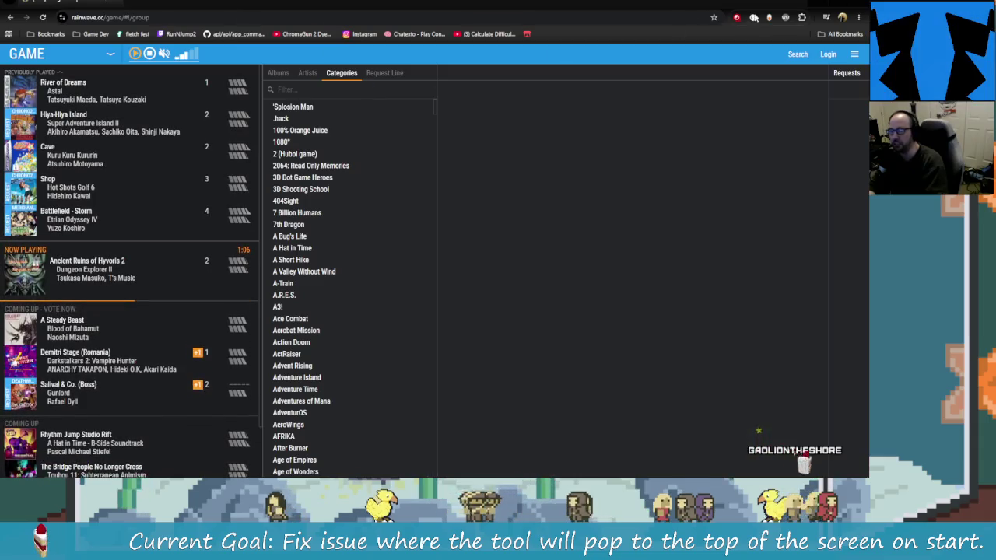
- Minimize the browser and step to Minimize's ToggleCustomAngle and ToggleCustomDistance calls
left_click(821, 5)
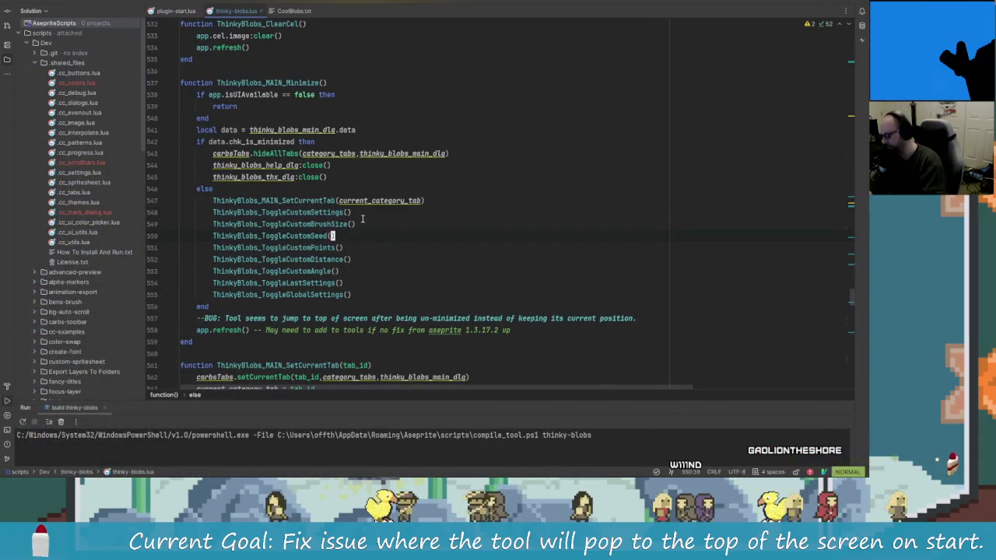
key("j")
key("j")
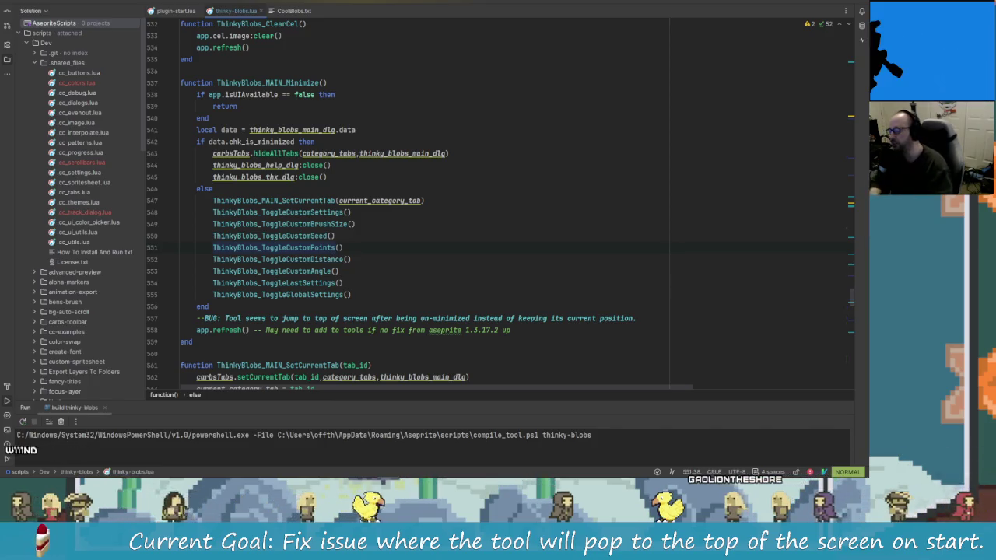
key("j")
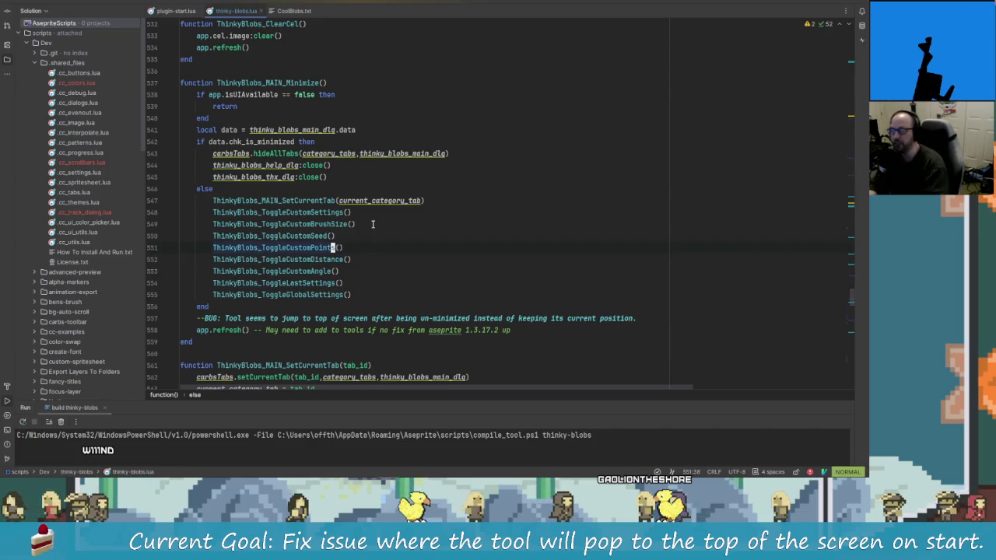
key("alt+Tab")
key("alt+Tab")
key("alt+Tab")
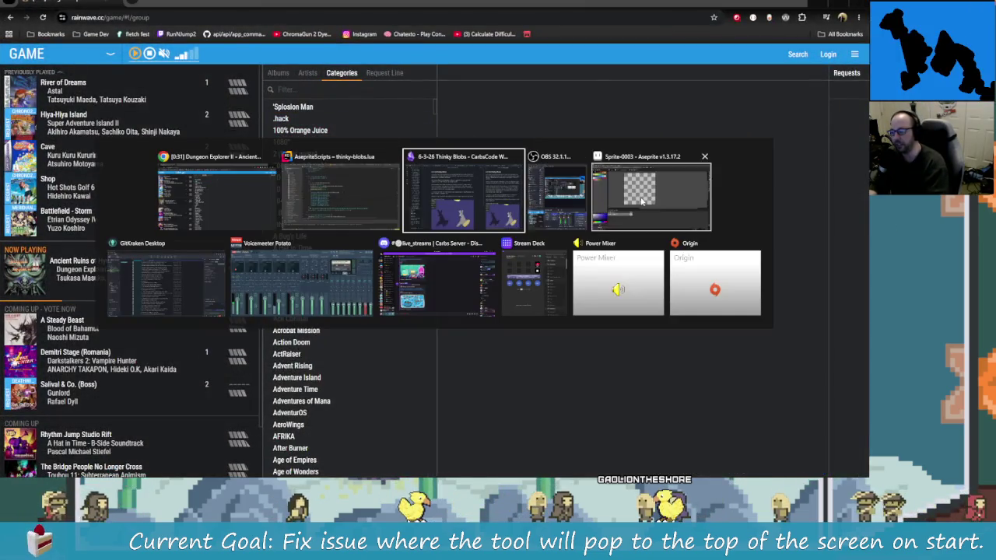
- Bring Aseprite forward and toggle the Custom Inputs and Last Blob Settings sections of Thinky Blobs
left_click(642, 200)
left_click(140, 88)
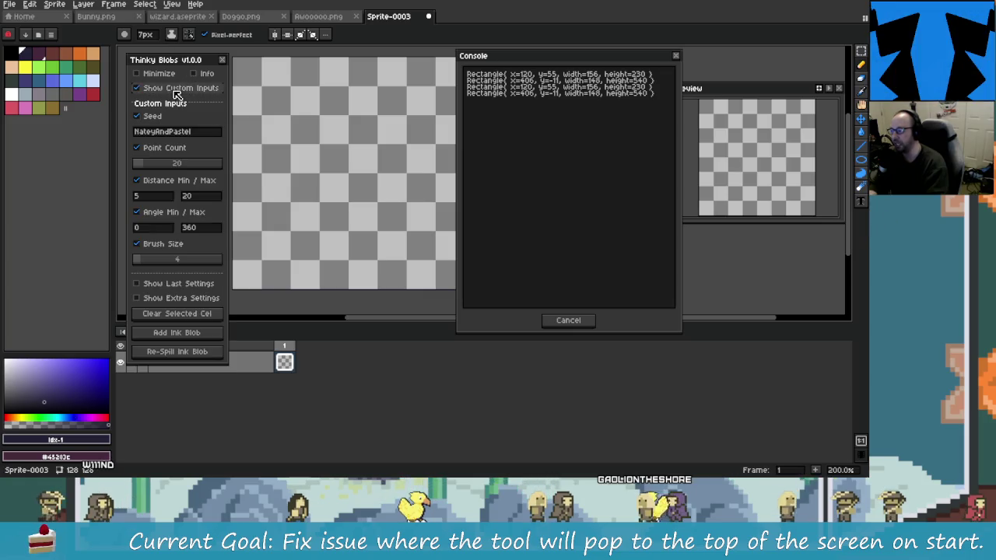
left_click(178, 88)
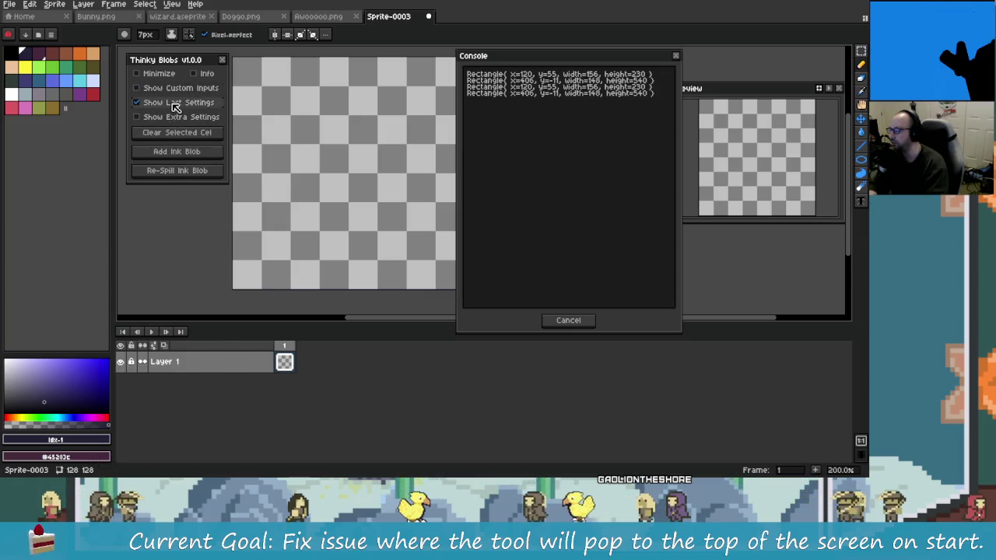
left_click(175, 102)
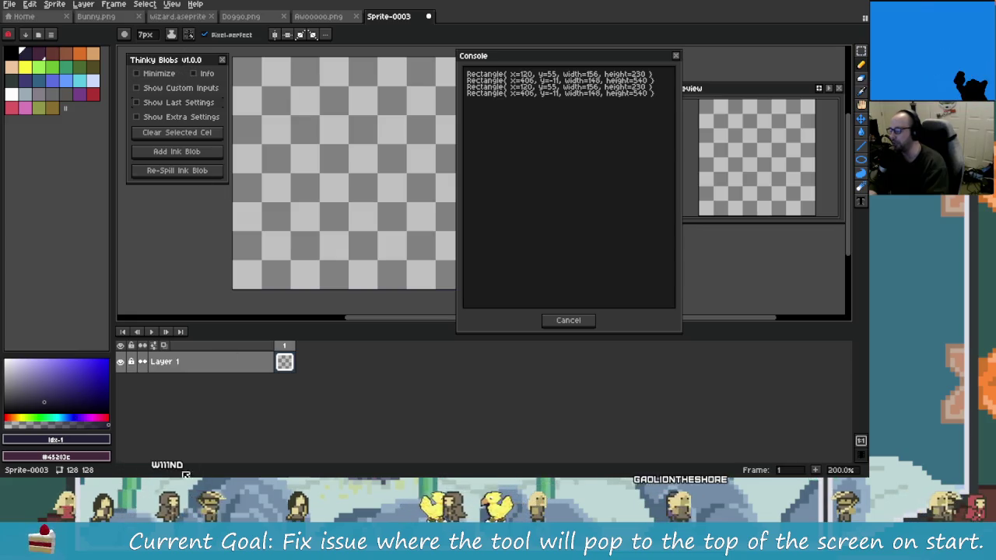
left_click(175, 89)
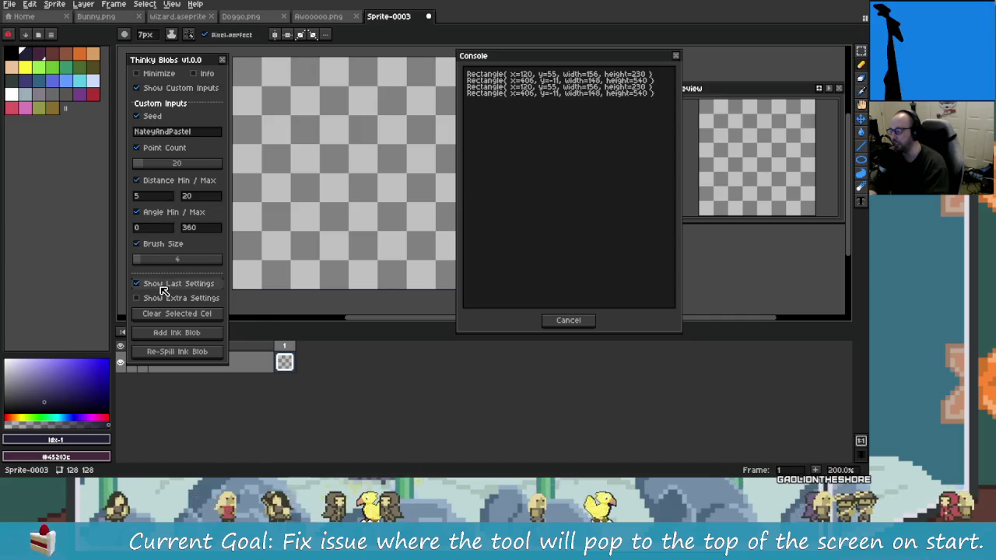
left_click(167, 284)
left_click(181, 411)
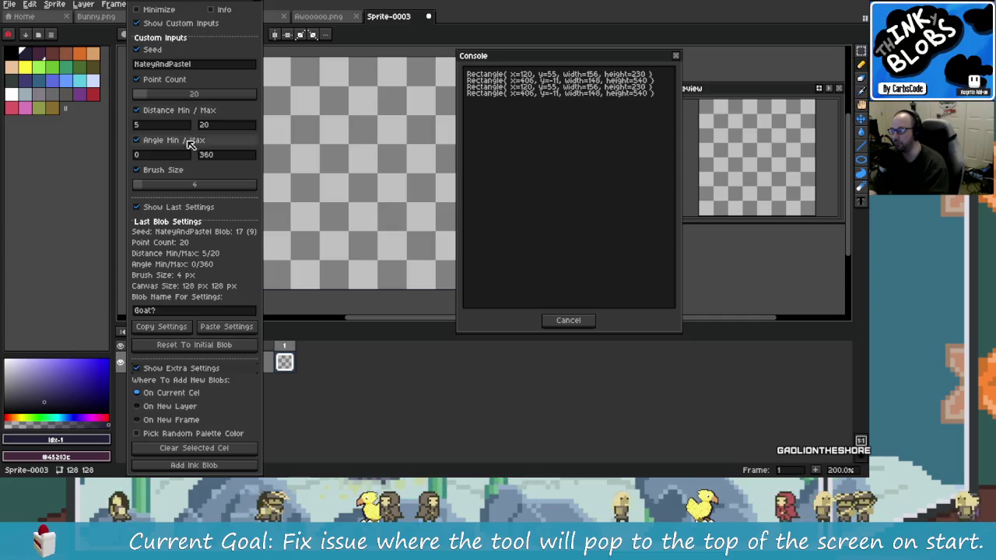
- Close the Thinky Blobs dialog and relaunch it from Frame > Open Thinky Blobs
left_click(261, 2)
left_click(83, 4)
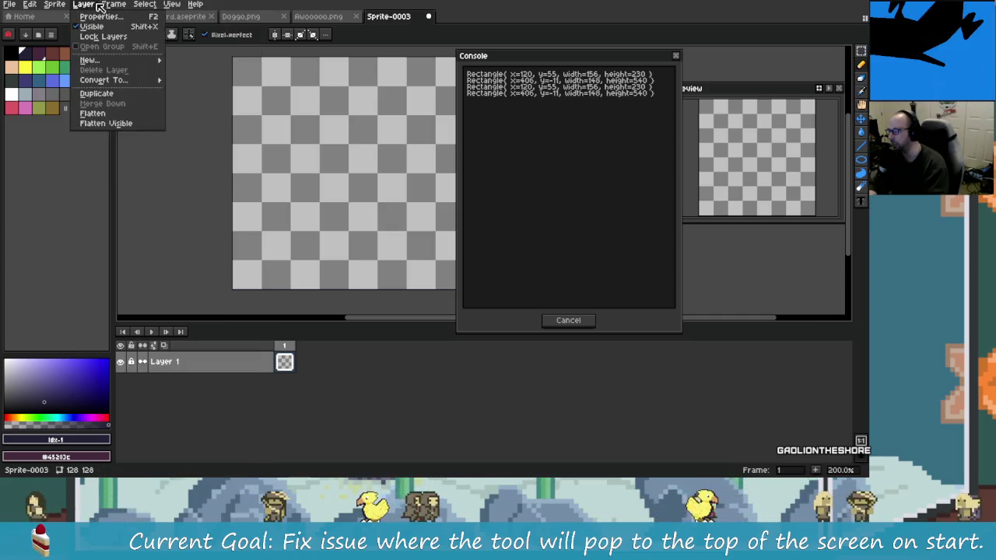
left_click(113, 4)
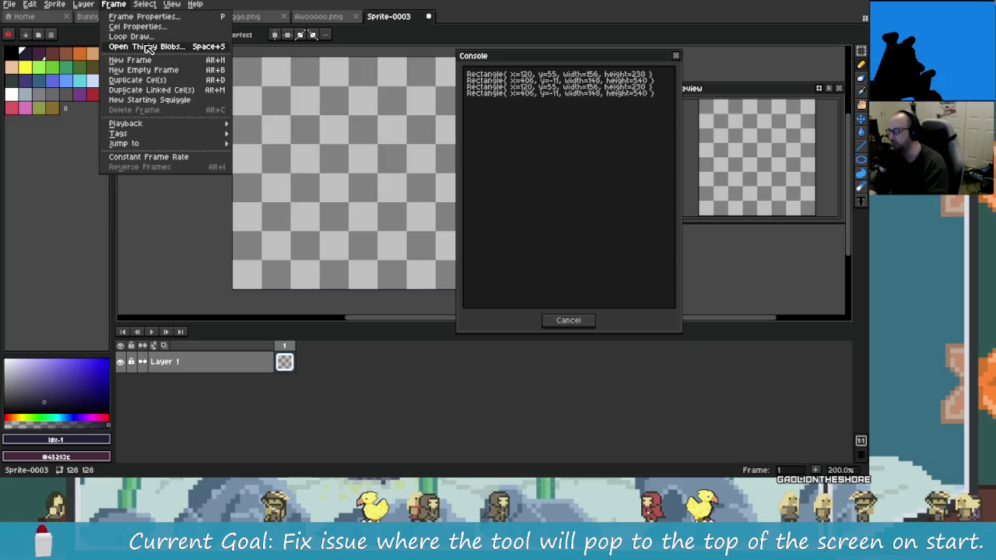
left_click(147, 46)
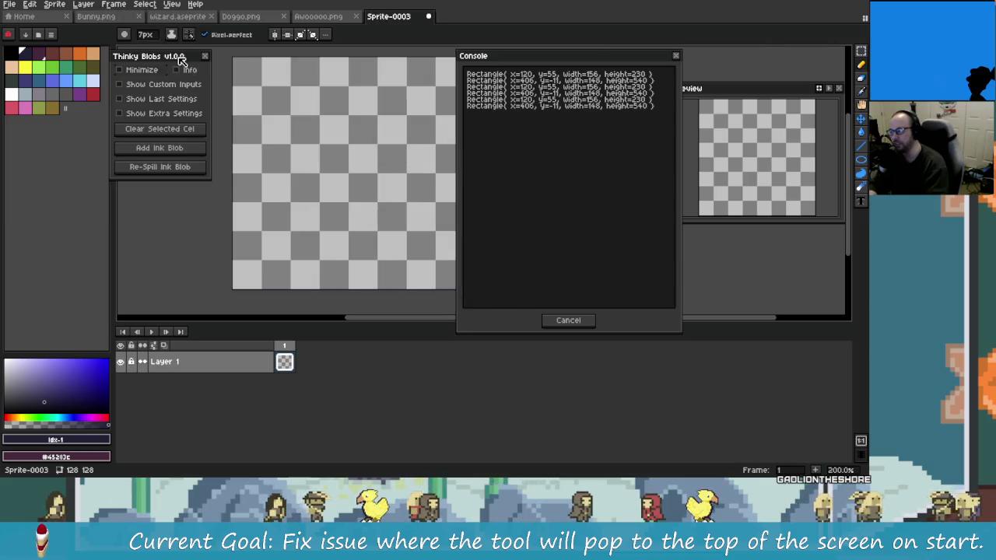
- Move the dialog right, minimize and restore it, then drag it back down from the top
left_click_drag(180, 60, 198, 60)
left_click(137, 69)
left_click(136, 69)
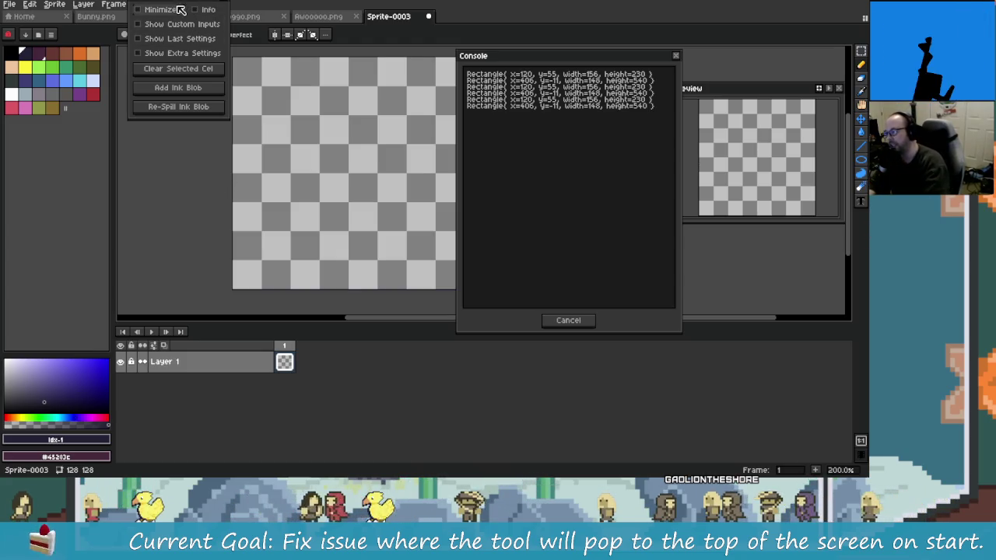
left_click_drag(186, 4, 186, 58)
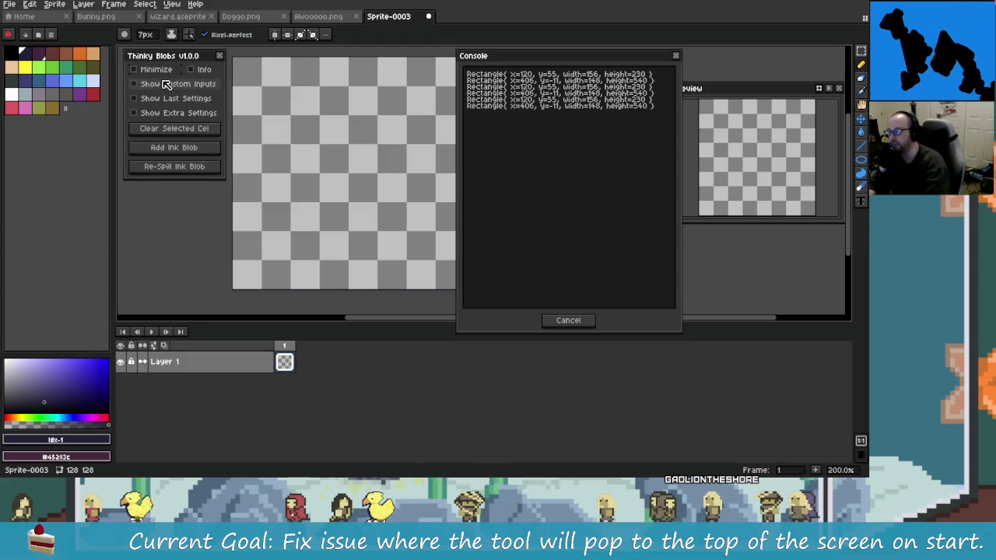
key("alt+Tab")
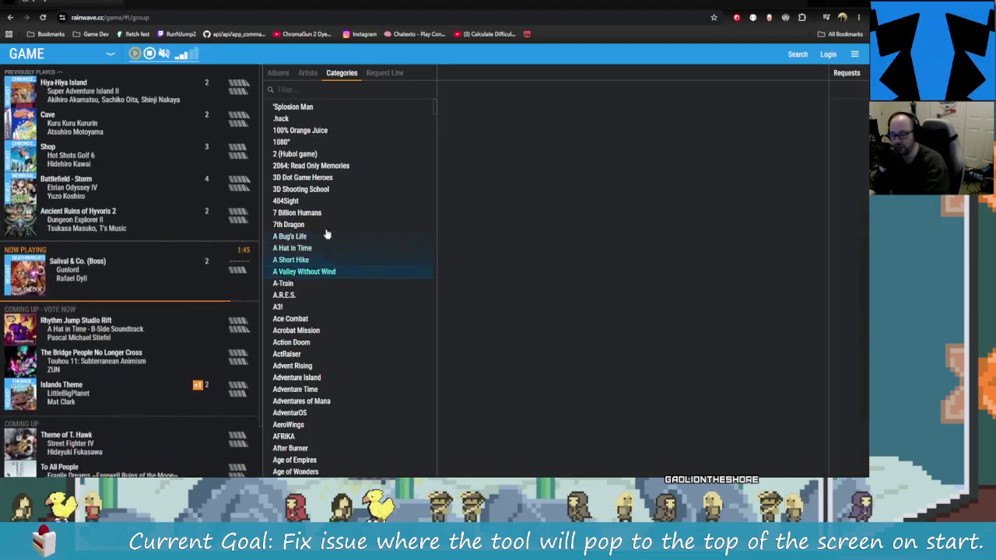
- Back in Rider, put the caret at the end of the ThinkyBlobs_MAIN_Minimize header on line 537
key("alt+Tab")
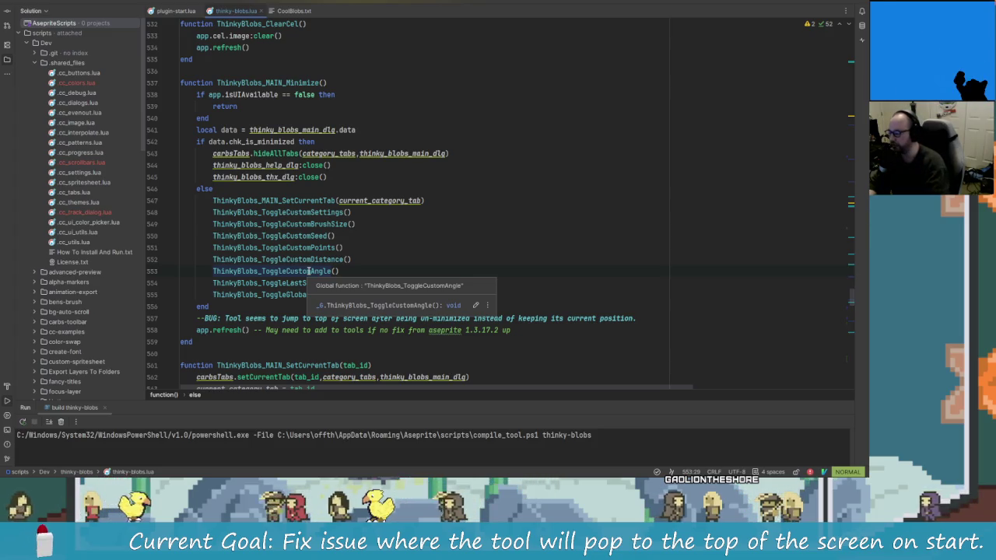
scroll(281, 267, "up", 1)
scroll(281, 267, "down", 1)
scroll(337, 307, "up", 2)
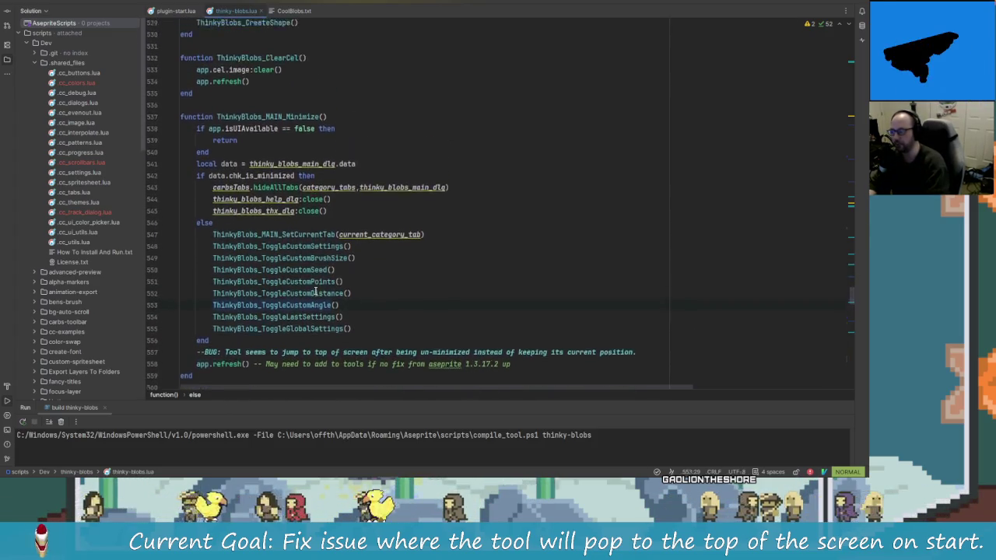
scroll(337, 306, "down", 2)
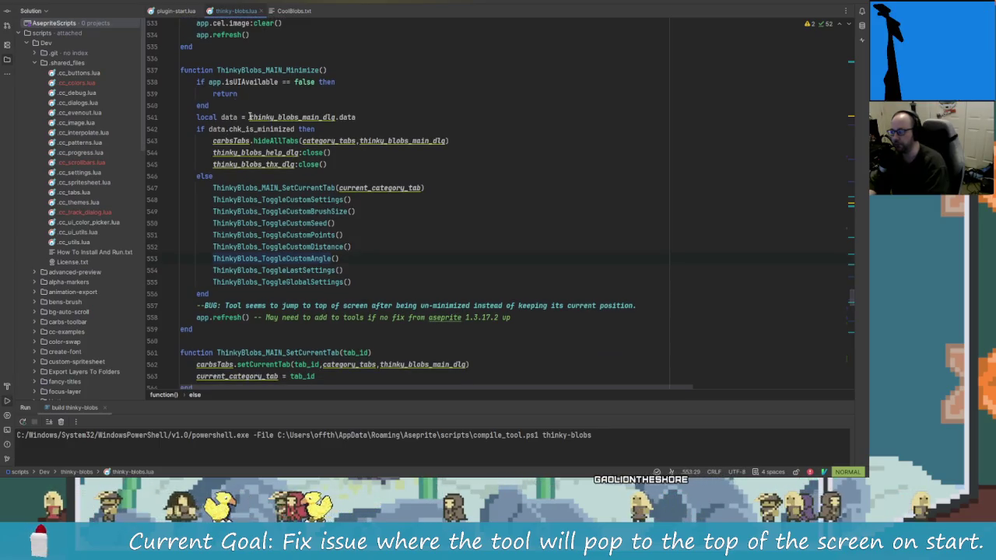
scroll(250, 116, "up", 1)
left_click(292, 105)
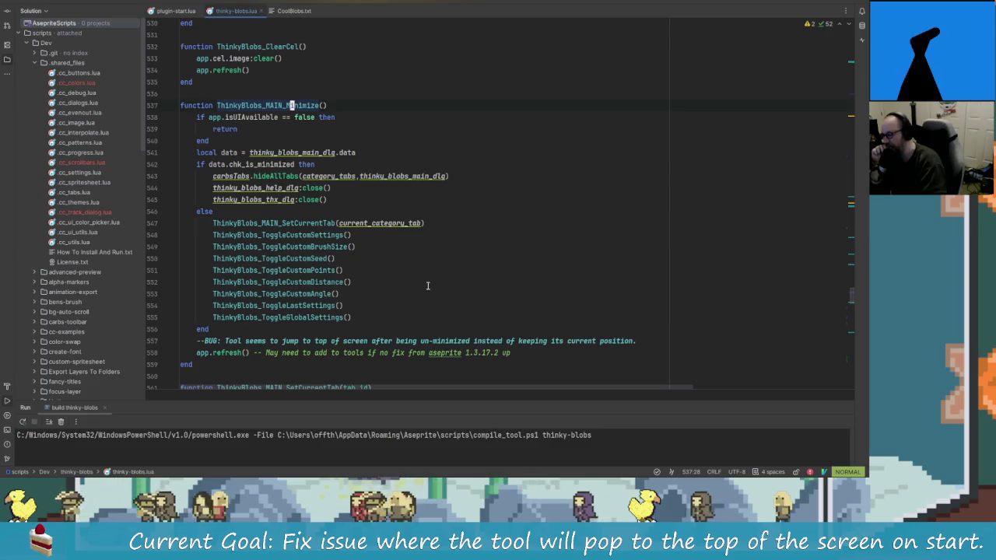
left_click(364, 108)
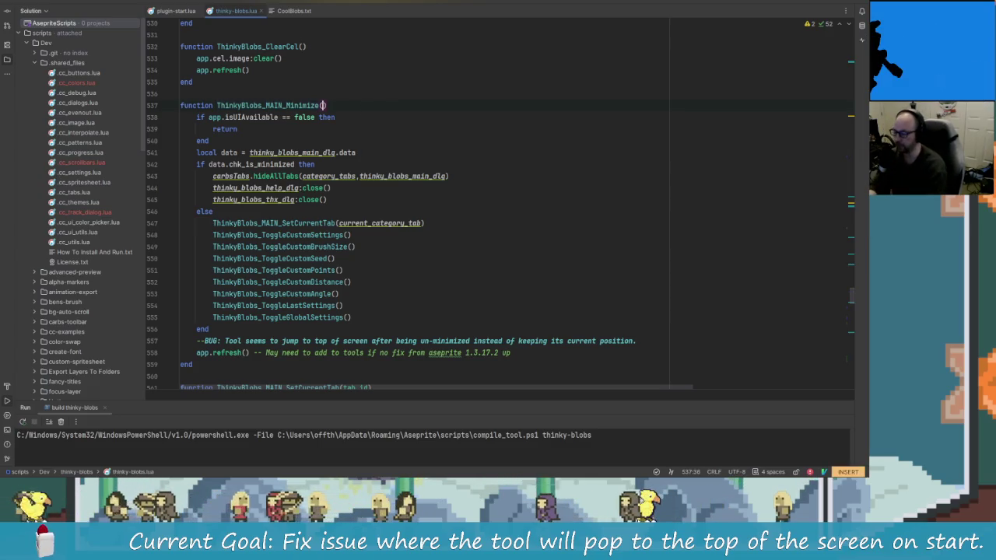
- Add 'local _bounds = thinky_blobs_main_dlg.bounds' as the first line of the Minimize function
key("Return")
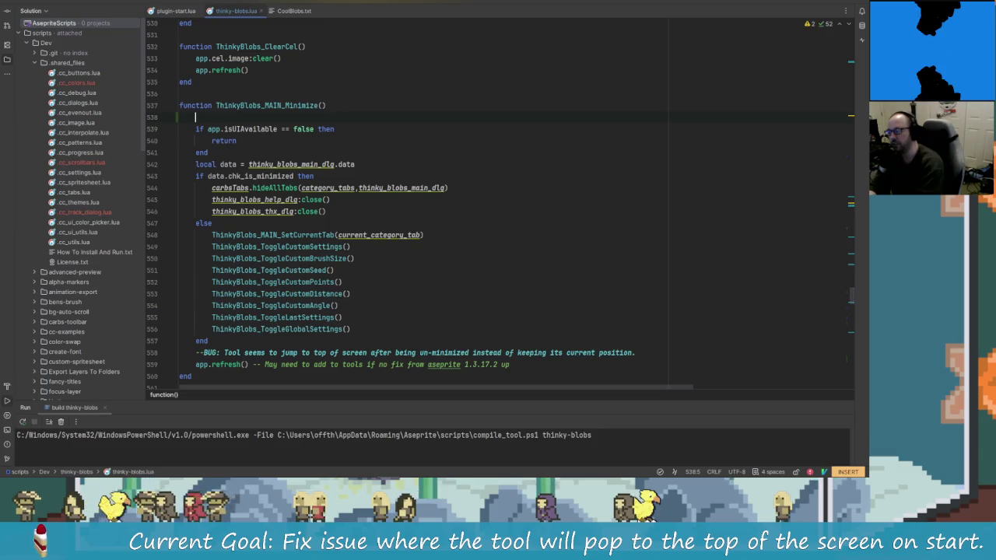
type("local _bounds = ")
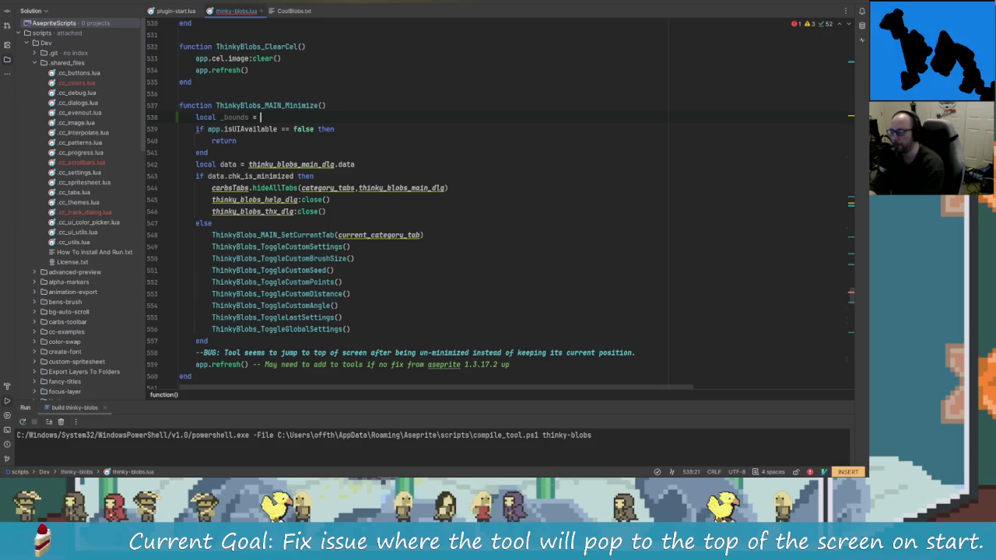
type("think")
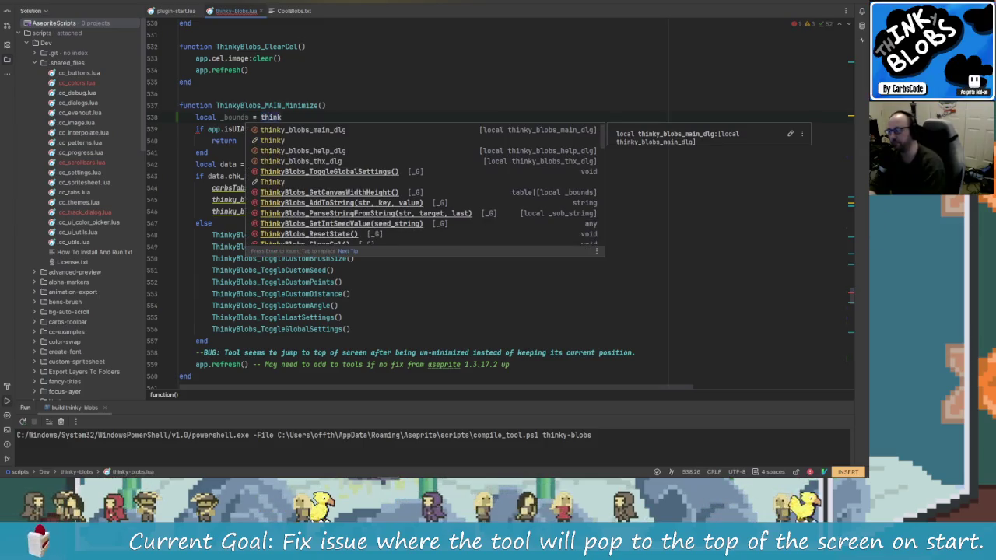
key("Return")
type(".")
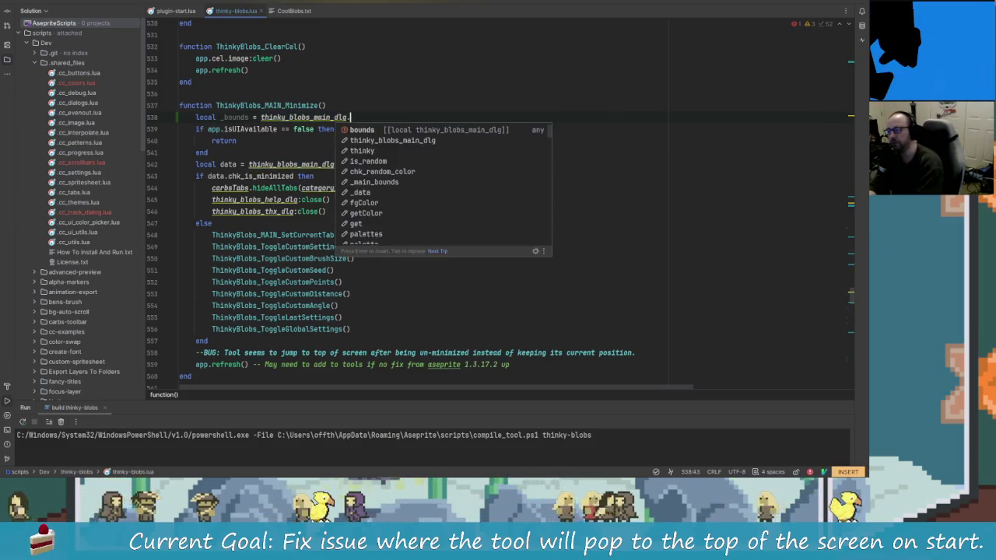
type("boun")
key("Return")
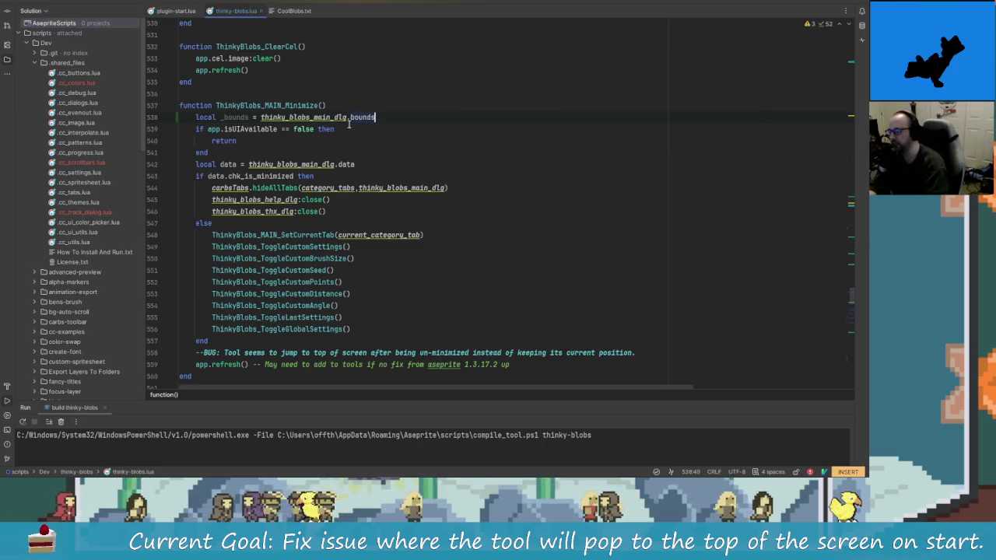
- After the if/else block, add 'thinky_blobs_main_dlg.bounds = _bounds' on line 558
left_click(287, 343)
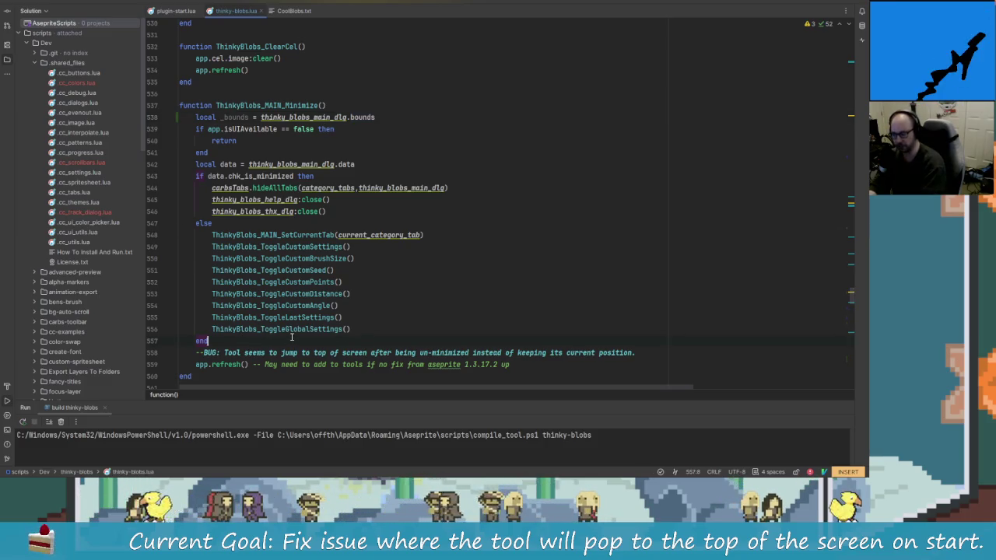
key("Return")
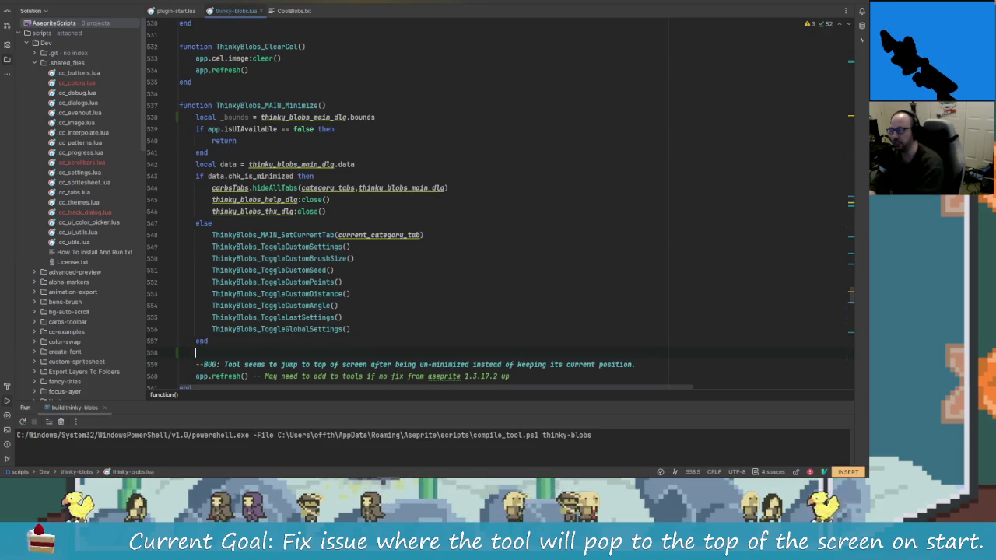
type("th")
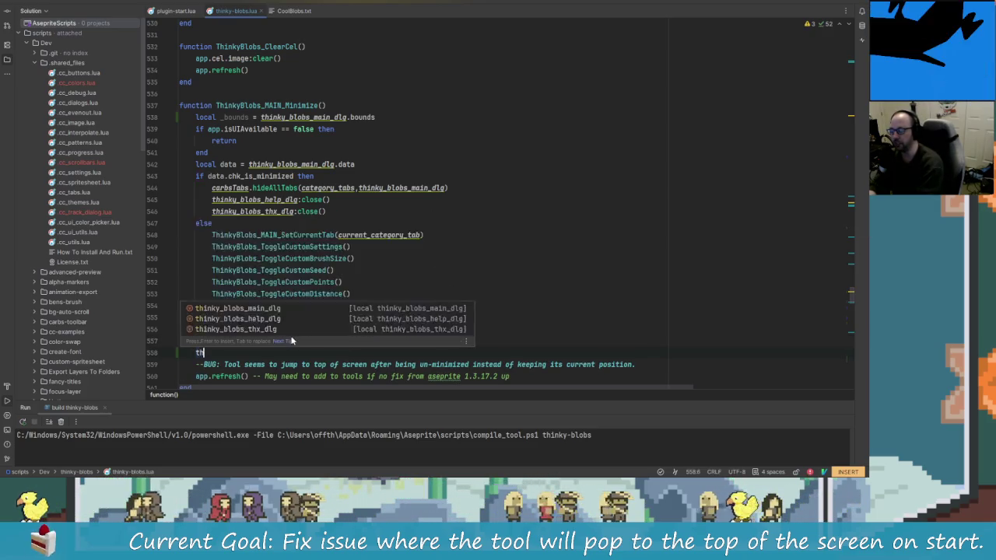
type("ink")
key("Return")
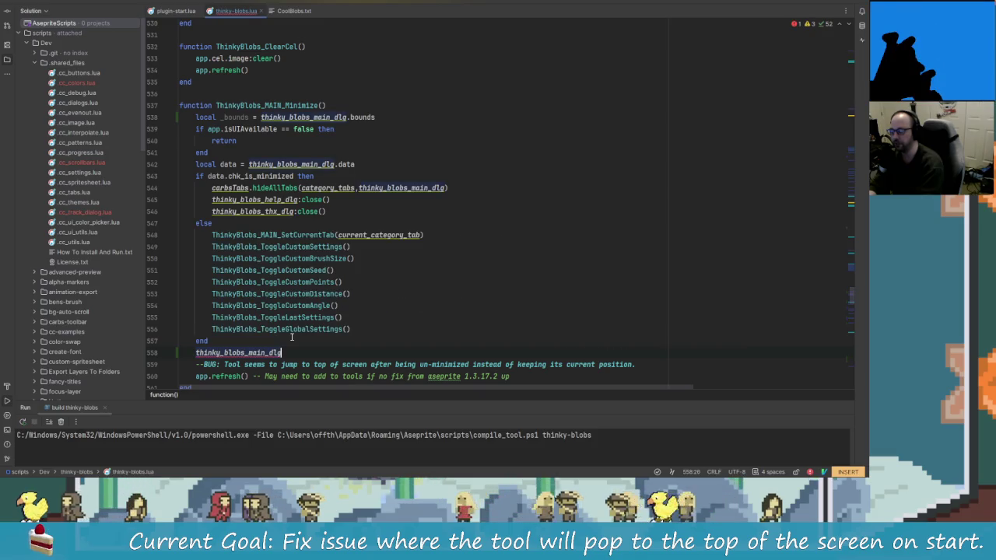
type(".")
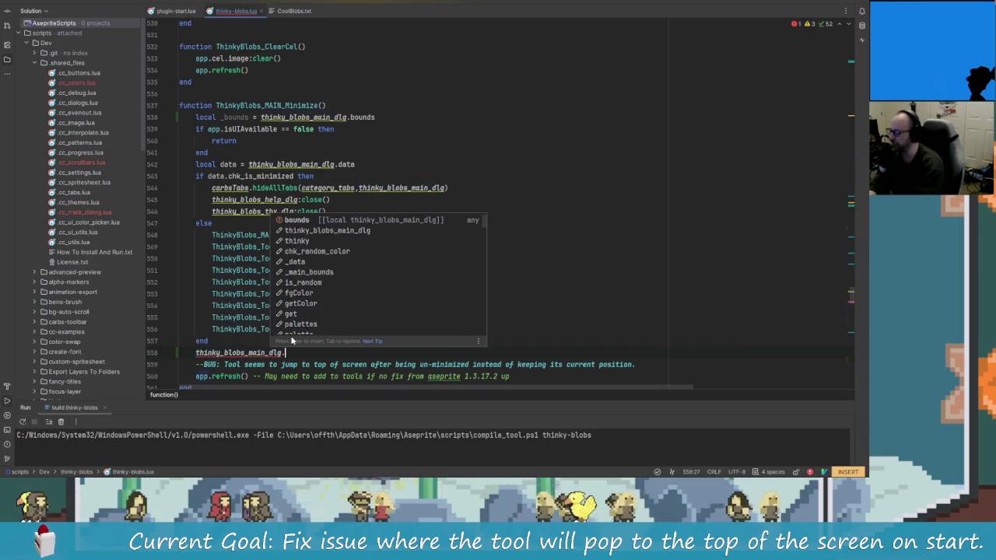
type("bou")
key("Return")
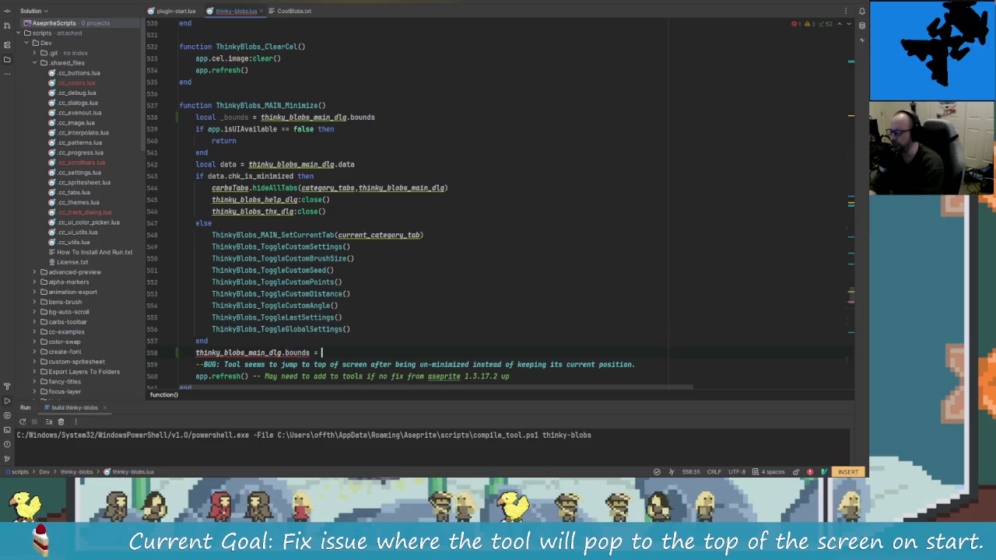
type("= _bou")
key("Return")
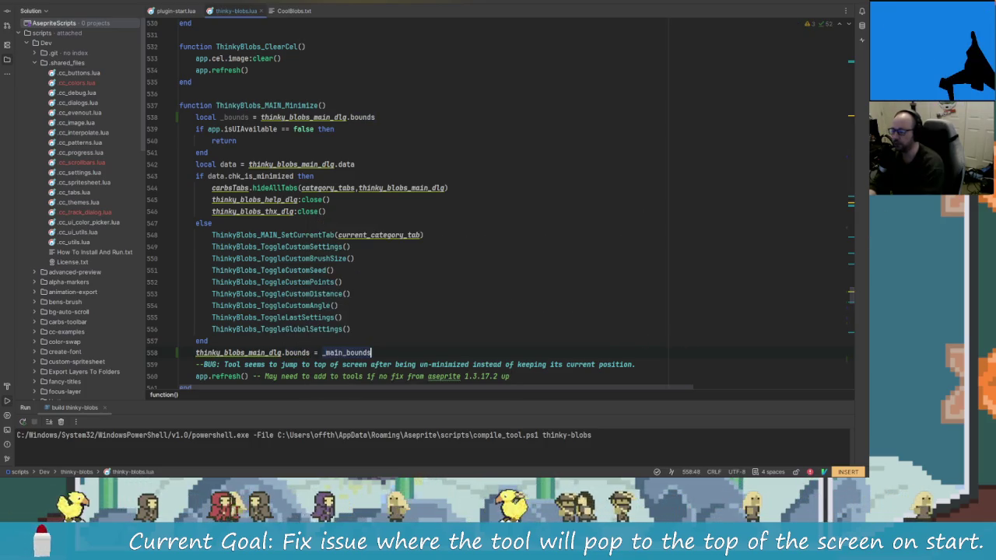
key("BackSpace")
key("BackSpace")
key("BackSpace")
type("b")
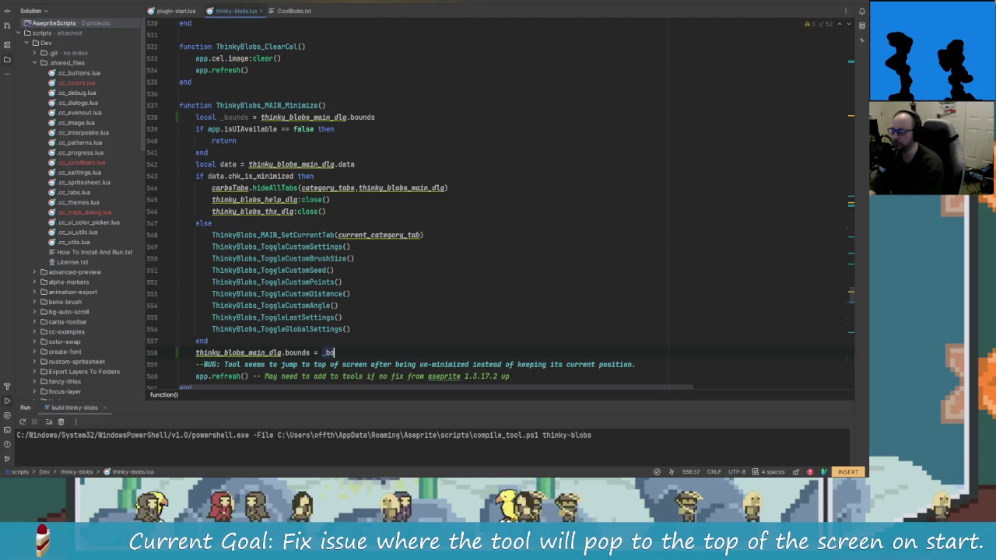
type("ounds")
key("Escape")
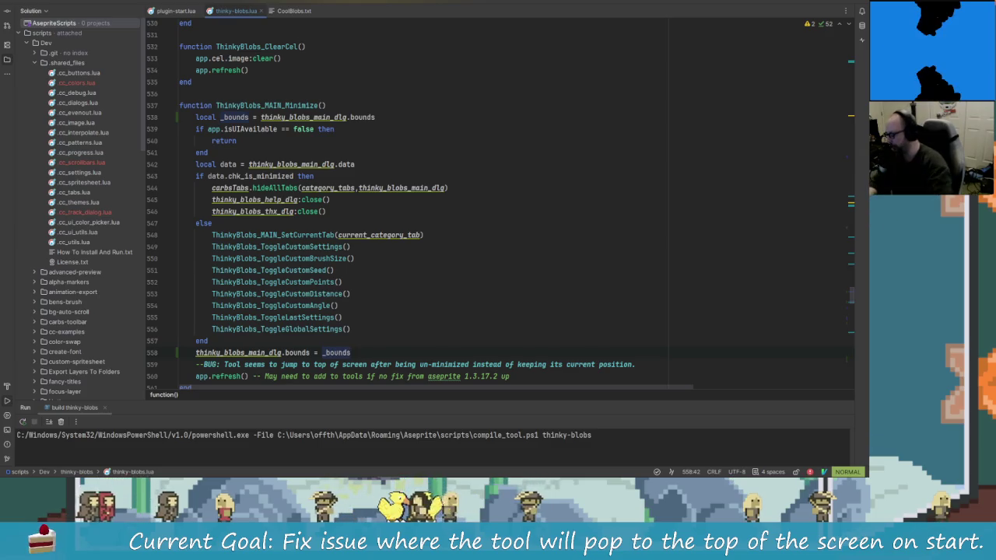
- Rebuild and reinstall the Thinky Blobs extension
key("j")
key("k")
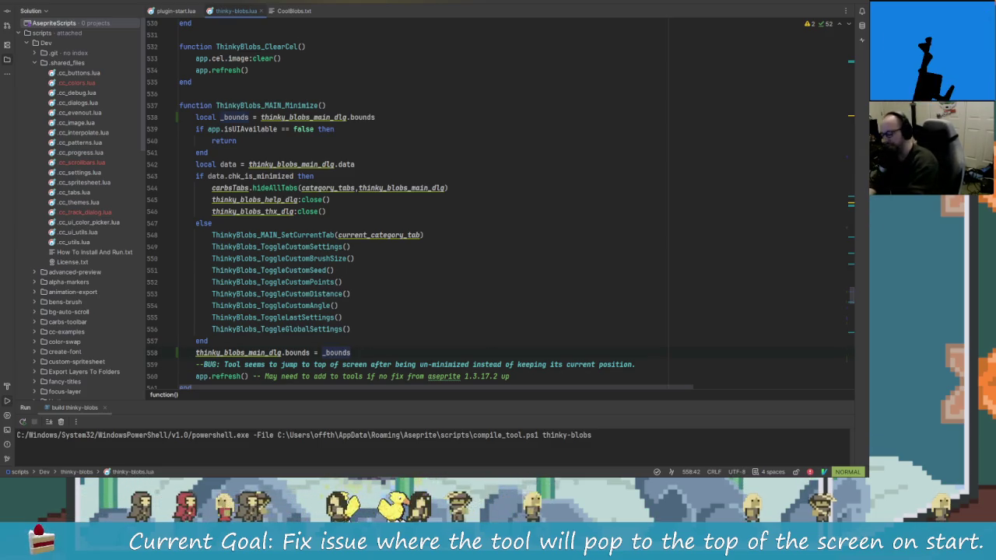
key("Return")
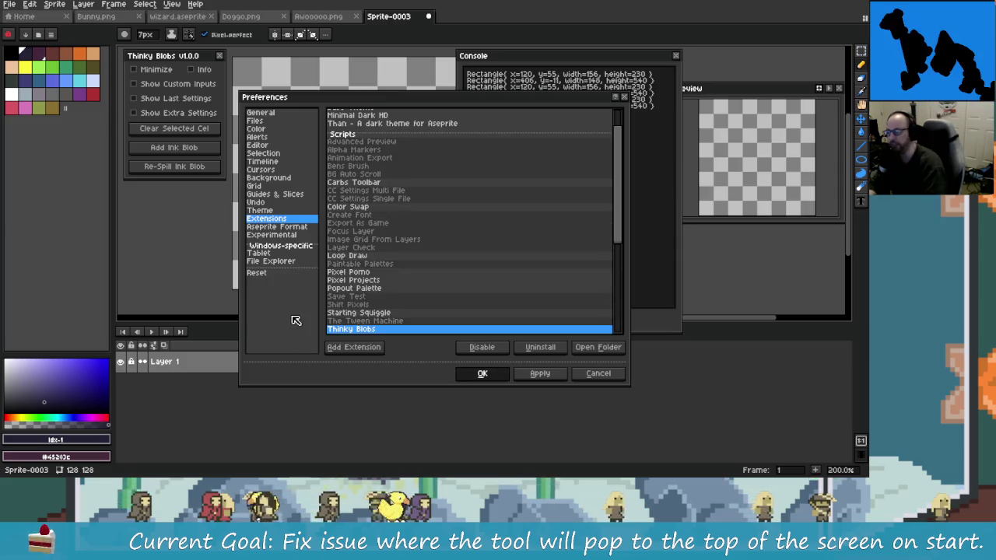
- Close Preferences, the console output and the Thinky Blobs panel, then narrow the console window
left_click(482, 373)
left_click(568, 321)
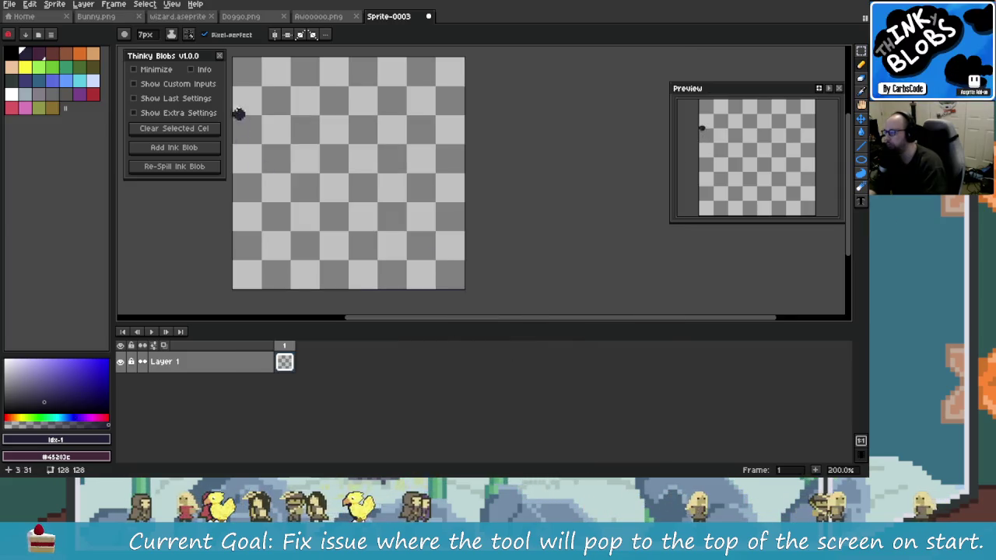
left_click(219, 55)
mouse_move(156, 109)
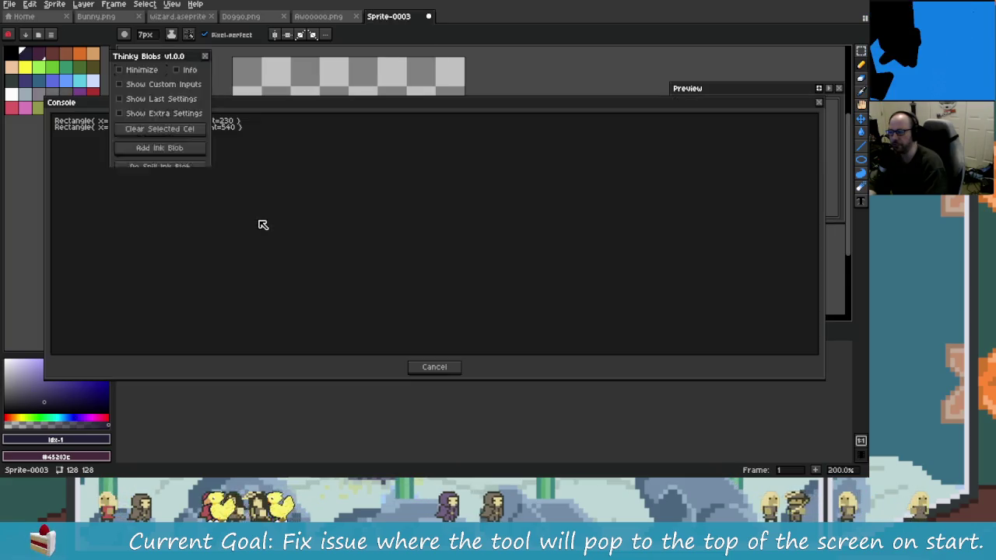
mouse_move(43, 199)
left_mouse_down()
mouse_move(599, 242)
mouse_move(690, 231)
left_mouse_up()
- Minimize and re-expand the Thinky Blobs panel twice to check its position, then return to Rider
left_click(141, 71)
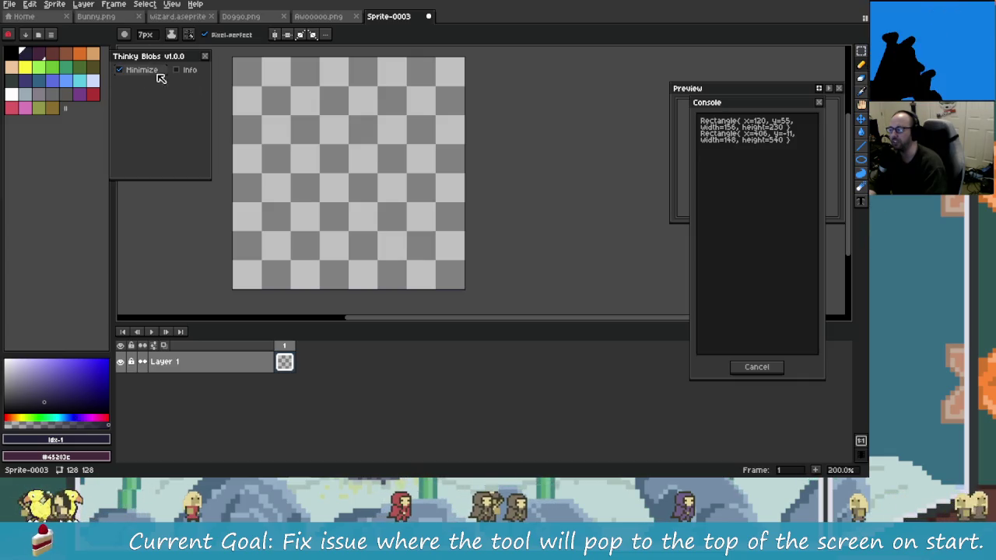
left_click(152, 70)
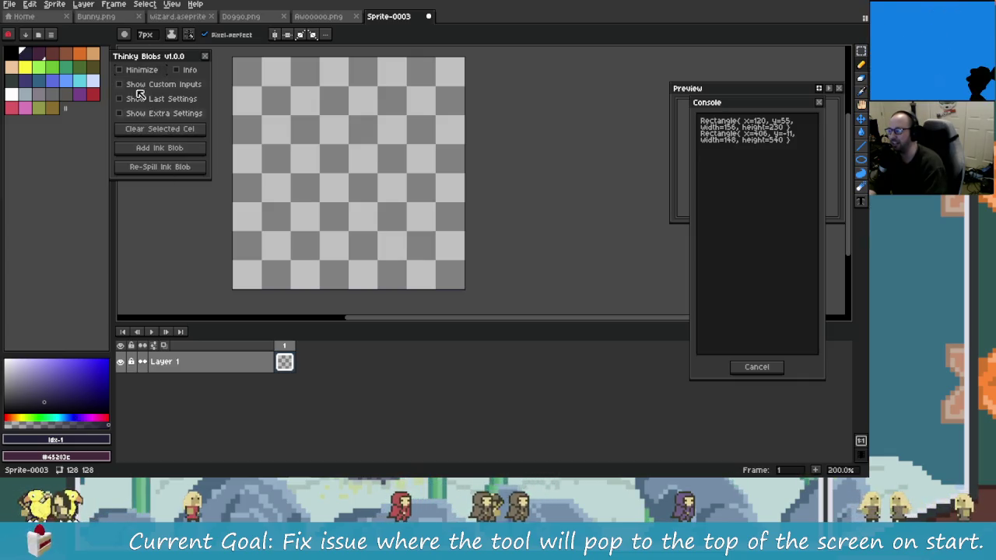
left_click(137, 75)
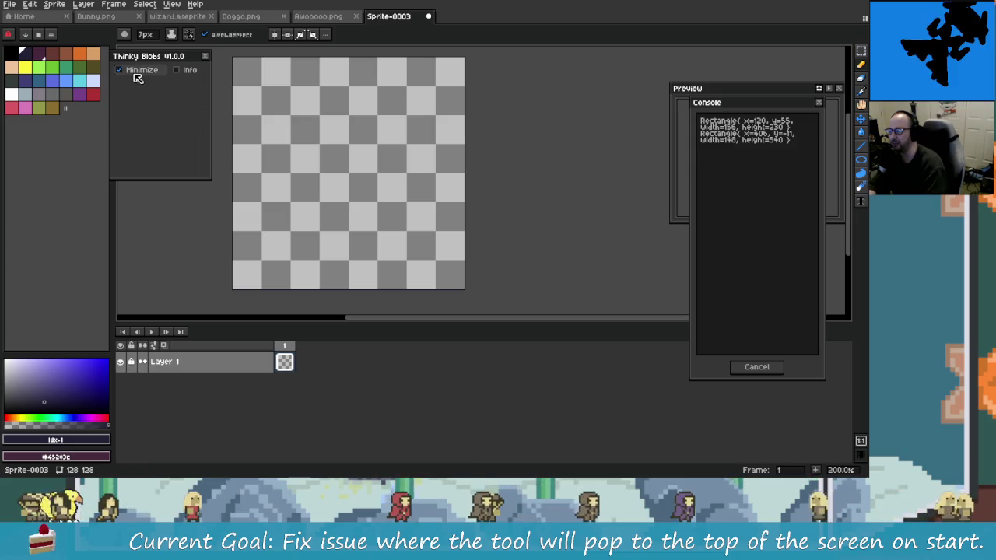
left_click(138, 74)
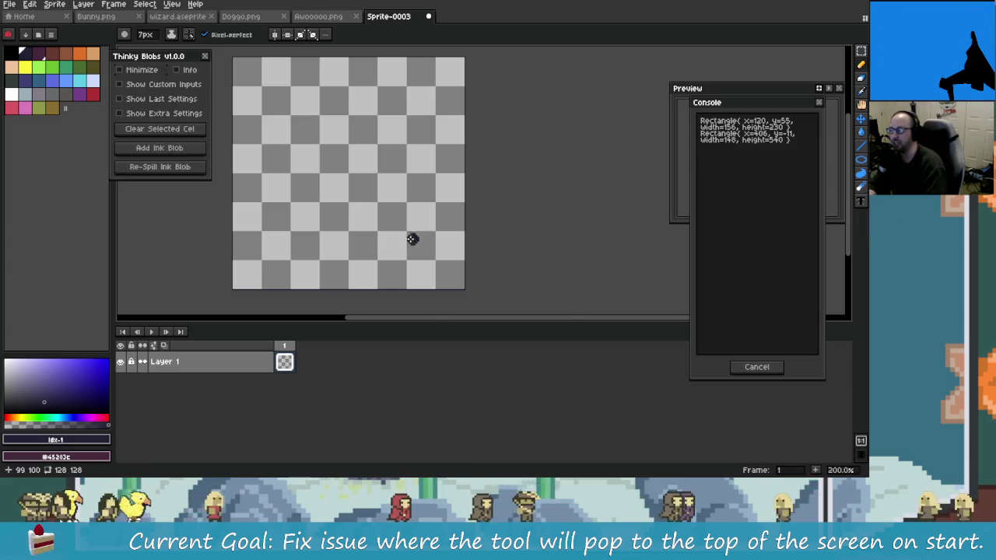
key("alt+Tab")
scroll(345, 269, "up", 2)
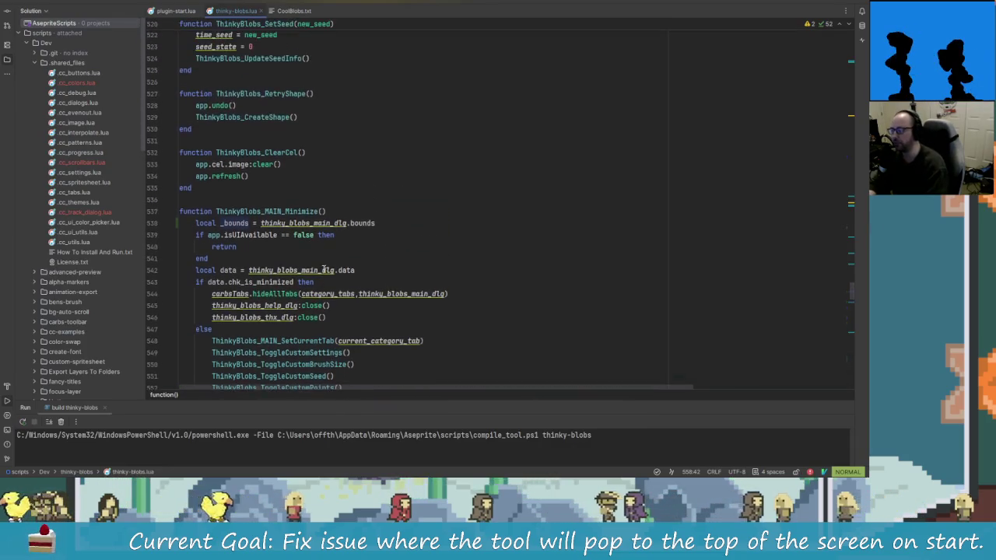
- On line 538, start typing '{x=' before thinky_blobs_main_dlg to build a table
scroll(247, 146, "down", 1)
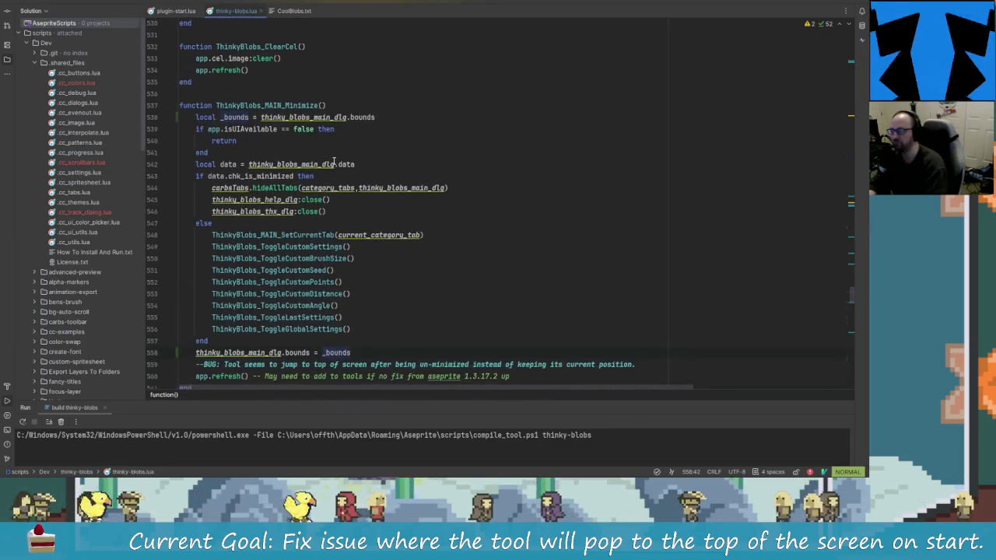
left_click(259, 152)
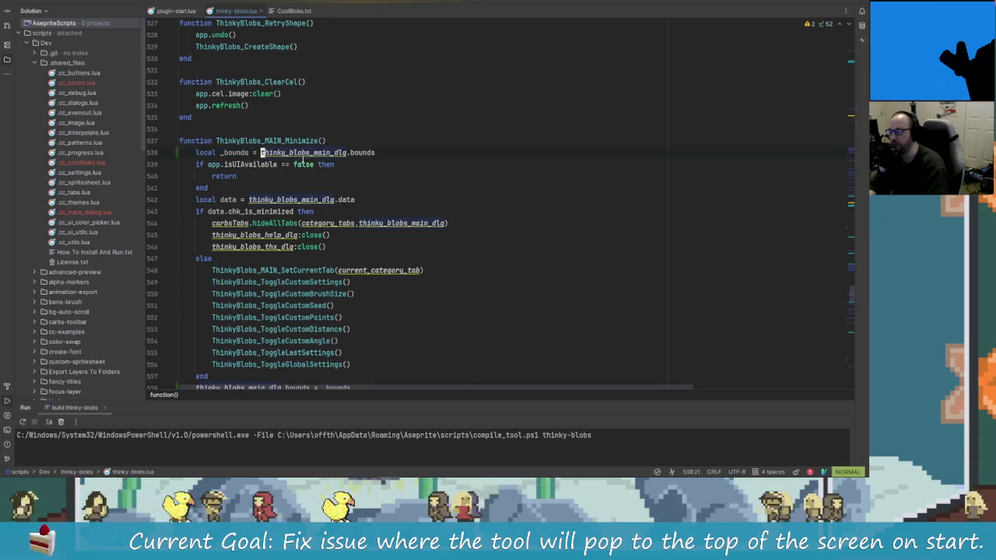
left_click(247, 153)
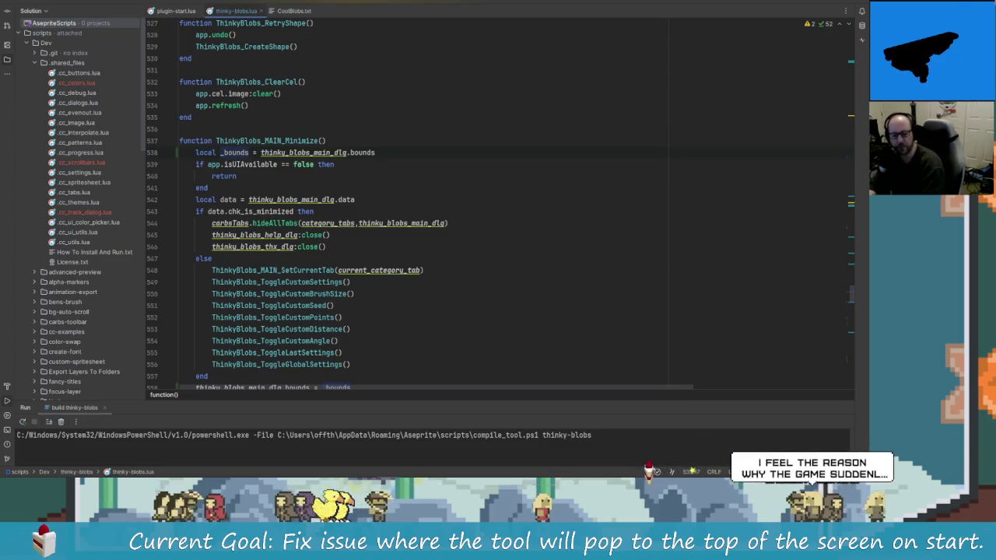
left_click(253, 153)
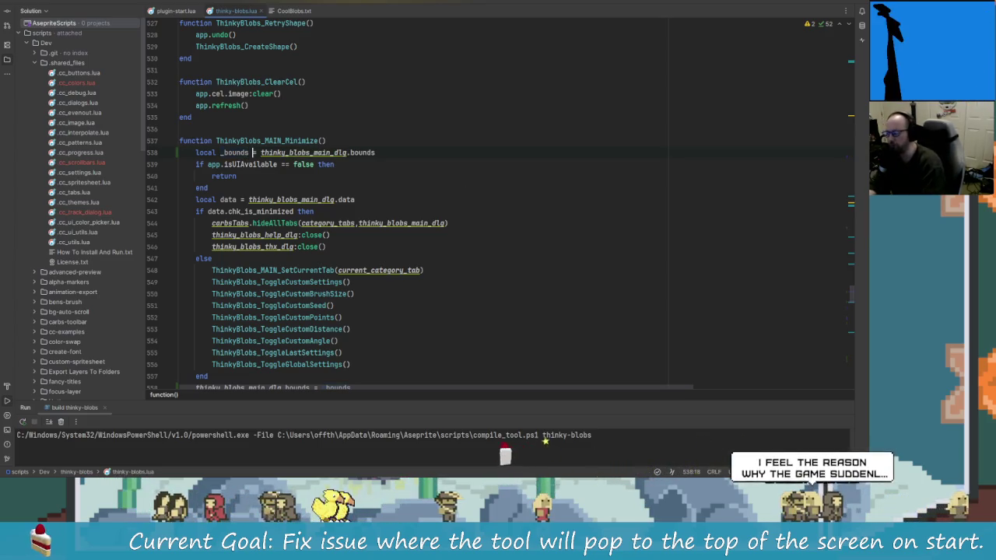
left_click(260, 152)
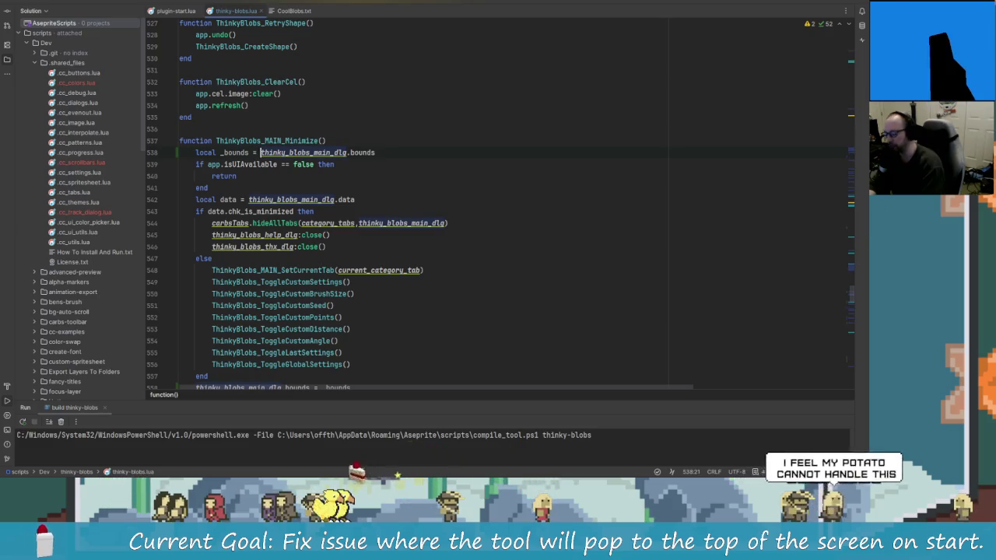
type("{x")
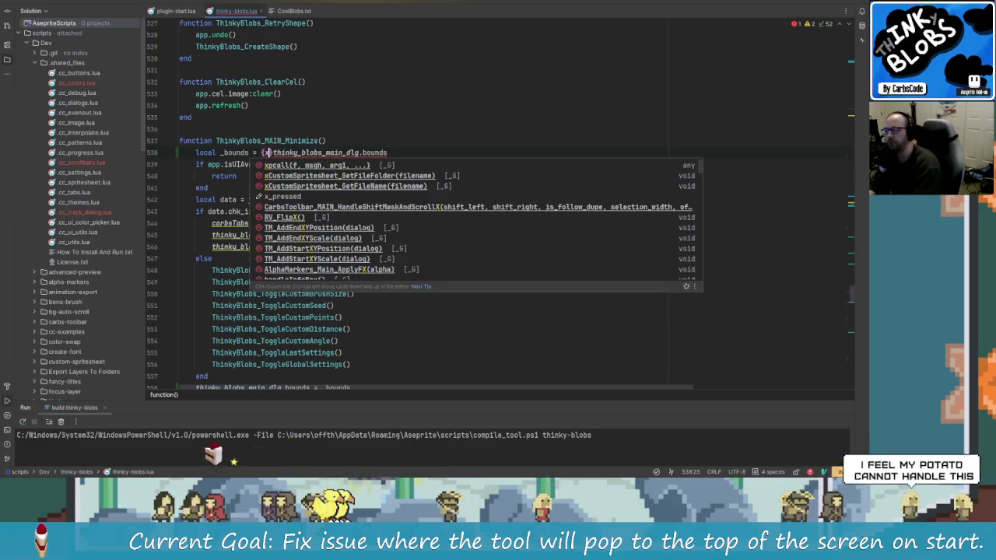
type("=")
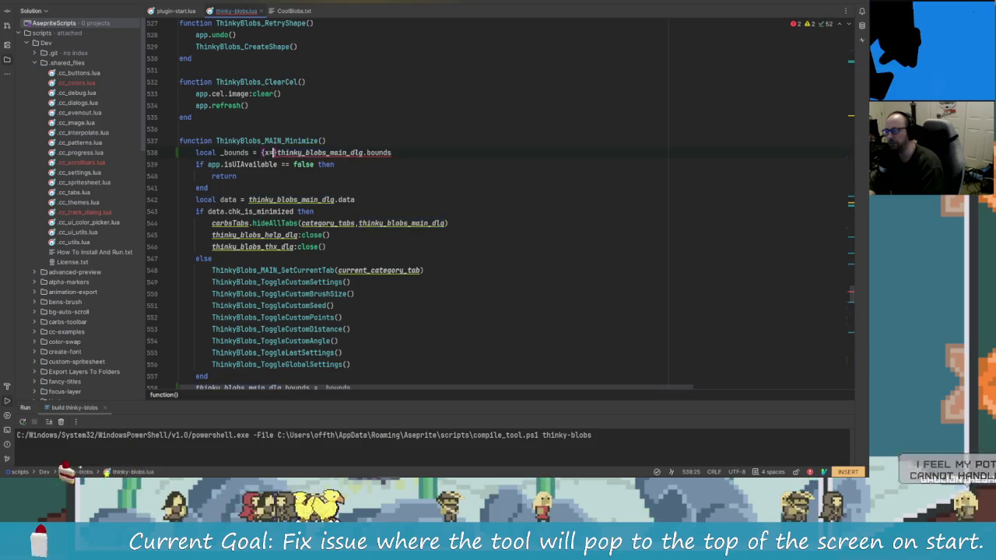
type("thing")
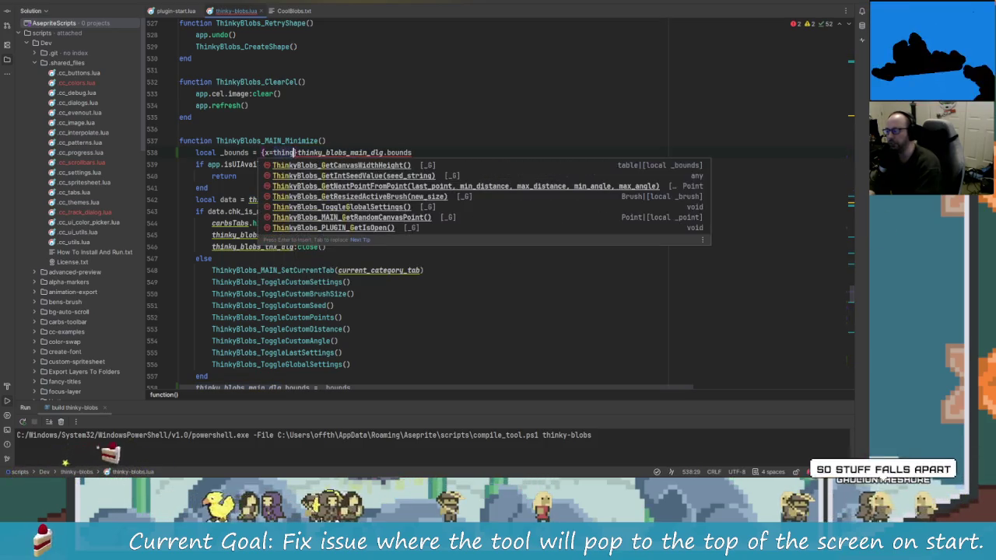
type("ky")
- Complete line 538 as '{x=thinky_blobs_main_dlg.bounds.x,y=thinky_blobs_main_dlg.bounds.y}'
key("Return")
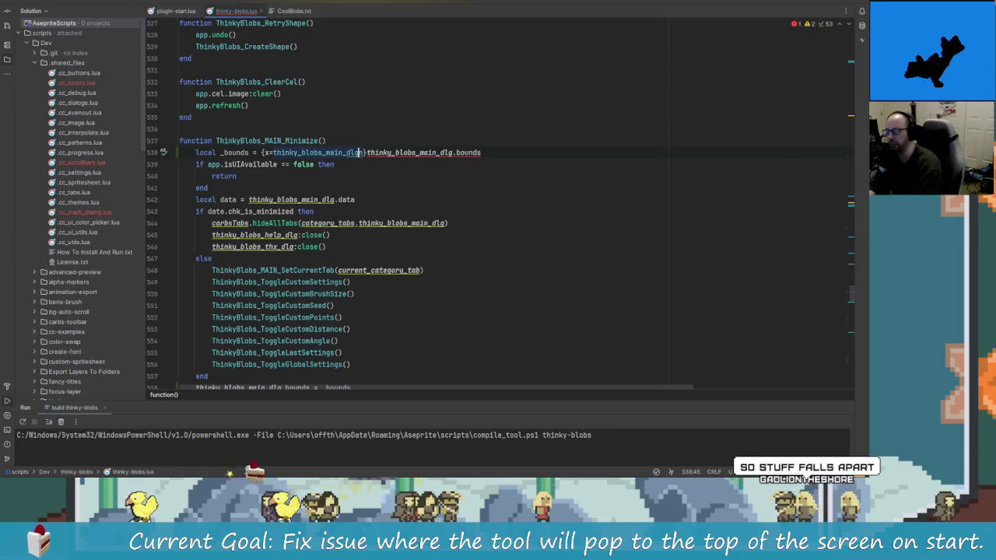
type(".bou")
key("Return")
type(".x")
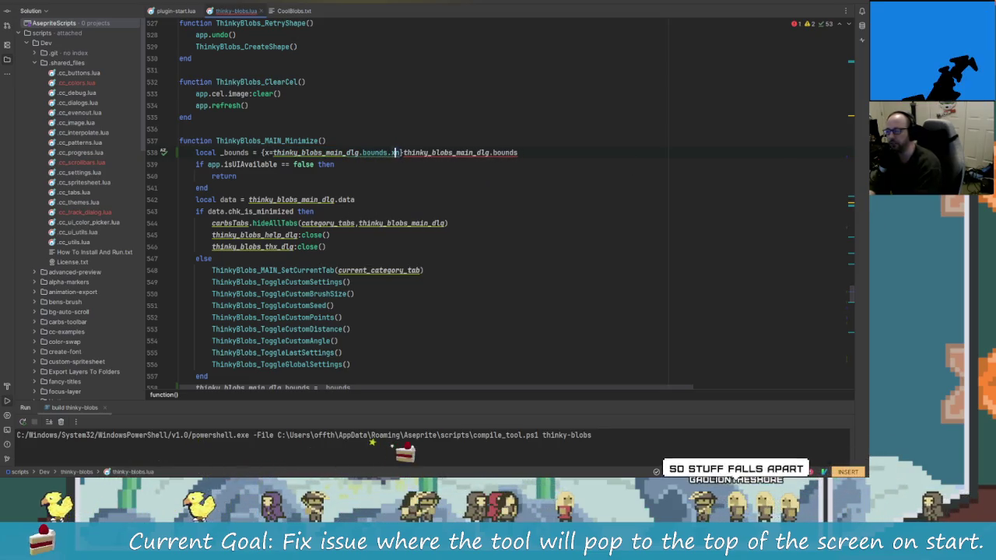
type(",y")
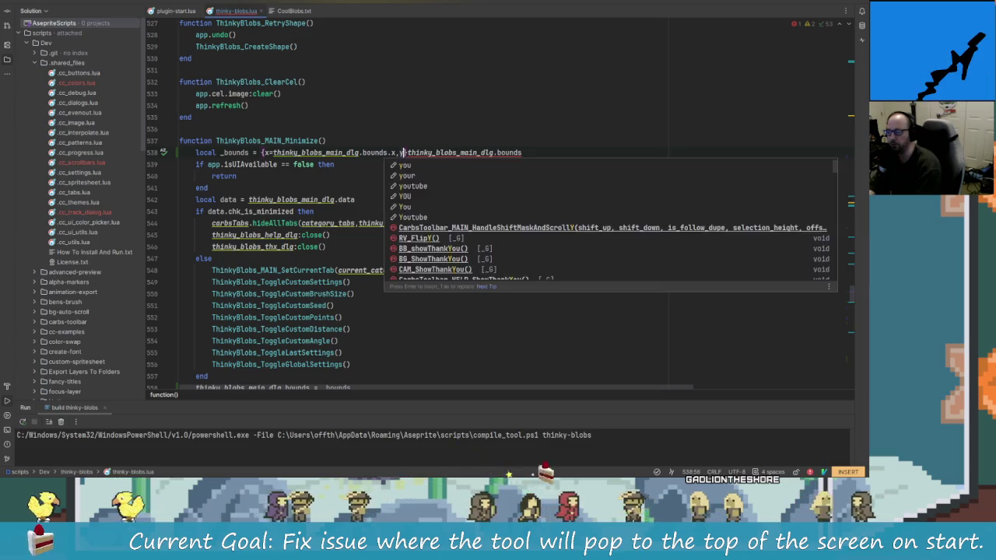
type("=think")
key("Return")
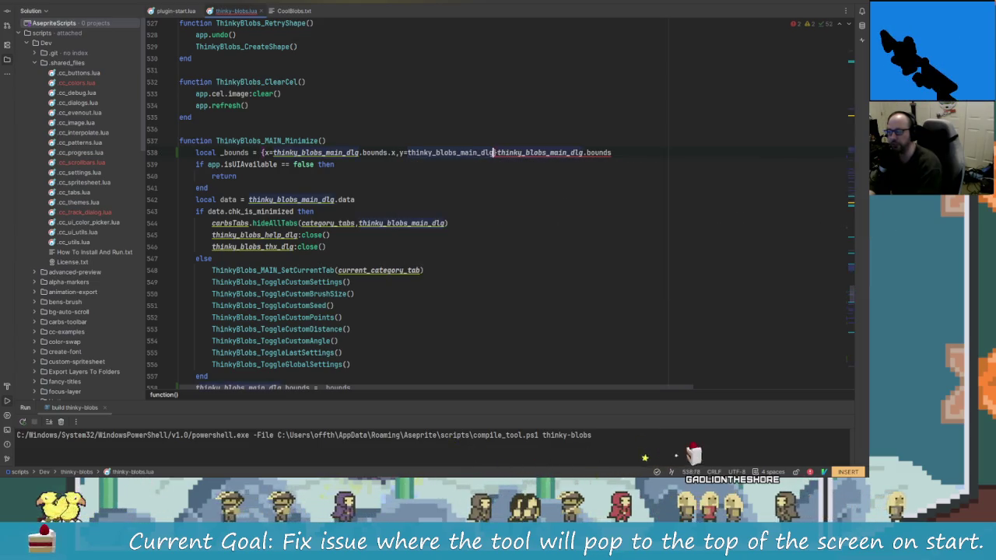
type(".bounds.")
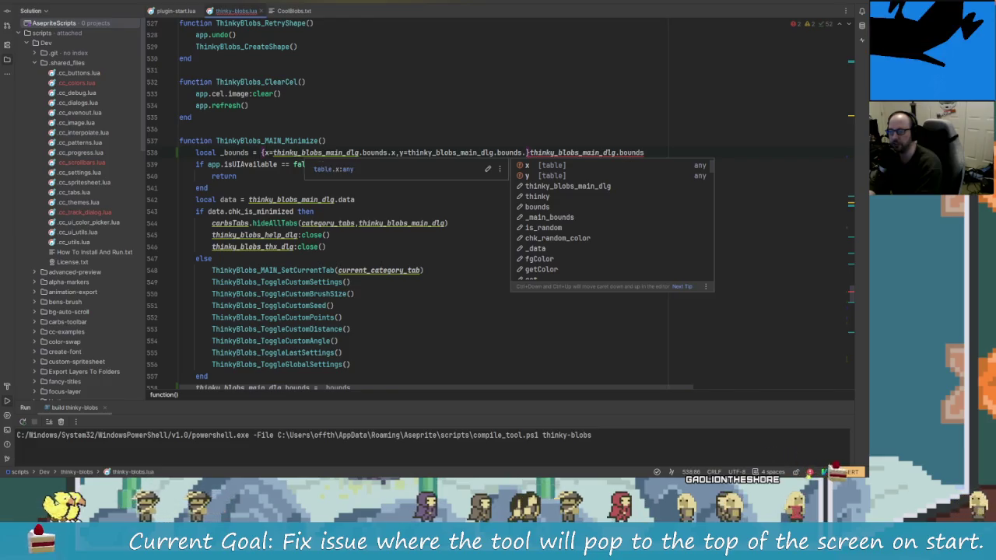
type("y}")
- Add spacing around the x and y entries and delete the leftover bounds text after the table
left_click(398, 153)
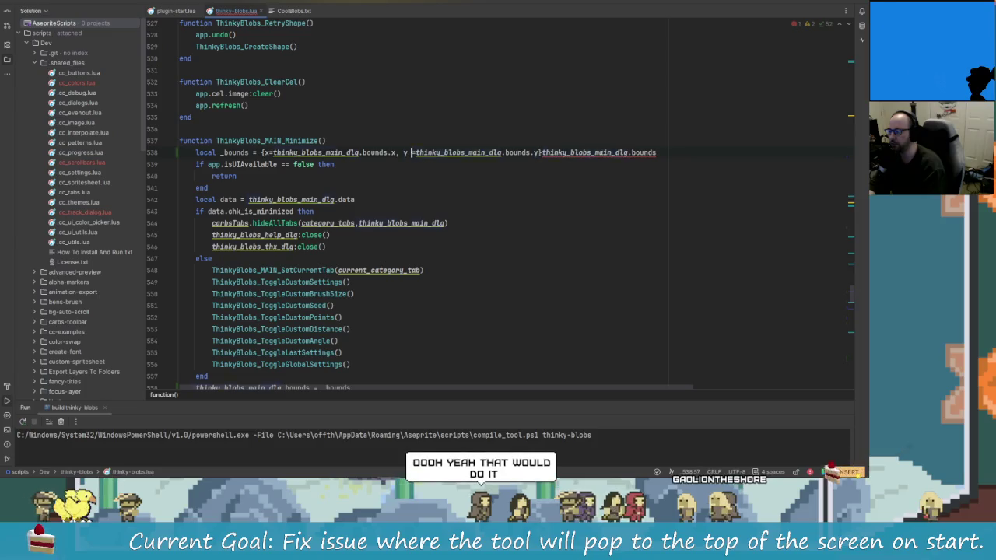
key("Right")
key("Right")
left_click(267, 153)
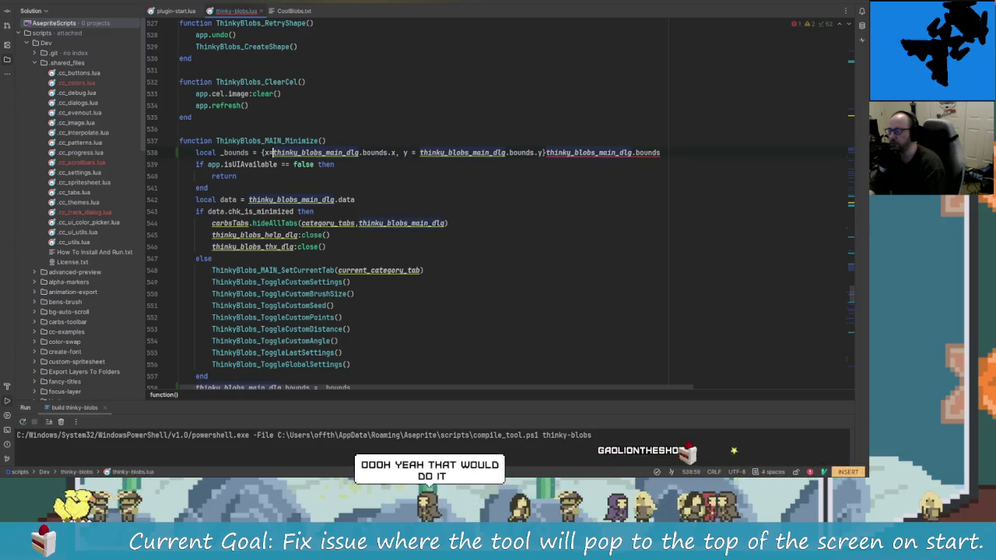
key("Right")
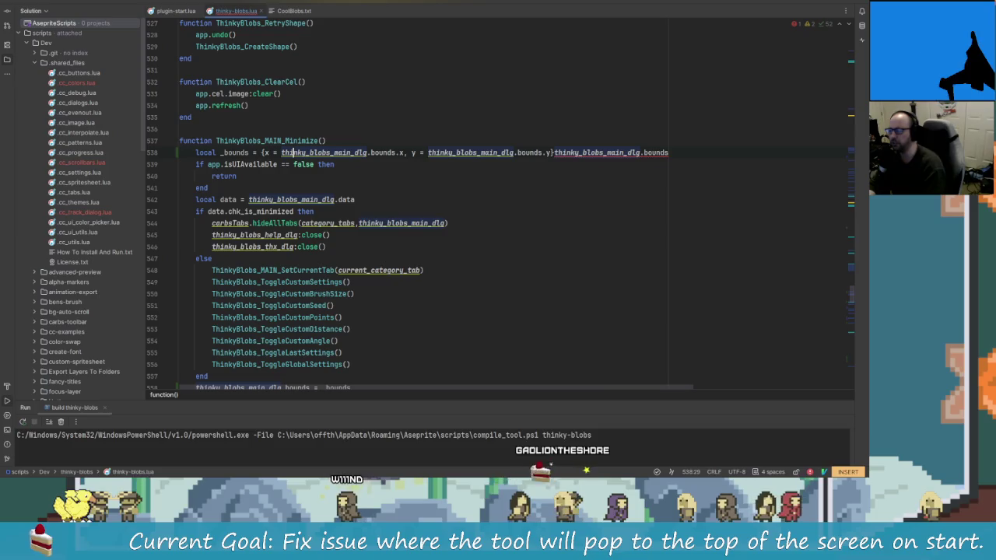
left_click(553, 153)
key("Escape")
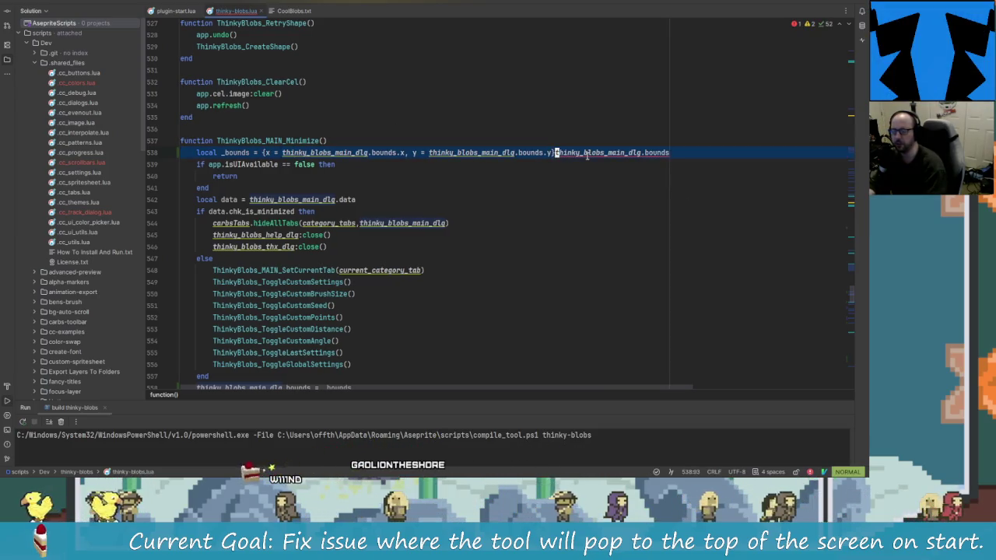
key("shift+c")
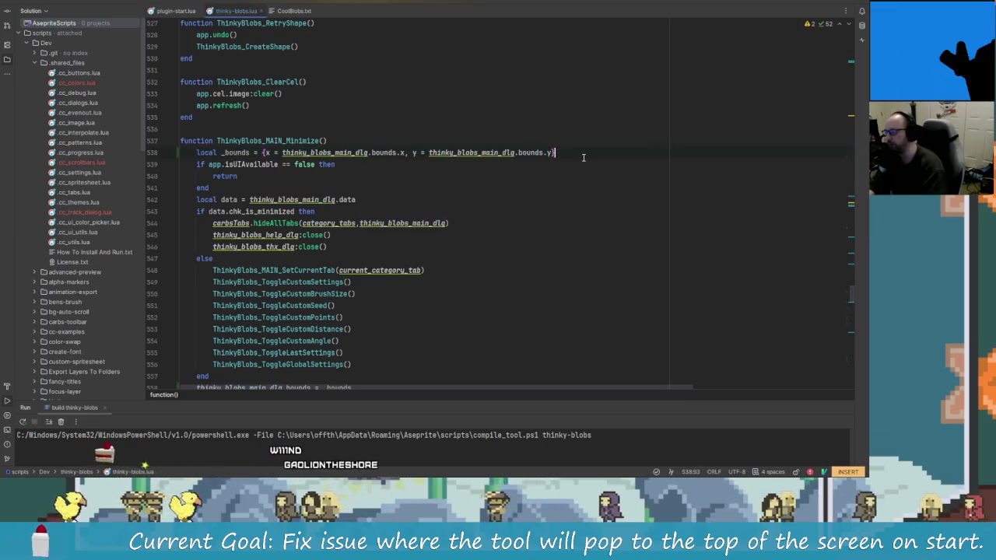
- Change line 558 to 'thinky_blobs_main_dlg.bounds.x = _bounds.x'
key("Down")
key("Down")
key("Down")
key("Down")
key("Down")
key("Down")
key("Down")
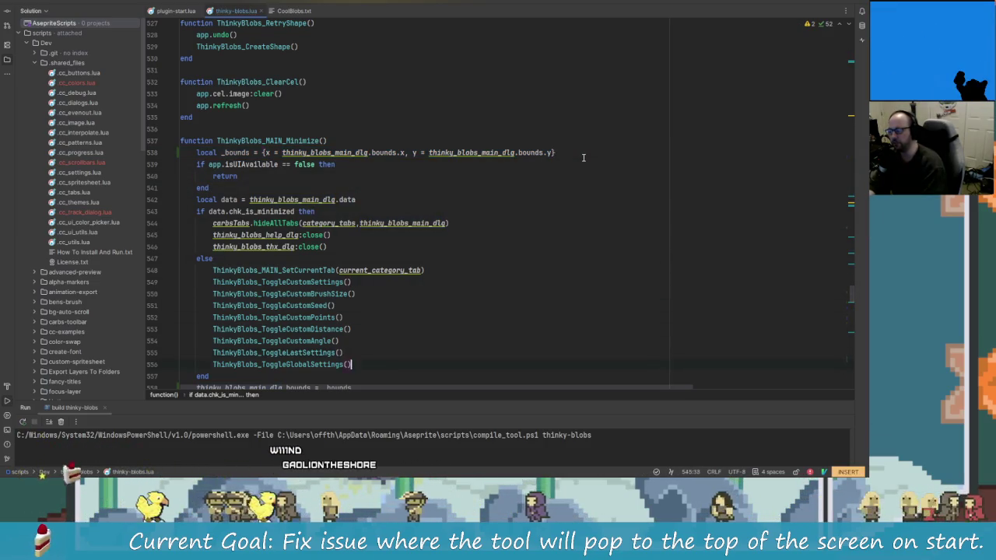
key("Down")
key("Down")
key("Down")
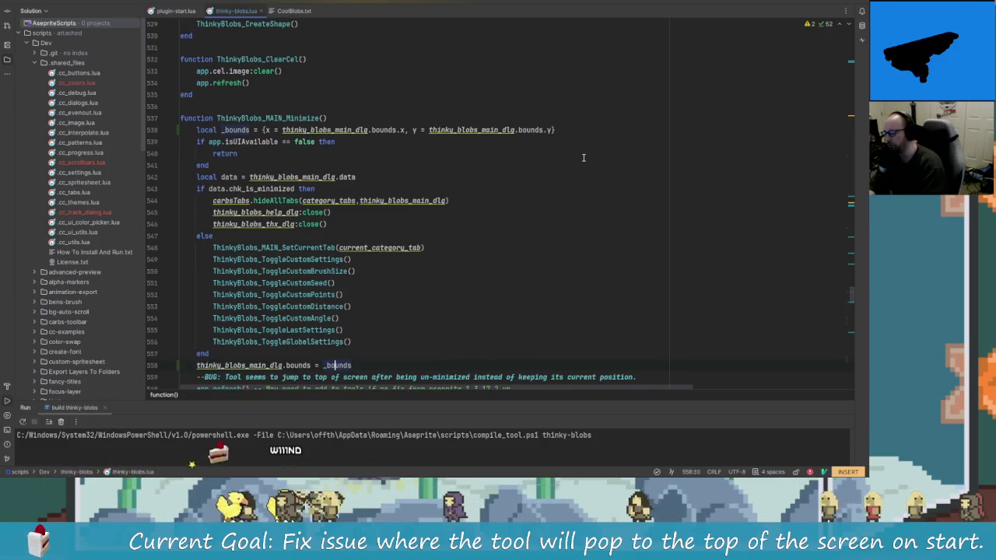
key("Left")
key("Left")
key("Left")
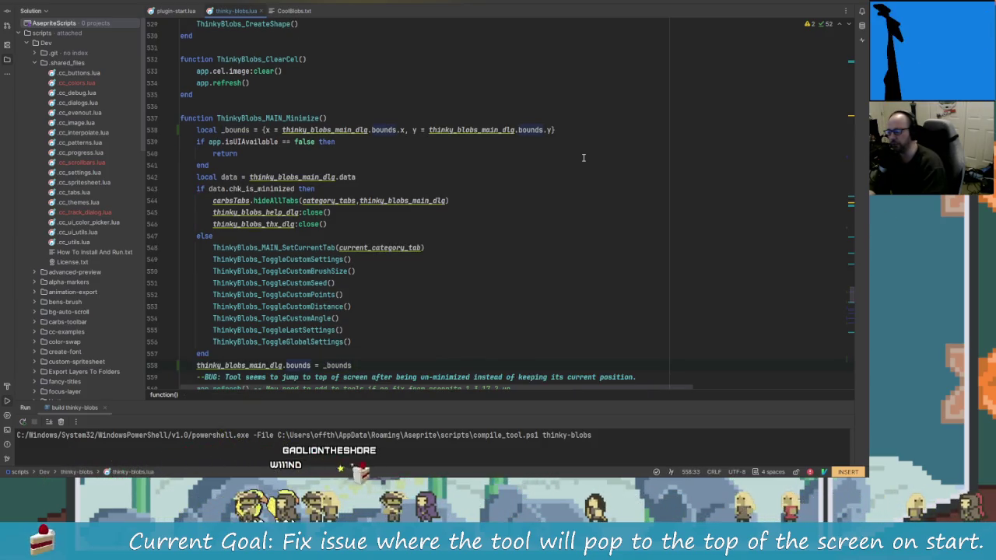
key("Down")
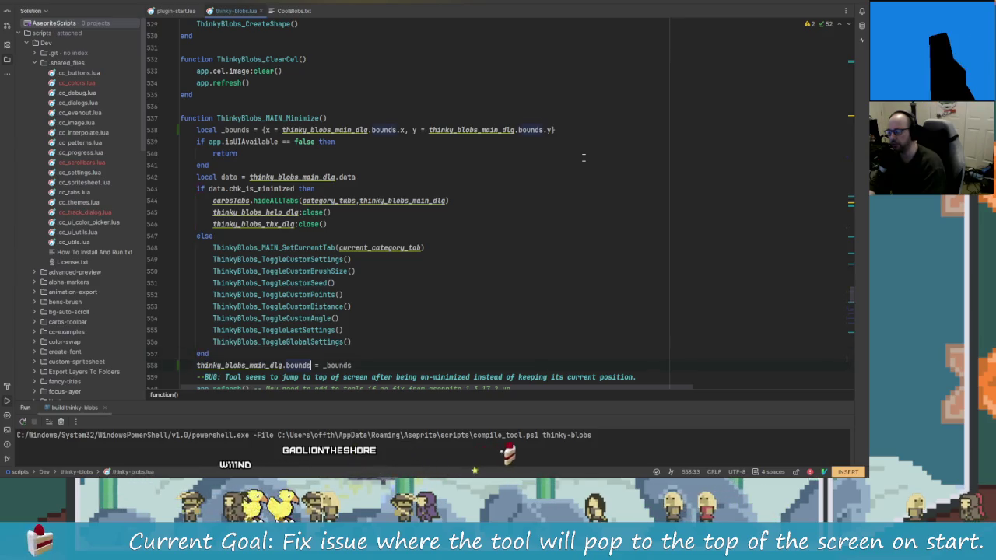
type(".x")
key("End")
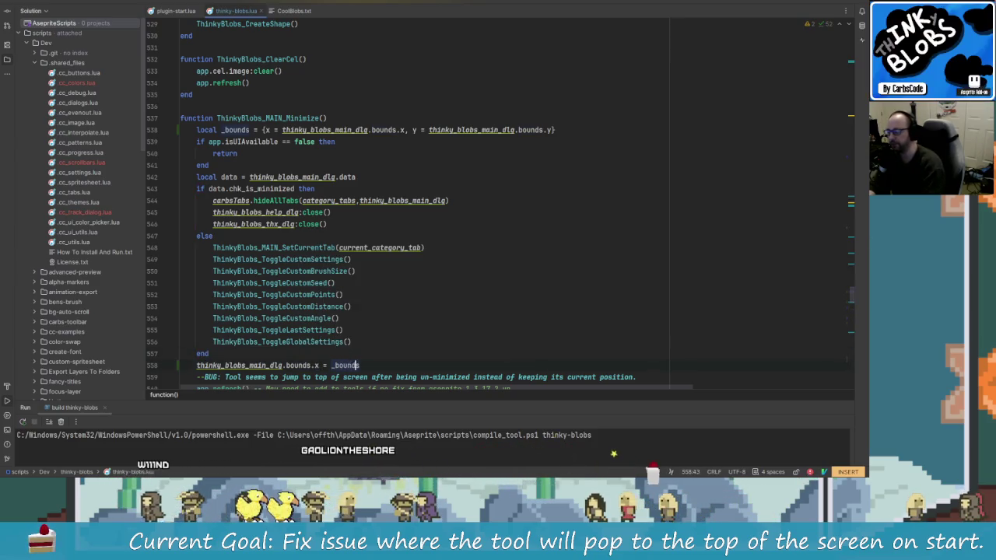
type(".x")
- Add the line 'thinky_blobs_main_dlg.bounds.y = _bounds.y' below it
key("Return")
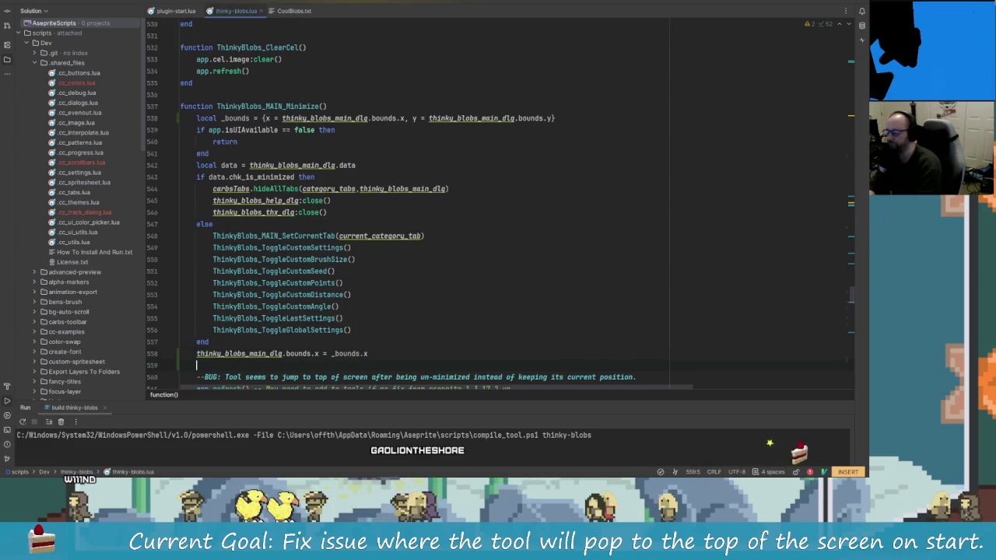
type("thi")
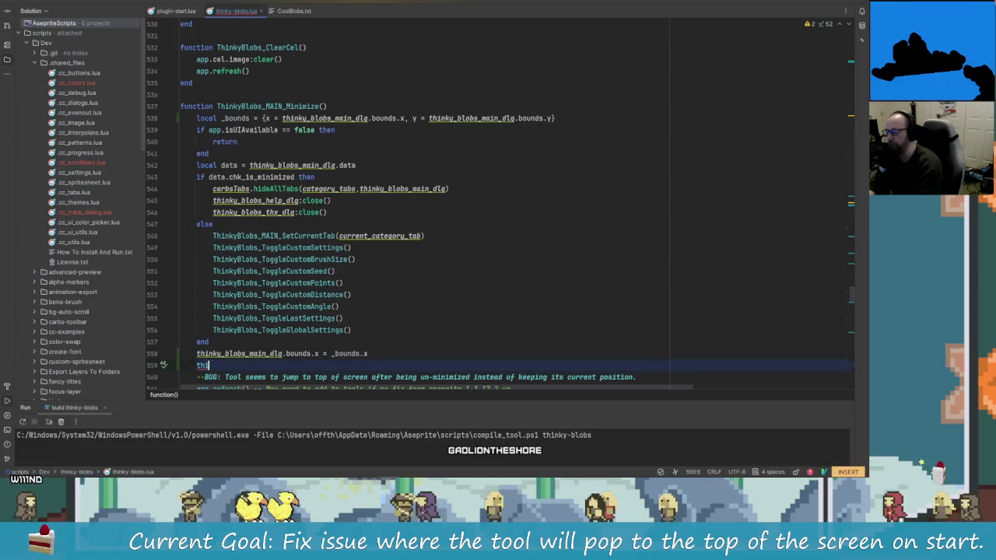
type("k")
key("BackSpace")
key("BackSpace")
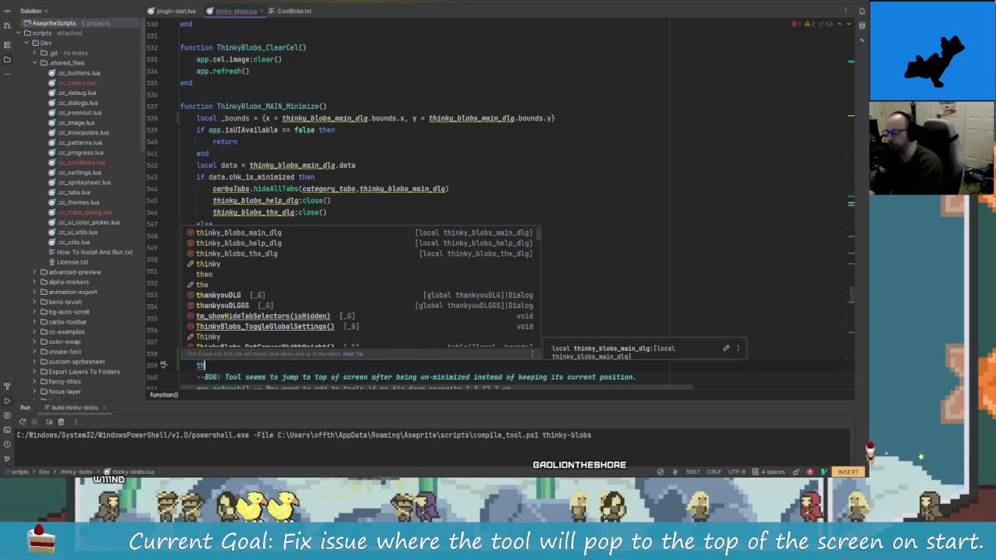
type("ing")
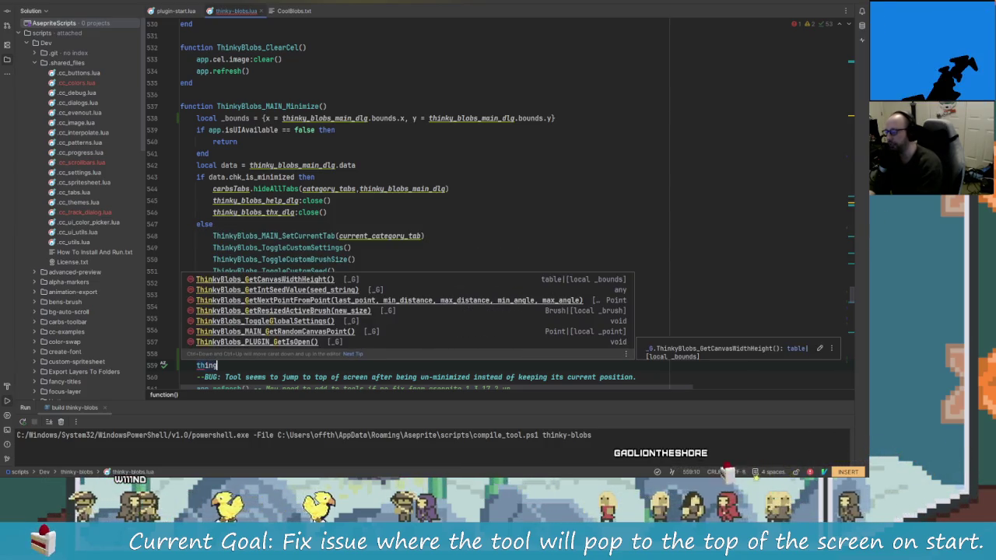
key("BackSpace")
key("BackSpace")
key("BackSpace")
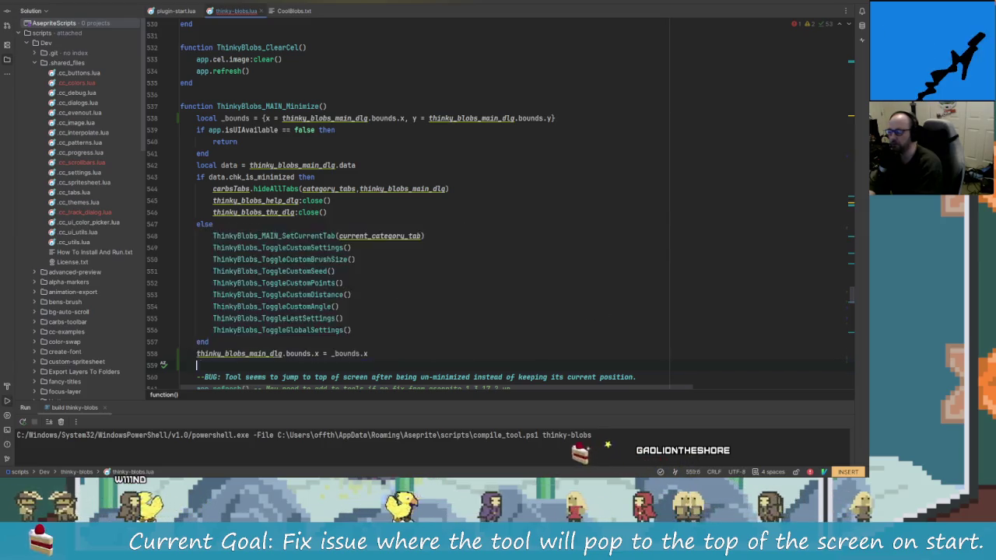
type("y")
key("BackSpace")
type("ink")
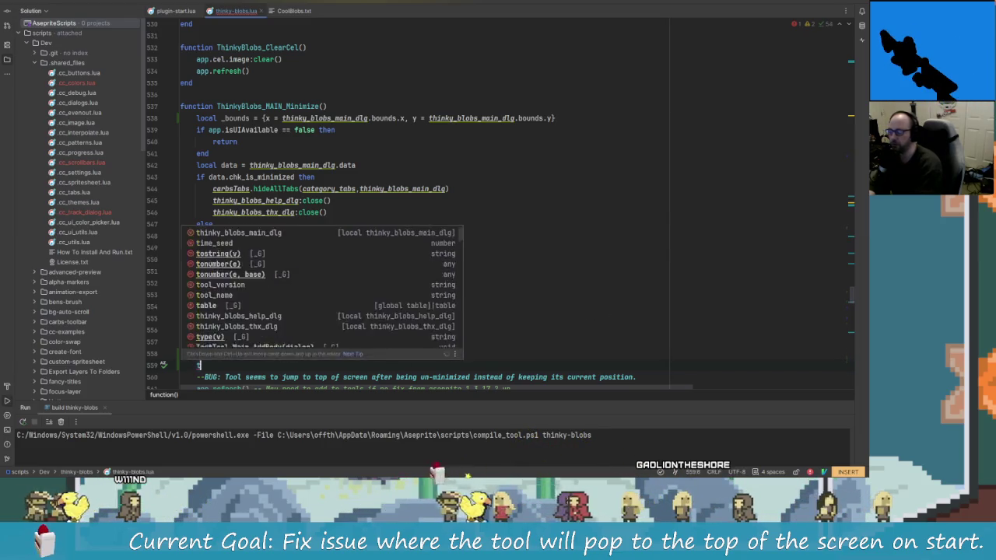
key("Return")
type(".")
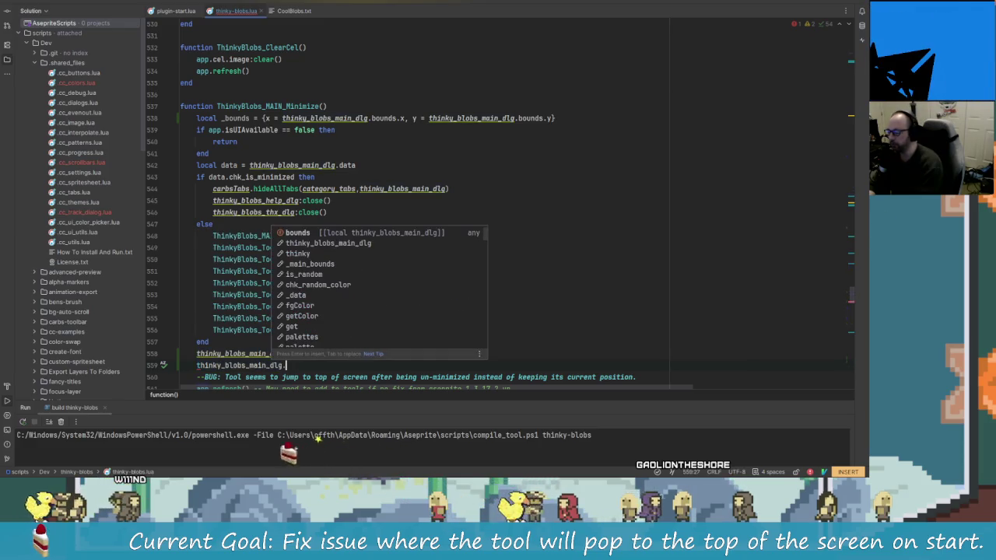
type("bou")
key("Return")
type("=")
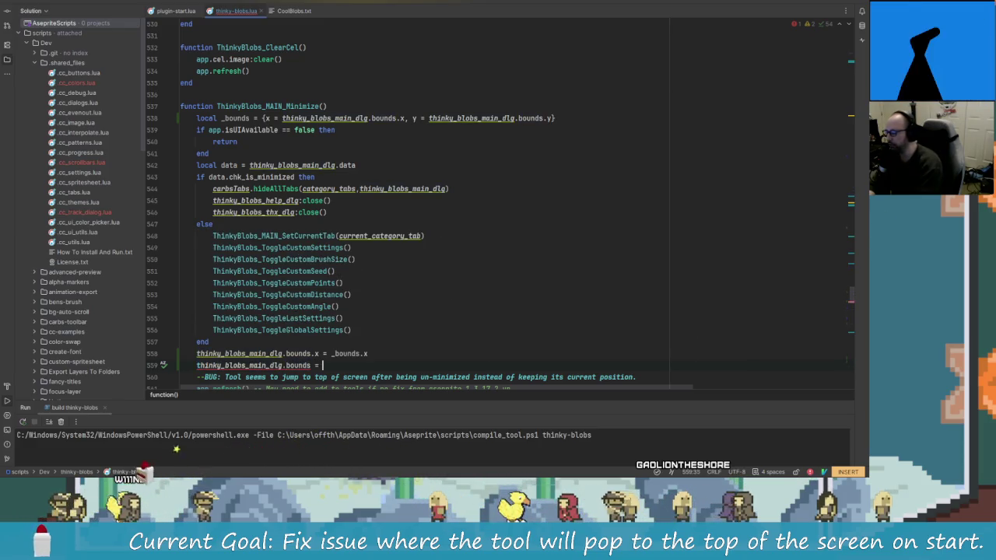
key("BackSpace")
type(".y = ")
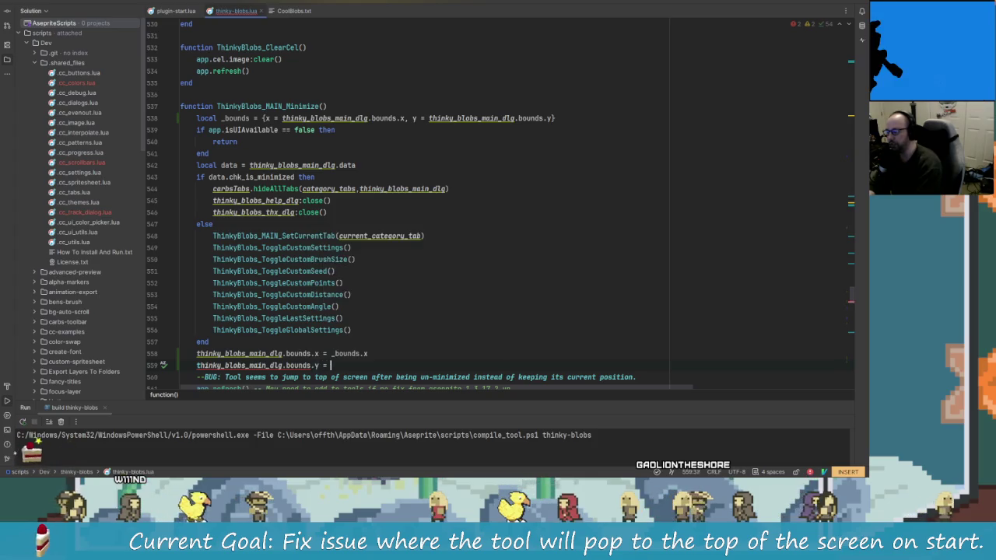
type("_bou")
key("Return")
type(".y")
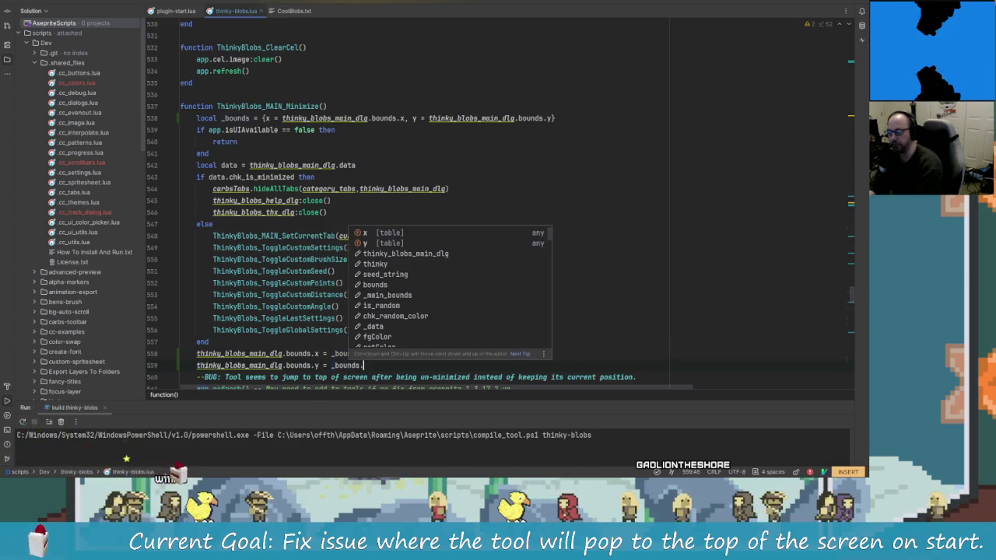
key("Escape")
key("j")
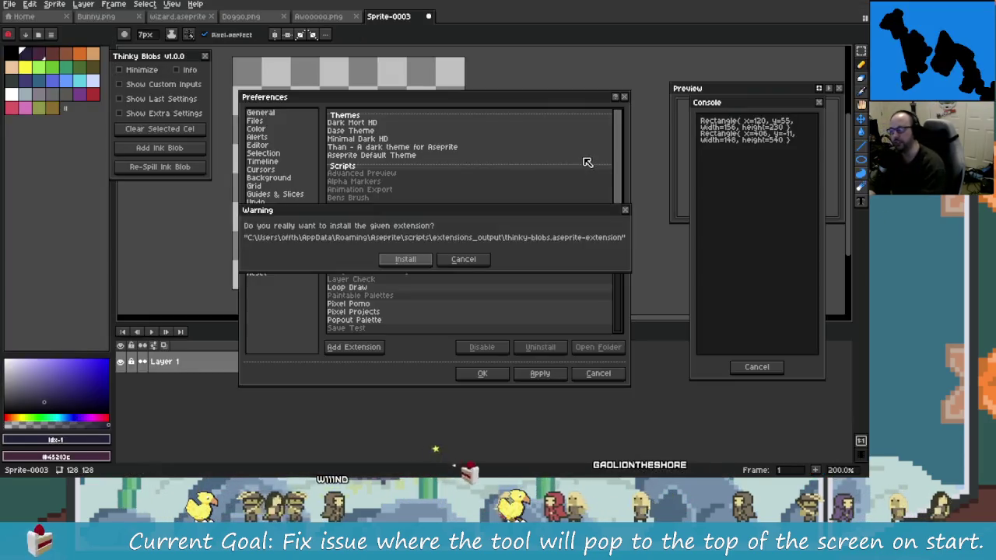
- Install the rebuilt thinky-blobs extension and test minimizing and restoring the Thinky Blobs panel
left_click(205, 56)
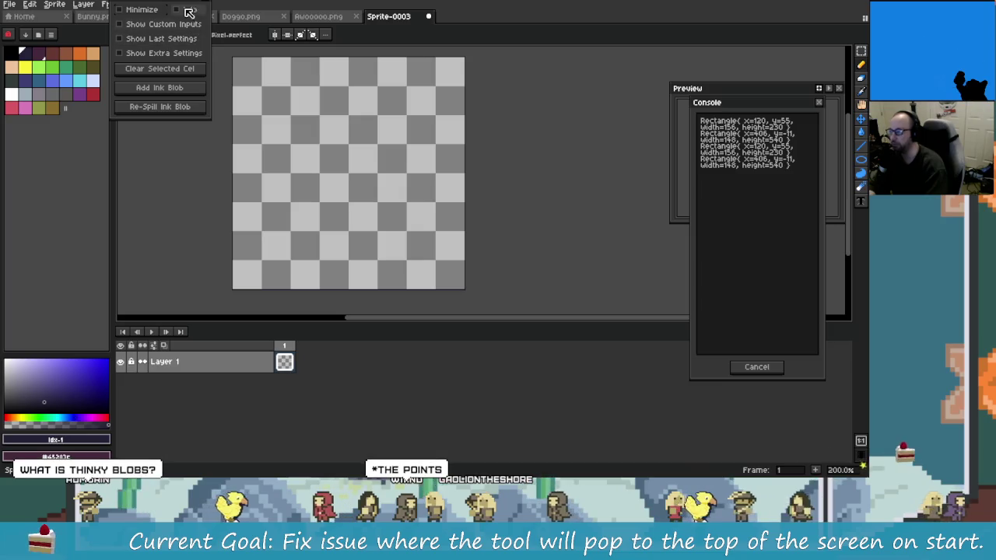
left_click_drag(186, 9, 206, 71)
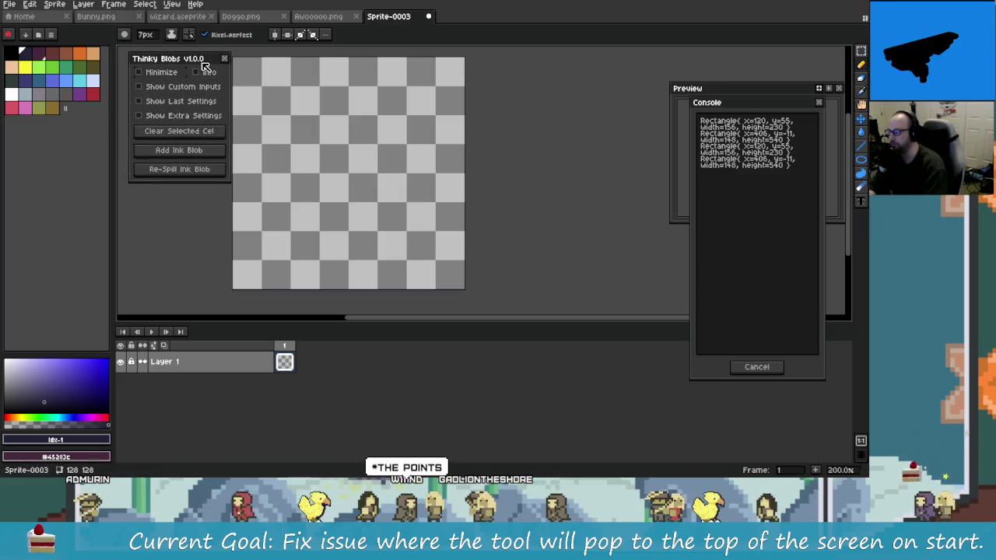
left_click(168, 72)
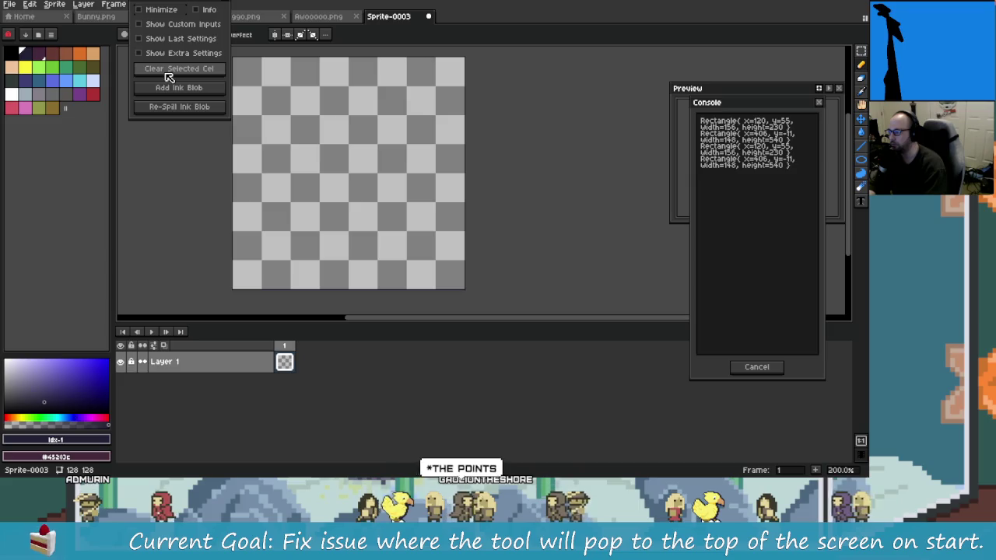
left_click(172, 4)
left_click_drag(161, 16, 165, 61)
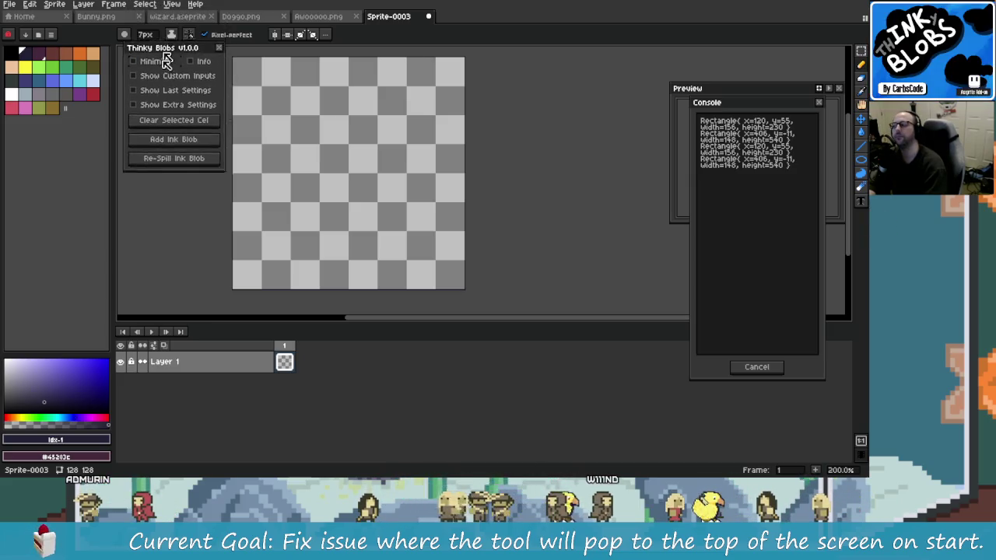
key("alt+Tab")
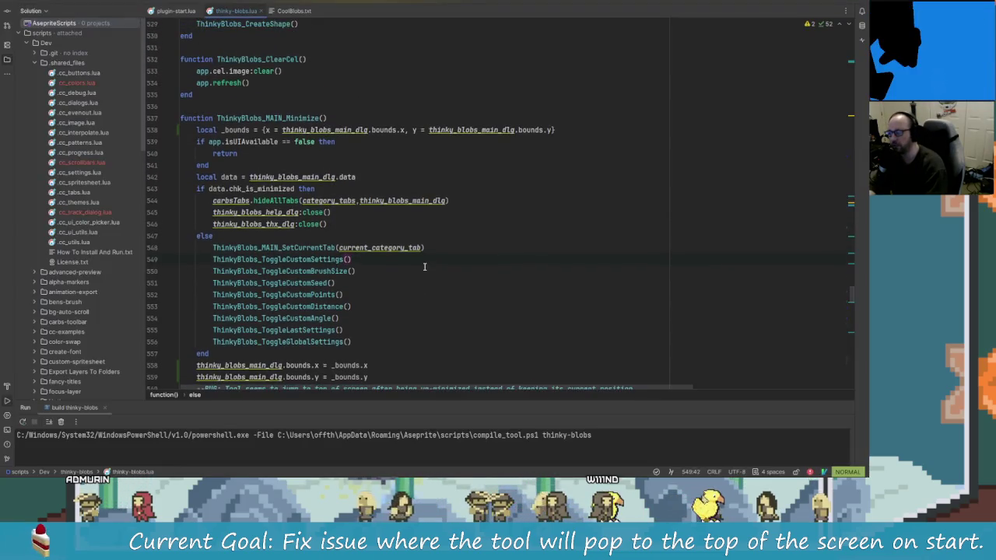
- Glance at the code, then minimize and restore the Thinky Blobs dialog again to confirm its position
scroll(465, 282, "up", 1)
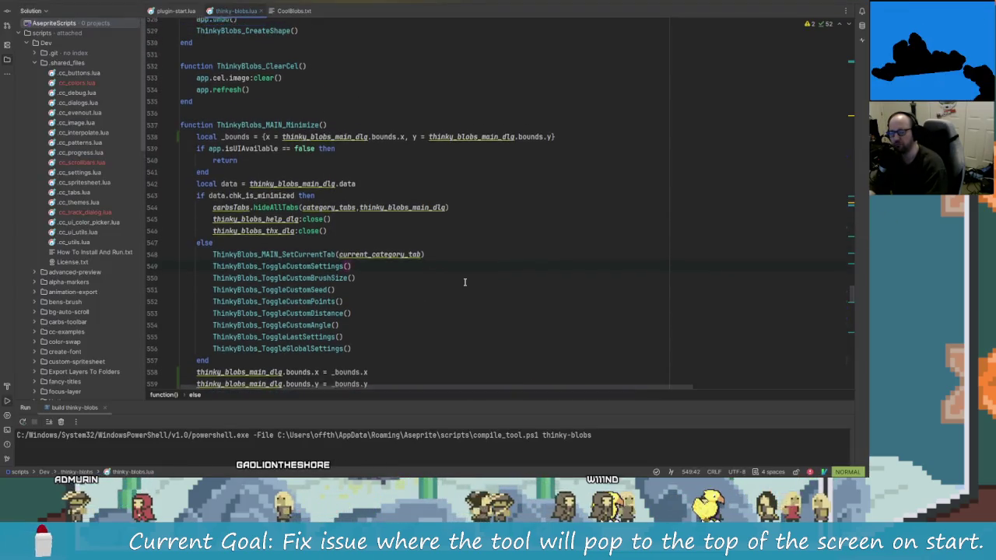
scroll(465, 292, "down", 2)
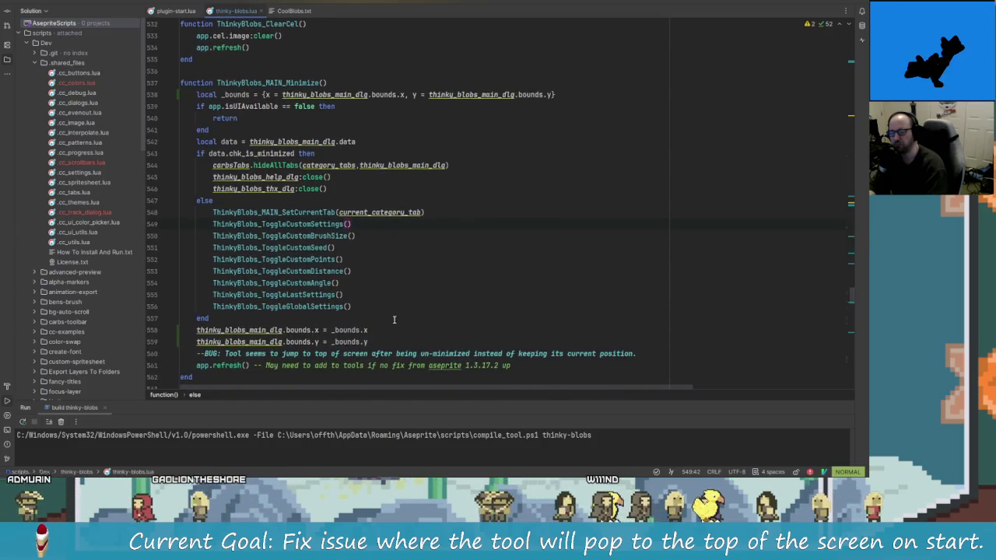
scroll(460, 352, "up", 2)
key("alt+Tab")
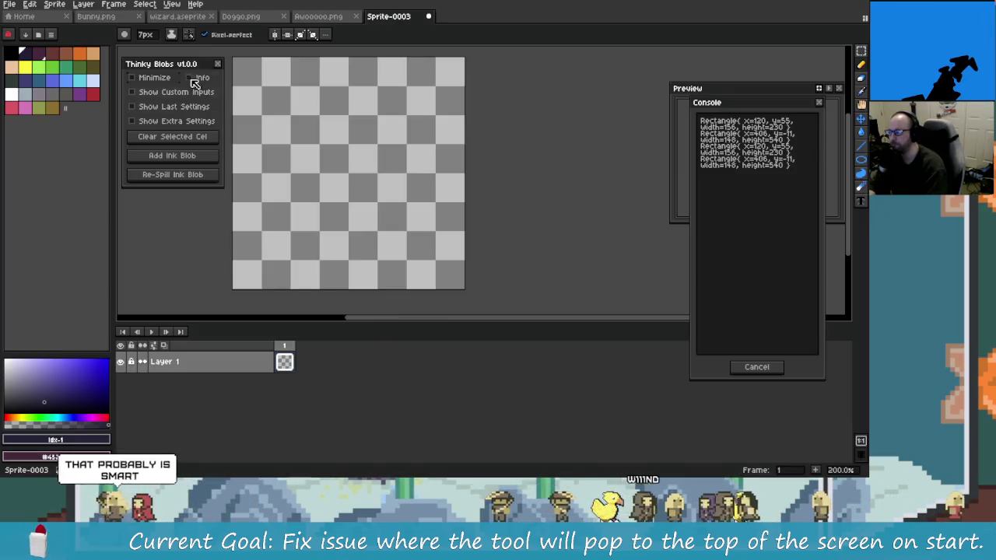
left_click(159, 79)
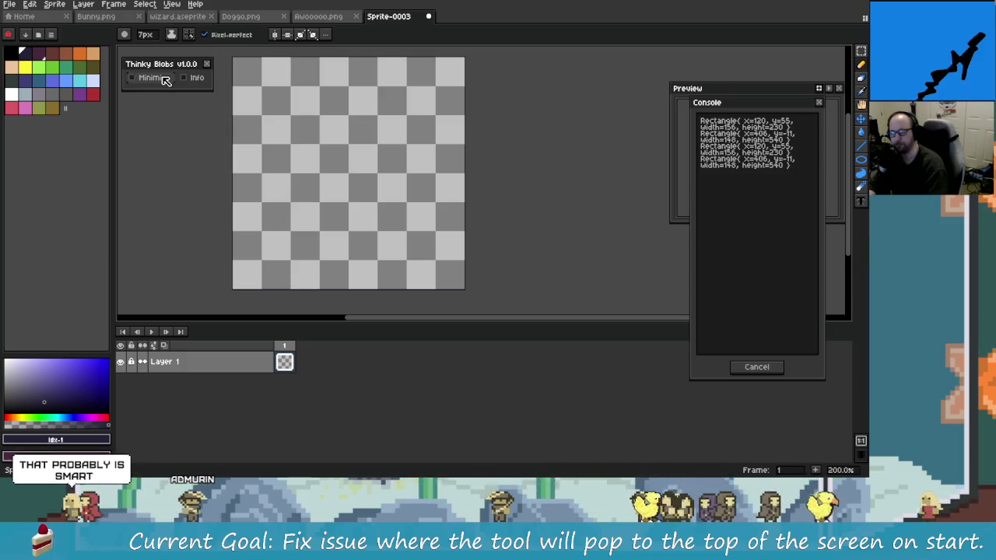
left_click(159, 79)
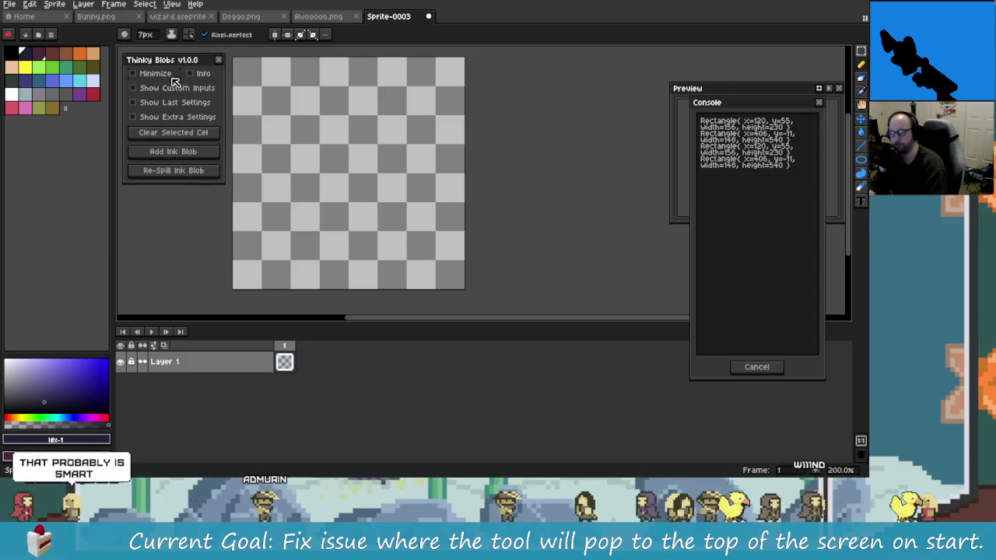
key("alt+Tab")
scroll(315, 259, "down", 3)
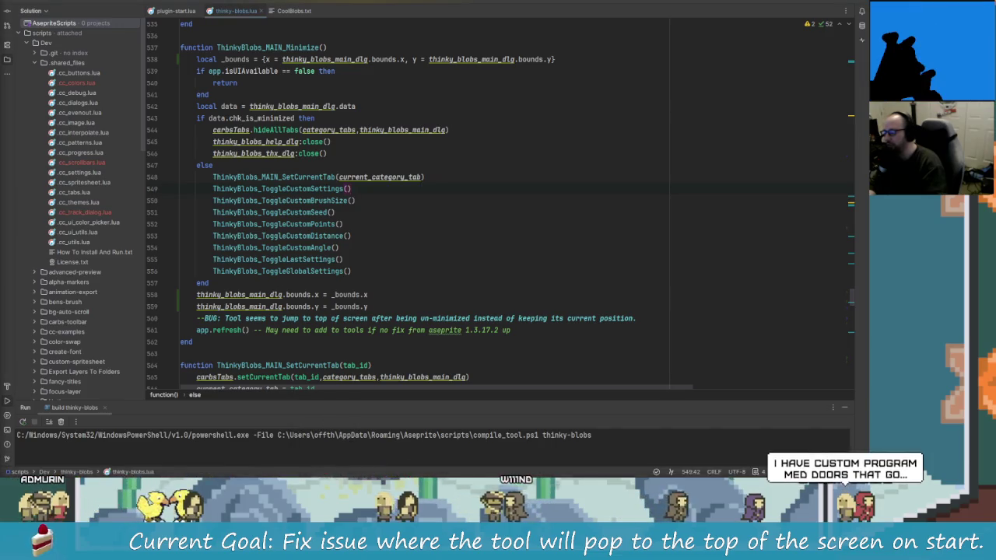
mouse_move(55, 469)
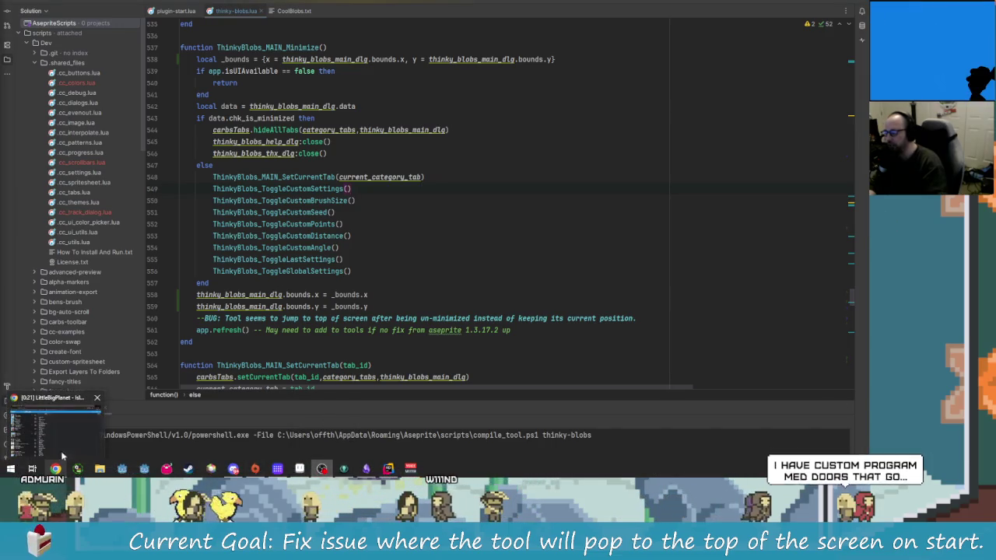
- Search Google for 'godot portals' in a new tab and open the Introduction to Rooms and Portals docs page
left_click(62, 456)
left_click(134, 2)
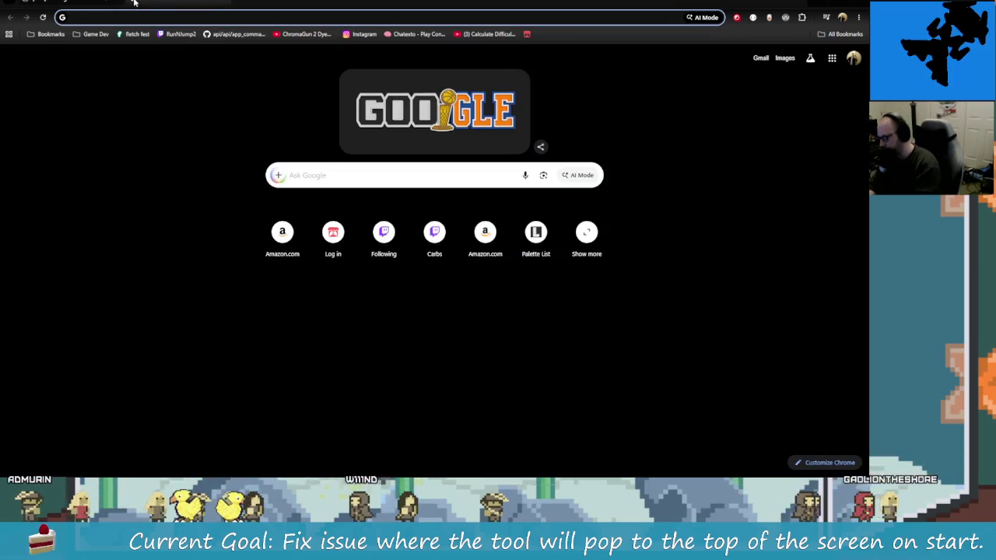
type("go")
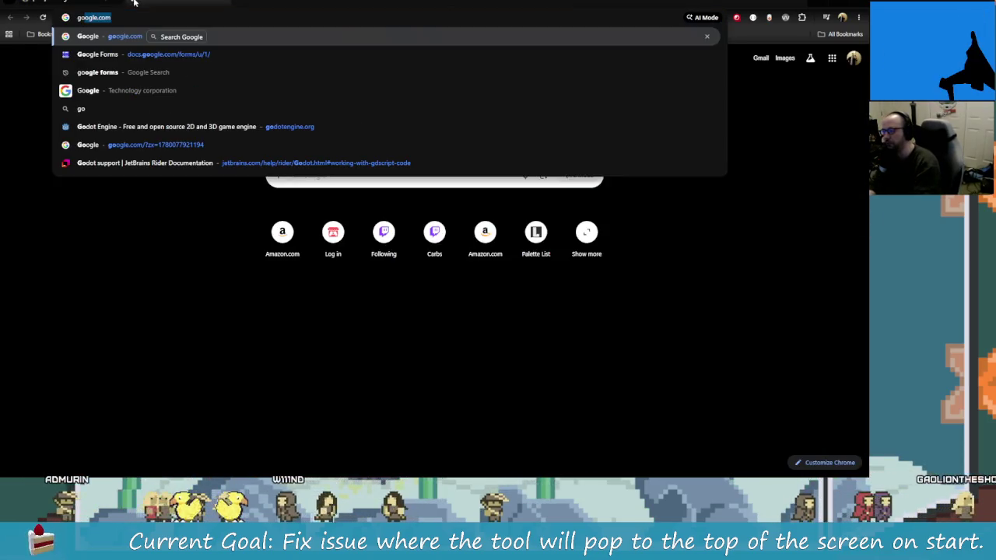
key("Return")
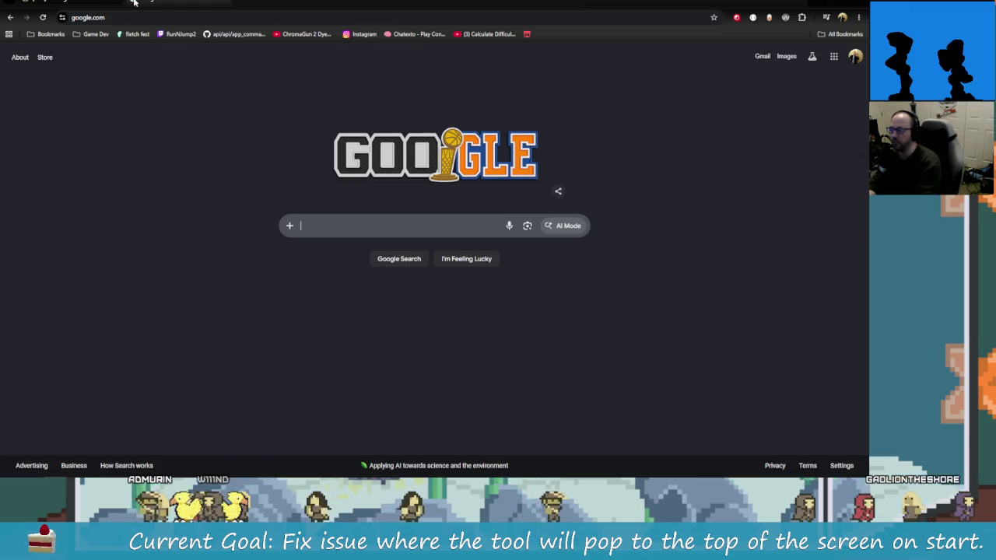
type("godot porta")
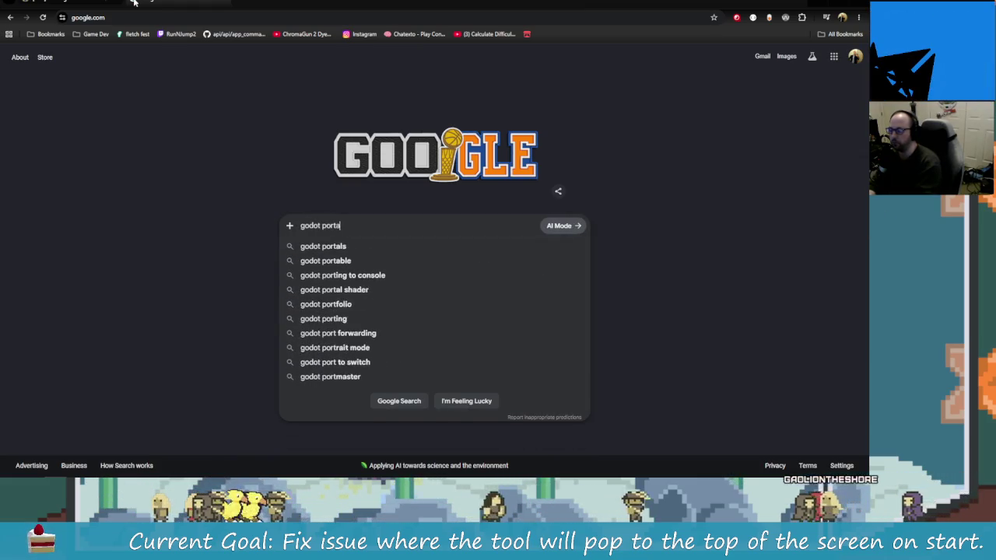
type("ls")
key("Return")
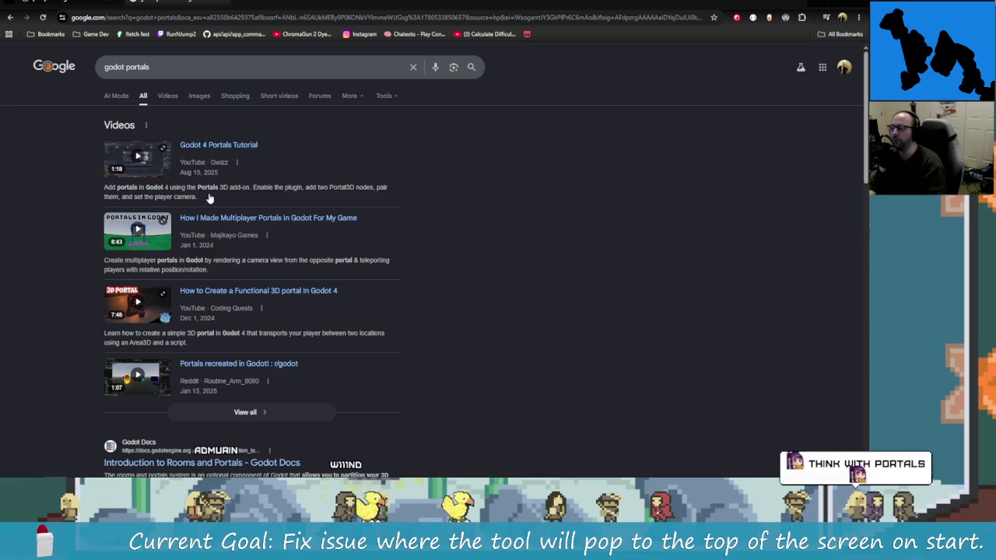
scroll(340, 252, "down", 3)
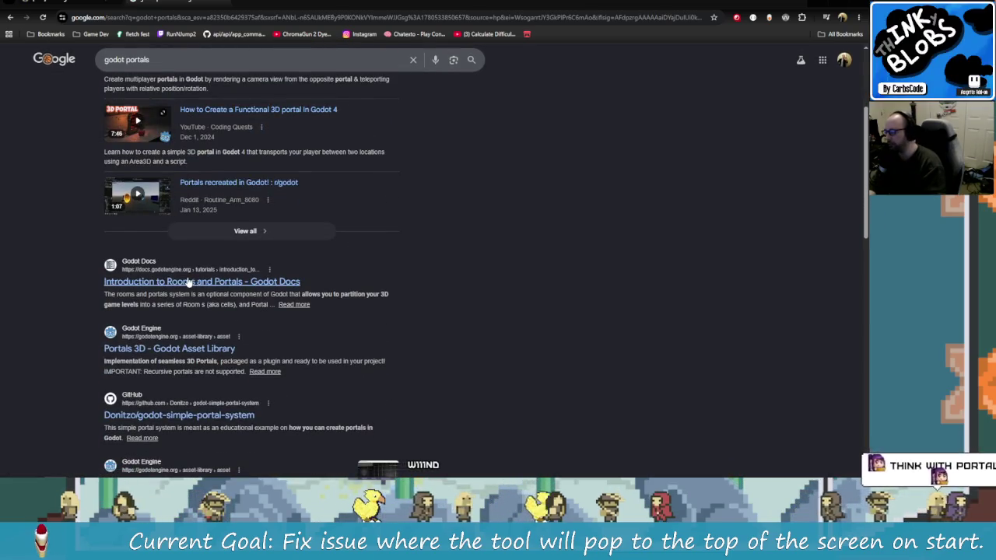
left_click(196, 282)
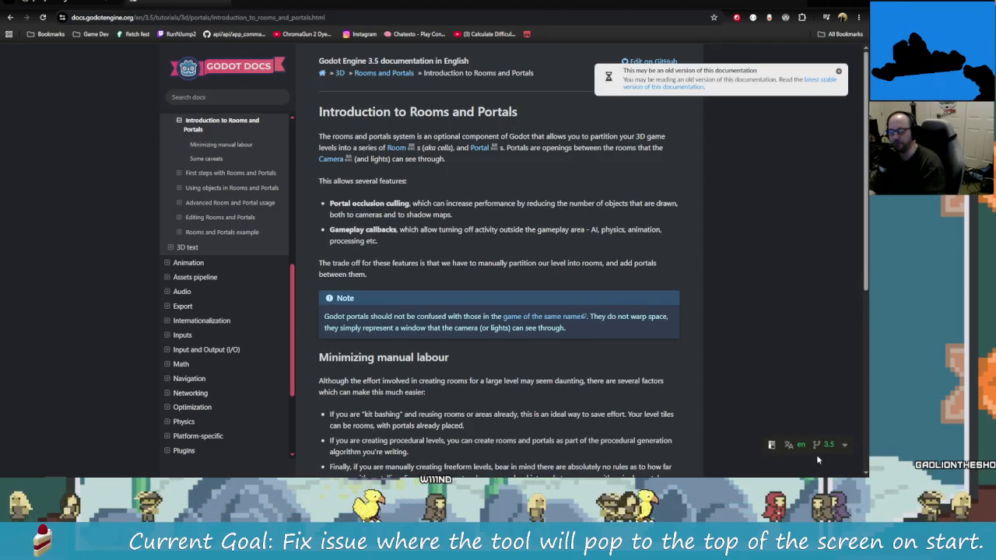
scroll(594, 301, "down", 2)
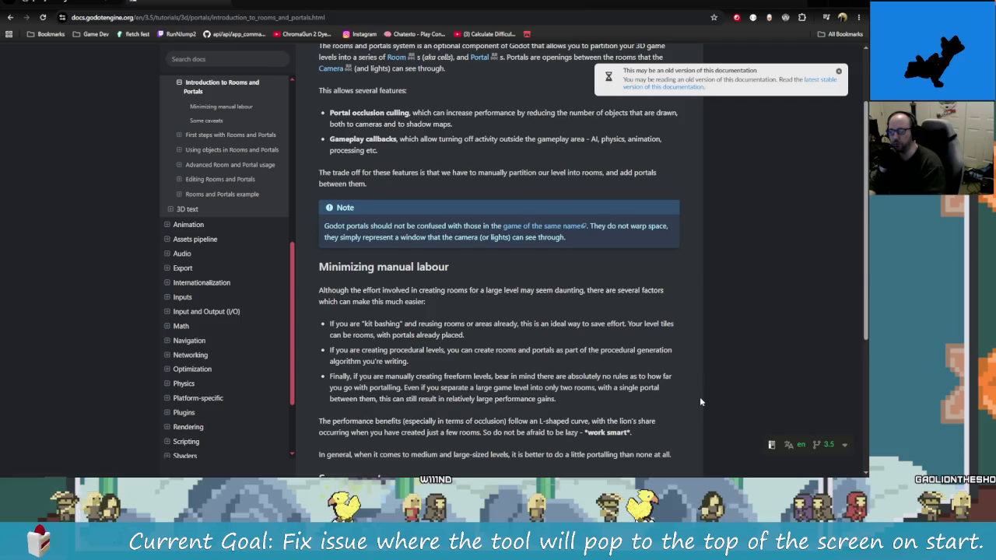
scroll(699, 396, "up", 2)
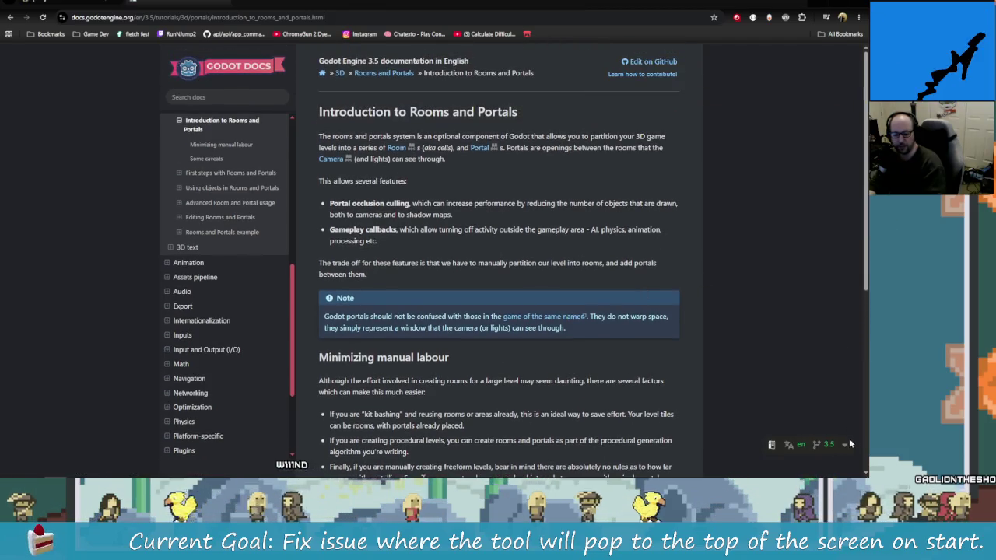
left_click(826, 444)
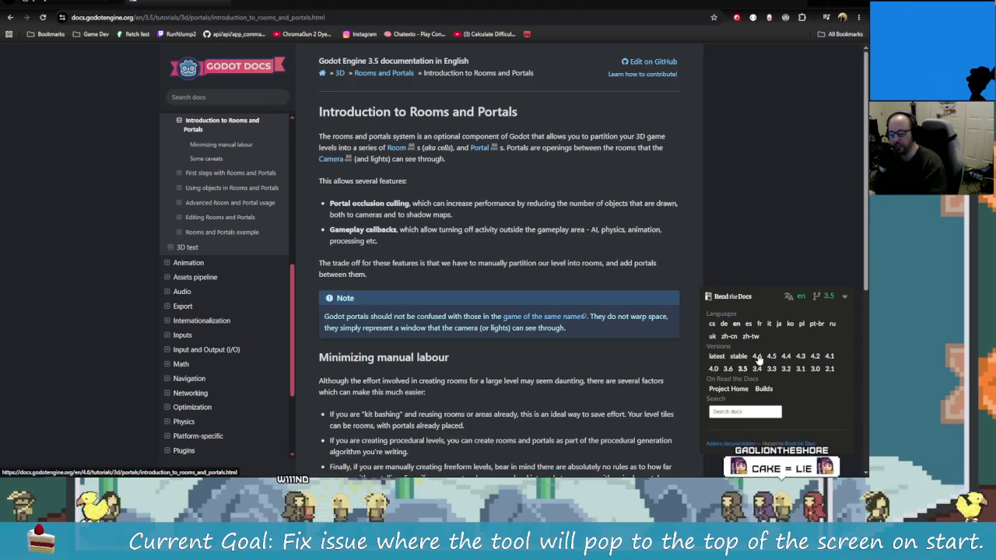
left_click(757, 361)
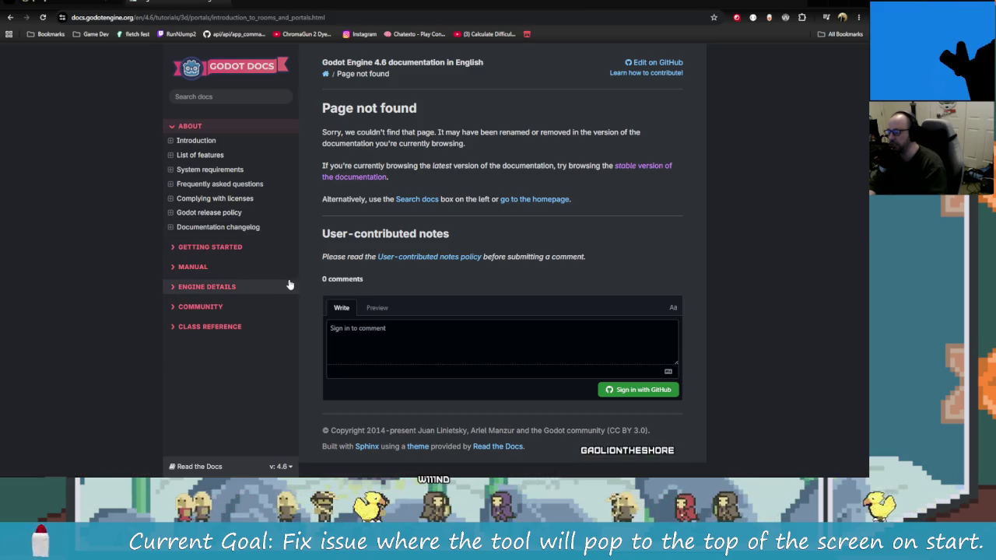
left_click(9, 19)
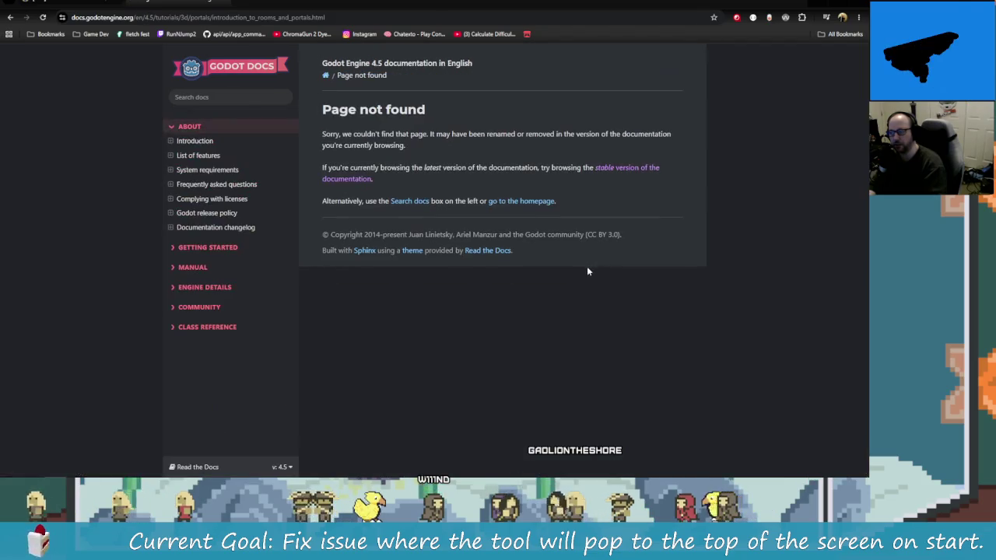
key("alt+Left")
key("alt+Left")
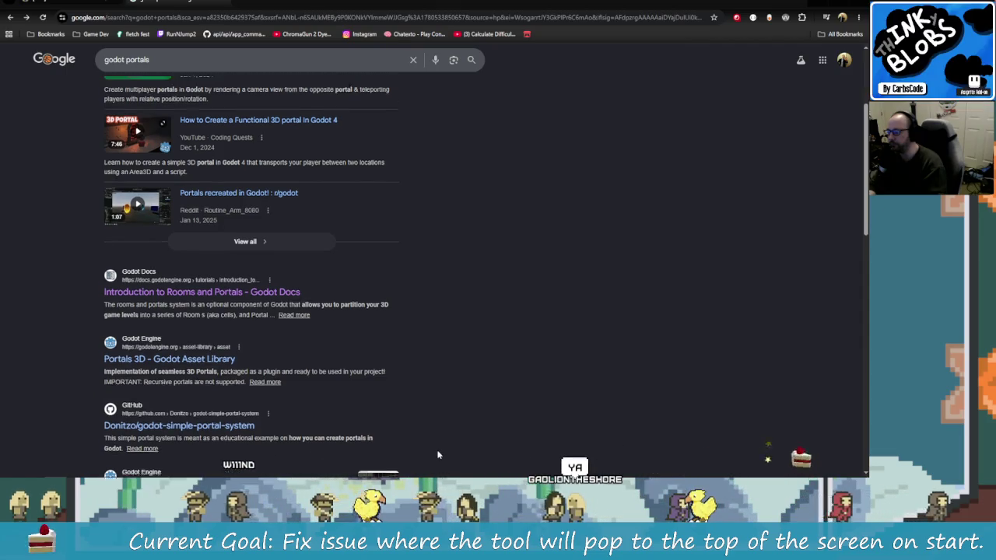
- Reopen the Introduction to Rooms and Portals page from the results and scroll through it
scroll(432, 452, "down", 2)
scroll(438, 452, "down", 1)
scroll(436, 444, "up", 4)
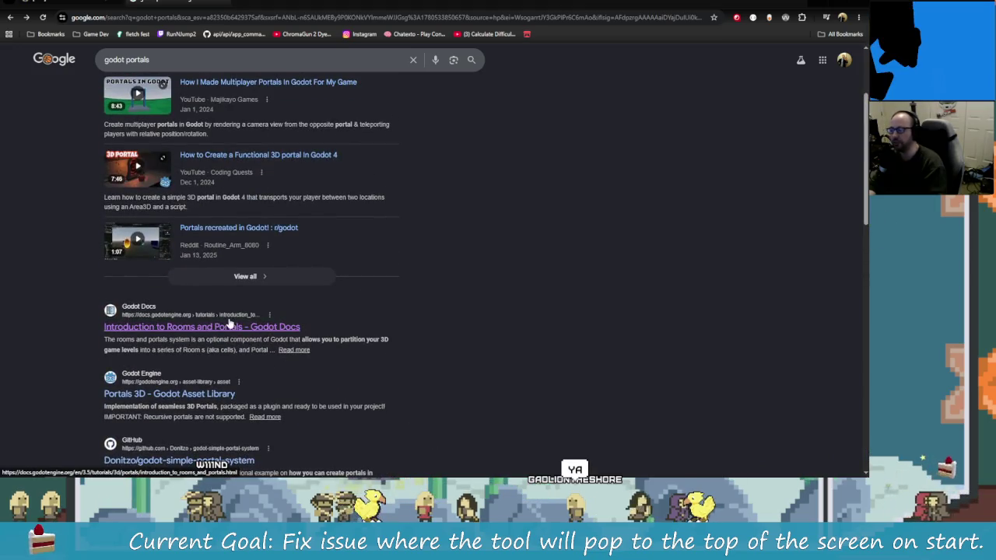
left_click(234, 320)
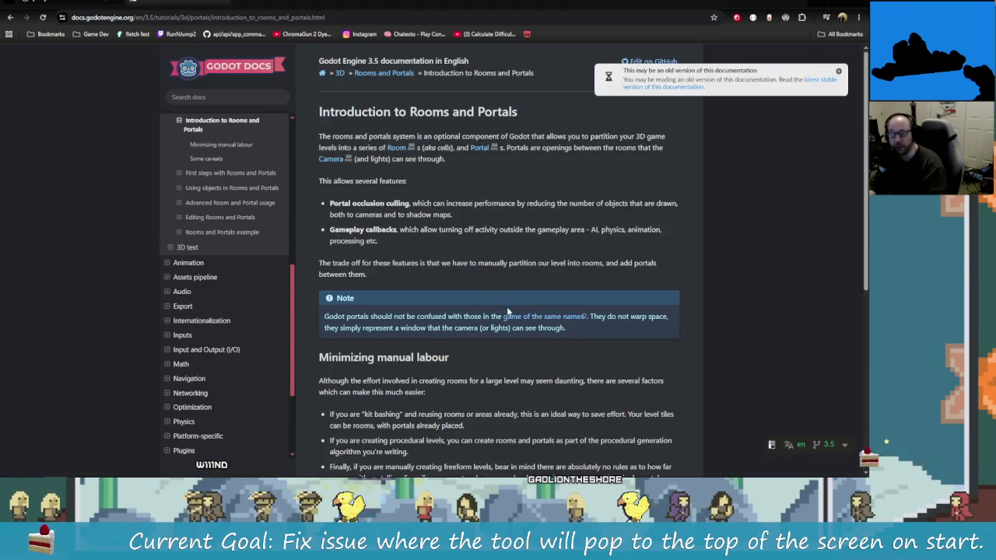
scroll(399, 177, "down", 2)
scroll(512, 337, "down", 2)
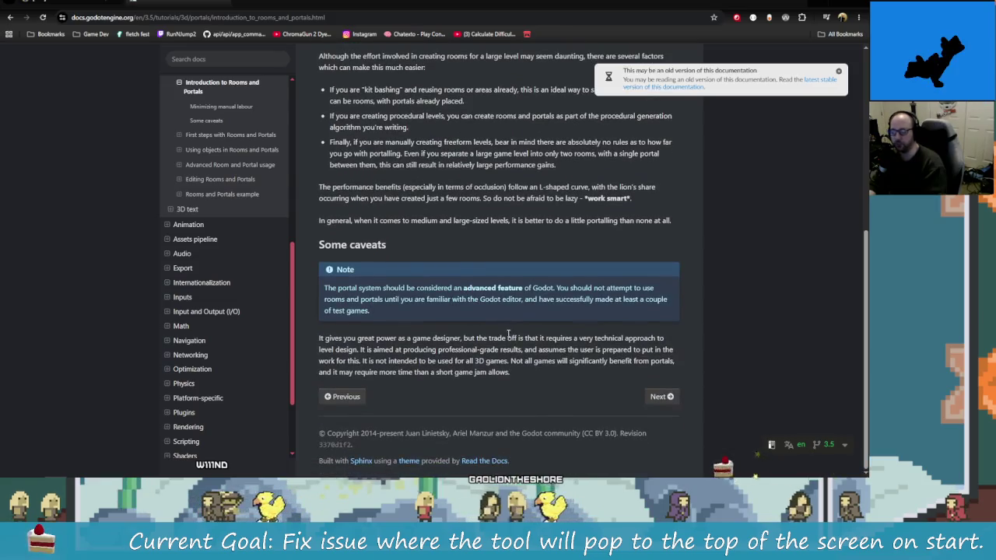
scroll(507, 335, "up", 4)
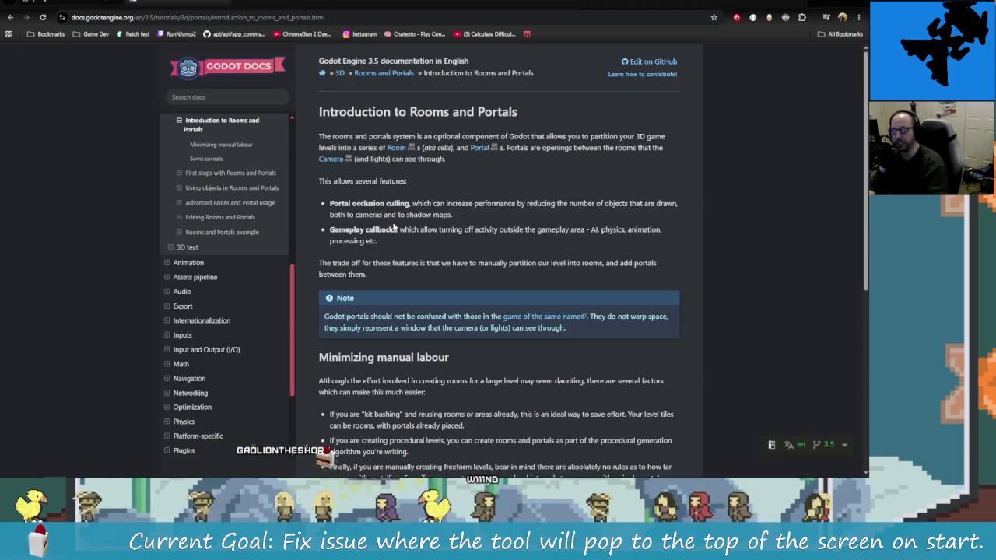
- Highlight the Portal occlusion culling and Gameplay callbacks bullets, then go back to the search results
left_click_drag(413, 203, 585, 202)
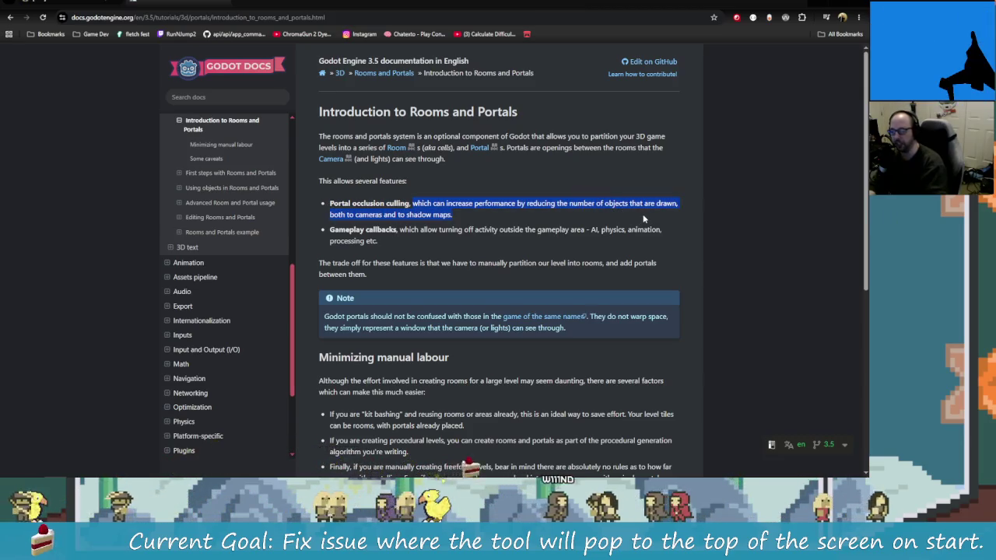
left_click(573, 203)
left_click_drag(330, 204, 420, 204)
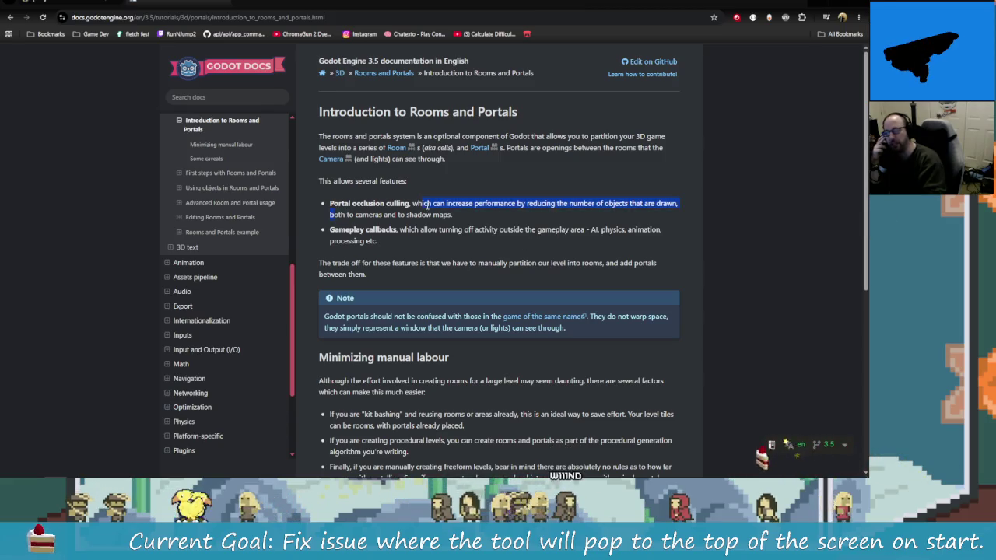
left_click_drag(343, 215, 385, 203)
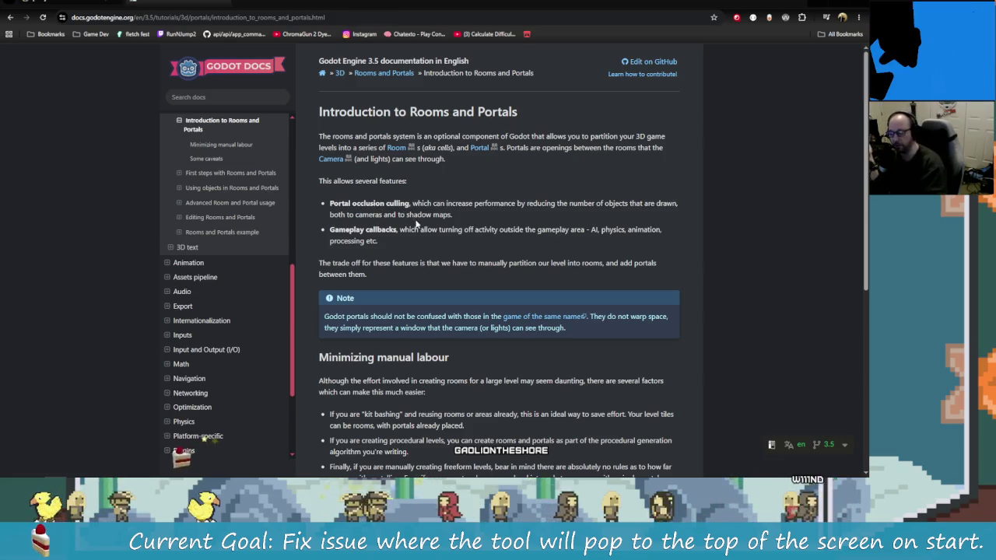
left_click_drag(330, 203, 409, 214)
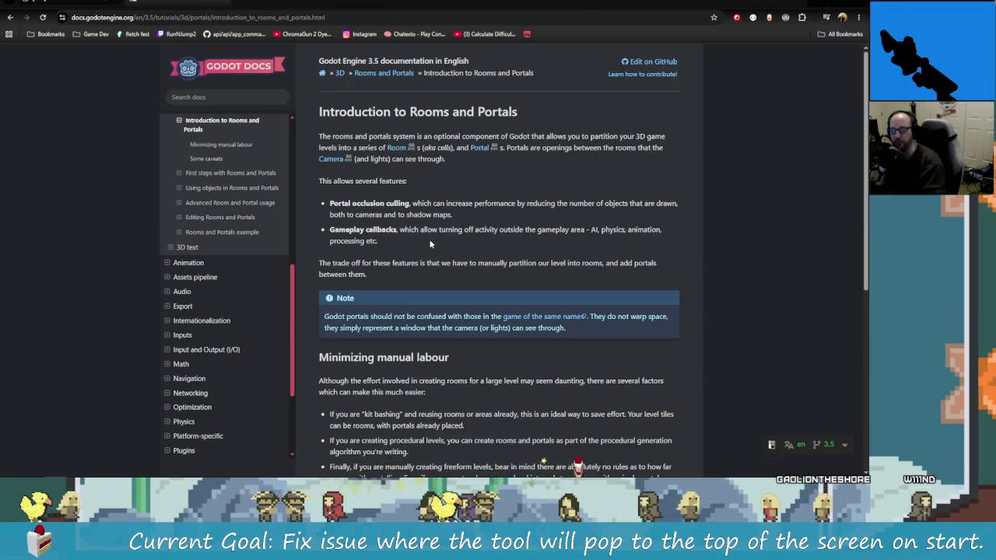
left_click_drag(418, 229, 418, 248)
left_click(418, 248)
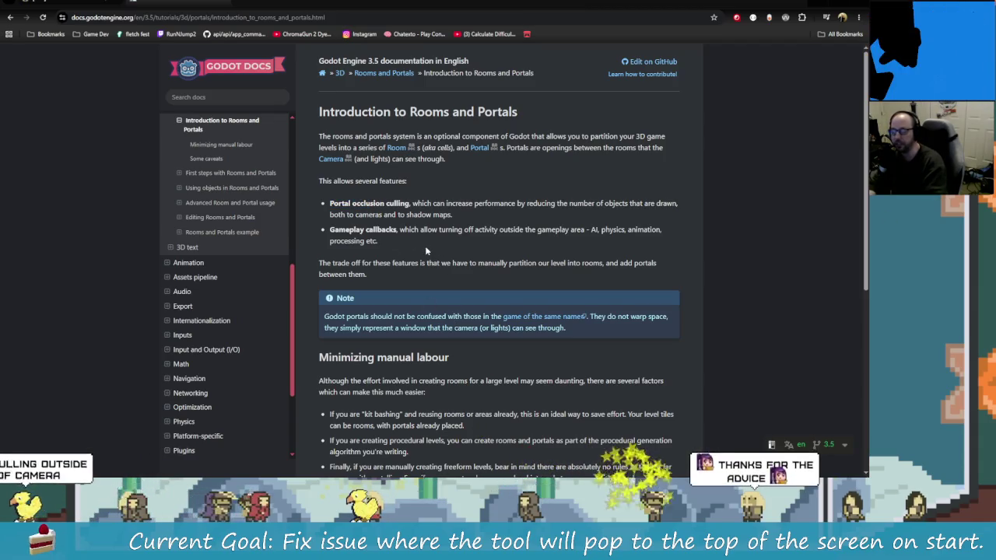
triple_click(380, 214)
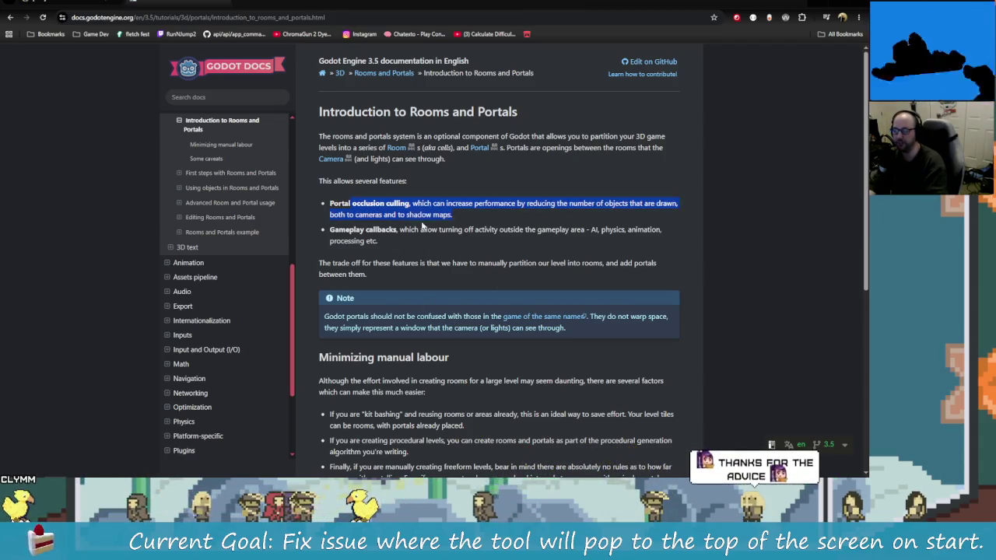
left_click(384, 214)
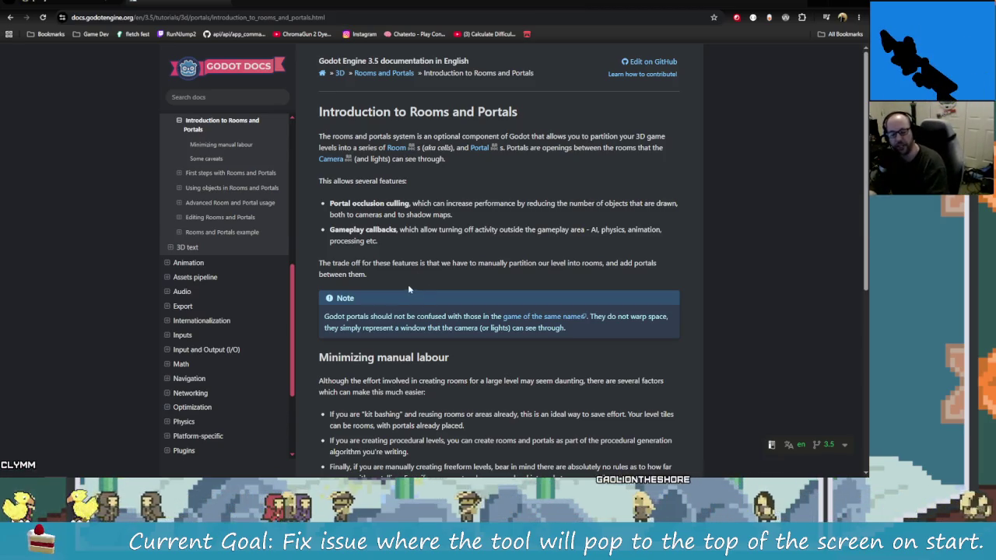
key("alt+Left")
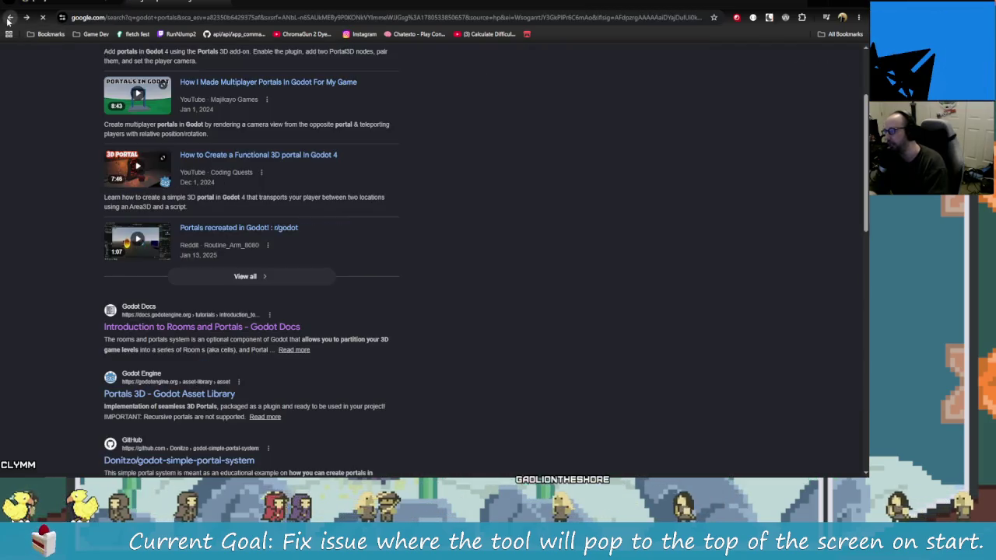
- Run a new Google search for 'godot culling outside of camera'
scroll(392, 232, "up", 2)
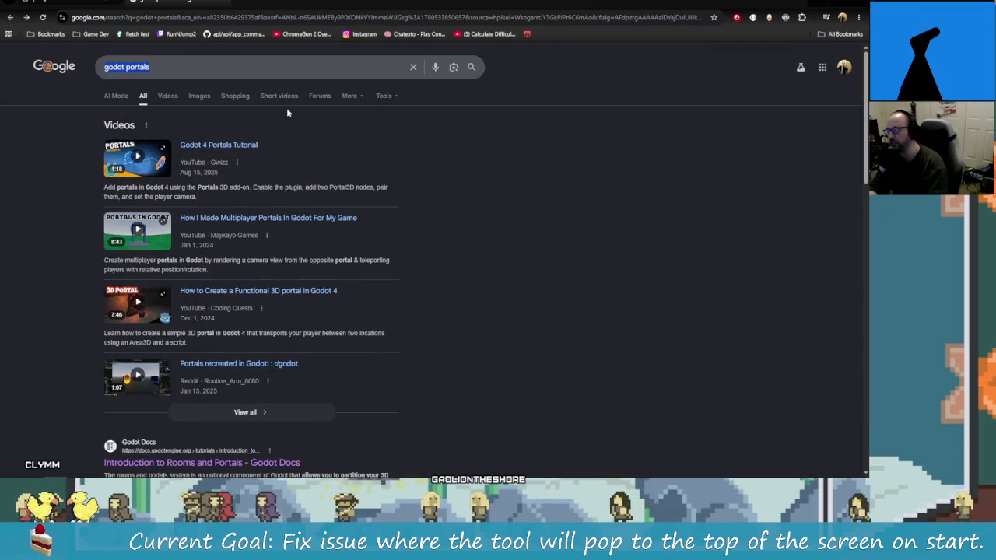
left_click(413, 67)
type("g")
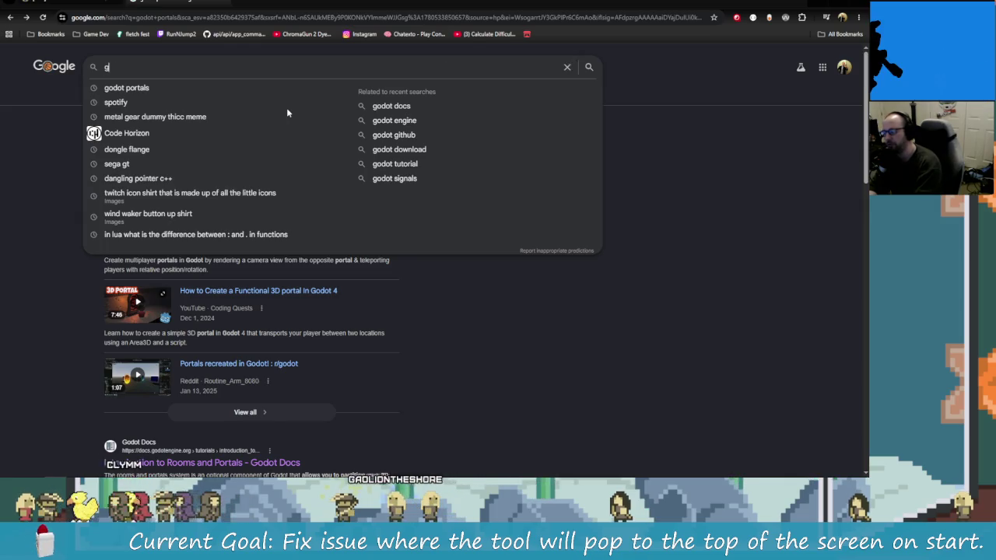
type("odot cull")
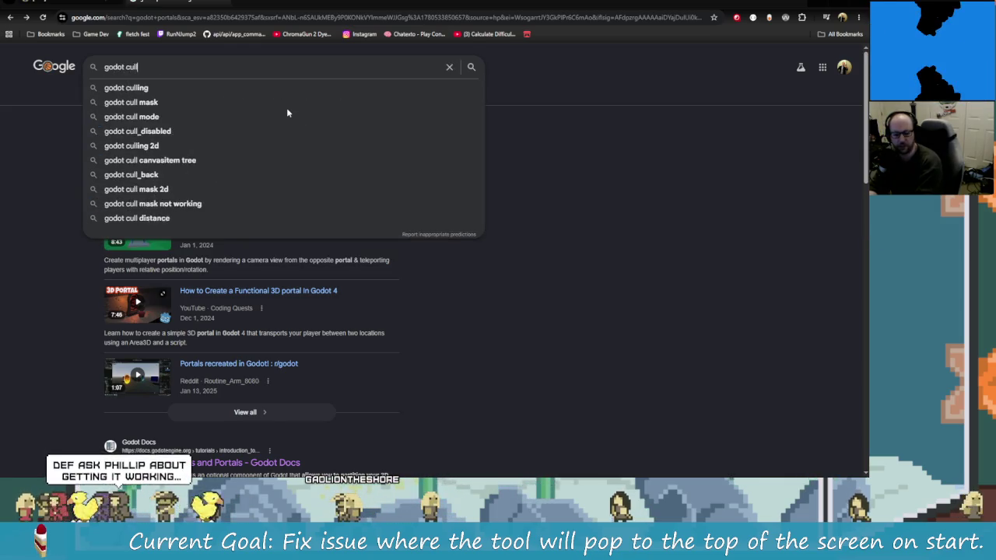
type("ing")
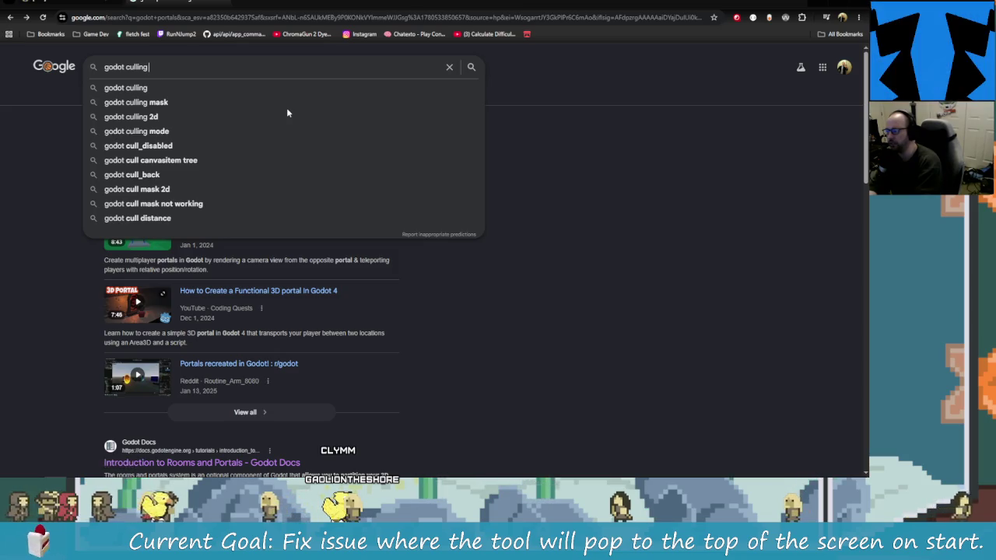
type("outside of came")
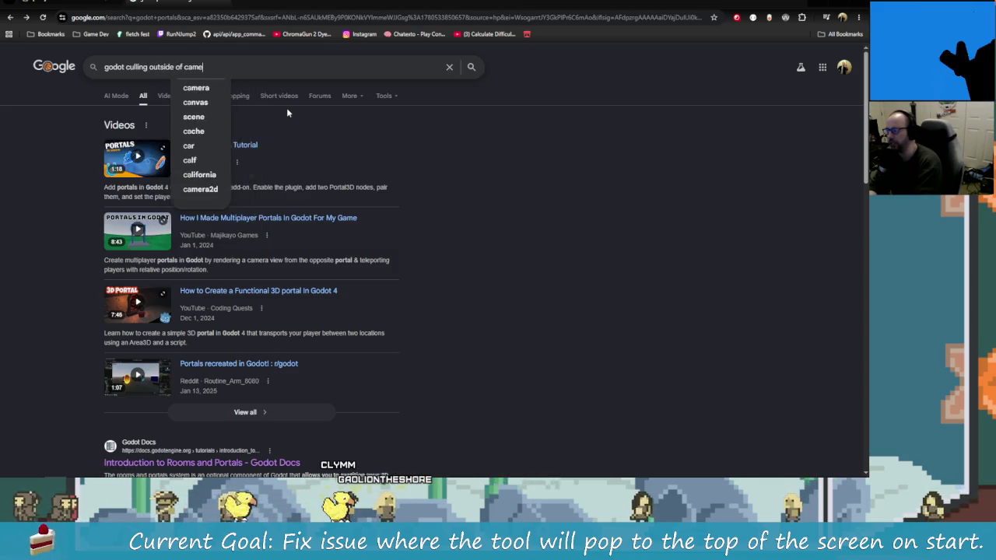
type("ra")
key("Return")
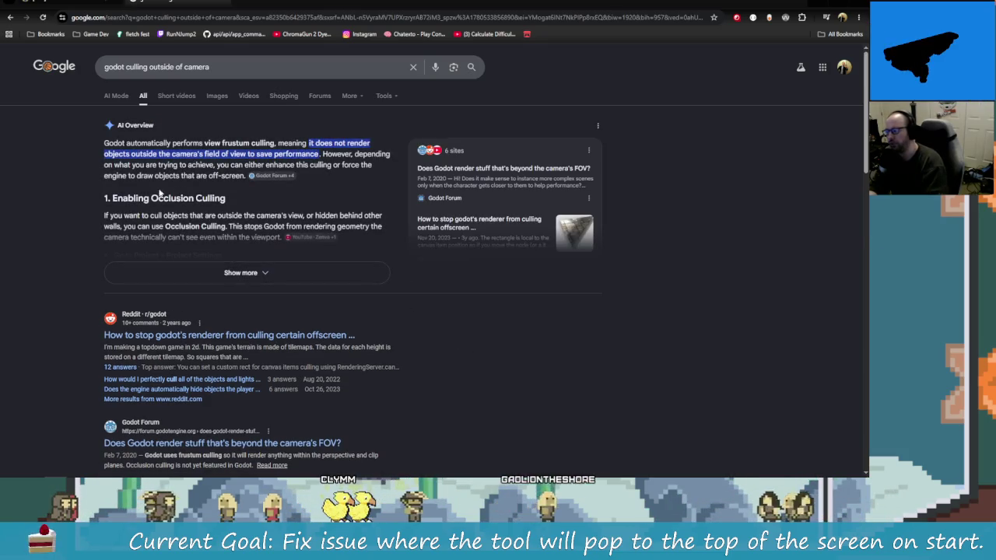
- Expand the full AI Overview on Godot view frustum culling and read through it
left_click(308, 280)
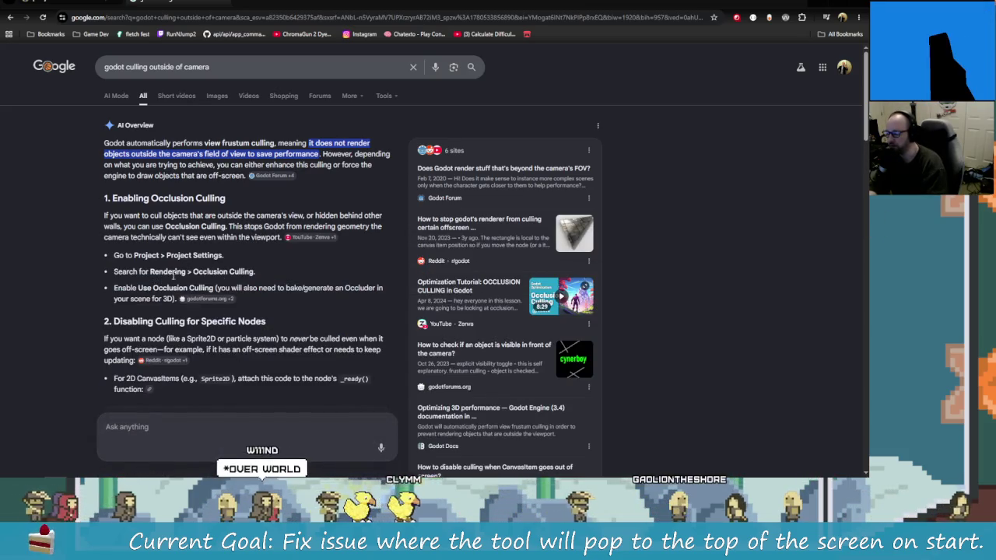
scroll(317, 354, "down", 1)
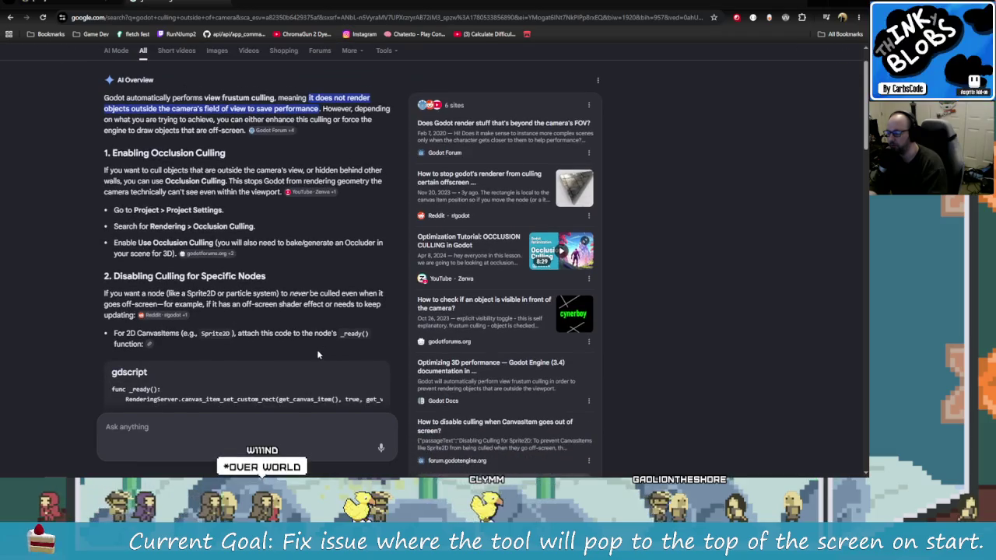
scroll(195, 259, "down", 2)
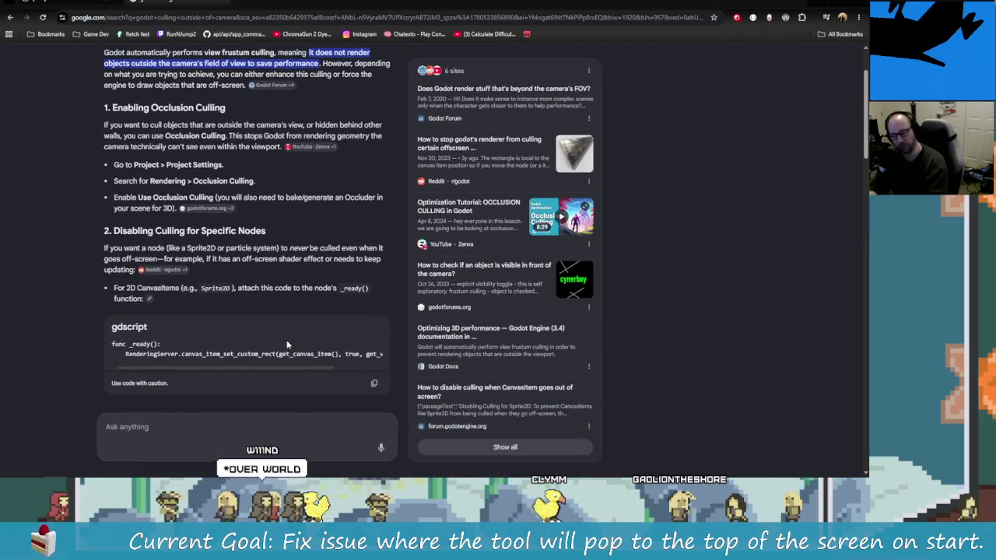
scroll(270, 291, "up", 1)
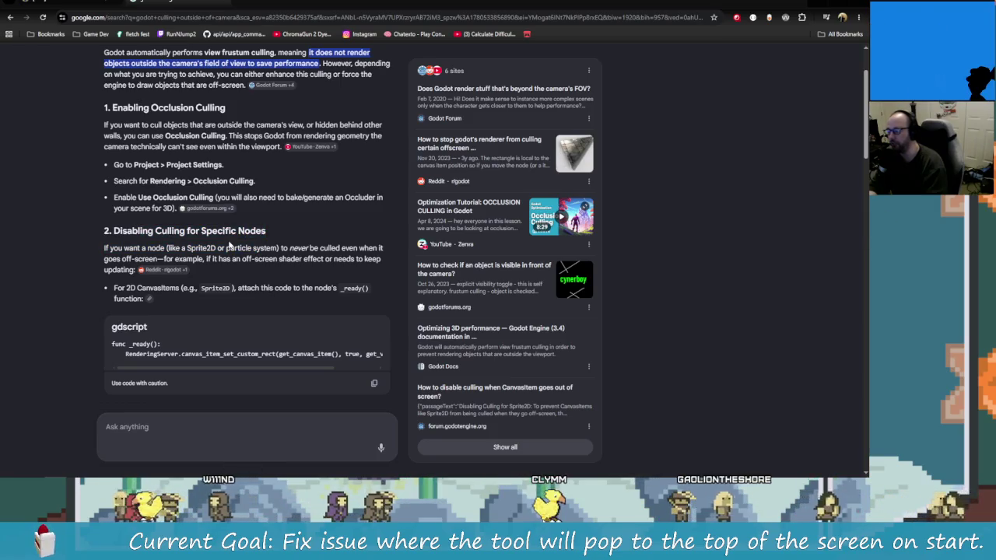
scroll(237, 248, "down", 1)
scroll(229, 257, "down", 4)
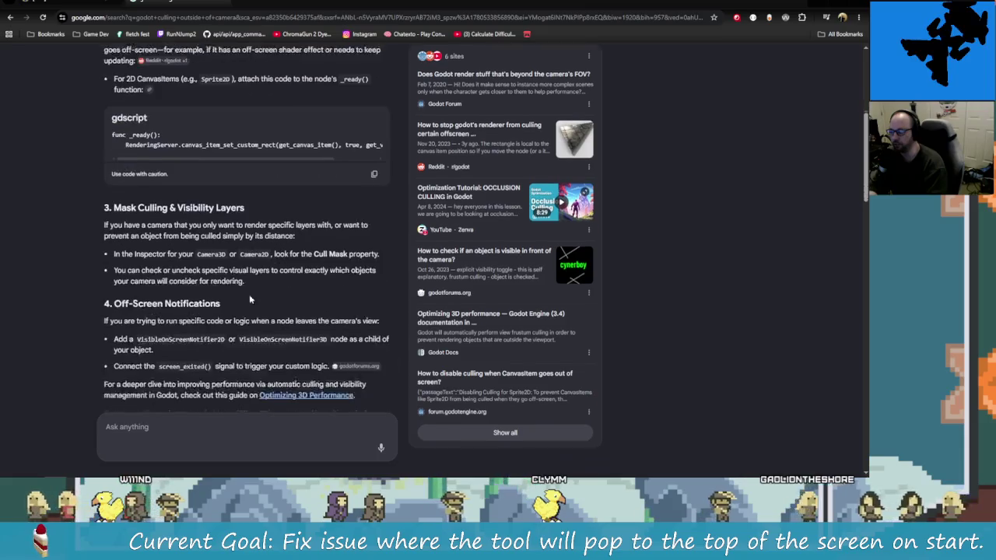
scroll(210, 269, "down", 5)
scroll(214, 288, "up", 3)
scroll(235, 323, "up", 4)
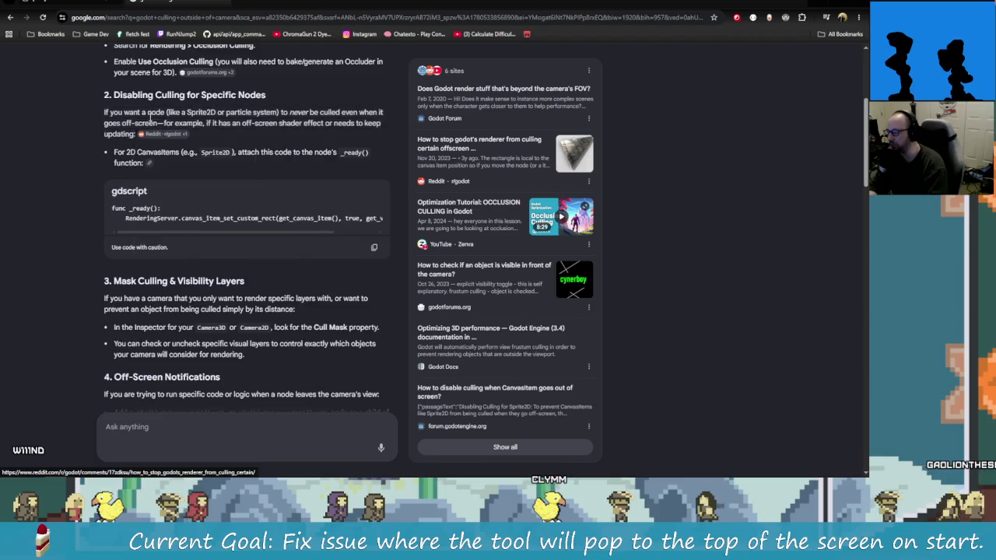
scroll(210, 187, "up", 3)
scroll(210, 201, "up", 2)
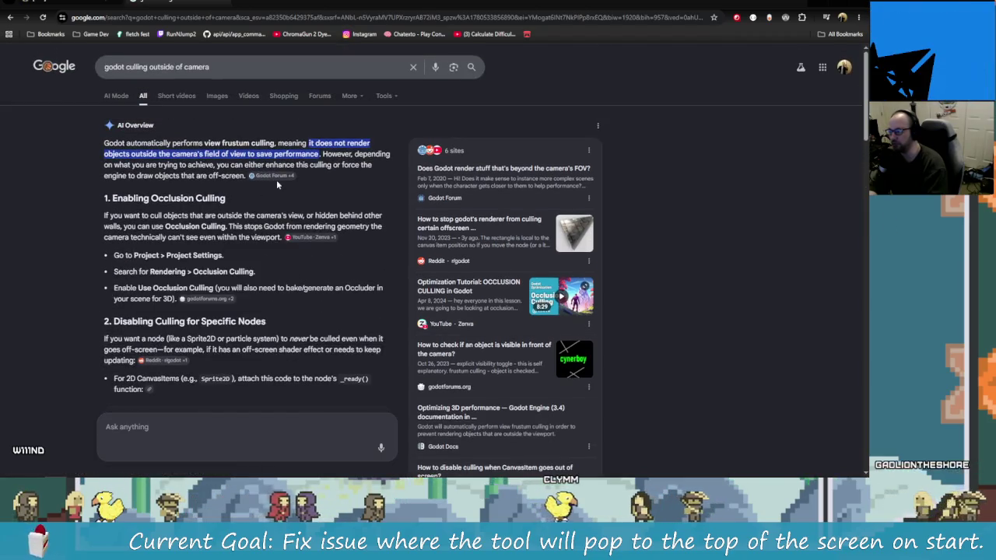
- Browse past the Reddit, Godot Forum and Occlusion culling docs results to the culling videos
scroll(222, 307, "down", 3)
scroll(226, 247, "down", 5)
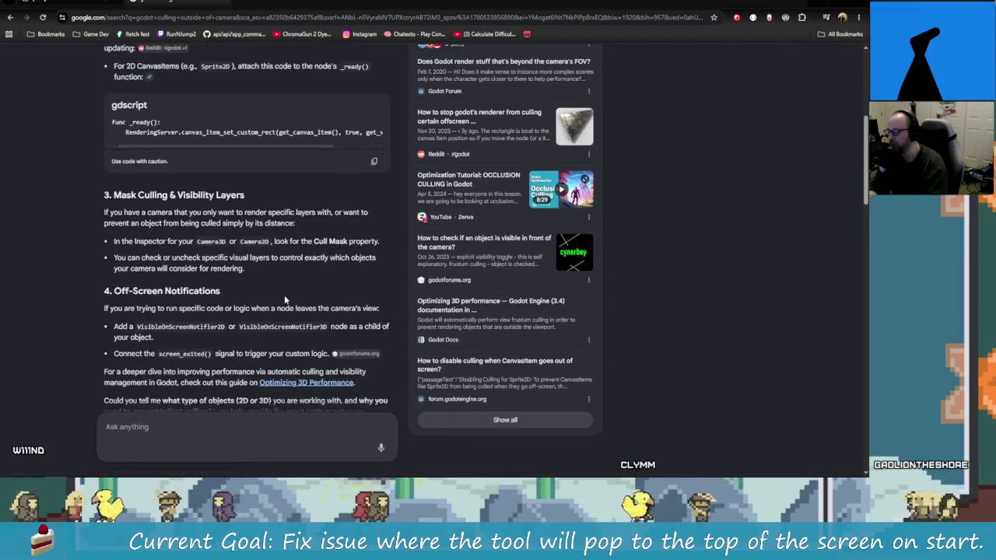
scroll(312, 321, "down", 3)
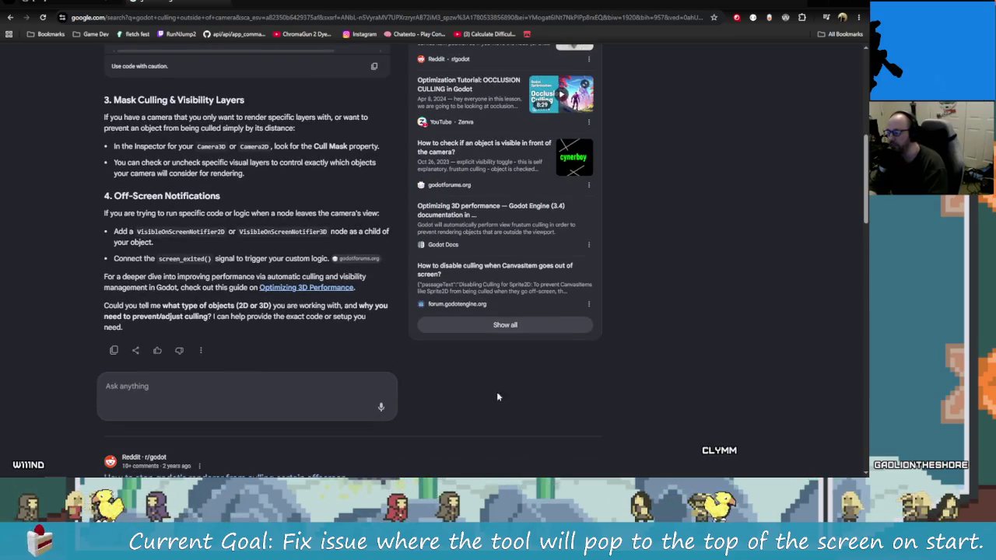
scroll(510, 401, "down", 1)
scroll(482, 385, "down", 2)
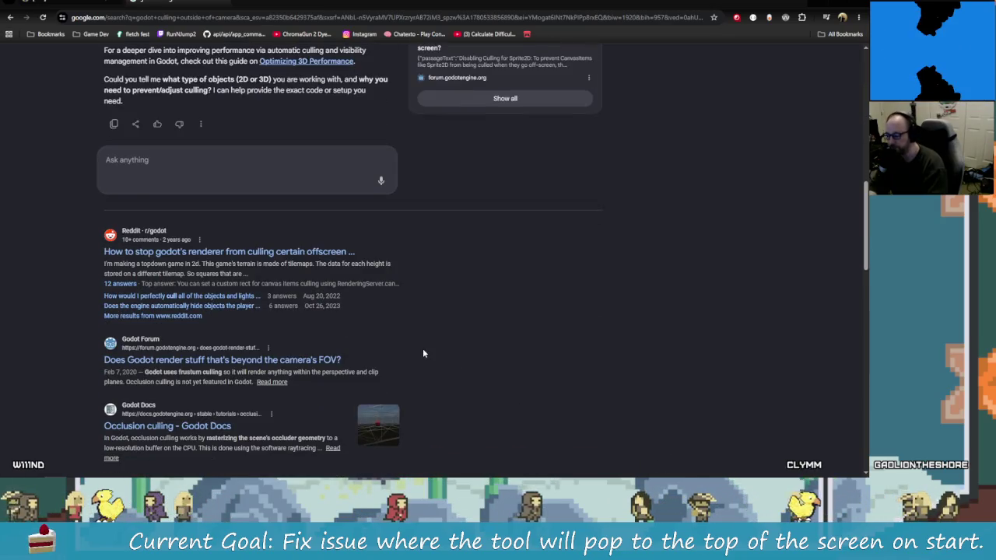
scroll(422, 351, "down", 1)
scroll(473, 378, "down", 1)
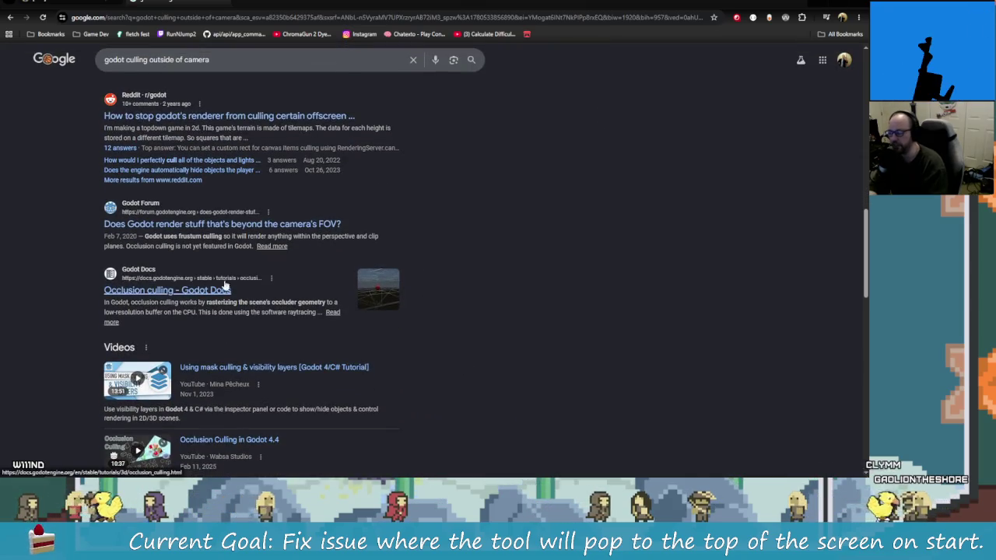
scroll(247, 245, "down", 1)
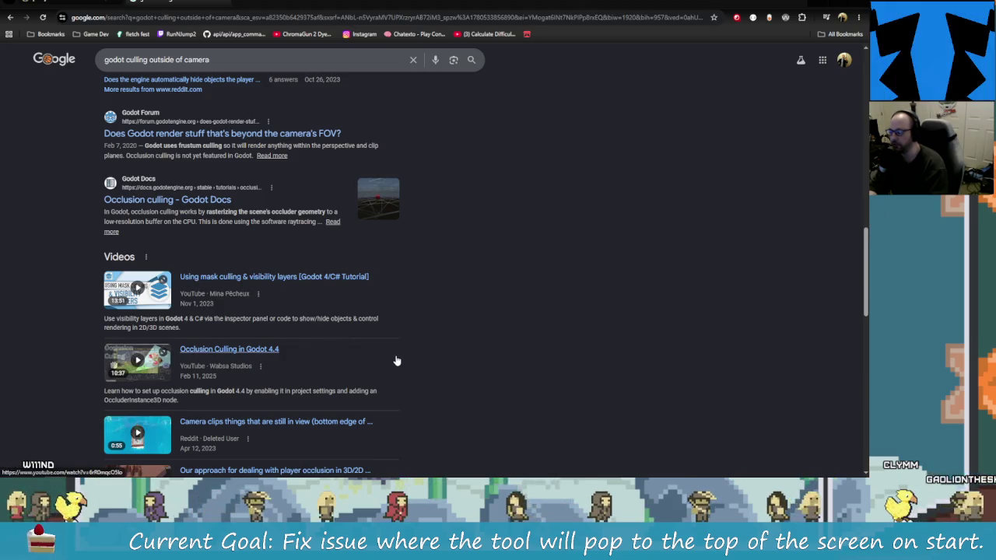
scroll(401, 362, "down", 1)
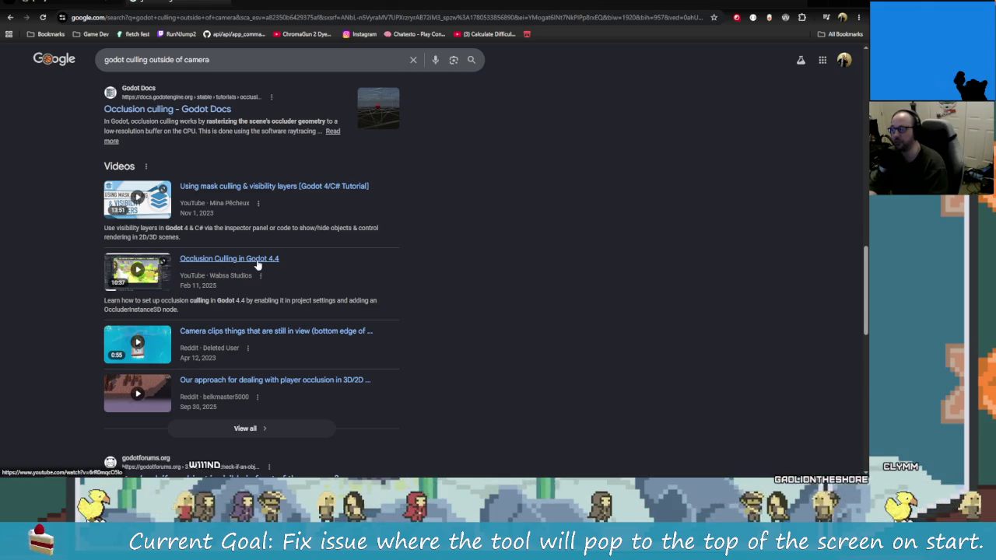
mouse_move(229, 349)
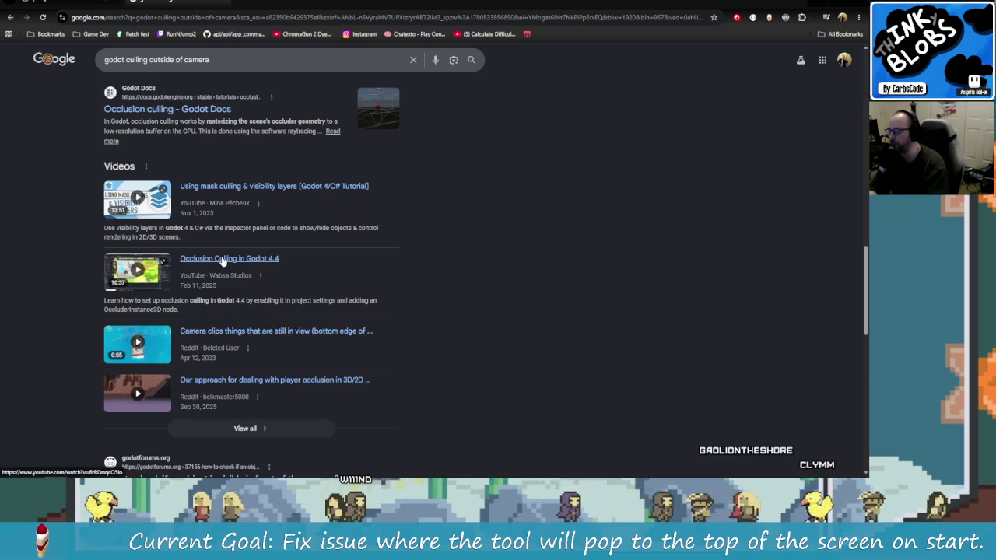
- Skim the 'Occlusion Culling in Godot 4.4' video to about 7:59, then return to Rider's Minimize code
left_click(223, 260)
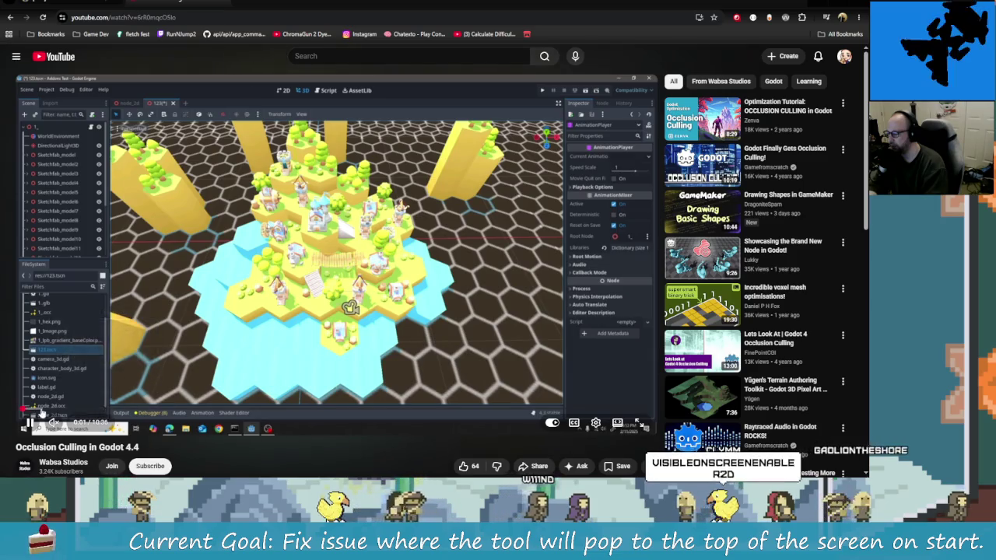
mouse_move(27, 412)
left_mouse_down()
mouse_move(133, 414)
mouse_move(108, 414)
left_mouse_up()
mouse_move(186, 414)
left_mouse_down()
mouse_move(333, 412)
mouse_move(505, 449)
mouse_move(225, 2)
left_mouse_up()
left_click(225, 2)
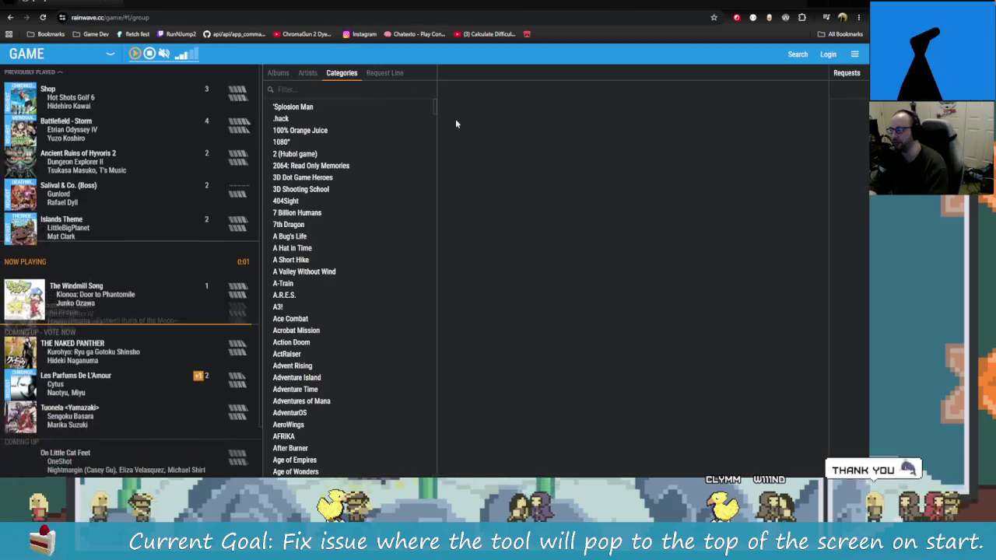
key("alt+Tab")
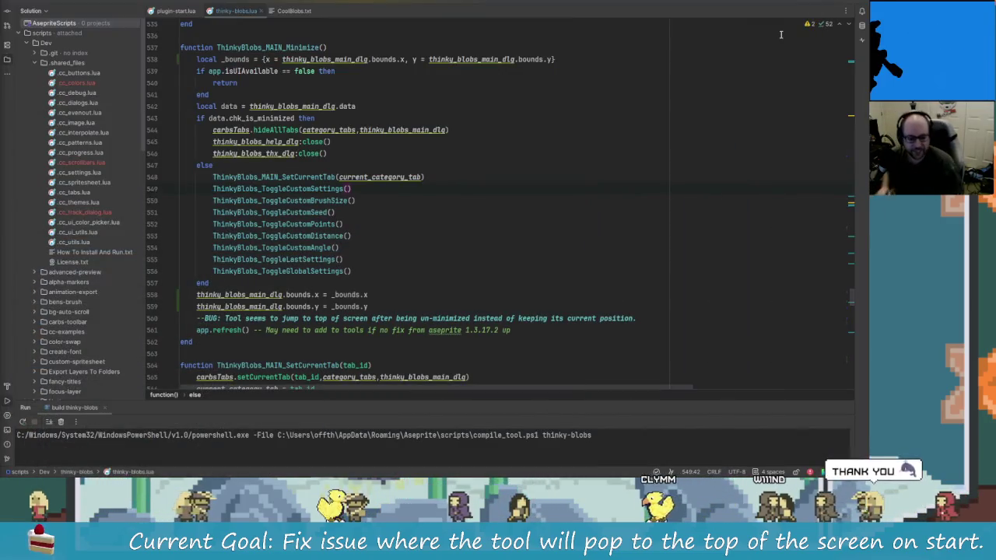
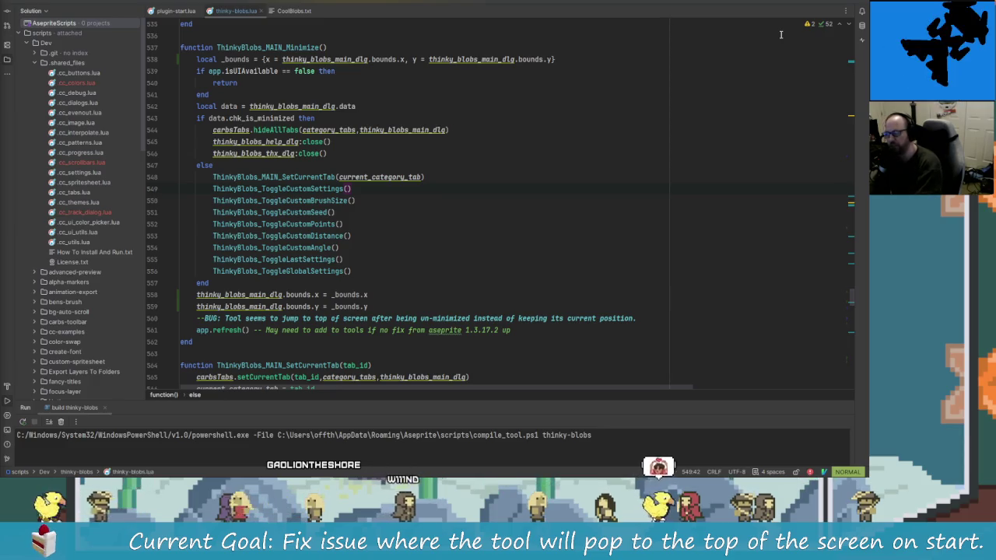
- Add a print(_bounds) line right after the _bounds assignment in ThinkyBlobs_MAIN_Minimize
left_click(381, 201)
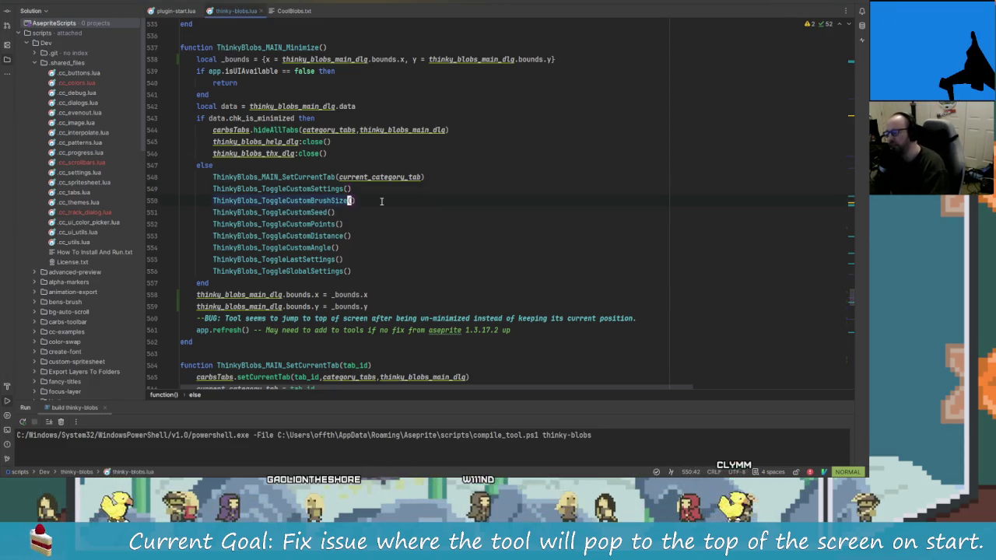
key("j")
key("j")
key("j")
key("j")
key("j")
key("j")
key("j")
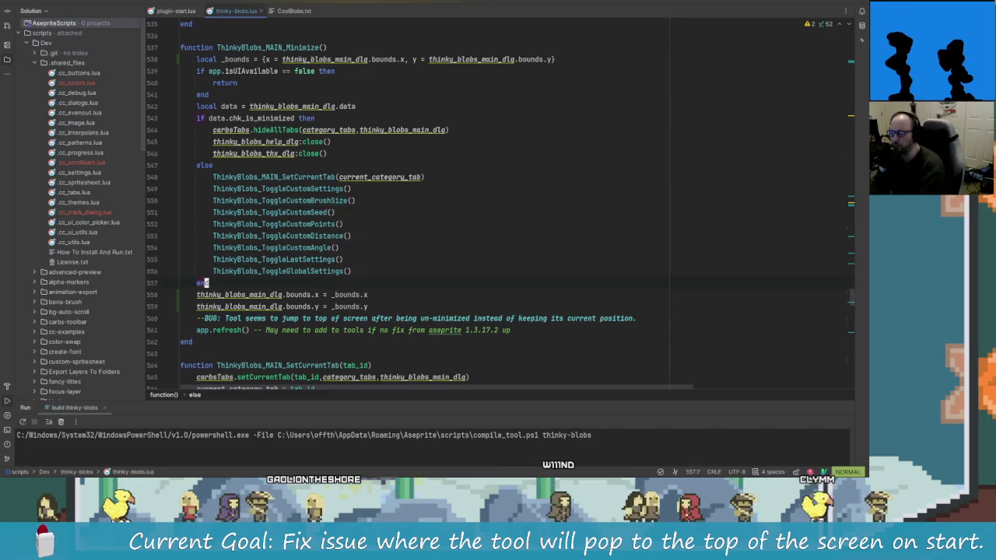
key("j")
key("dollar")
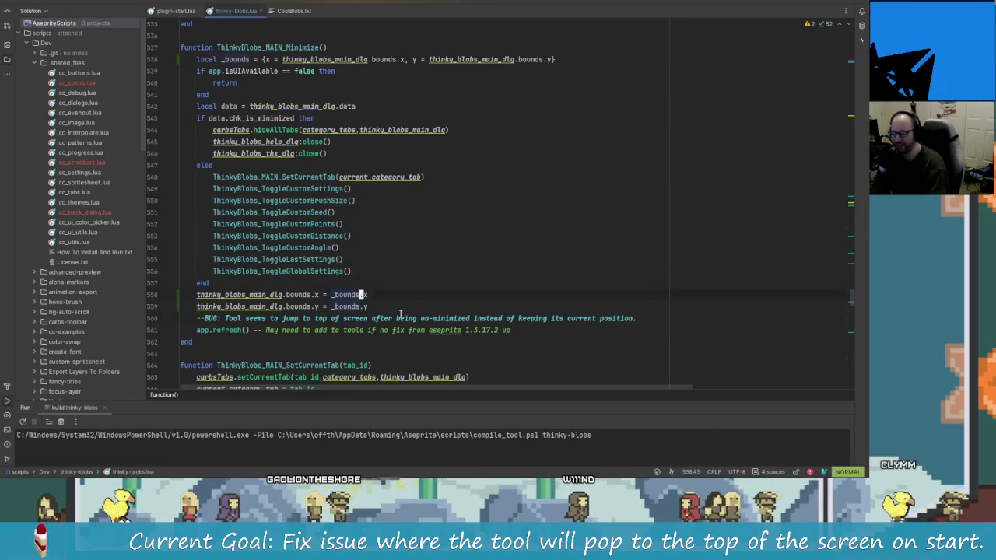
key("j")
key("k")
scroll(252, 226, "up", 1)
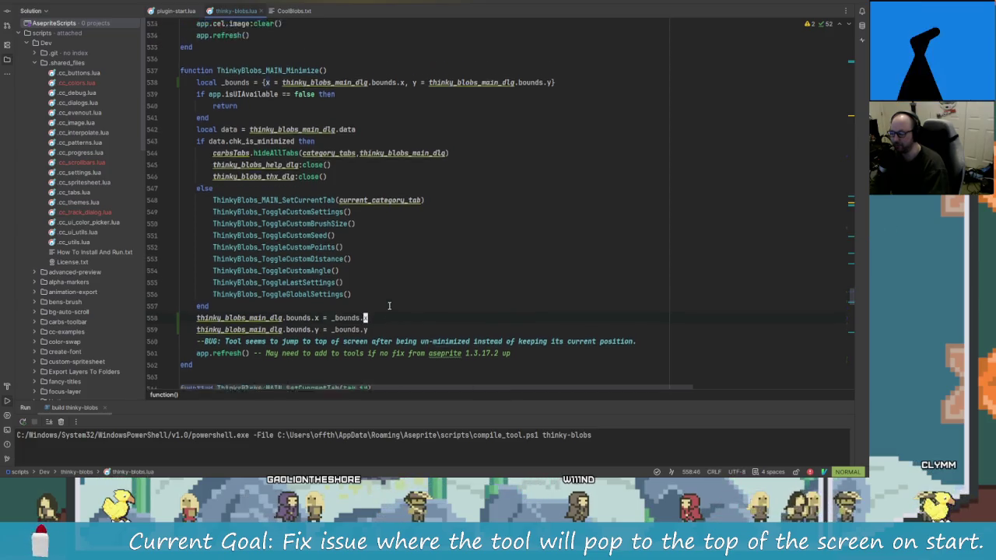
scroll(366, 305, "down", 1)
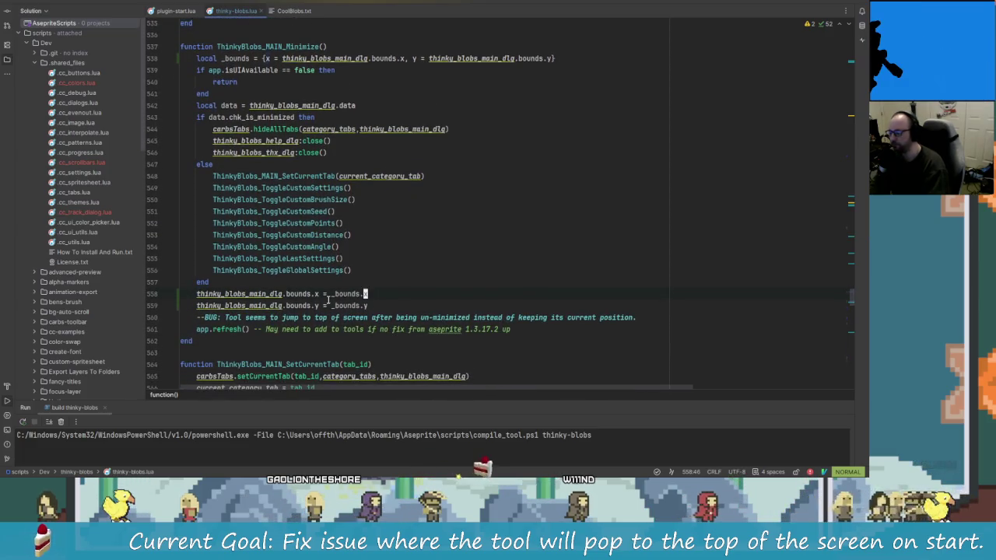
scroll(329, 296, "up", 1)
key("shift+a")
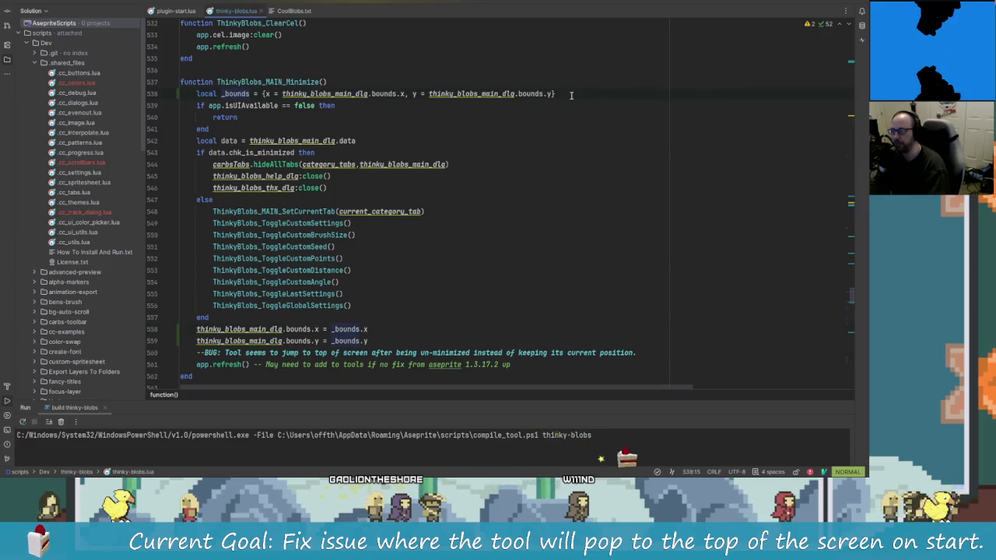
key("Return")
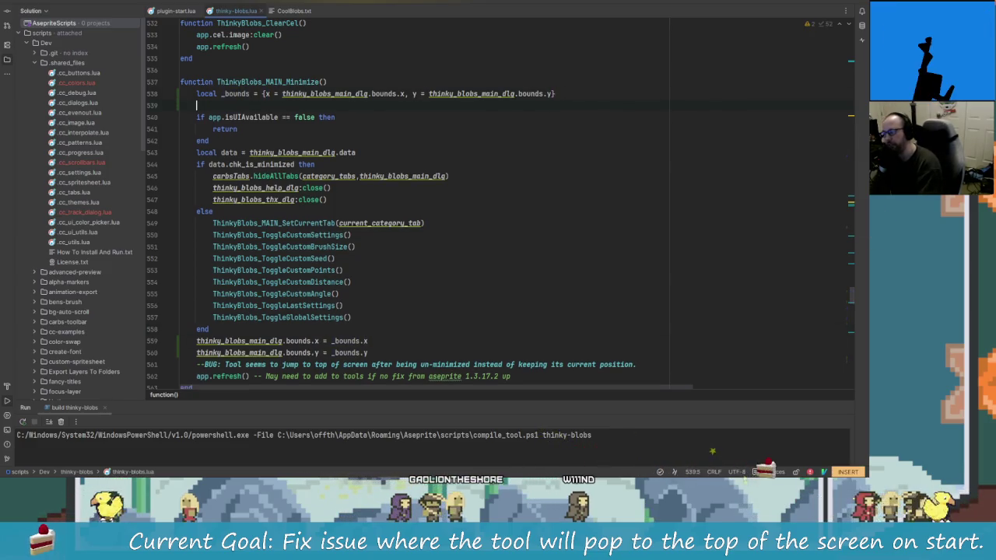
type("print(")
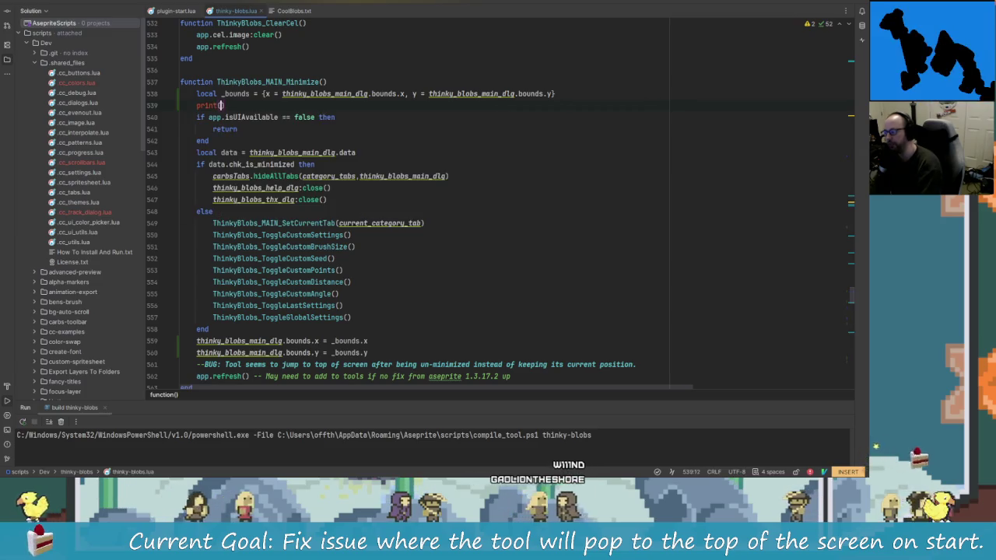
type("_bounds")
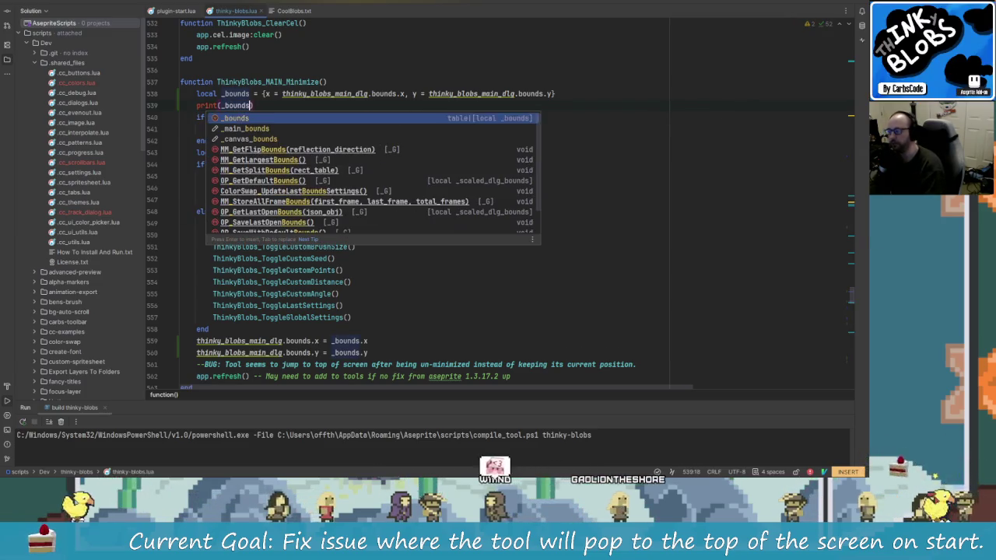
key("Escape")
- Add a second print(_bounds) after the if/else block's end, then switch to Aseprite
key("j")
key("j")
key("j")
key("j")
key("j")
key("j")
key("j")
key("j")
key("j")
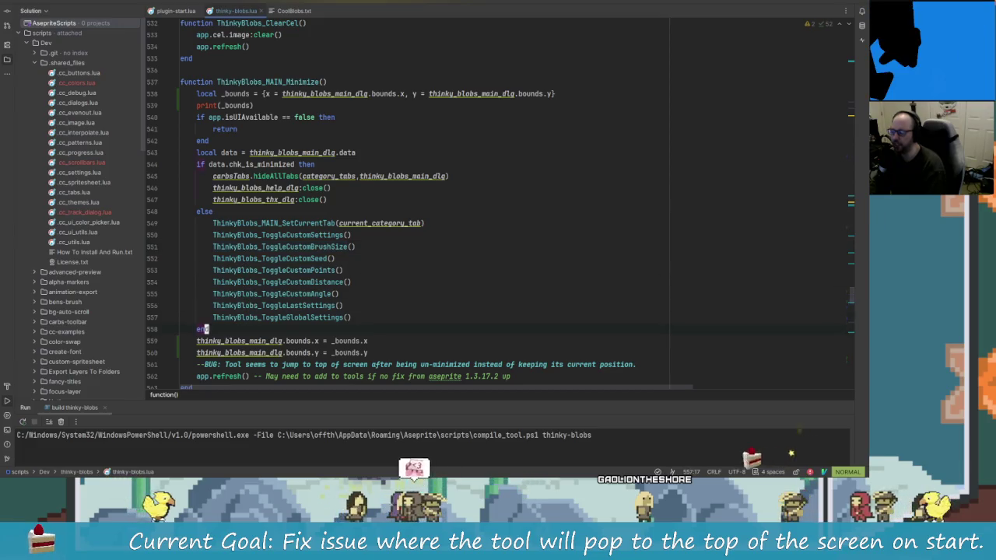
key("o")
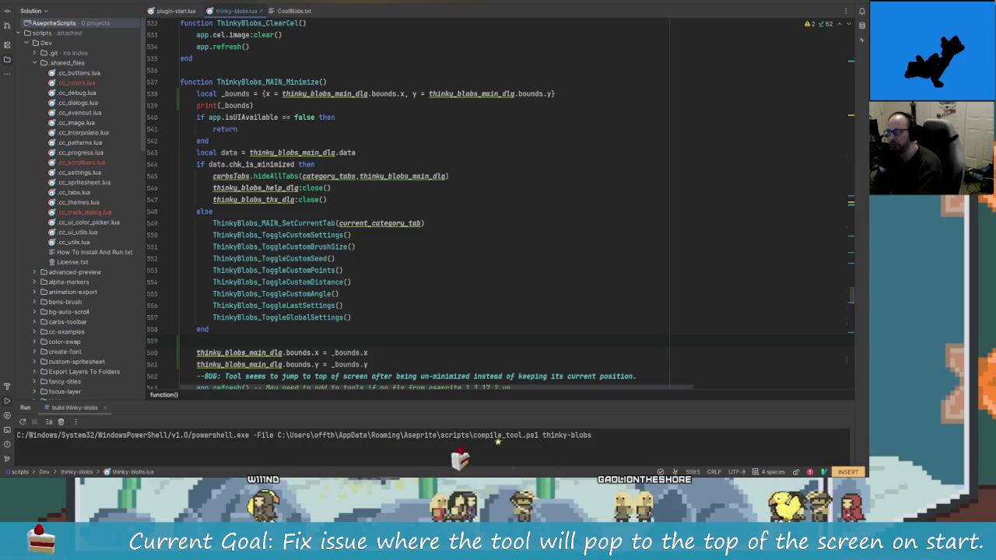
type("print(_")
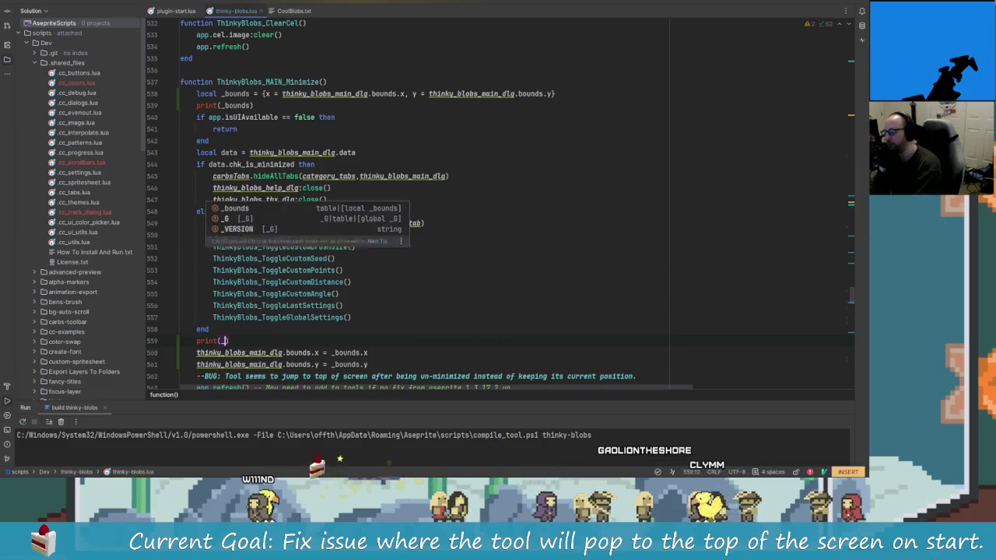
type("bounds")
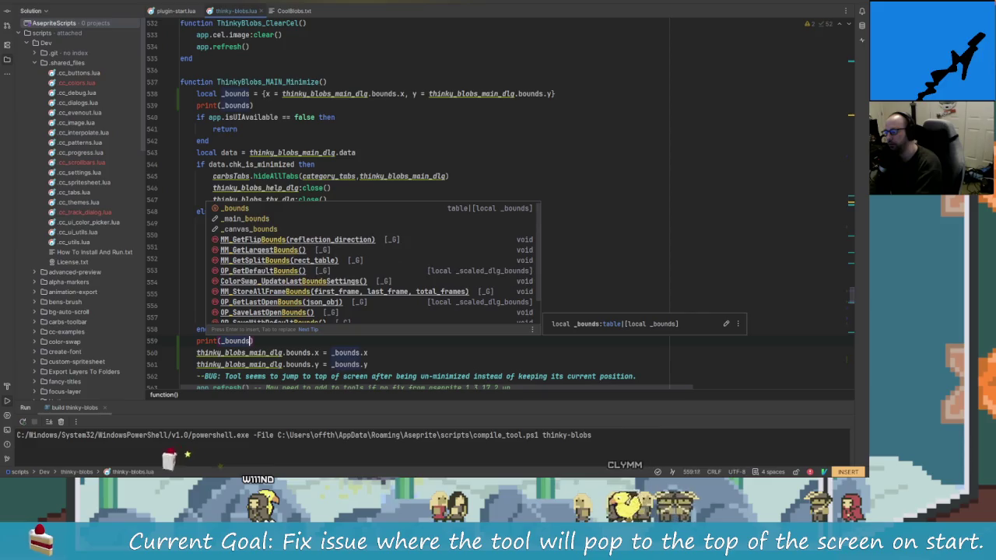
type(")")
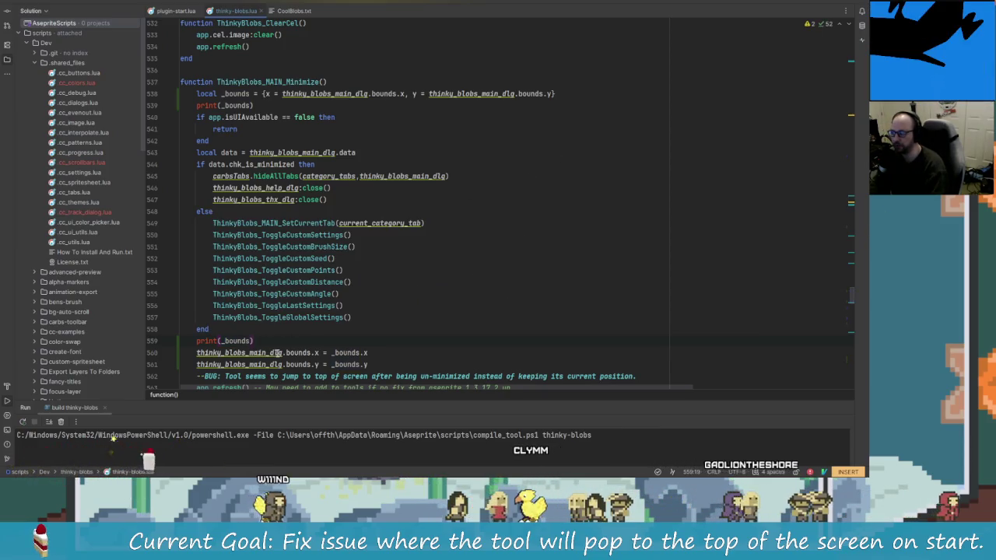
mouse_move(239, 352)
left_click_drag(282, 93, 398, 106)
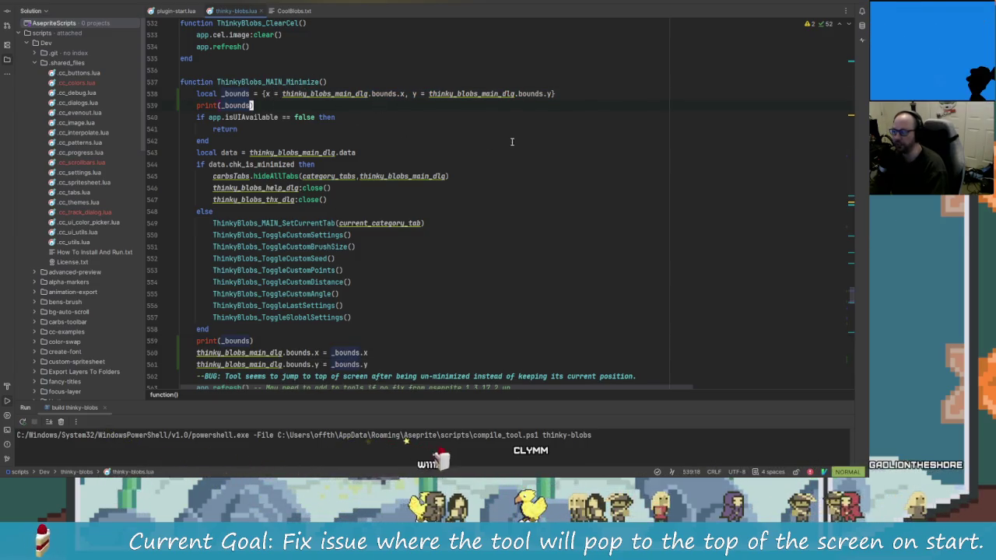
key("alt+Tab")
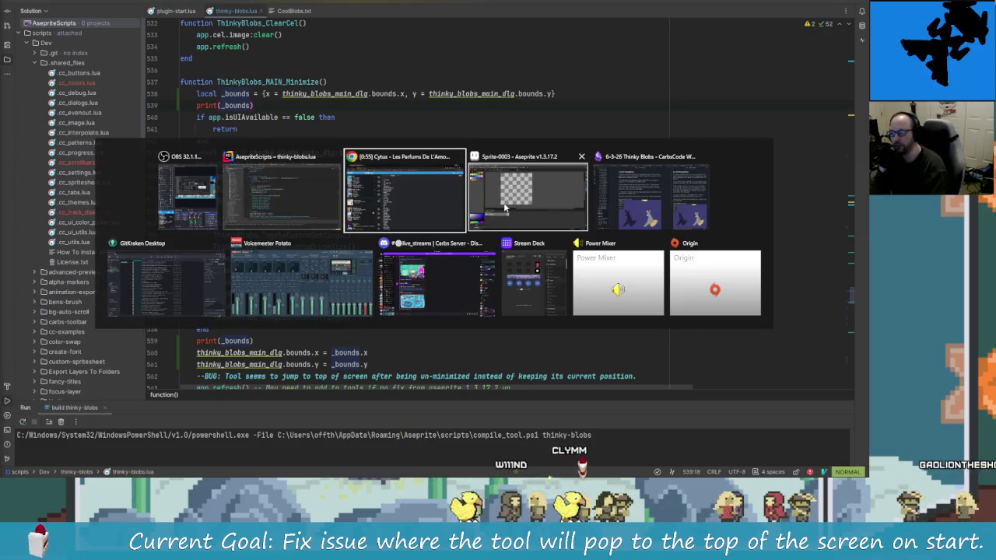
- Move the Thinky Blobs dialog down and toggle Minimize on and off so the console logs _bounds
left_click(461, 212)
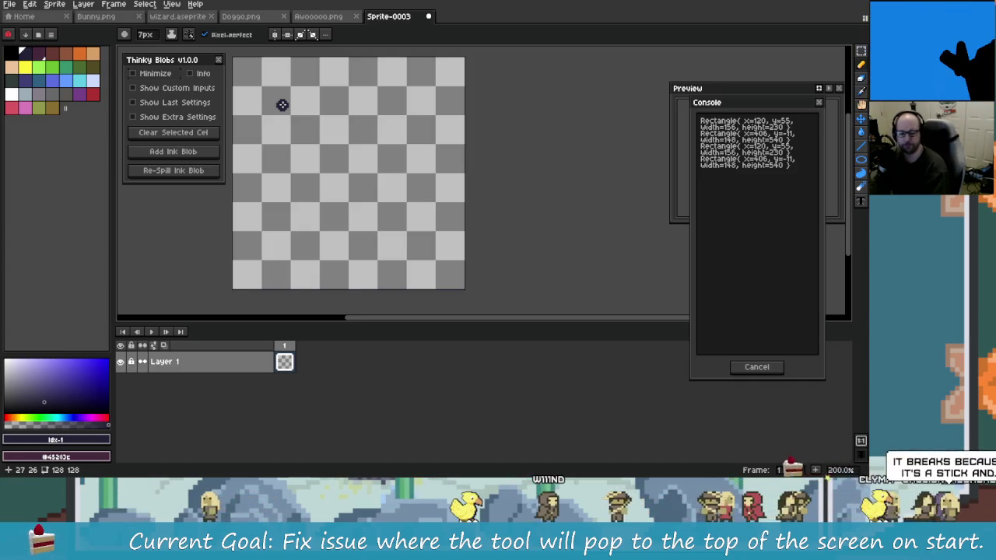
left_click(218, 59)
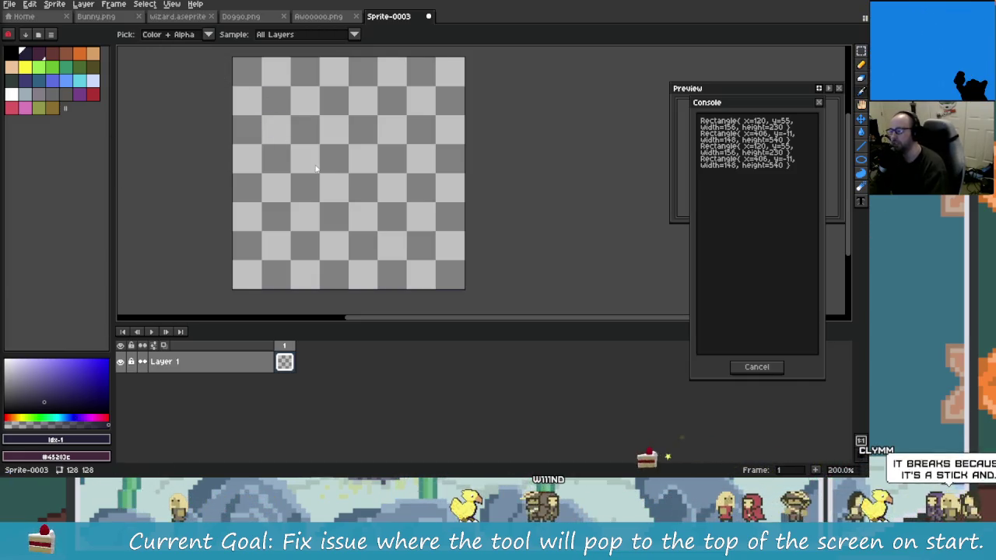
key("alt+Tab")
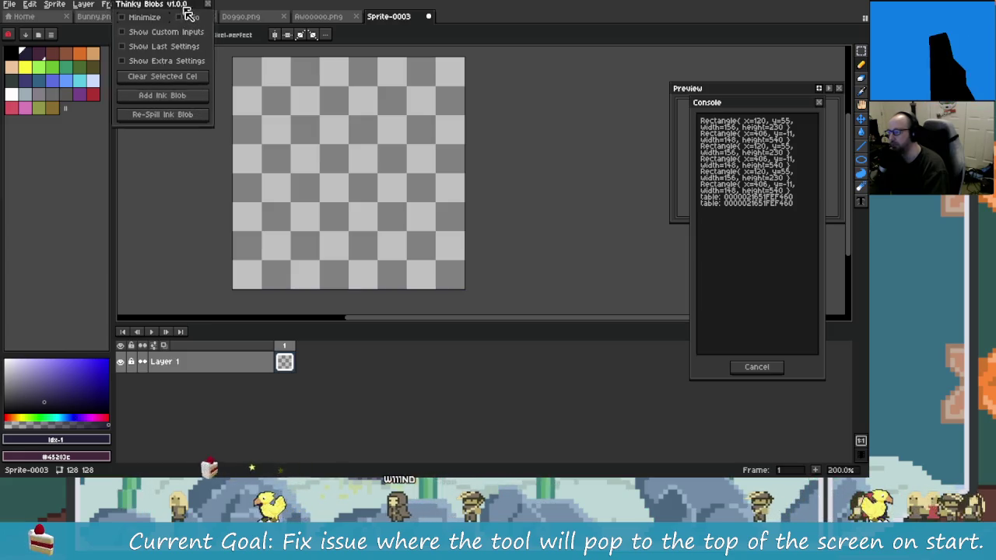
left_click_drag(187, 3, 194, 61)
left_click(165, 76)
left_click(166, 76)
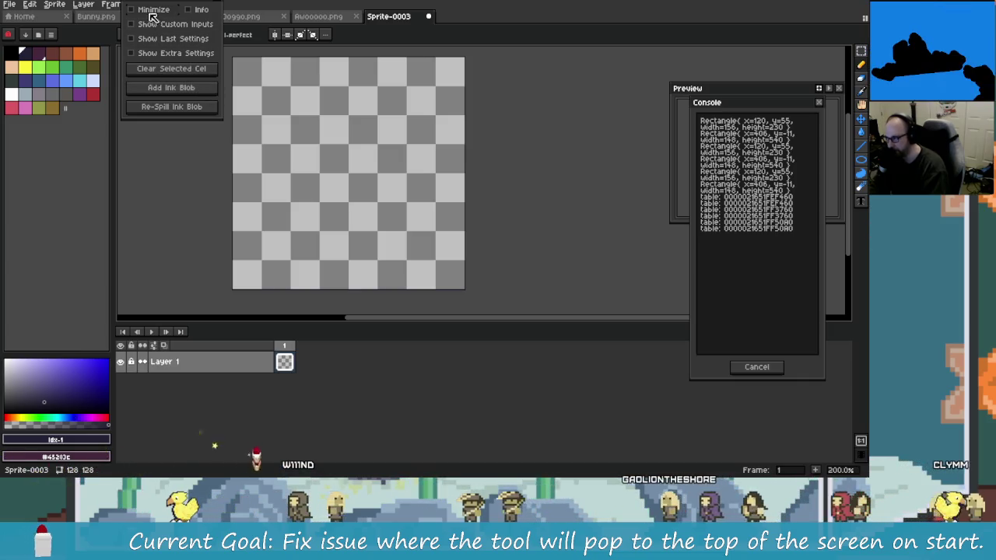
key("alt+Tab")
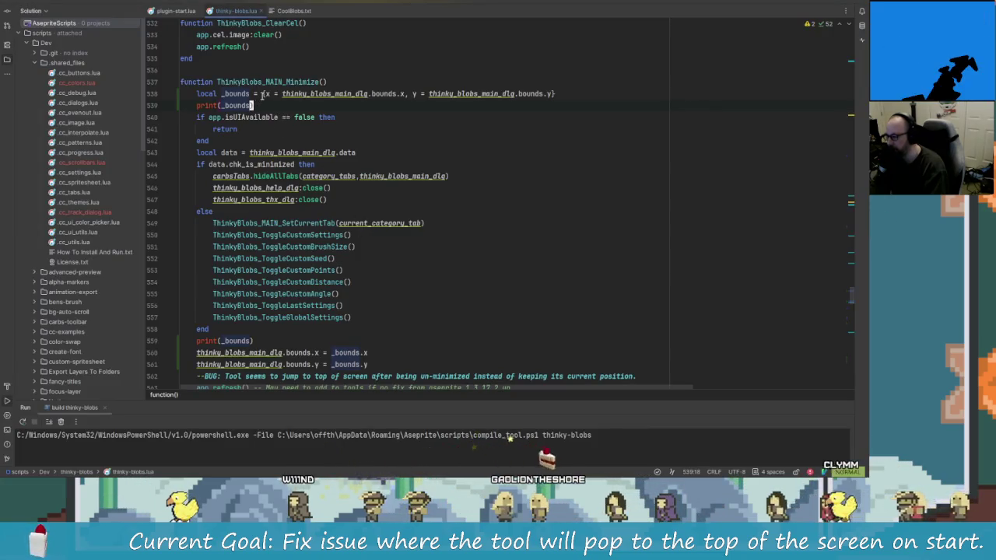
- Try adding print(_bounds.x) and another print line, then undo them
type(".x")
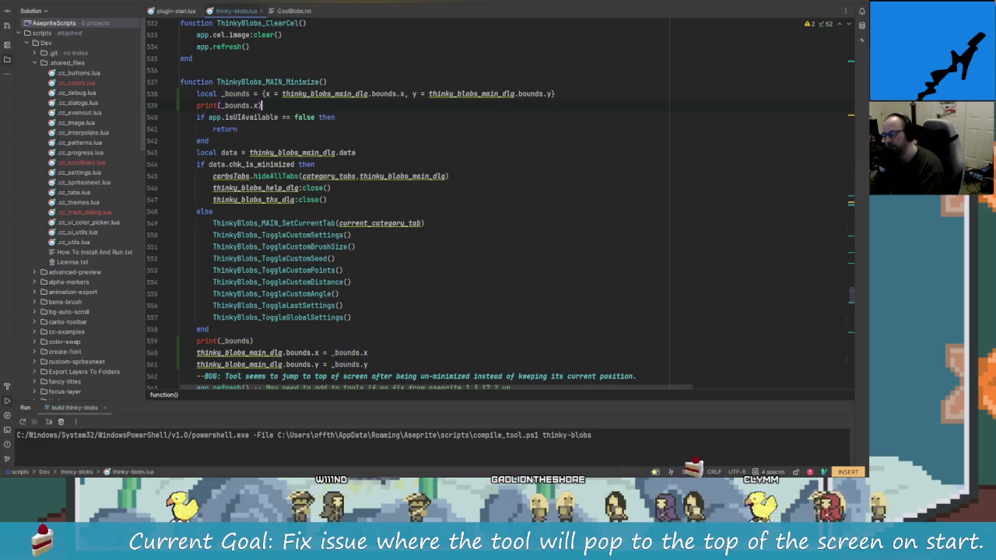
key("End")
key("Return")
type("print(_")
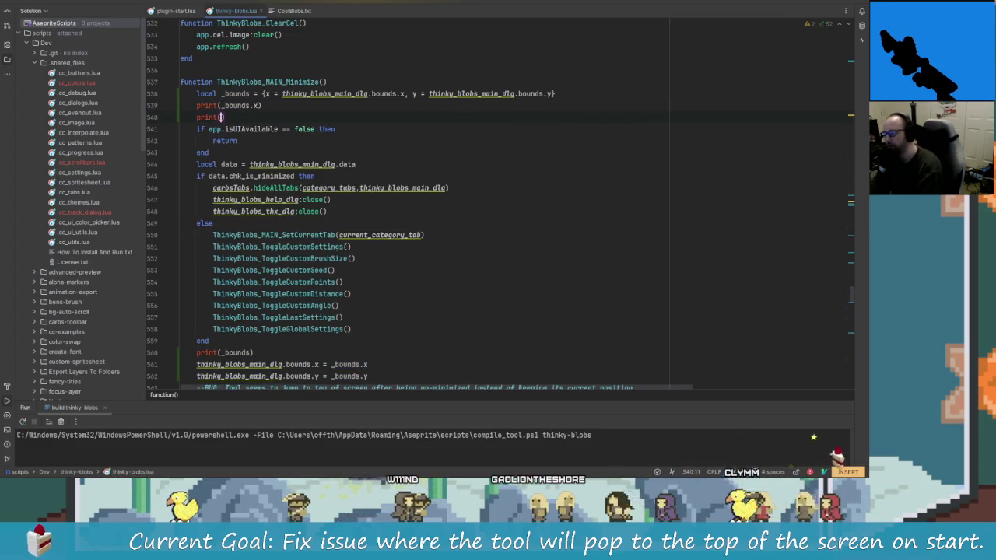
type("bvou")
key("BackSpace")
key("BackSpace")
key("BackSpace")
type("ouns")
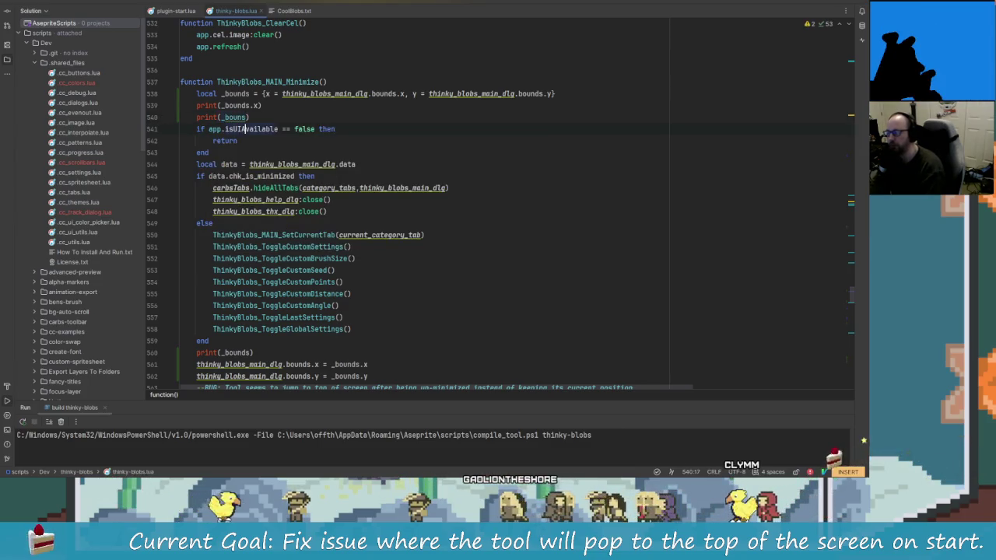
key("Up")
key("ctrl+z")
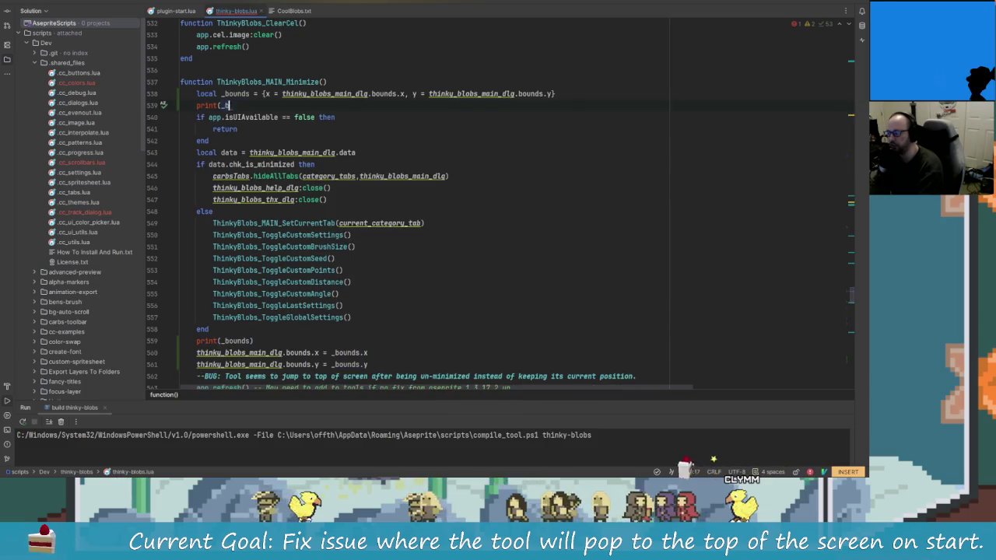
- Paste carbsUtils.printTable(_bounds) at the function's end and delete the old print(_bounds) line
type("carbs")
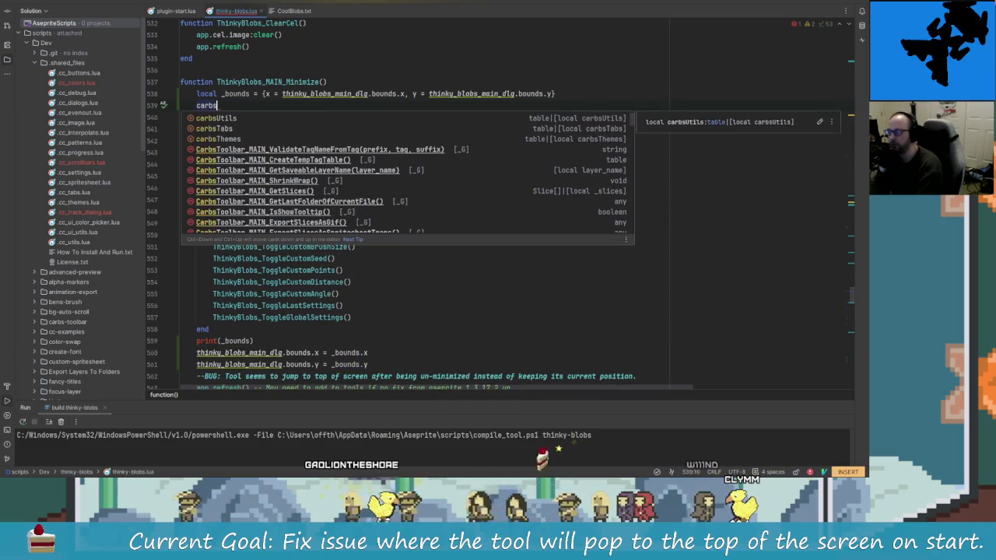
type("Utils.printTable(")
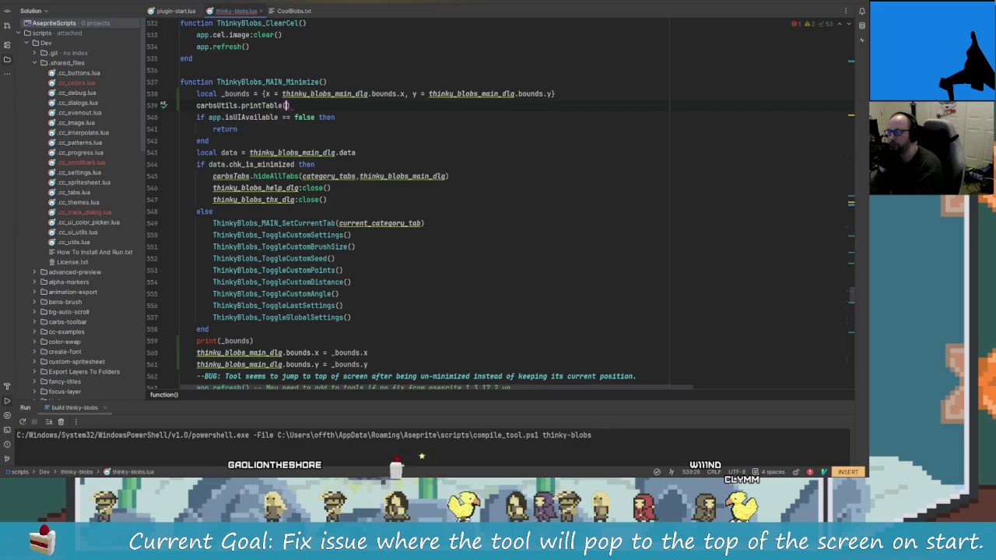
type("_bounds")
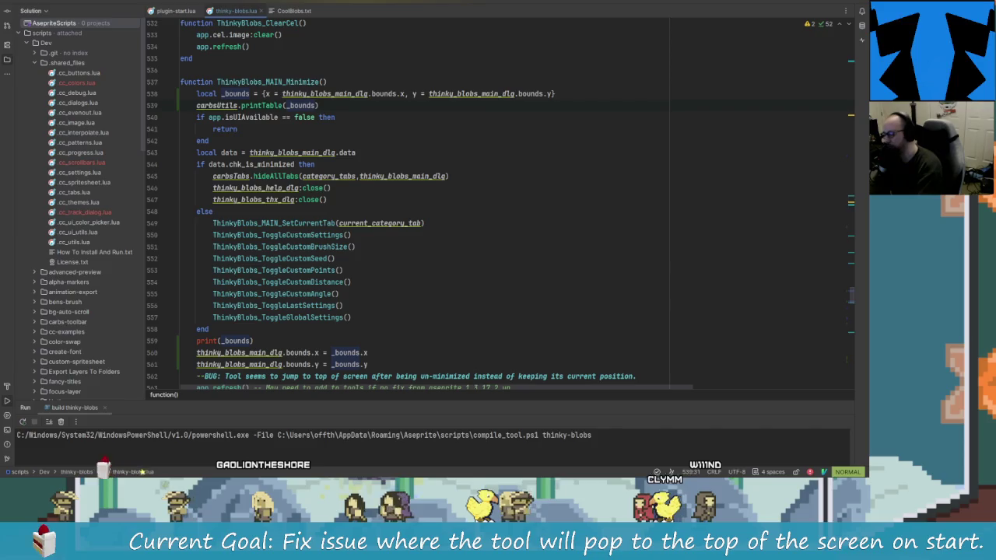
type("j")
key("j")
key("j")
key("j")
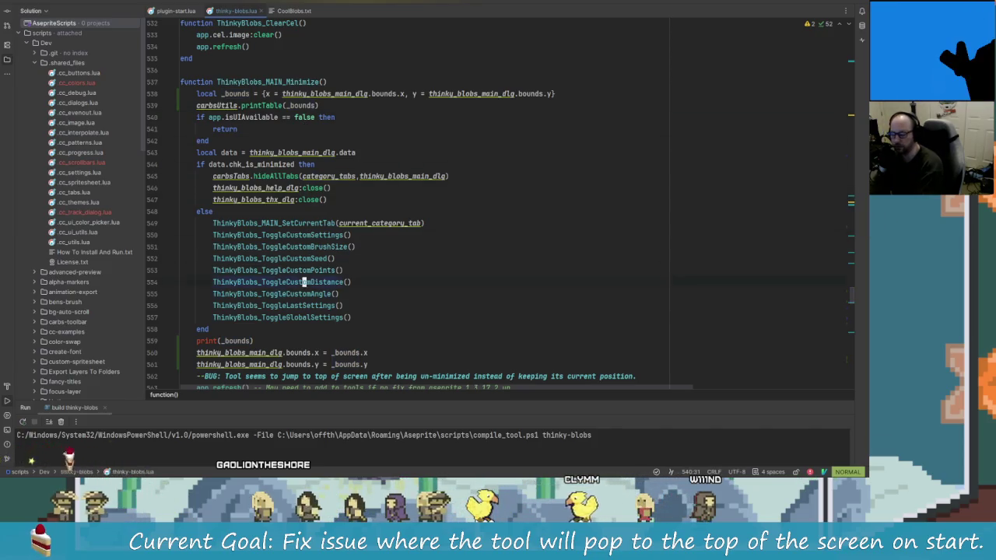
key("j")
key("j")
key("j")
key("p")
key("j")
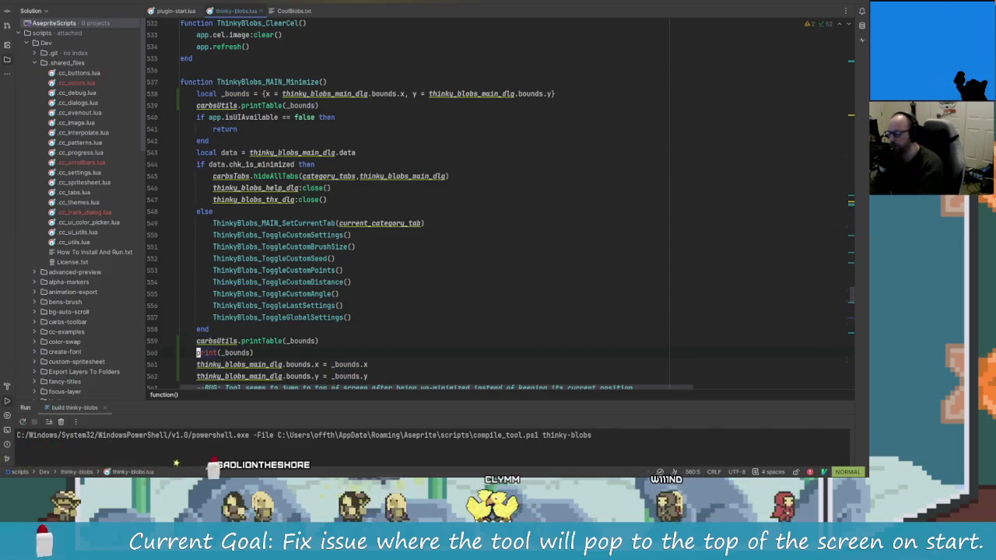
key("d")
key("d")
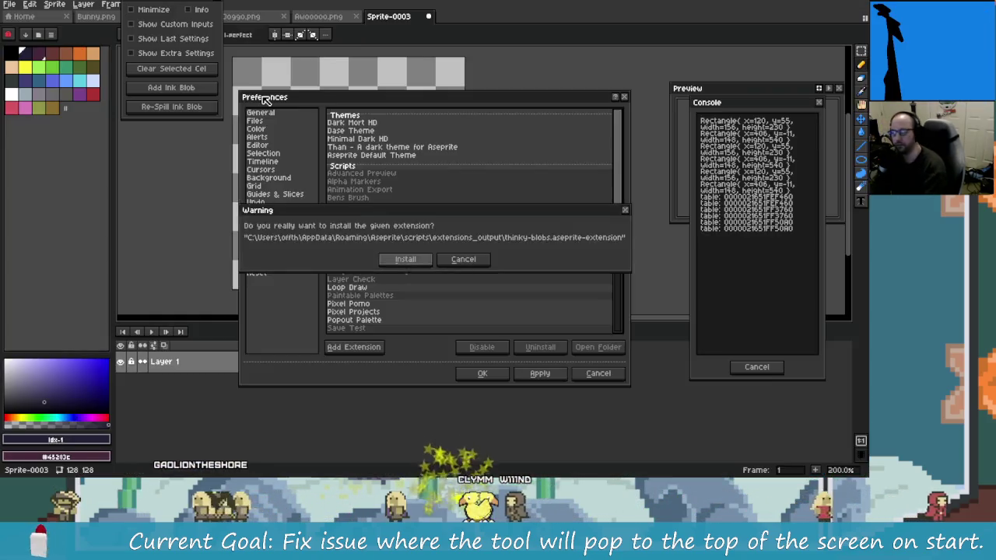
- Install the rebuilt extension, toggle Minimize on and off, and move the Console aside to read the logged bounds
left_click(400, 257)
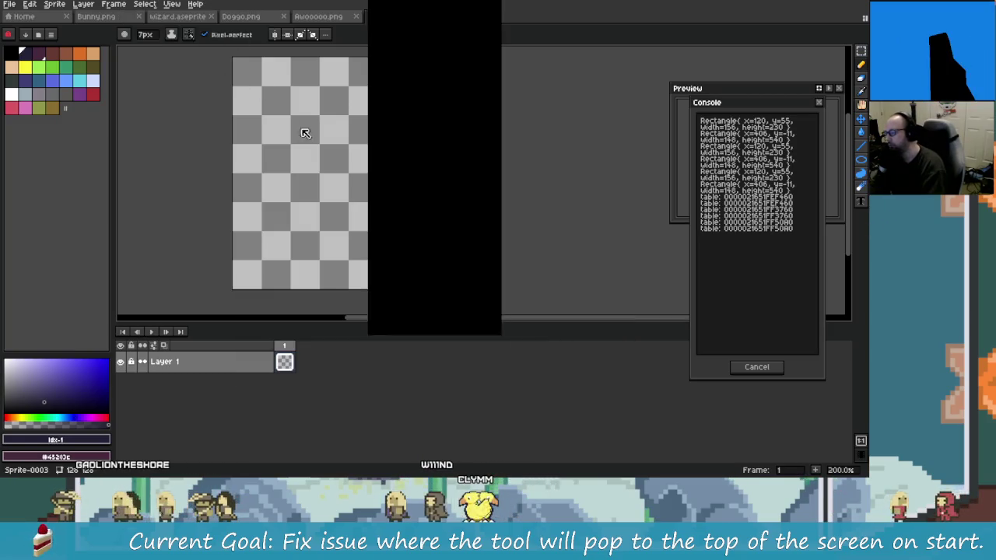
left_click_drag(159, 14, 179, 61)
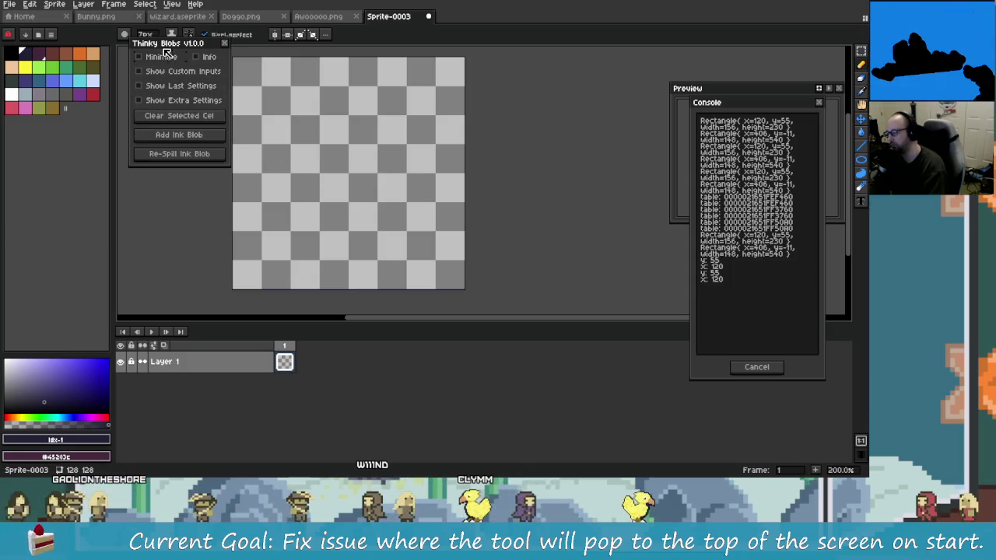
left_click(163, 58)
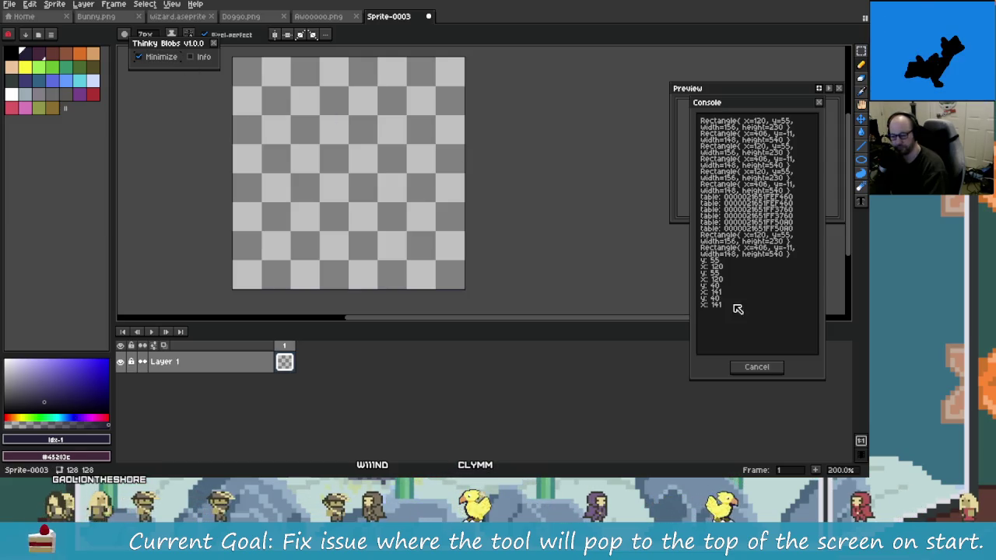
left_click(756, 366)
left_click(163, 59)
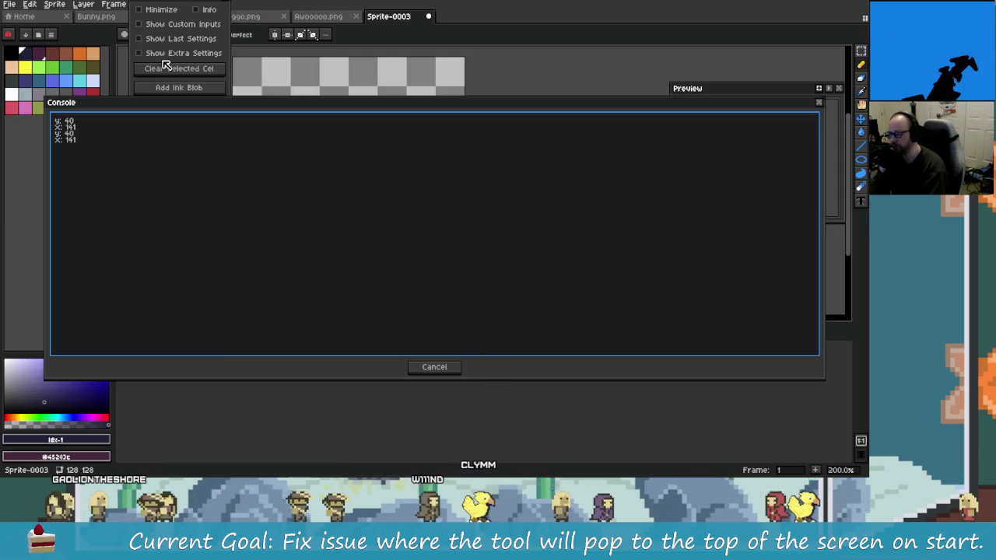
left_click_drag(291, 117, 291, 98)
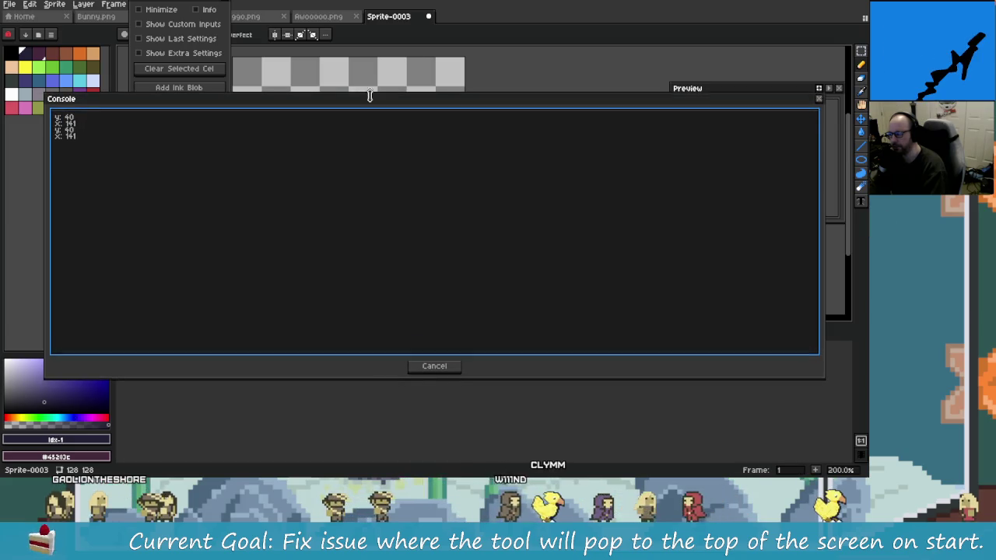
left_click_drag(84, 100, 489, 101)
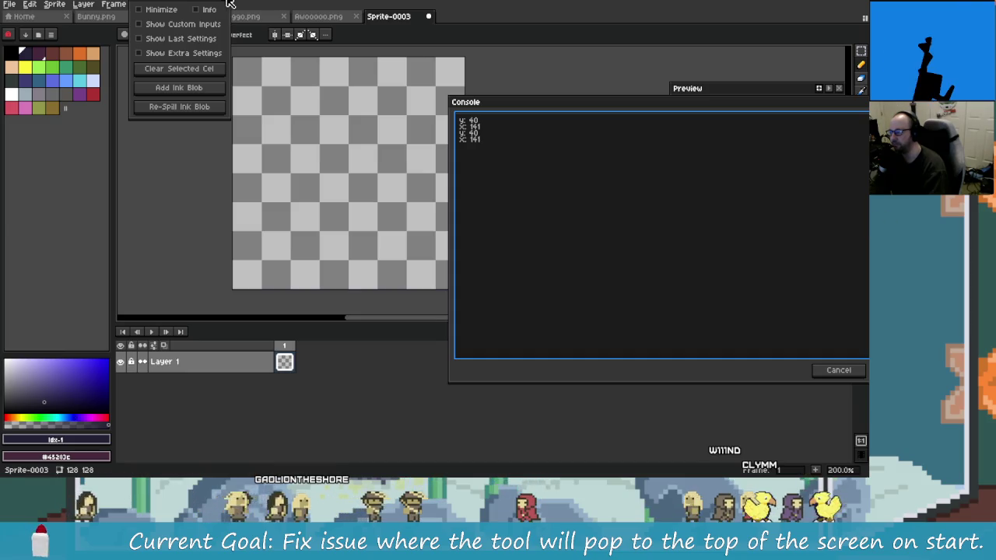
key("alt+Tab")
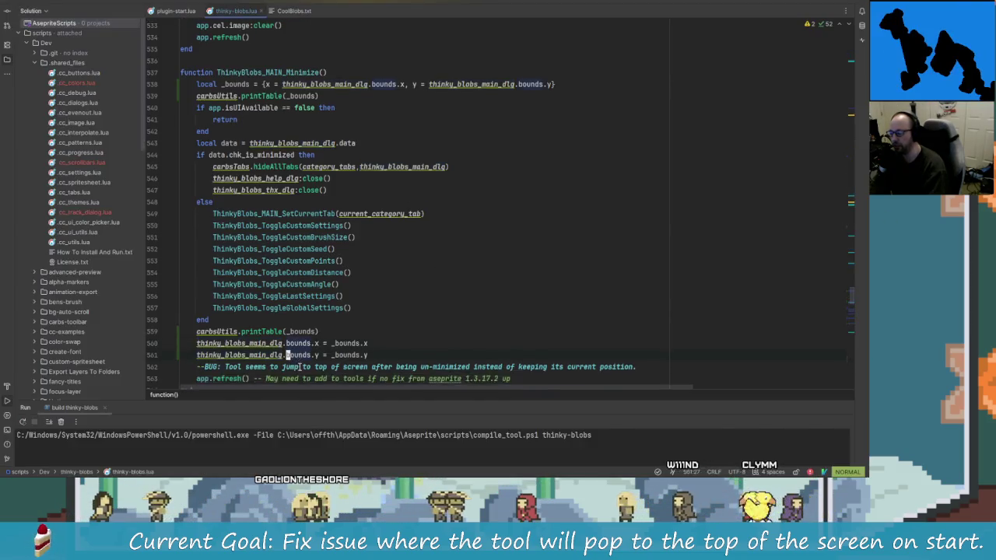
- Review the bounds-restore lines near line 559, then search the project for 'curren' to find Current.txt
scroll(257, 311, "down", 3)
left_click(248, 258)
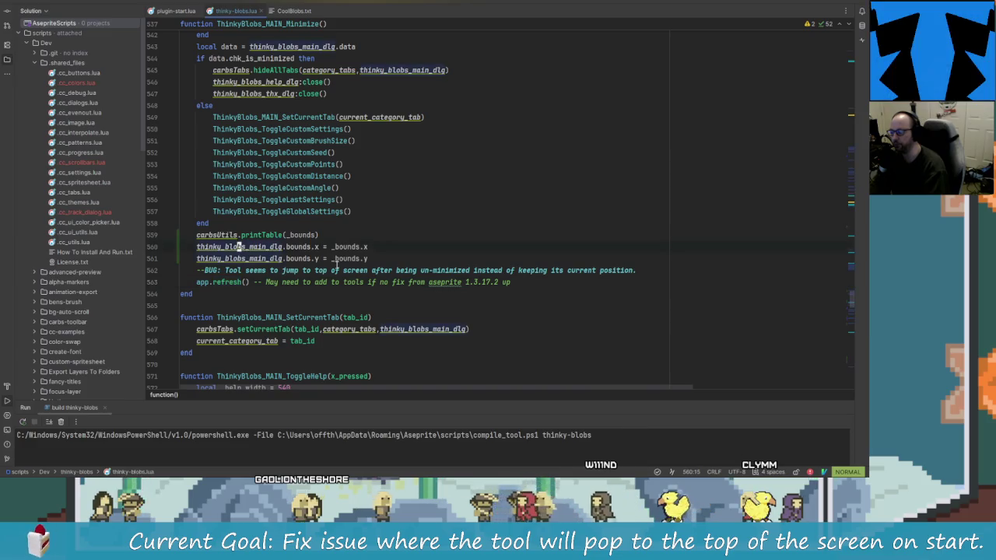
left_click(259, 234)
left_click(271, 259)
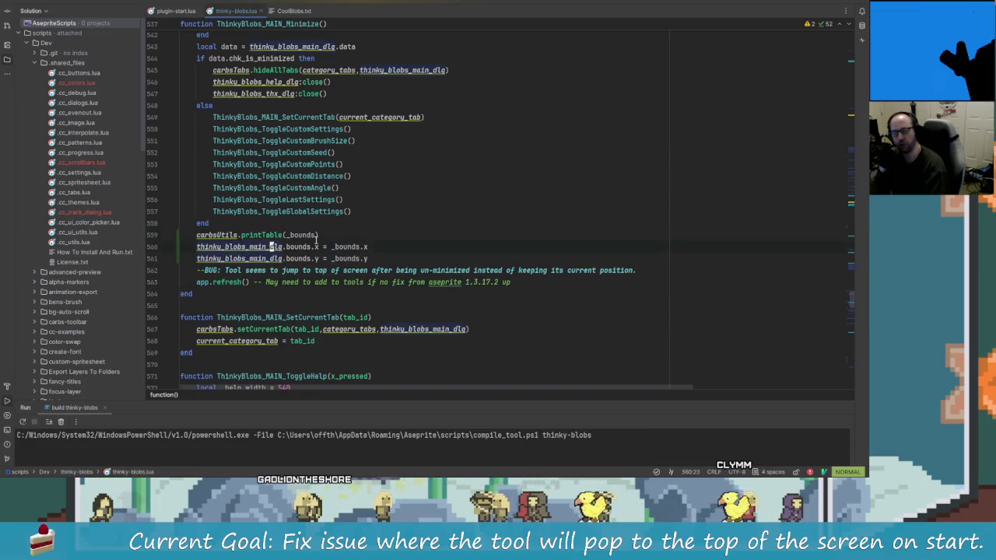
key("k")
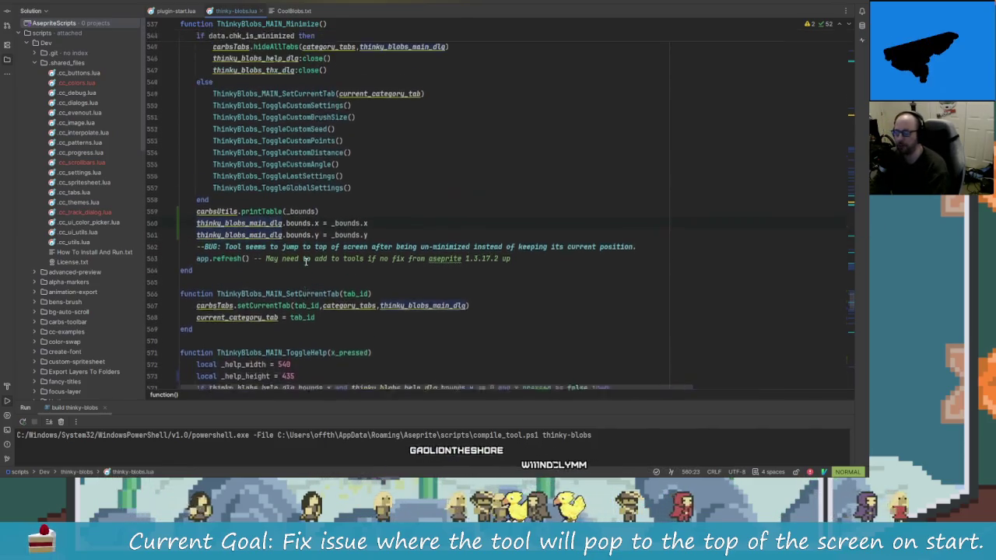
key("shift")
key("shift")
type("curren")
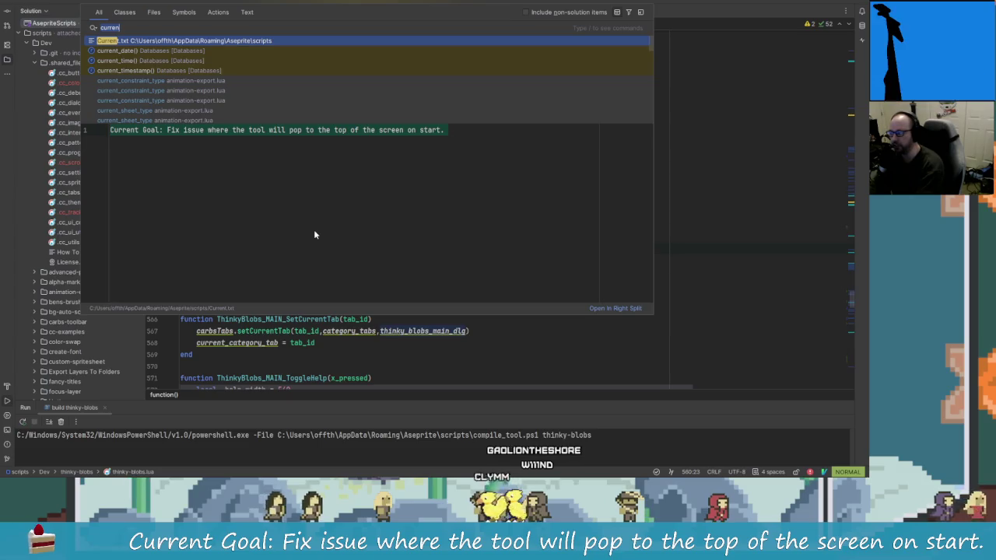
- Dismiss the Current.txt search and search the code for 'boun' instead
key("Escape")
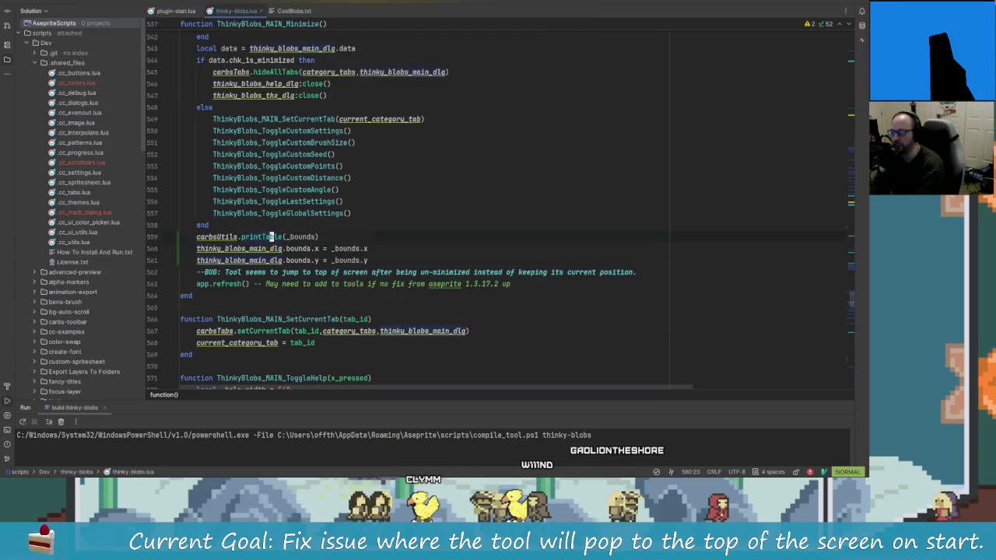
key("j")
key("j")
key("j")
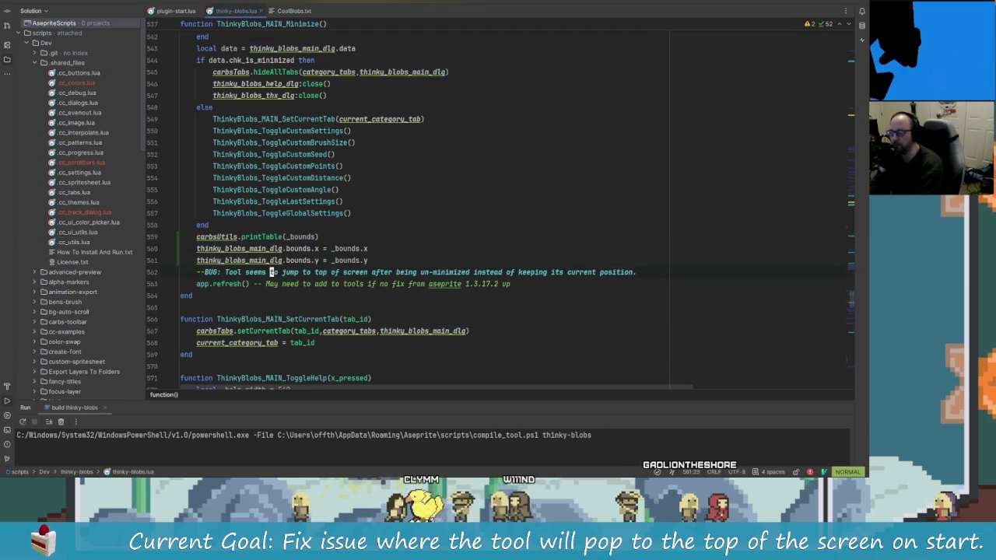
key("k")
key("k")
key("shift")
key("shift")
type("boun")
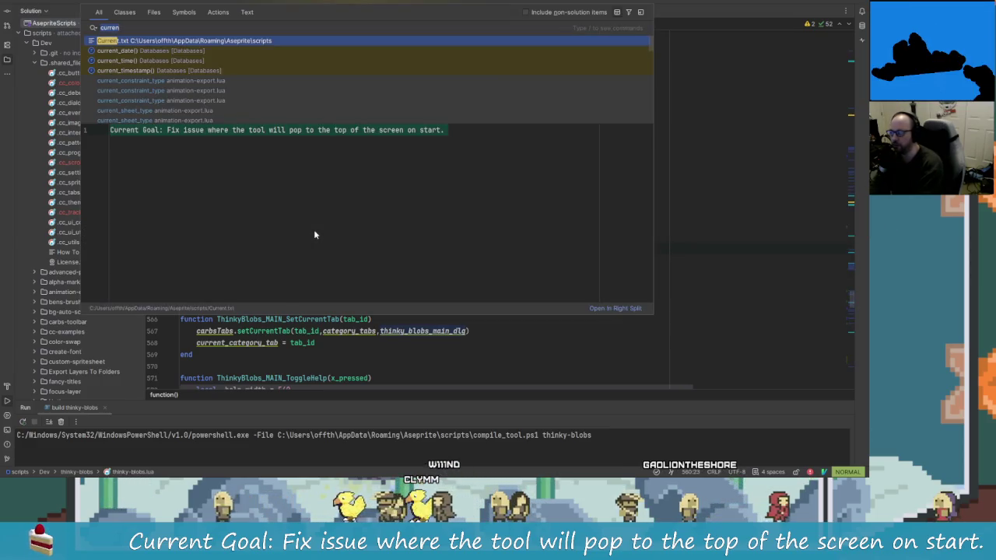
key("Return")
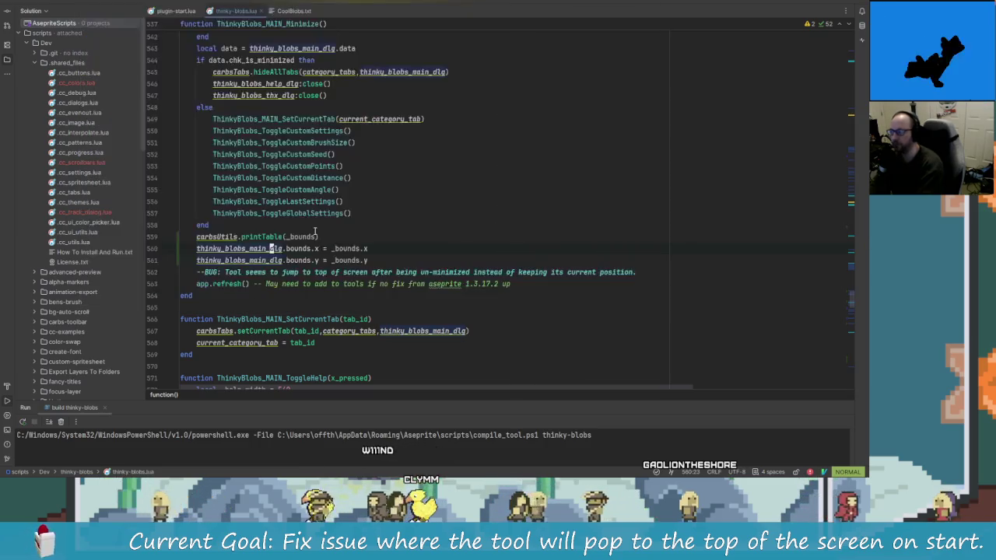
- Scroll through ThinkyBlobs_MAIN_Minimize and ThinkyBlobs_MAIN_ToggleHelp reading how bounds are handled
scroll(322, 243, "down", 4)
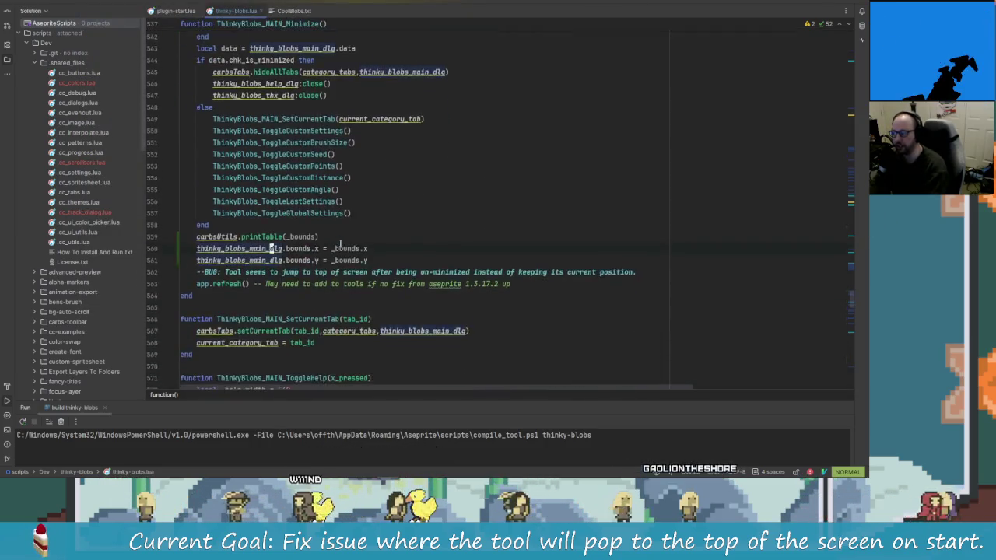
scroll(327, 239, "up", 2)
scroll(335, 235, "down", 8)
scroll(335, 235, "up", 4)
scroll(350, 264, "down", 2)
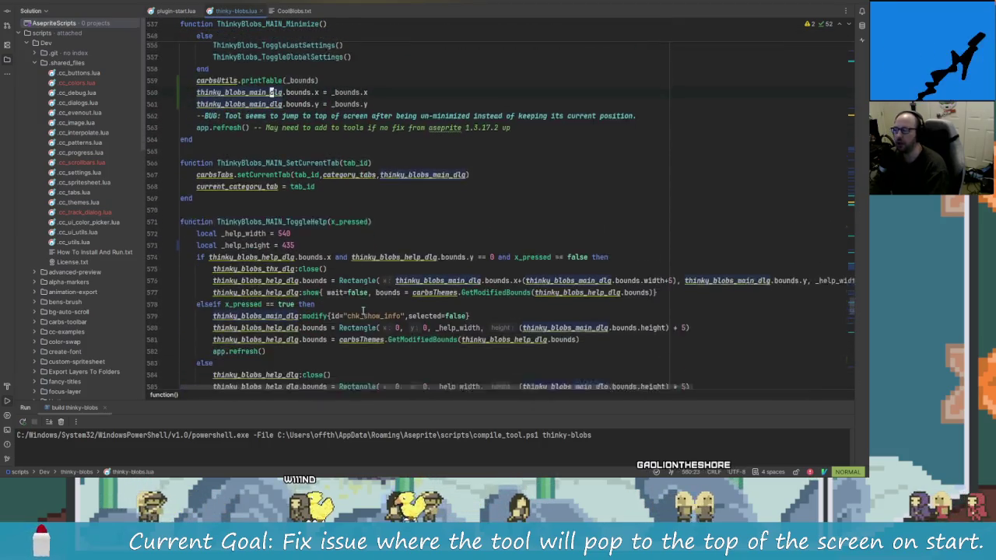
scroll(366, 288, "down", 1)
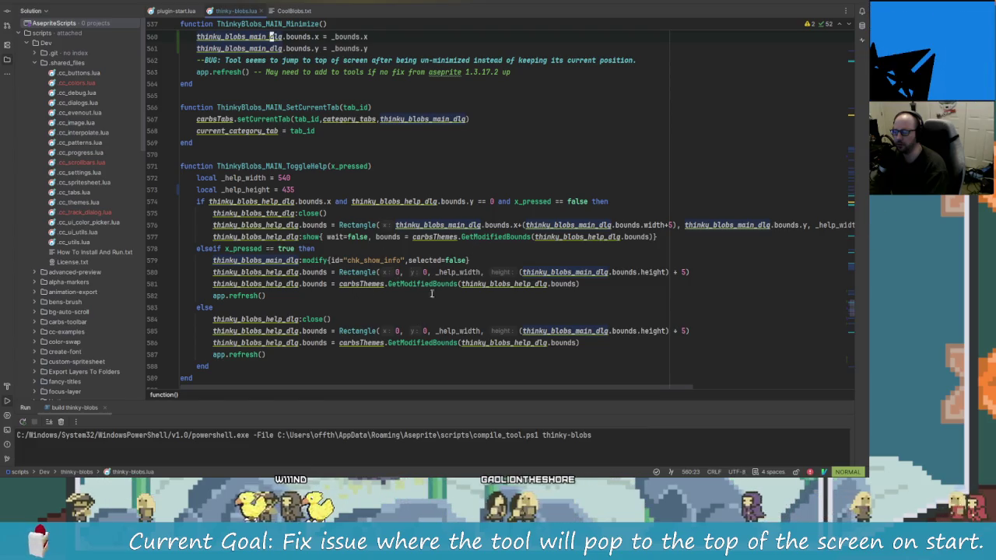
left_click(350, 271)
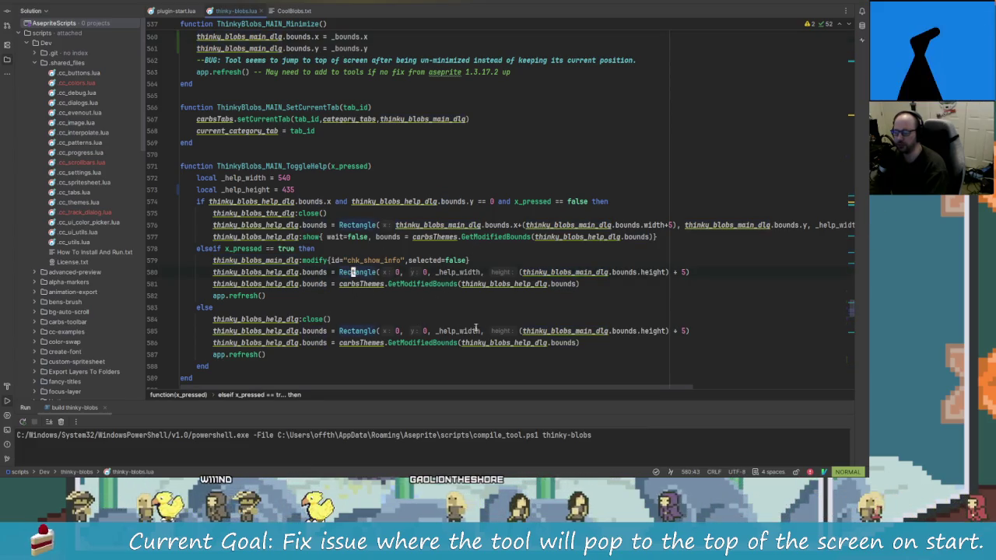
scroll(489, 326, "up", 1)
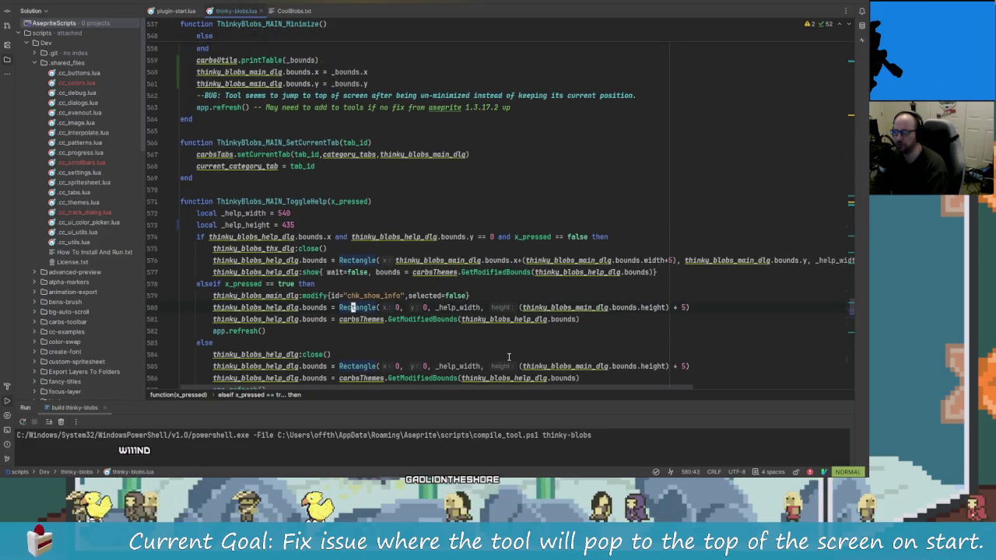
scroll(509, 356, "up", 3)
scroll(429, 306, "down", 4)
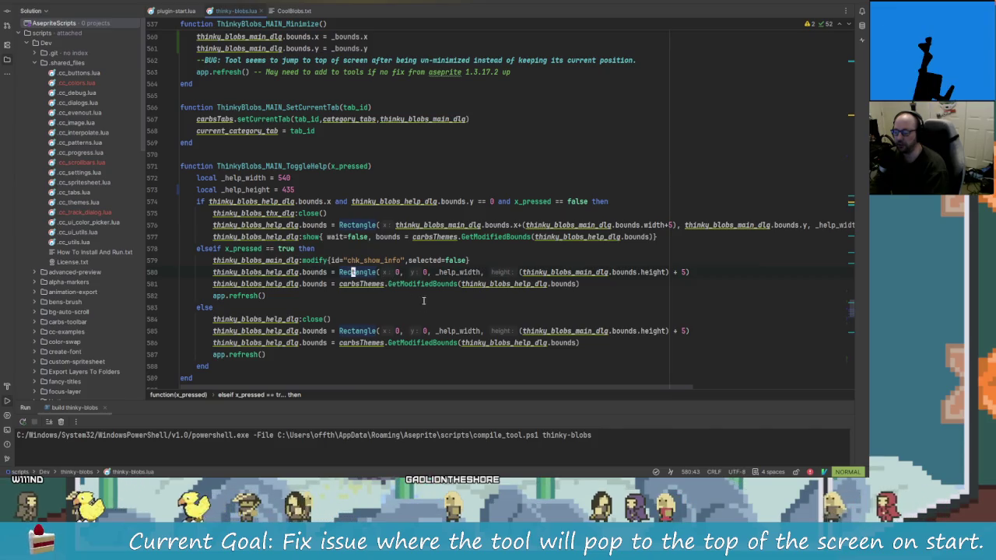
scroll(426, 313, "up", 3)
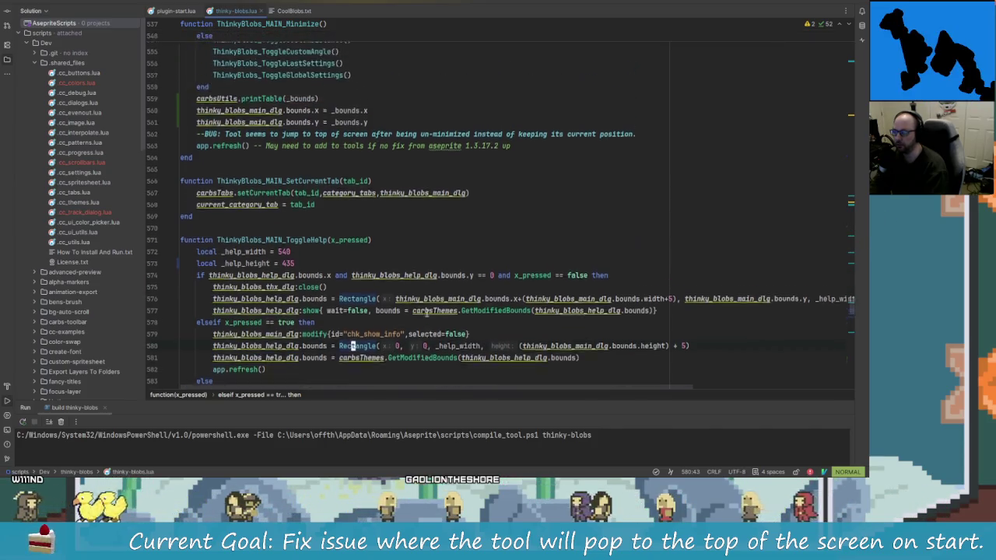
scroll(381, 225, "up", 1)
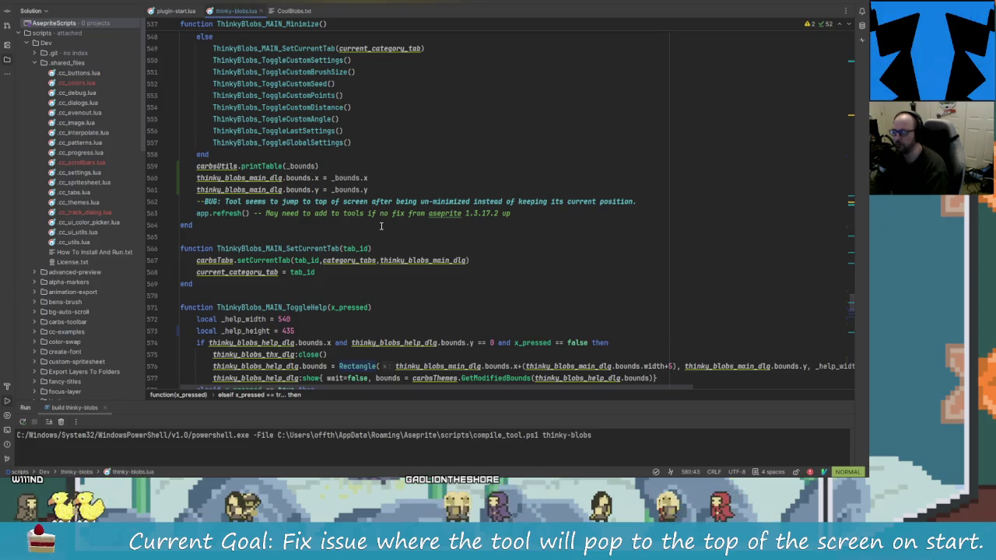
left_click(366, 165)
scroll(385, 250, "up", 2)
scroll(386, 250, "up", 1)
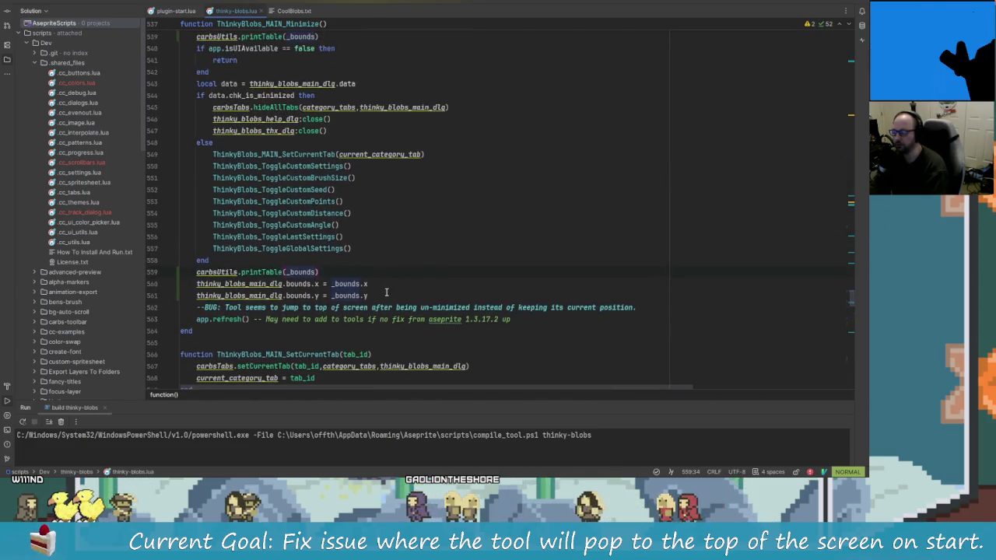
scroll(386, 272, "up", 2)
scroll(387, 290, "down", 3)
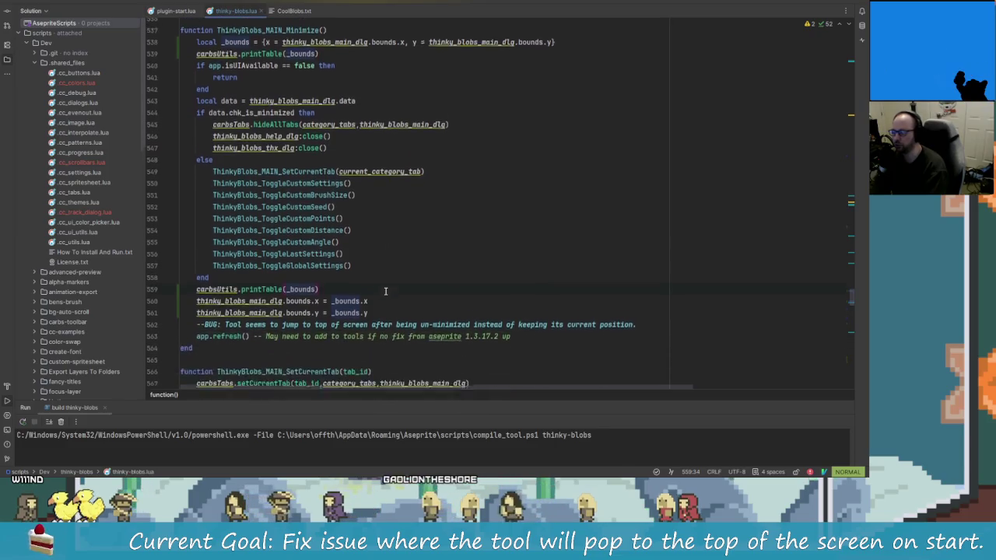
scroll(388, 289, "up", 6)
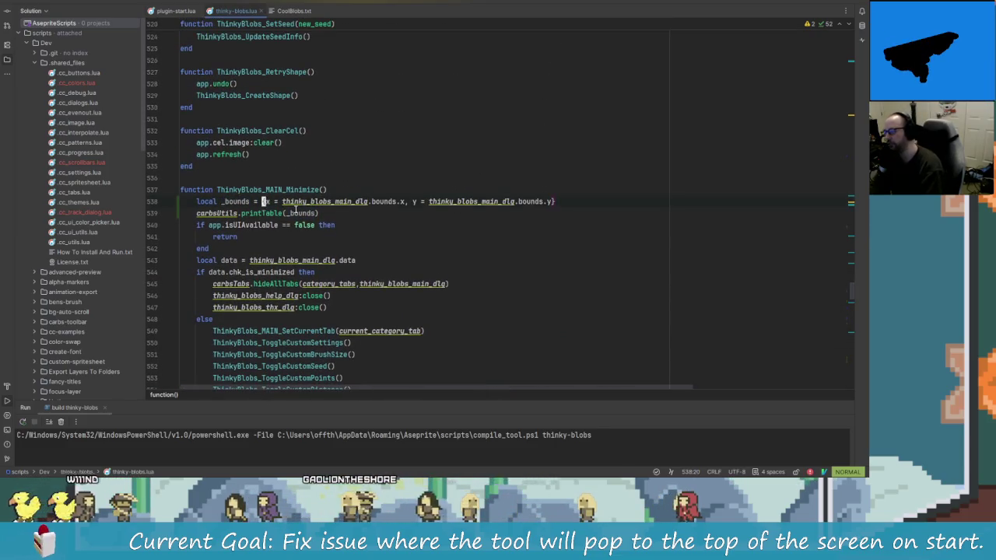
- On line 538, capture _bounds as Rectangle(thinky_blobs_main_dlg.bounds) instead of the x/y table
key("l")
key("BackSpace")
key("BackSpace")
type("r")
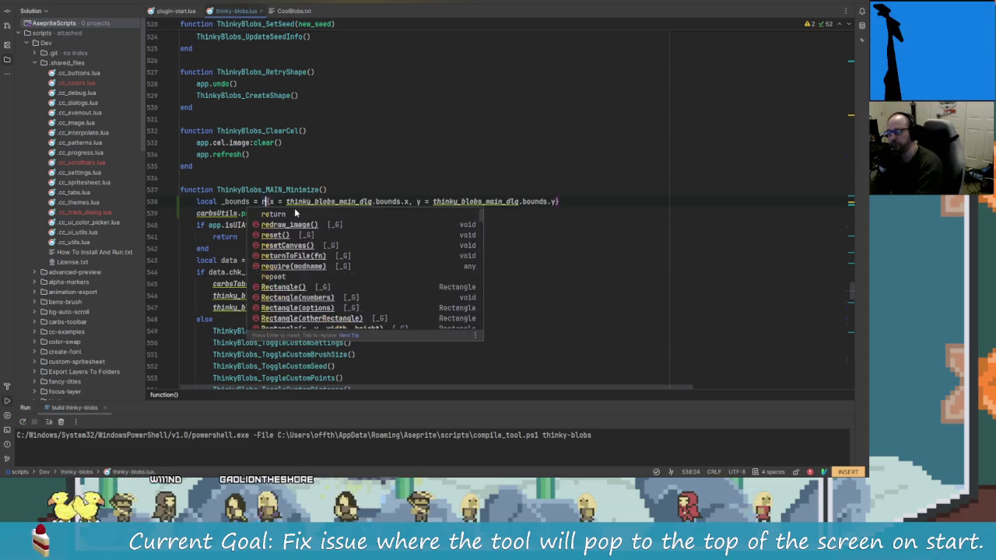
type("Rec")
key("Return")
key("End")
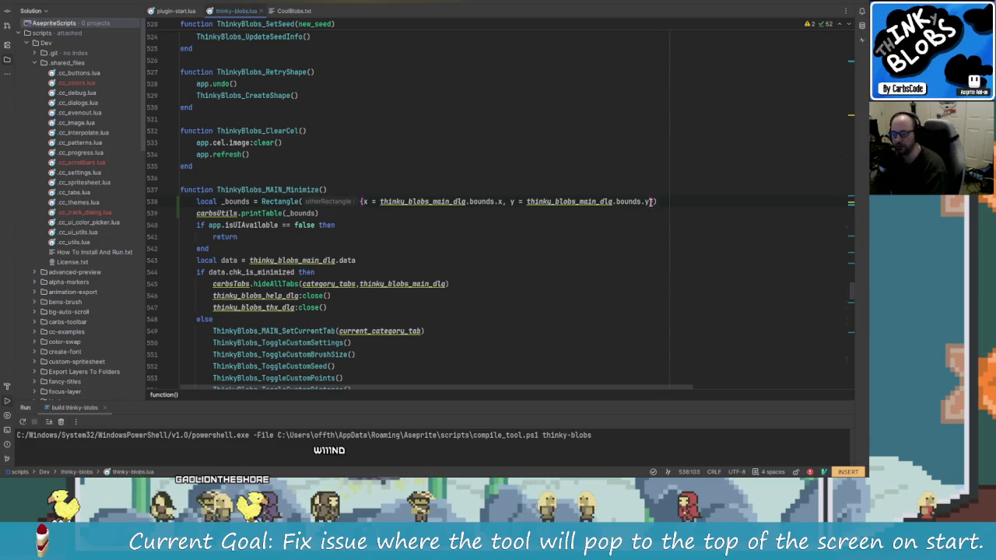
left_click_drag(652, 202, 360, 201)
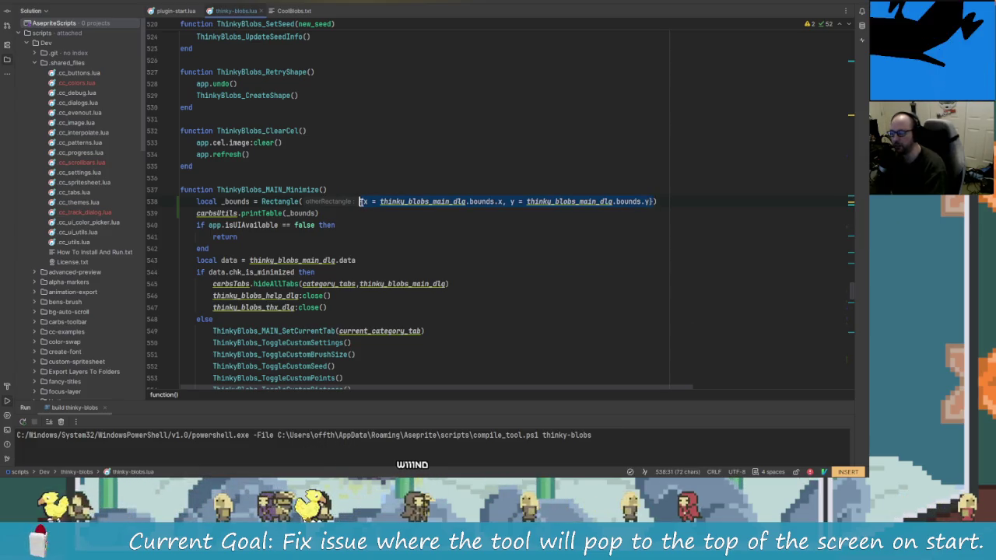
key("d")
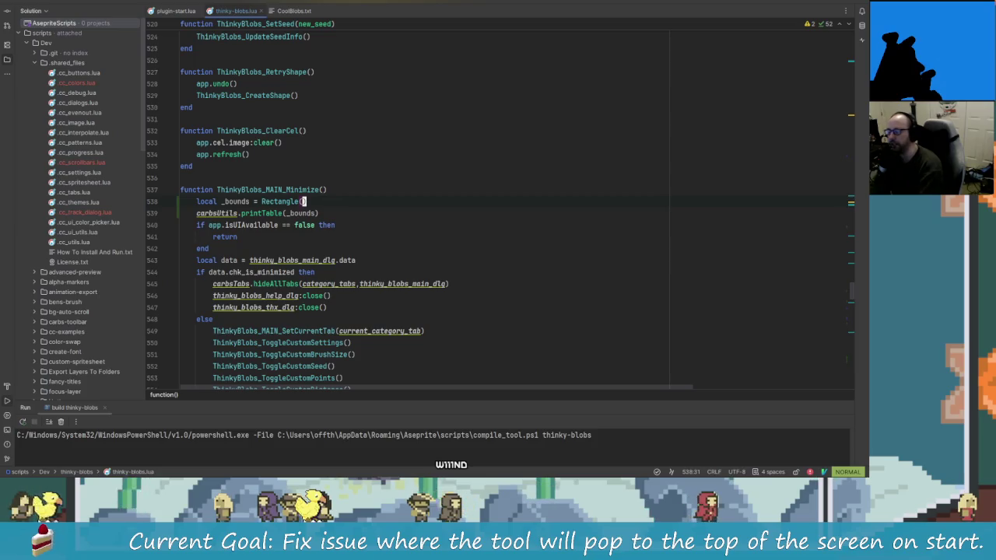
key("i")
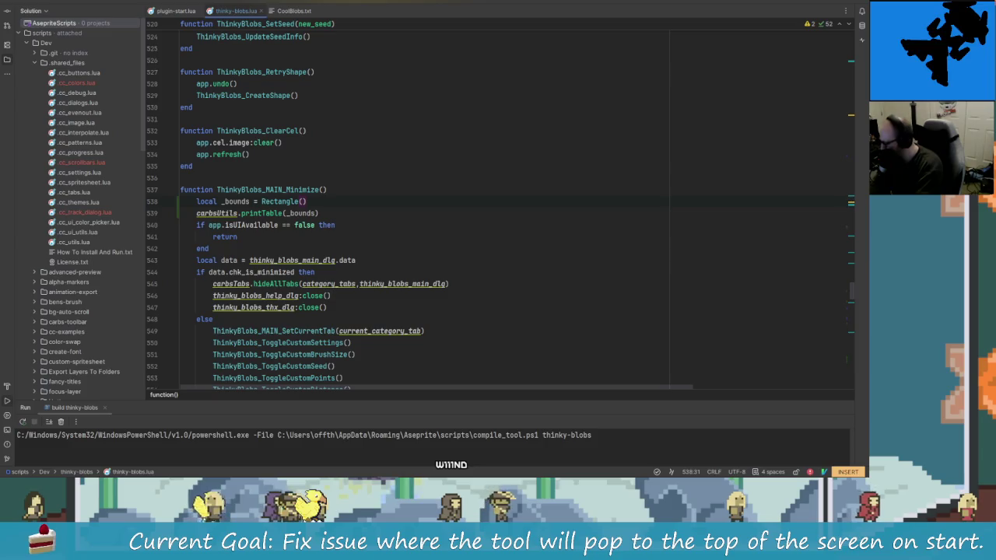
type("think")
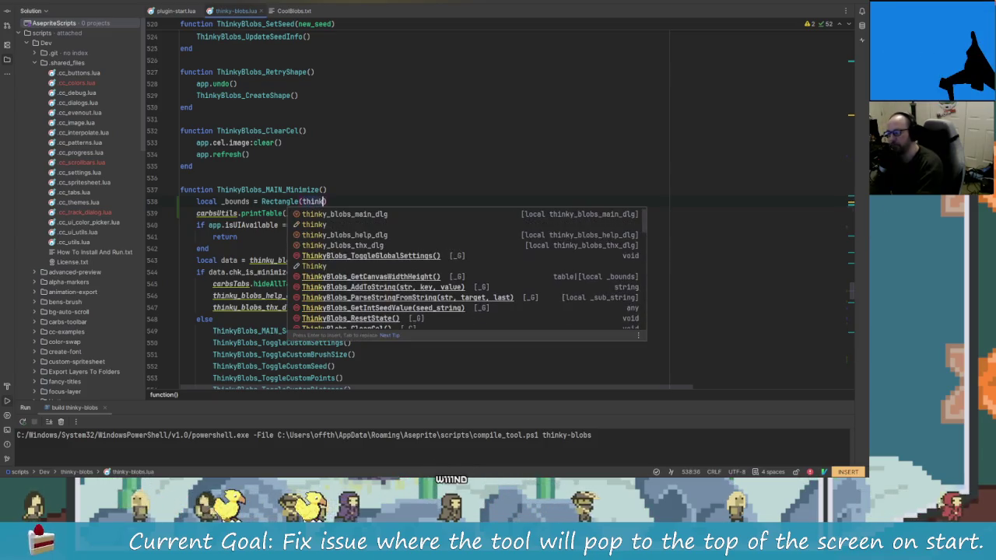
key("Return")
type(".")
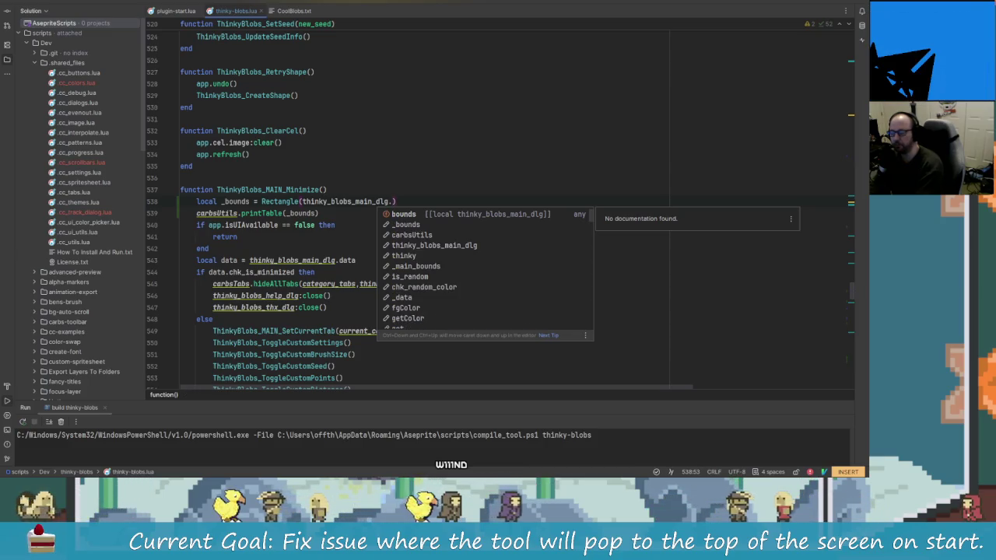
key("Return")
key("Down")
- Review the edit and return statement, then move to the _bounds assignment on line 560
left_click(359, 198)
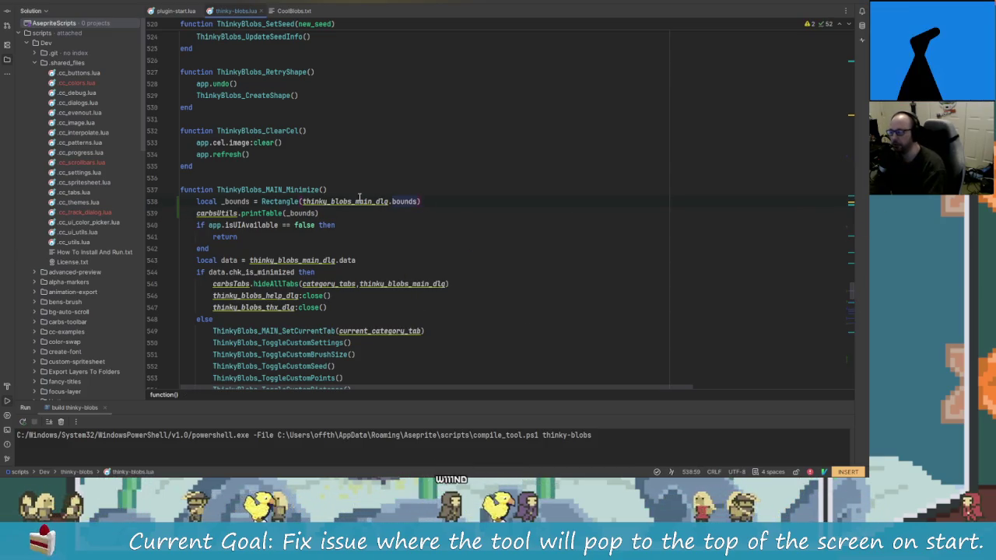
scroll(262, 201, "down", 2)
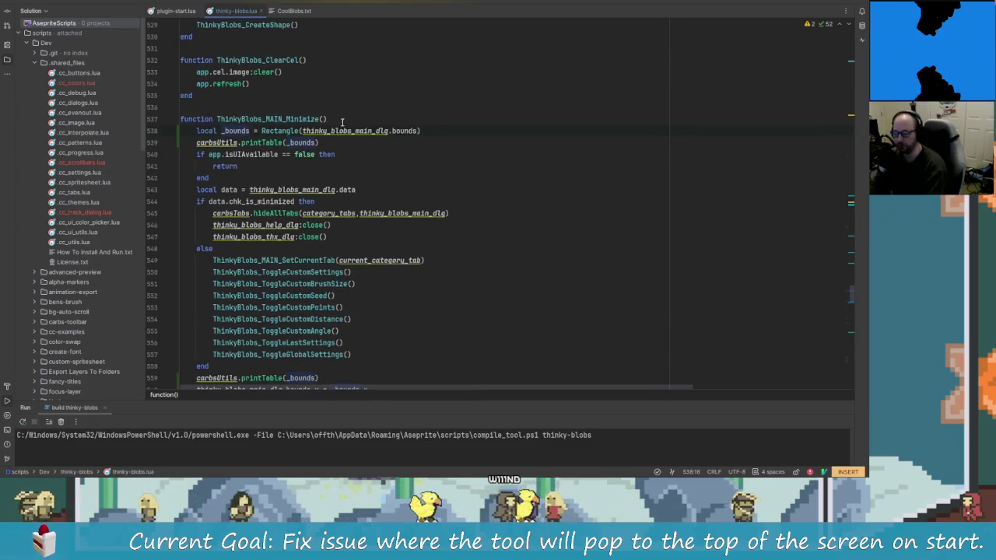
left_click(374, 166)
scroll(311, 148, "down", 2)
scroll(247, 131, "up", 2)
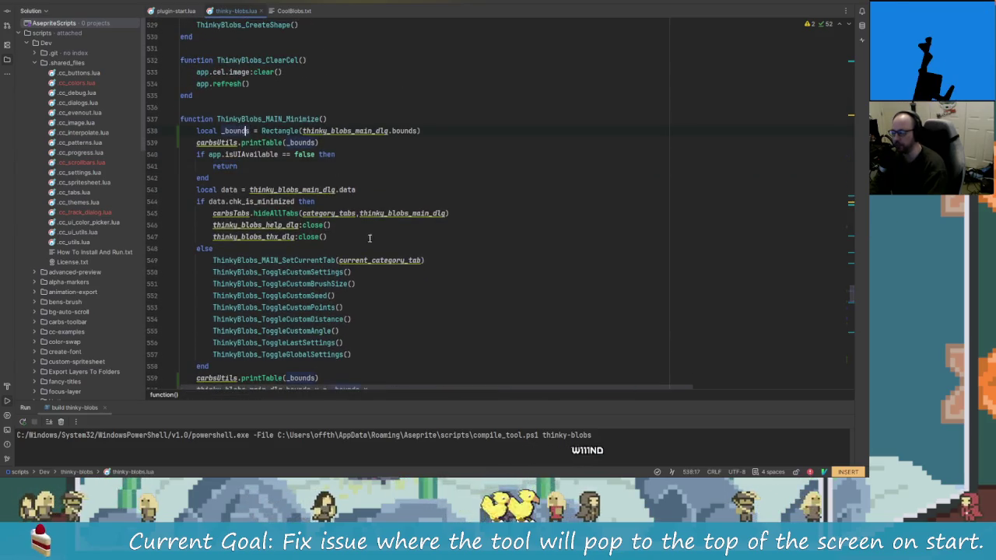
scroll(370, 238, "down", 4)
left_click(356, 249)
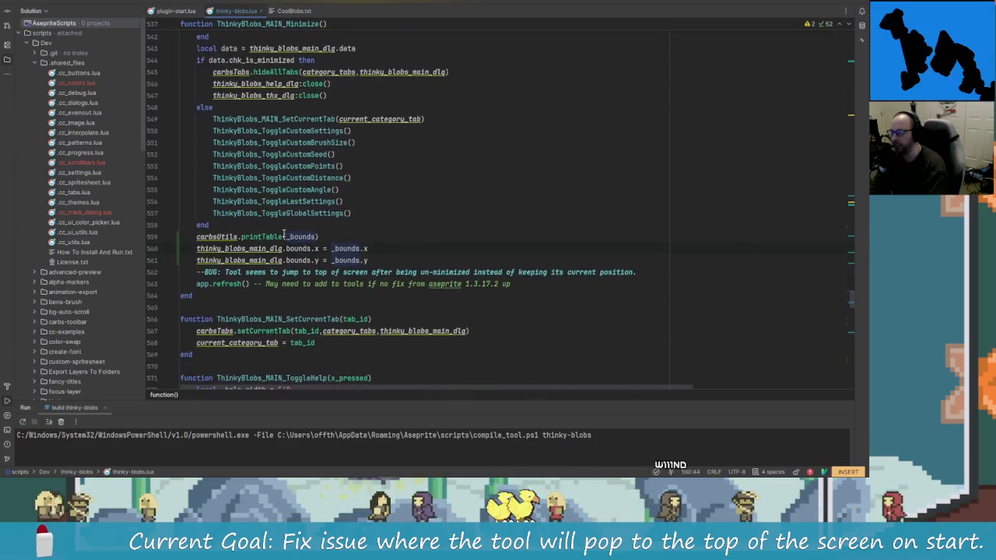
left_click(377, 249)
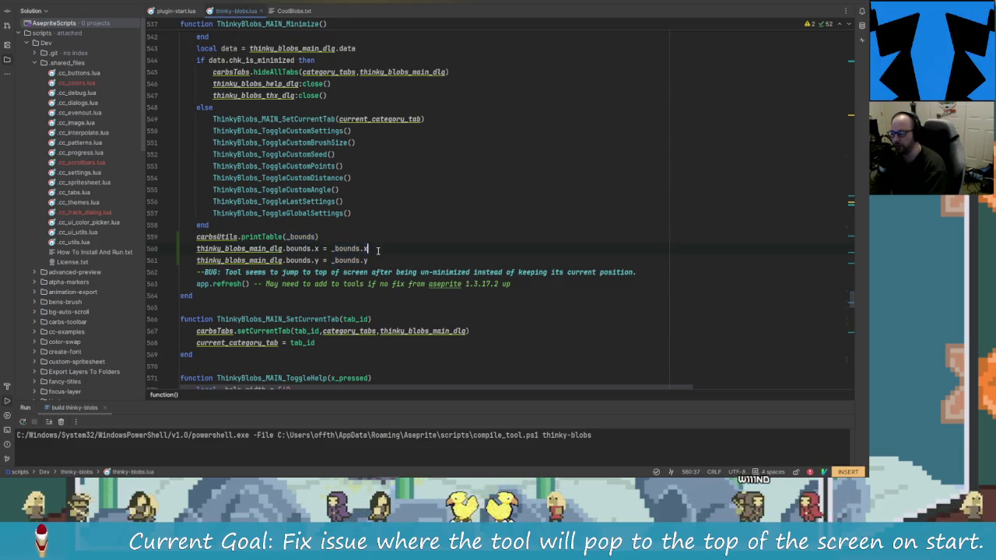
- Add a line assigning thinky_blobs_main_dlg.bounds = _bounds after the printTable call
left_click_drag(378, 249, 332, 249)
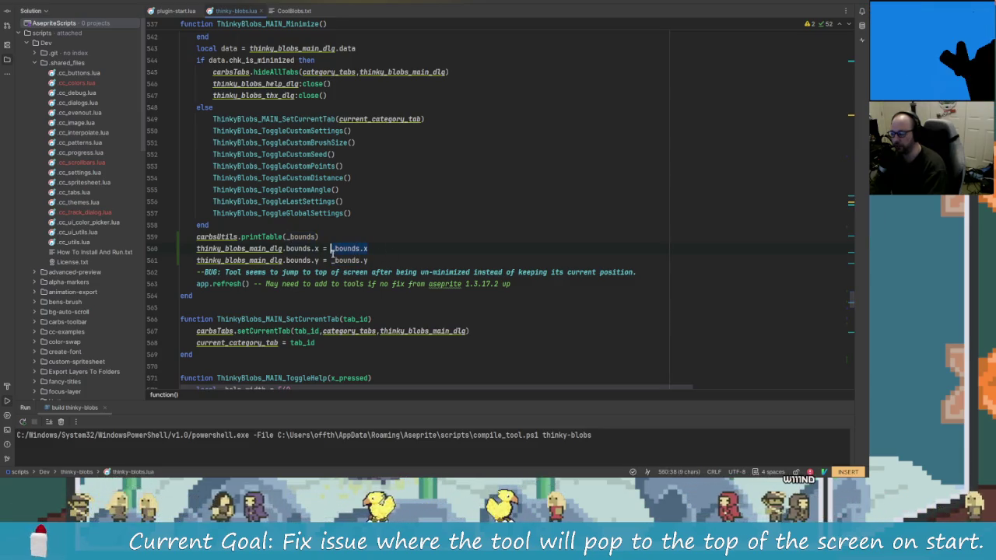
key("Escape")
scroll(333, 255, "up", 5)
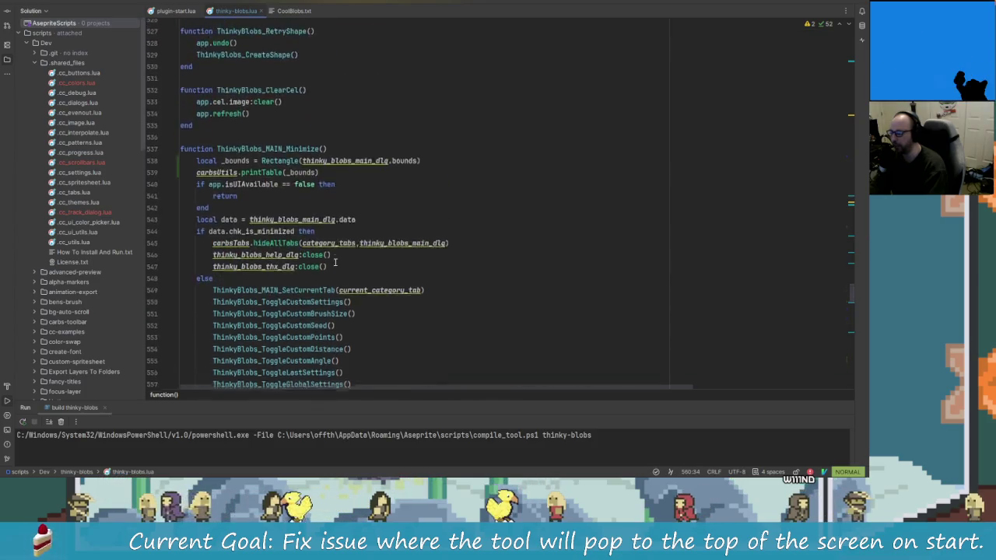
scroll(335, 262, "up", 2)
scroll(342, 241, "up", 2)
scroll(354, 218, "down", 10)
scroll(365, 191, "down", 1)
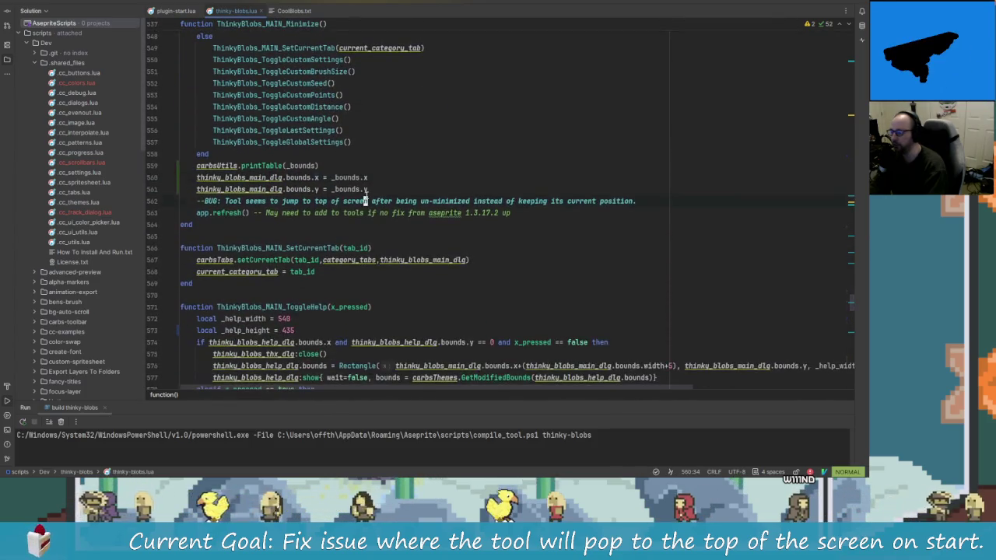
scroll(342, 191, "up", 3)
scroll(315, 192, "up", 4)
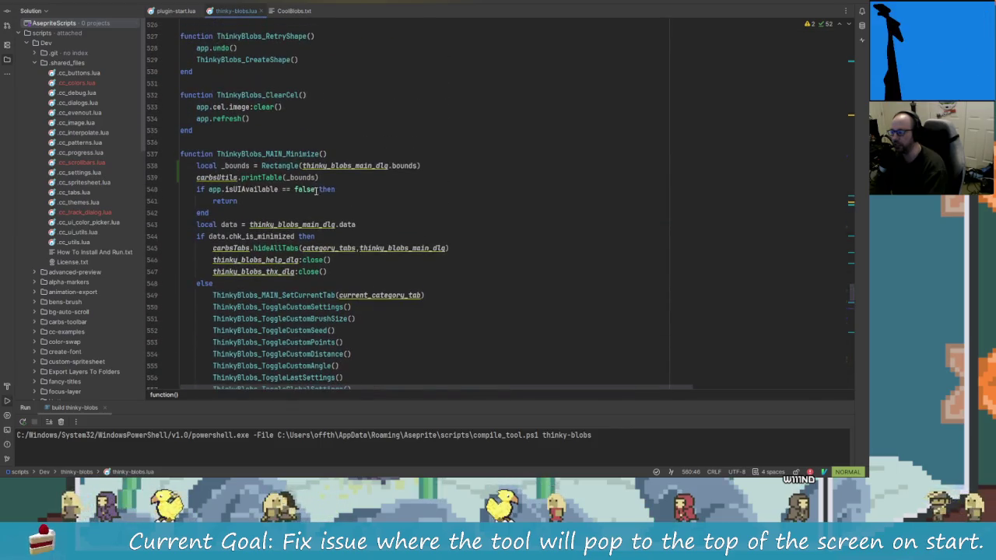
scroll(303, 189, "down", 7)
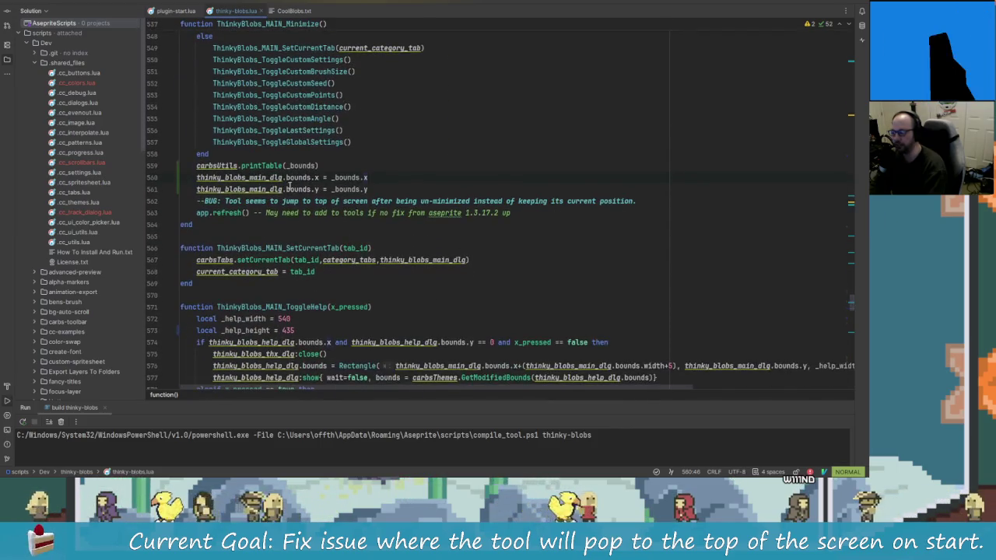
left_click(287, 189)
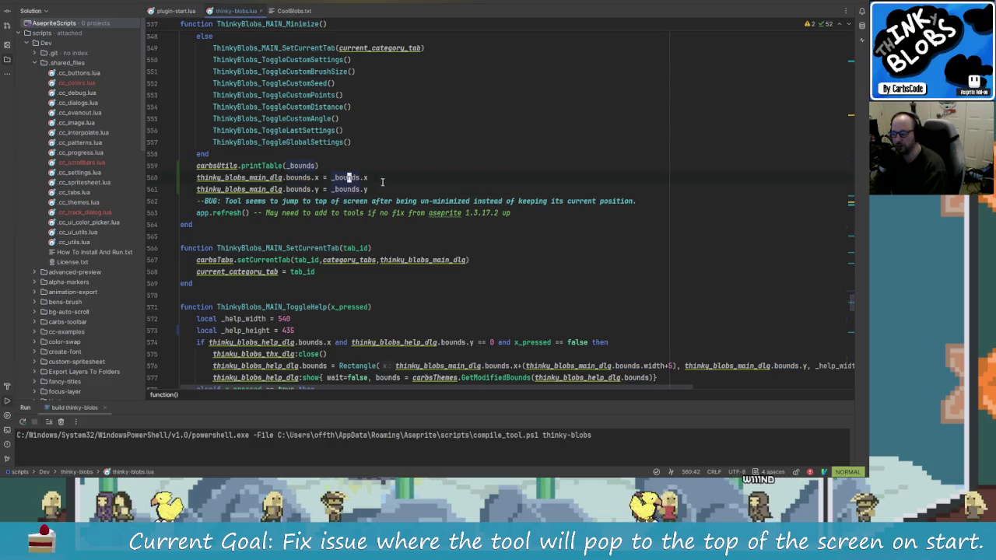
left_click(327, 165)
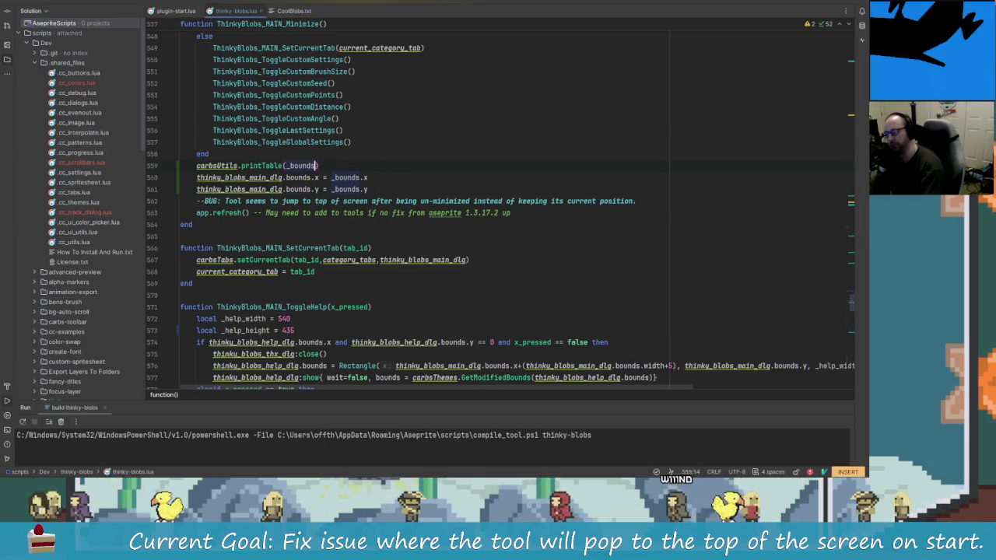
type("o")
type("think")
key("Return")
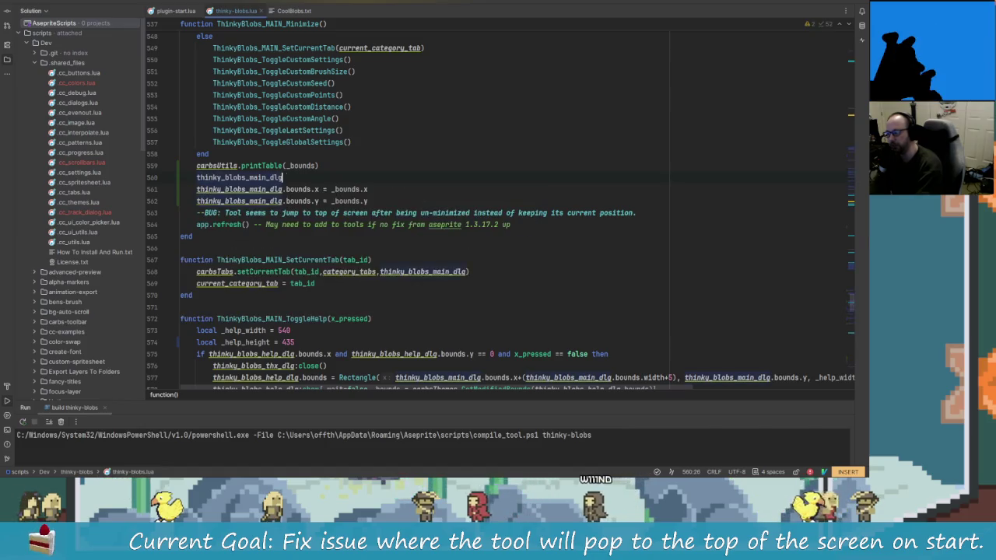
type(".bounds = R")
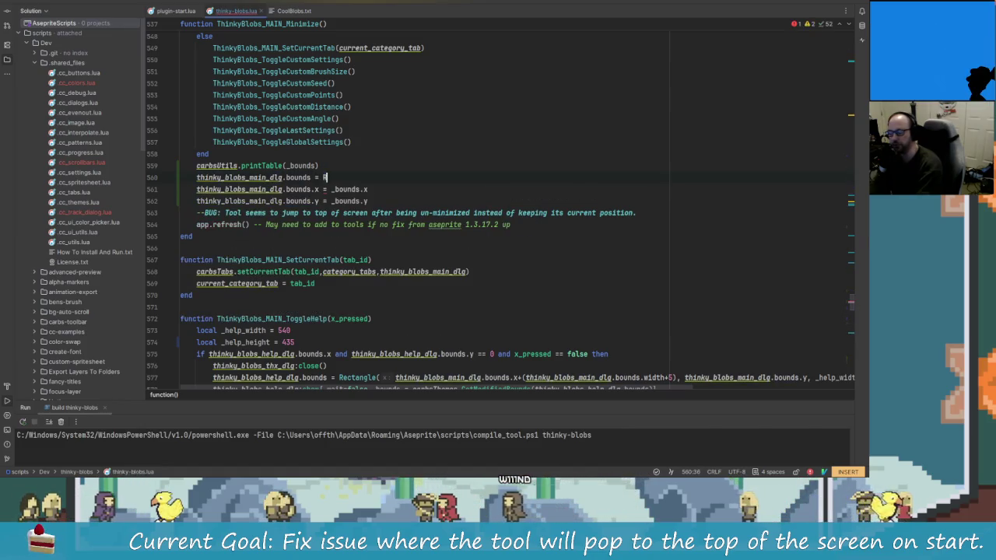
key("BackSpace")
type("_")
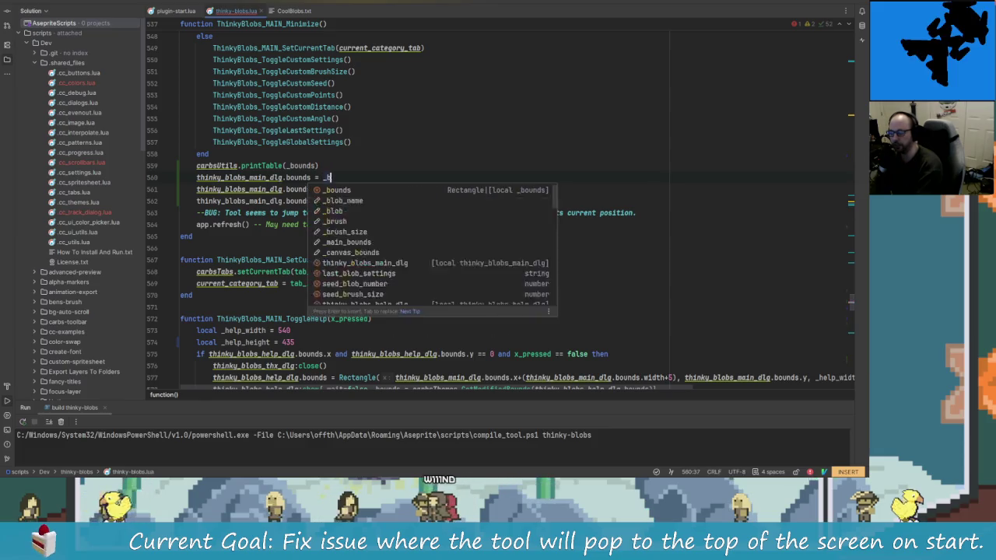
key("Return")
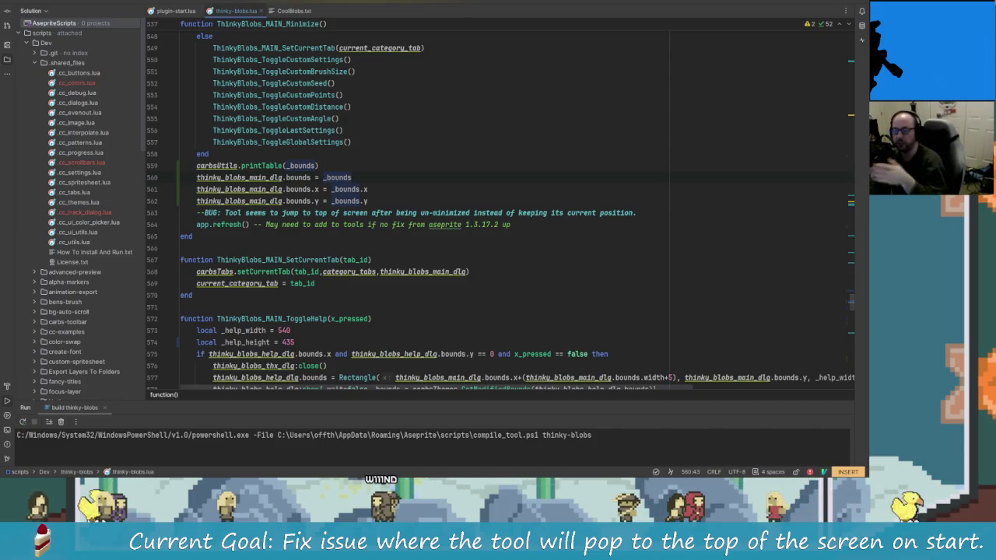
- Make it Rectangle(_bounds.x, _bounds.y, thinky_blobs_main_dlg.bounds.width, thinky_blobs_main_dlg.bounds.height)
key("BackSpace")
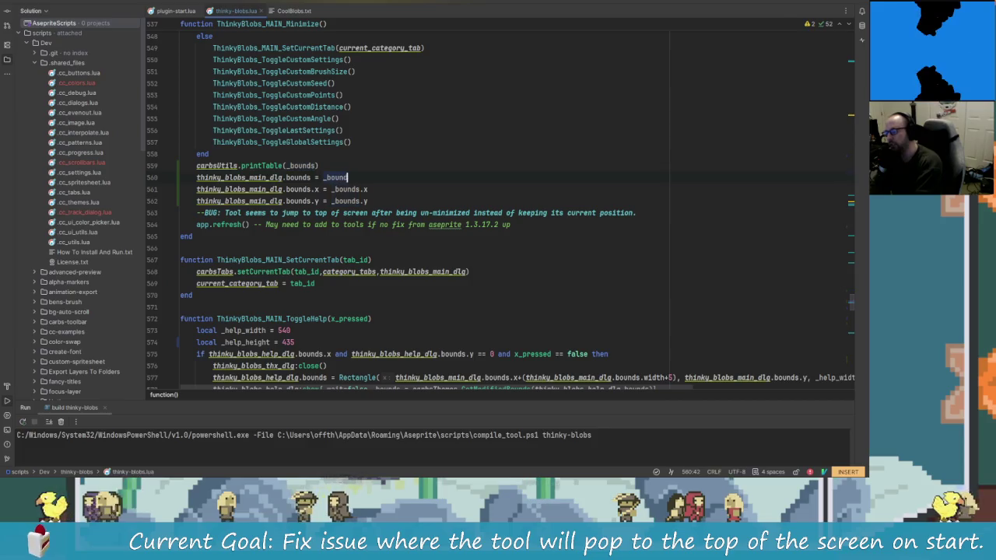
key("BackSpace")
key("BackSpace")
key("BackSpace")
type("Rec")
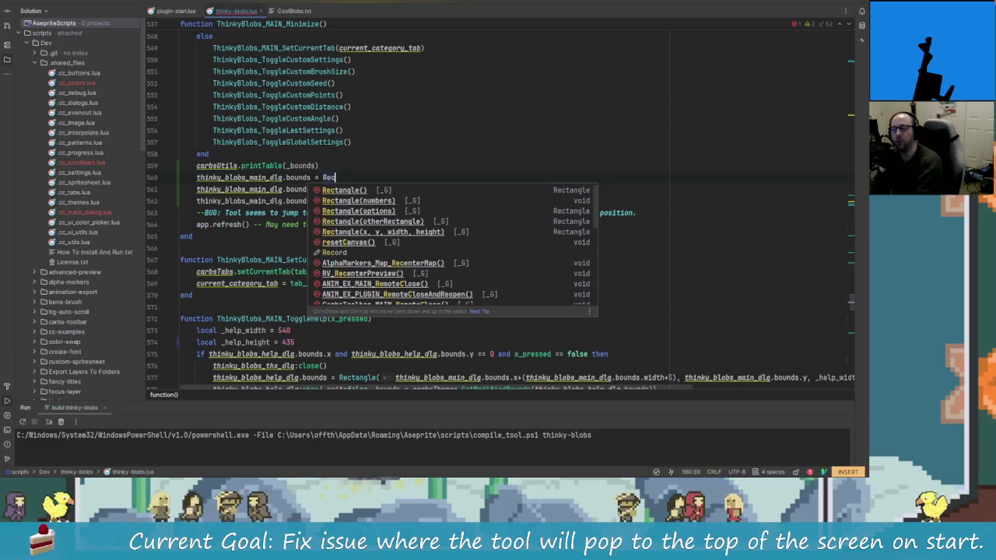
key("Return")
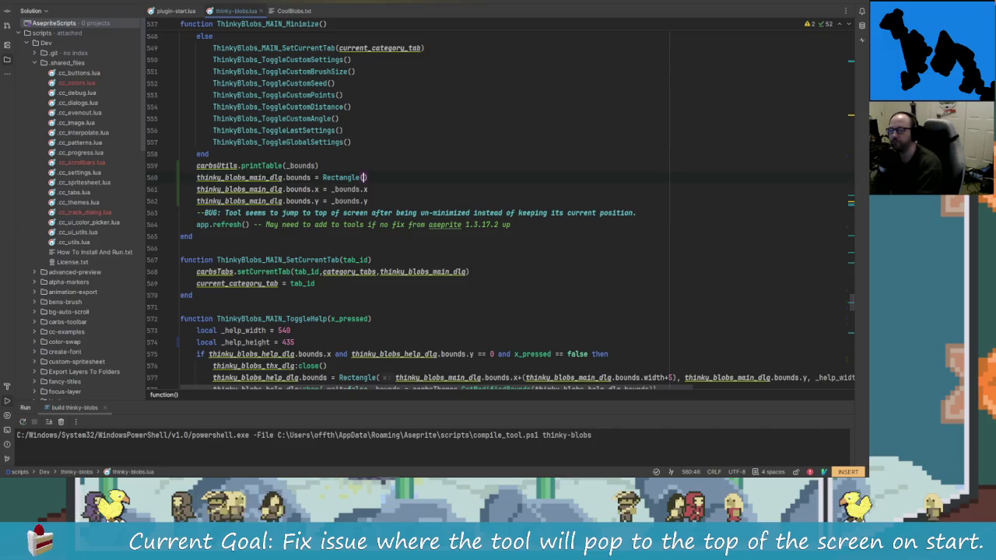
type("_bounds.")
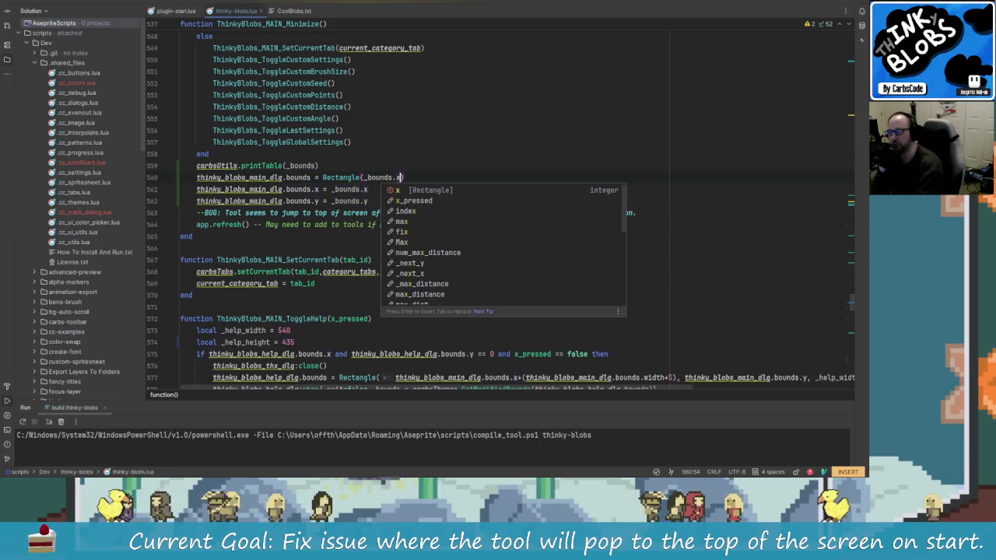
type("x, _bou")
key("Return")
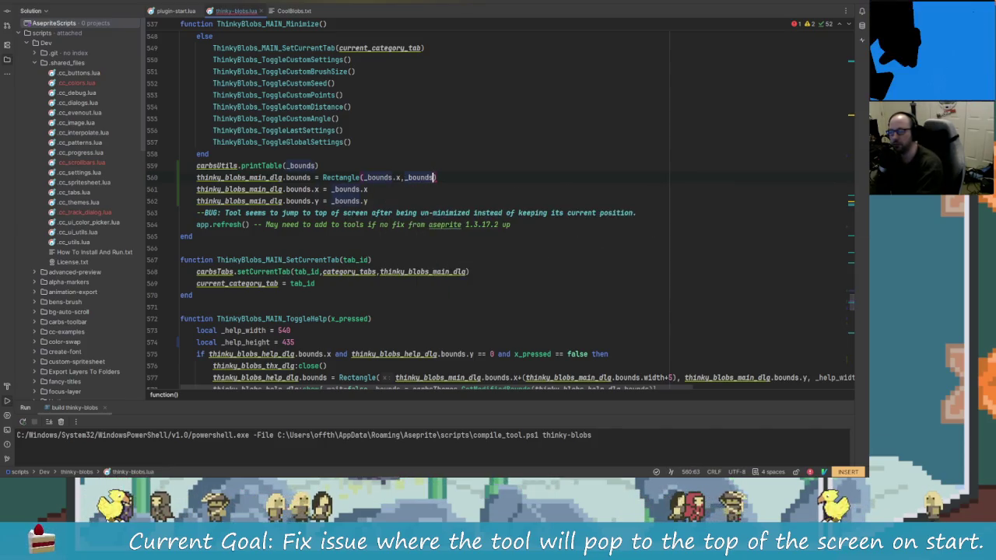
type(".y")
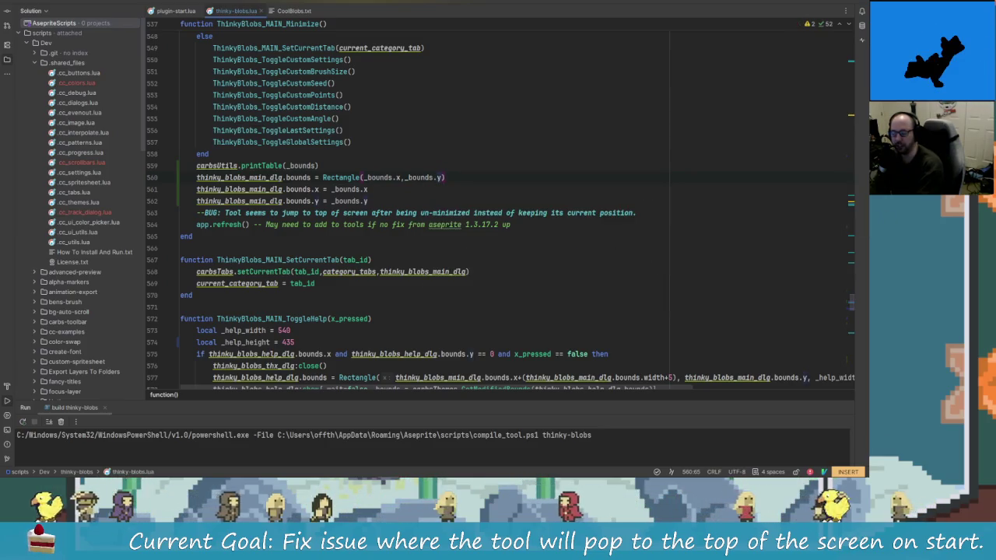
type(",")
key("Escape")
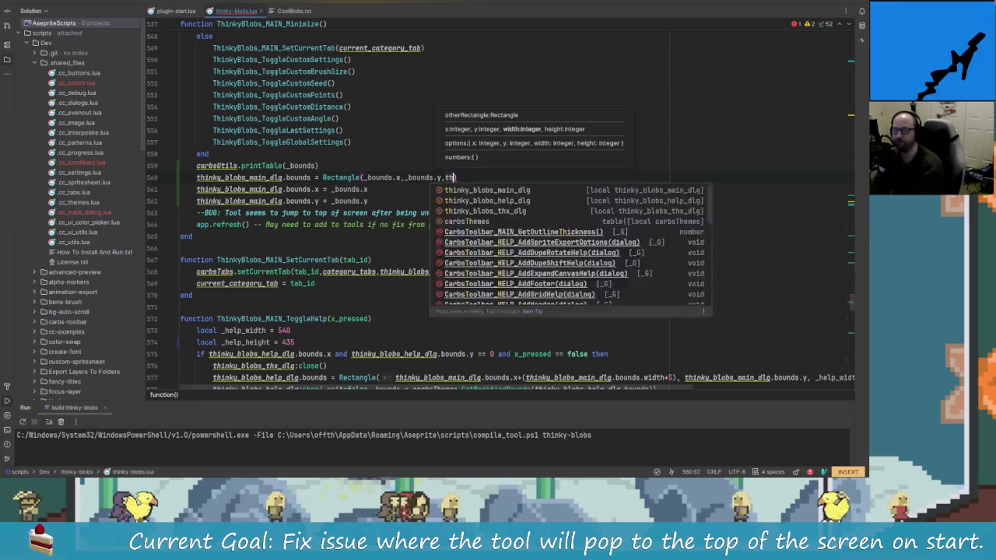
type("thinky_blobs_main_dlg.")
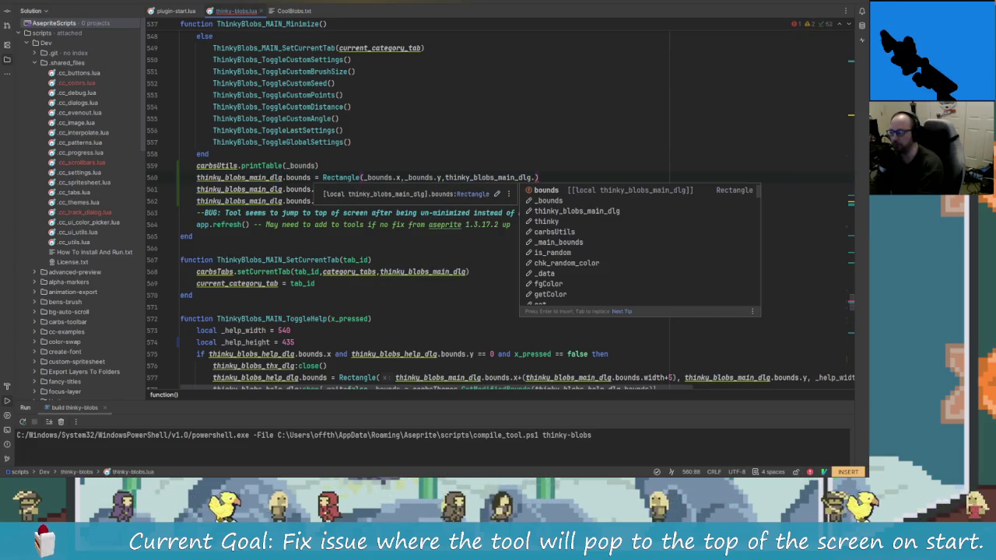
type("bounds.wi")
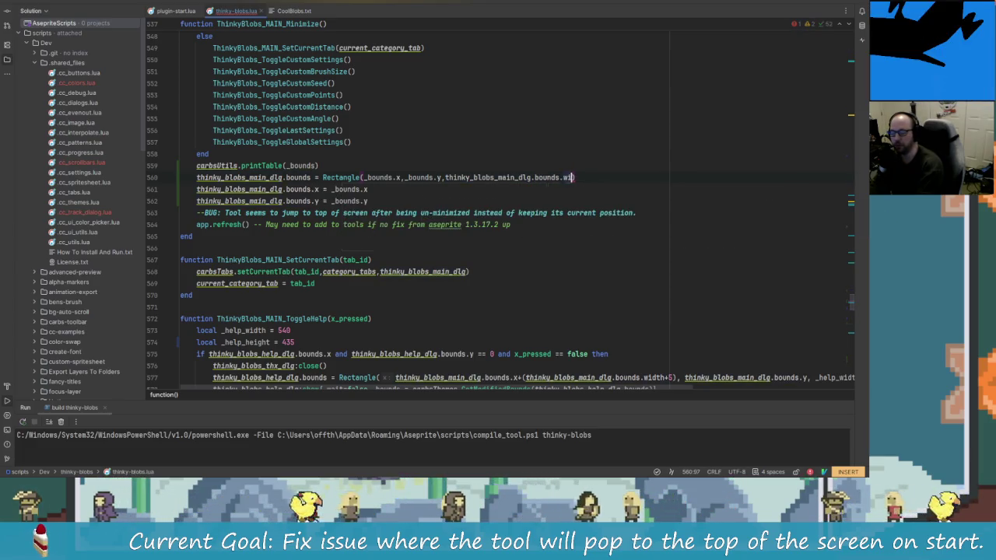
type("dth,")
type("thi")
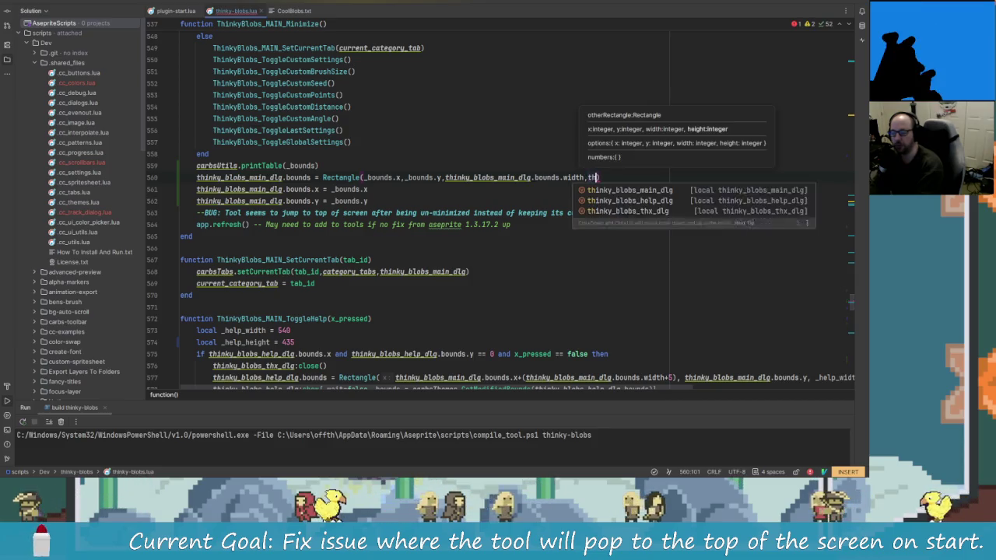
type("nky_blobs_main_dlg.")
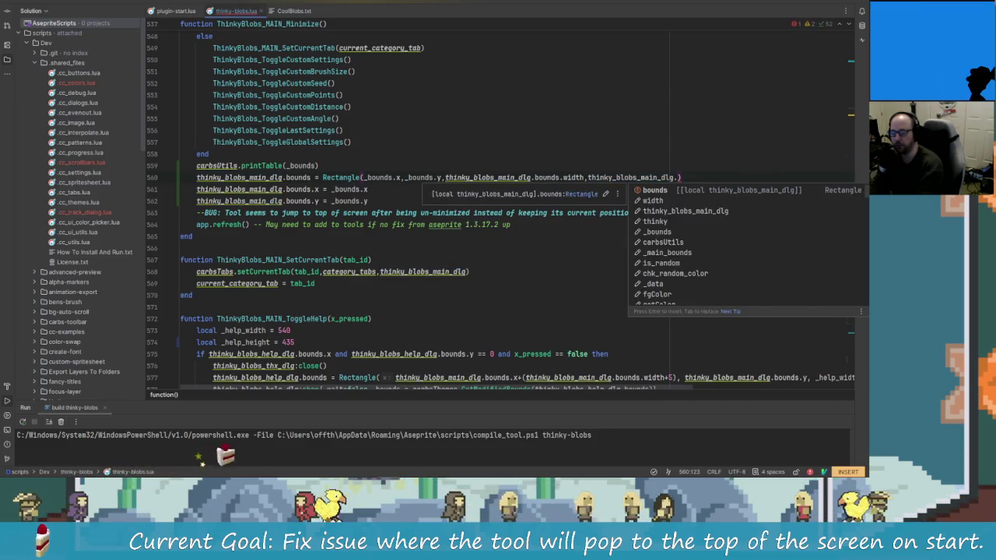
type("bounds.")
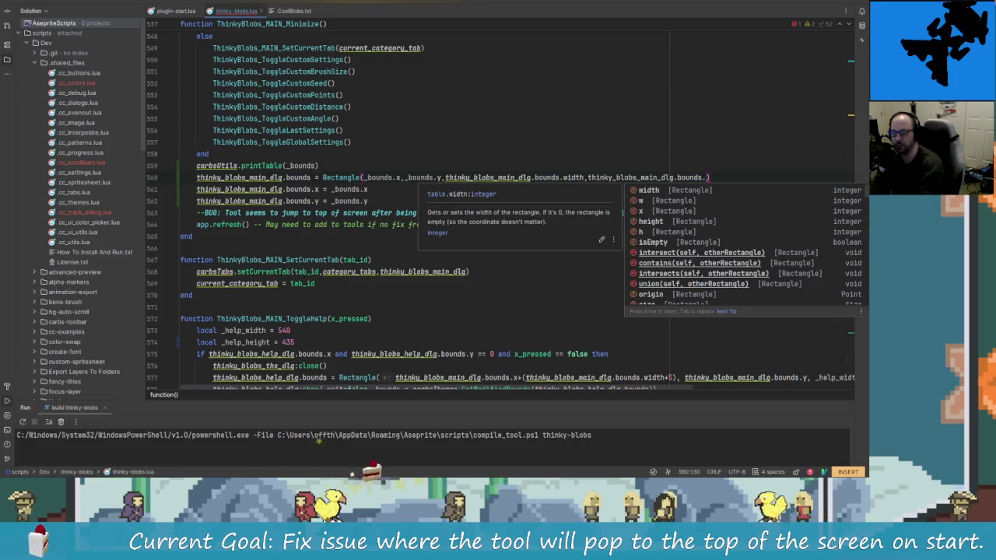
type("hei")
key("Return")
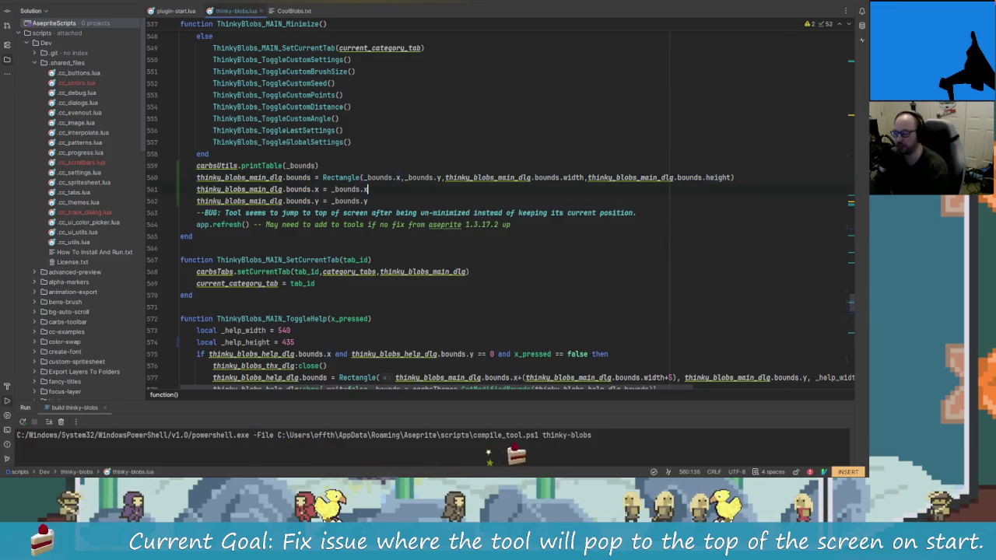
- Comment out the old separate x and y assignments and delete both printTable debug lines
key("Home")
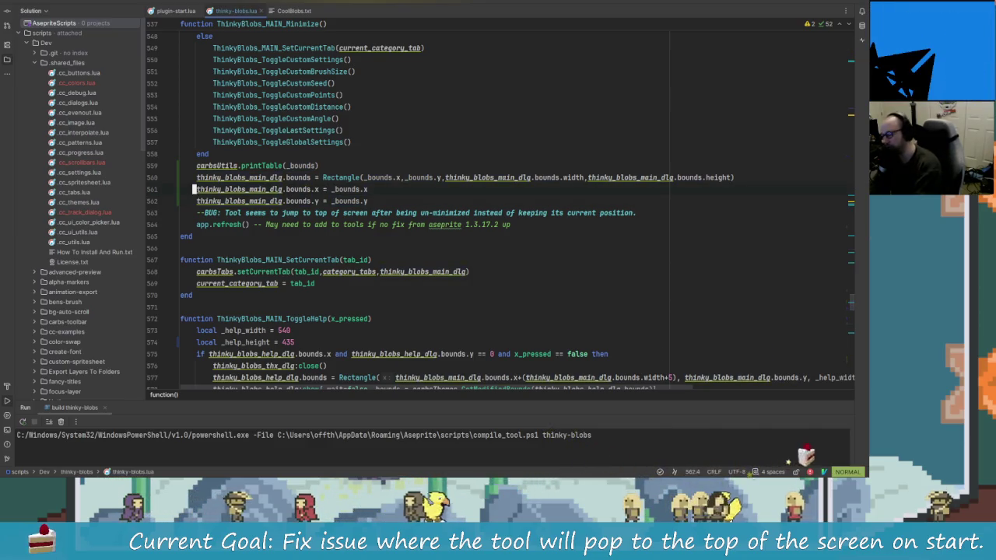
key("super")
key("Escape")
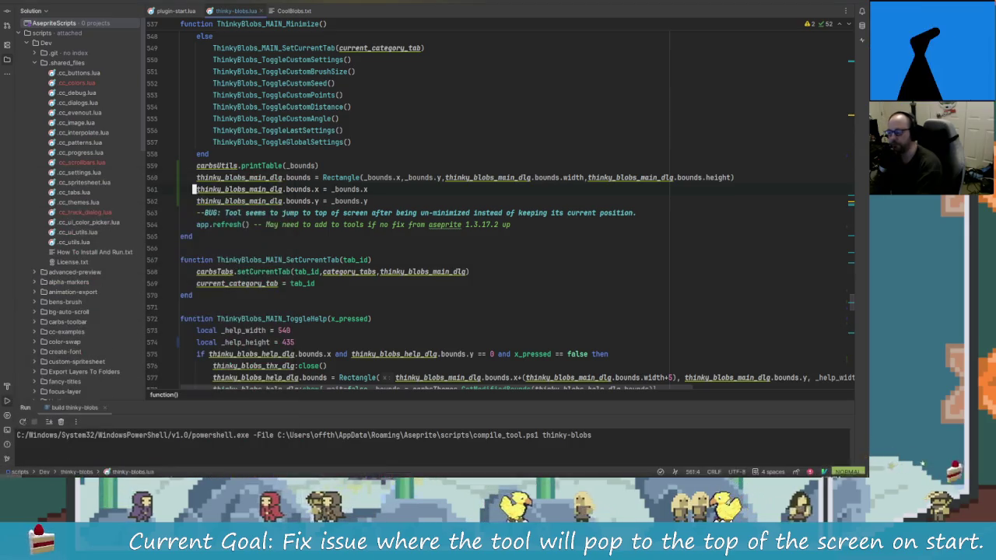
key("ctrl+slash")
key("ctrl+slash")
key("Up")
key("Up")
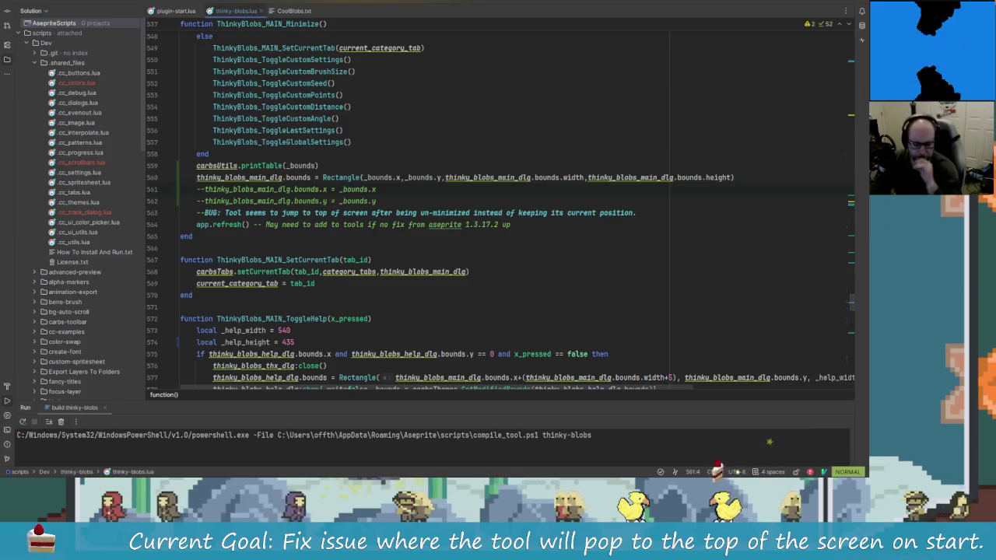
key("Up")
key("Up")
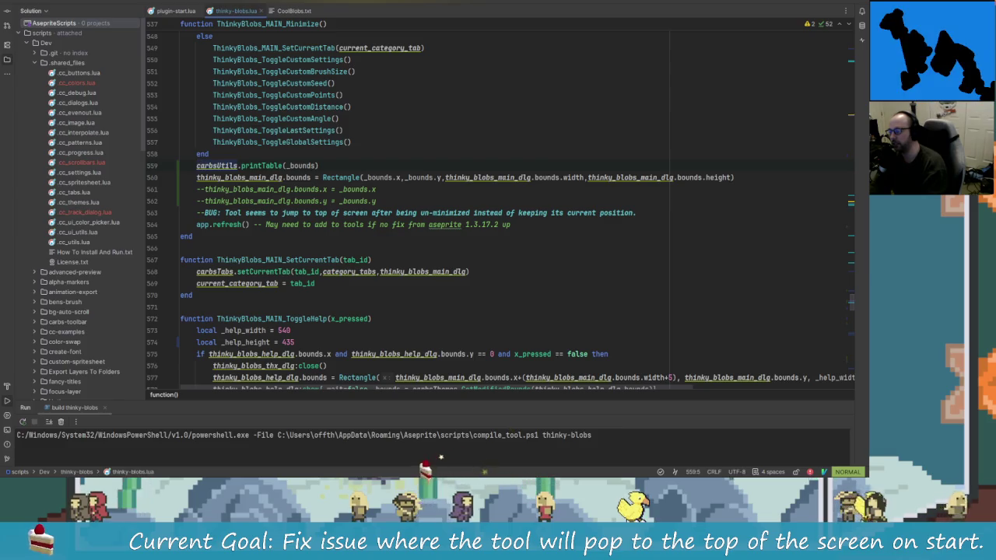
key("d")
key("d")
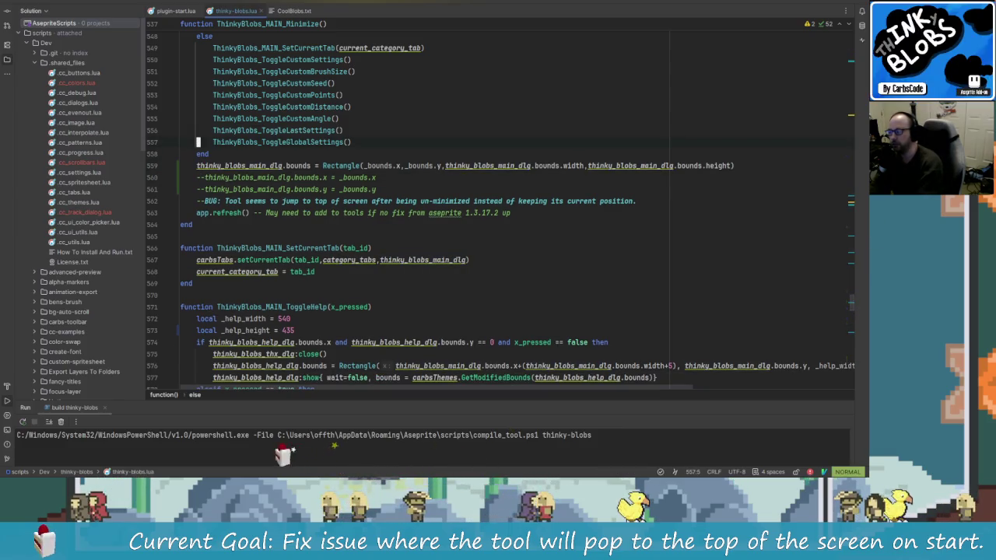
key("Up")
key("Up")
key("Up")
key("Up")
key("Up")
key("Up")
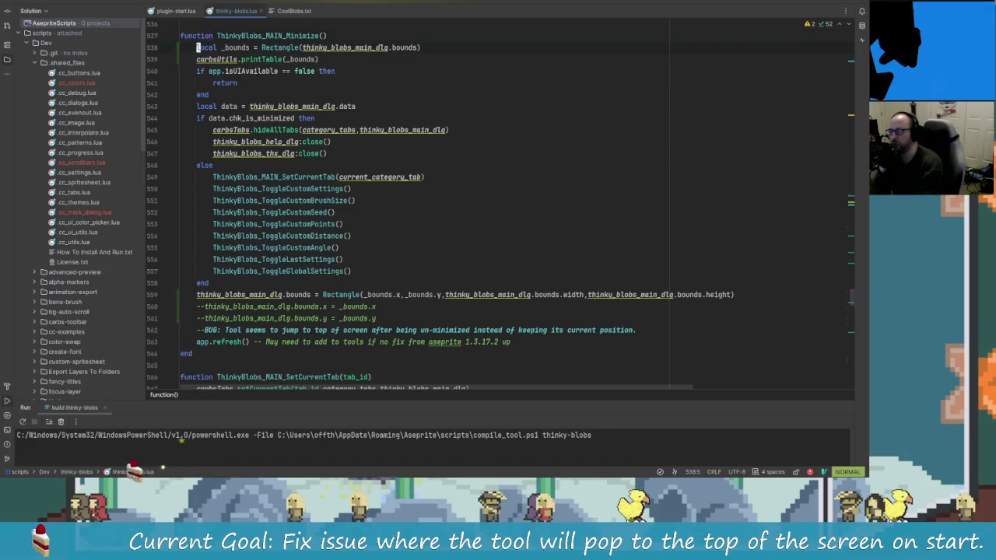
key("Down")
key("d")
key("d")
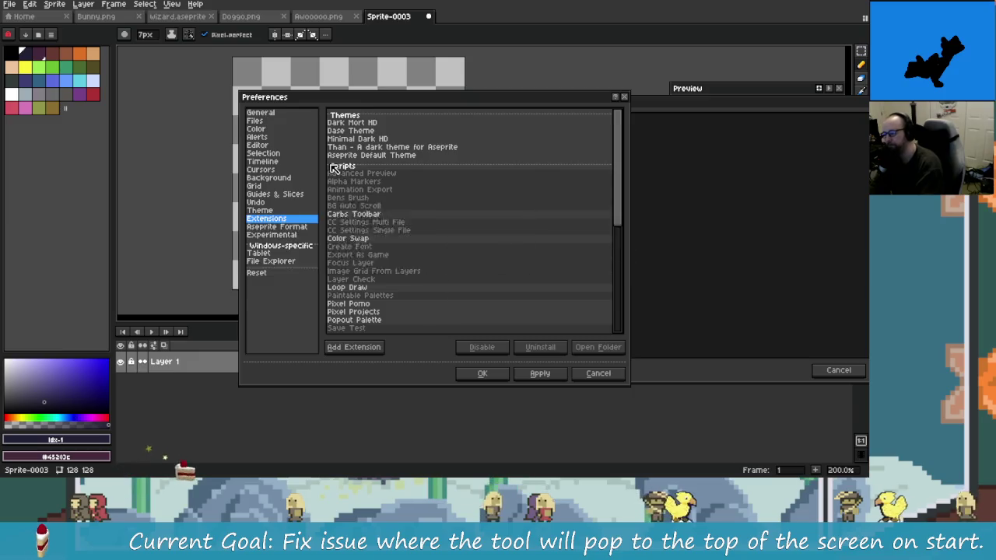
- Move the console output window aside, close it, and narrow it to reveal the canvas
left_click_drag(596, 99, 325, 96)
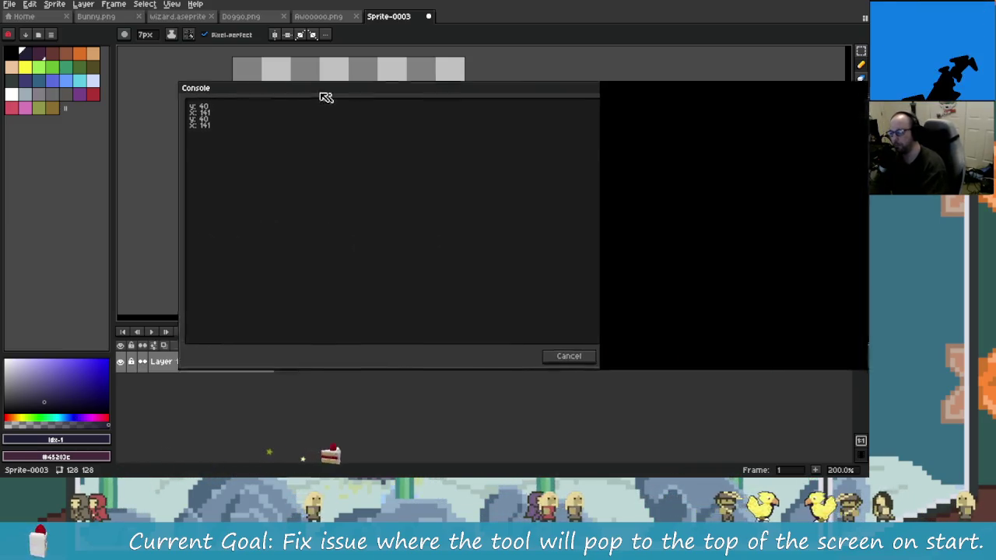
left_click(556, 358)
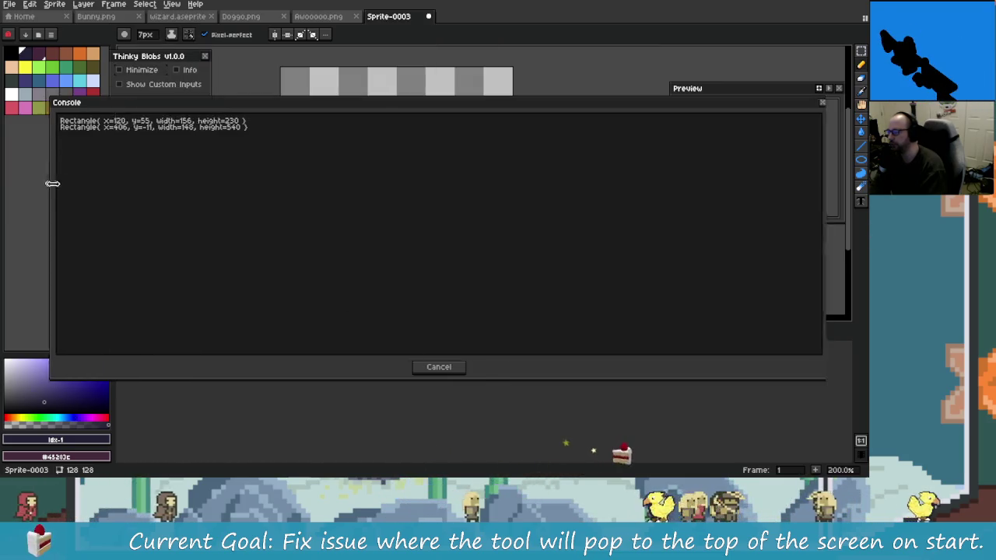
left_click_drag(47, 188, 684, 218)
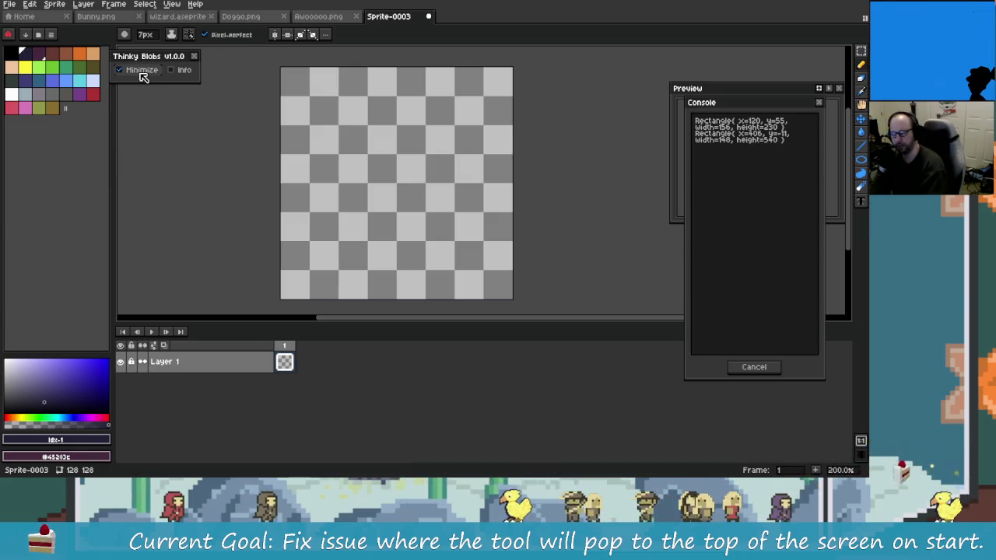
- Toggle the Thinky Blobs dialog between minimized and full size several times
left_click(141, 71)
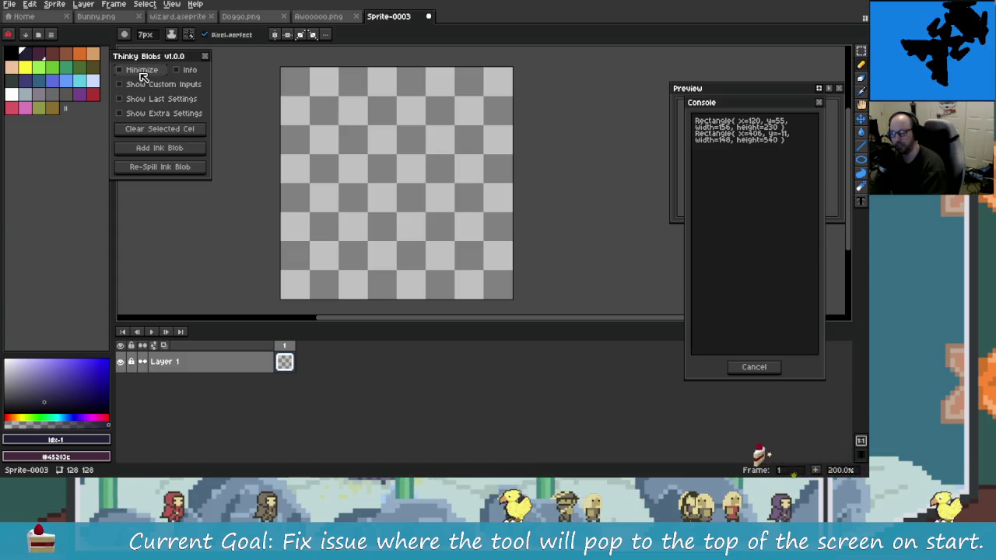
left_click(143, 73)
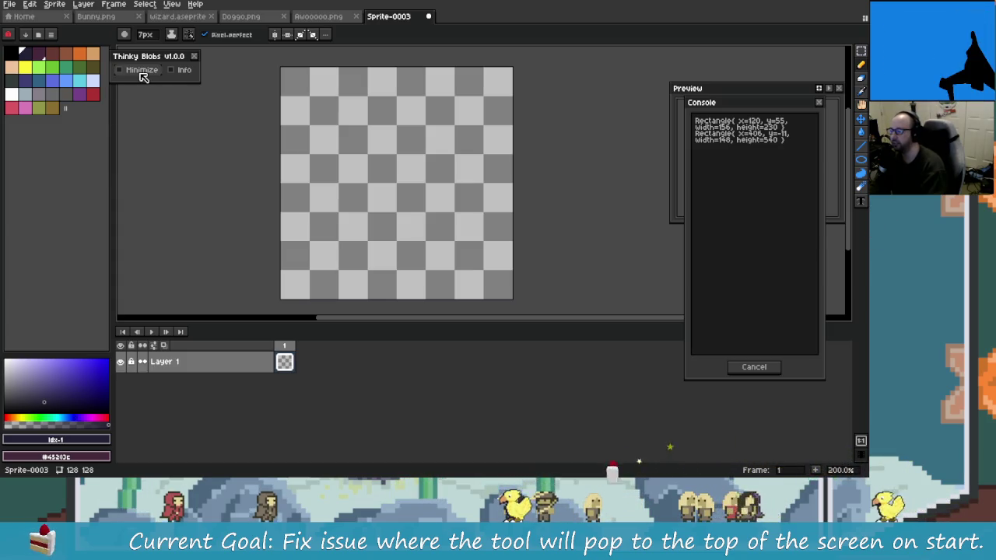
left_click(142, 72)
left_click(143, 74)
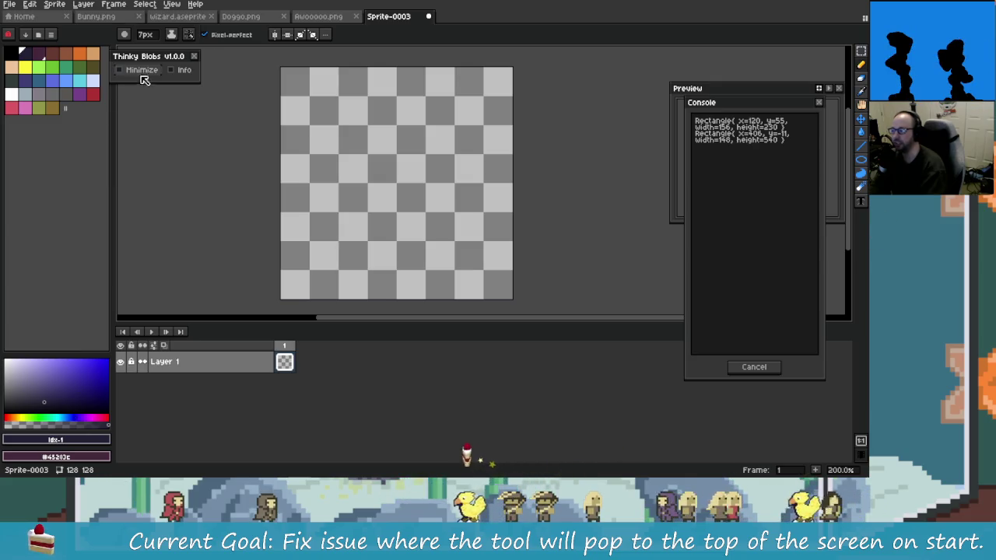
left_click(147, 72)
left_click(148, 73)
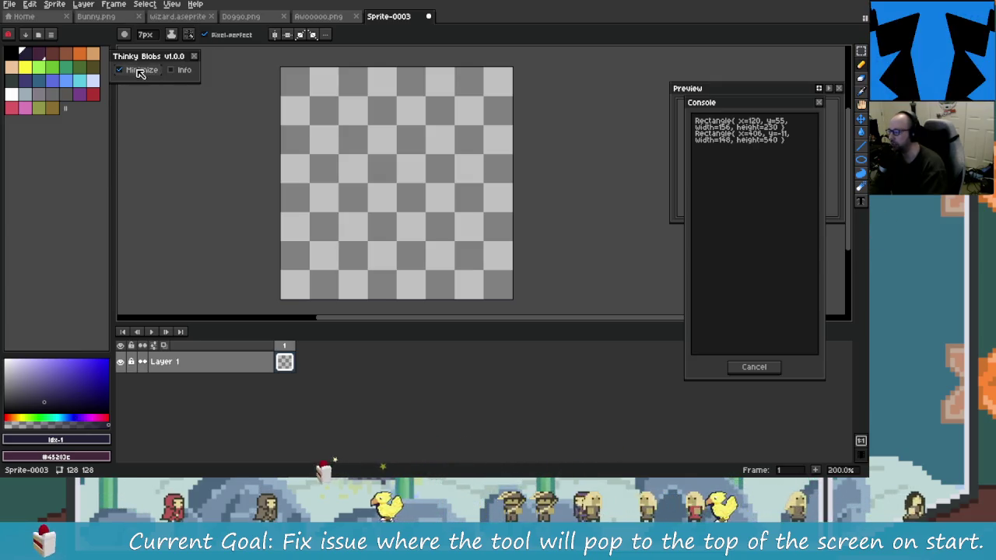
- Move the minimized dialog to the upper right and toggle minimize to check it stays put
left_click_drag(144, 57, 634, 74)
left_click(631, 78)
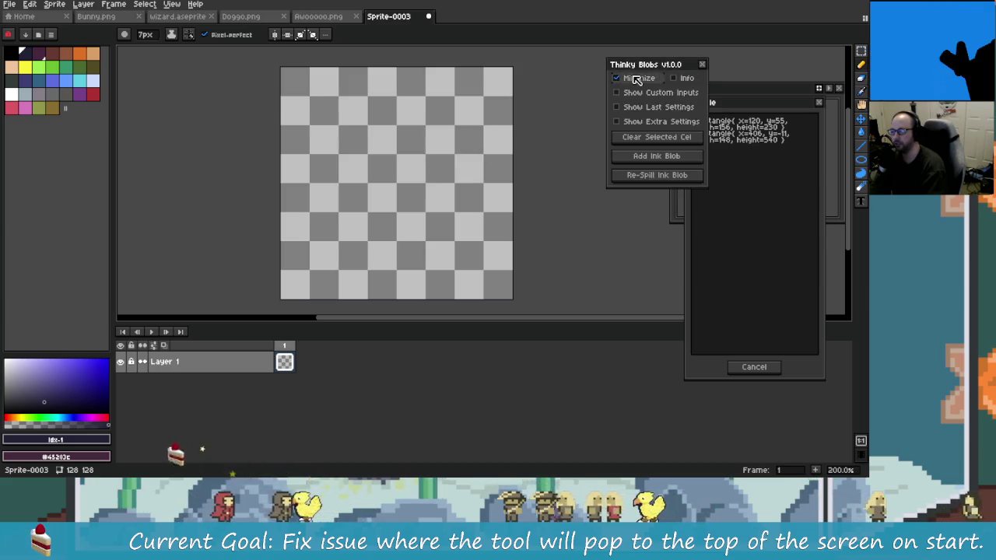
left_click(635, 78)
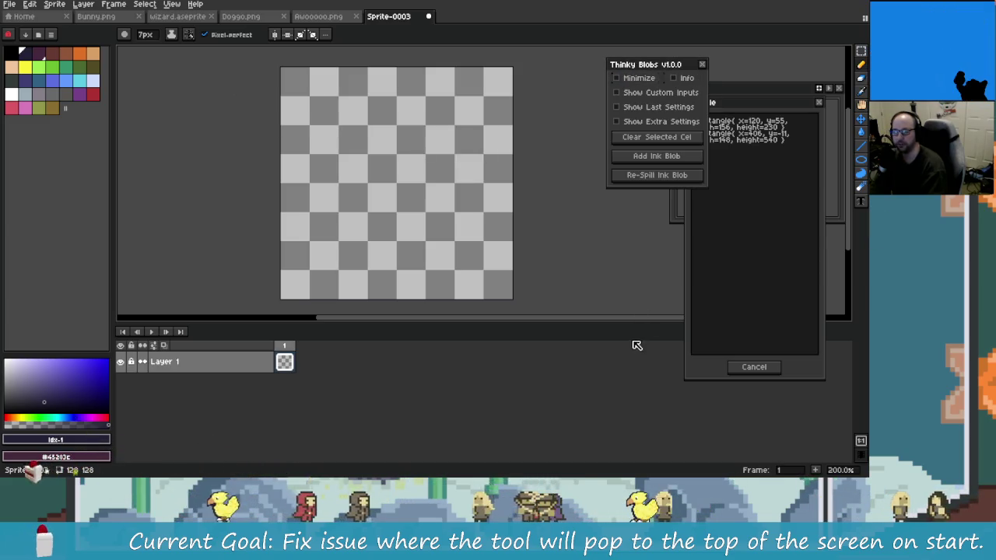
left_click(638, 78)
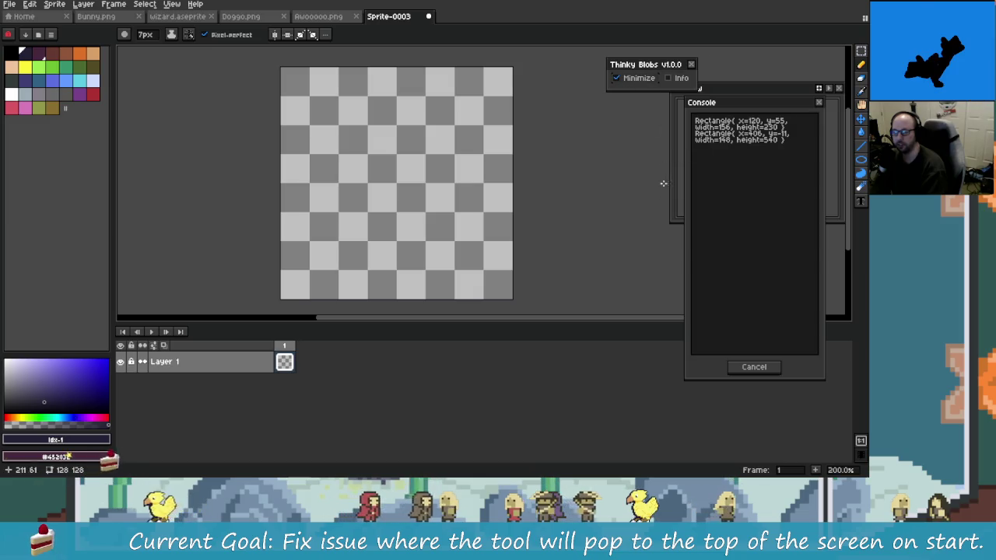
left_click(632, 77)
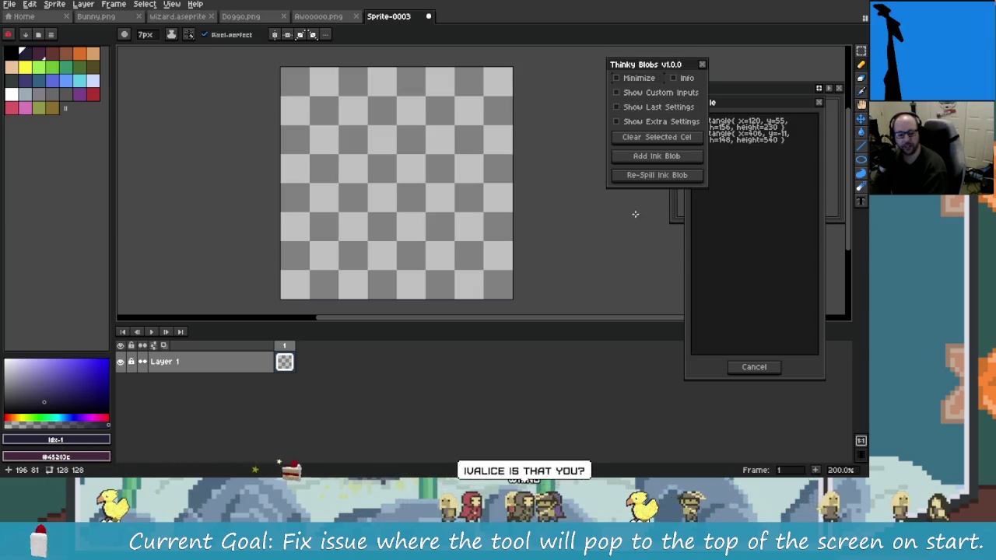
- Move the dialog over the canvas, minimize and restore it, then move it near the top edge
mouse_move(646, 63)
left_mouse_down()
mouse_move(282, 171)
mouse_move(129, 130)
left_mouse_up()
left_click(111, 139)
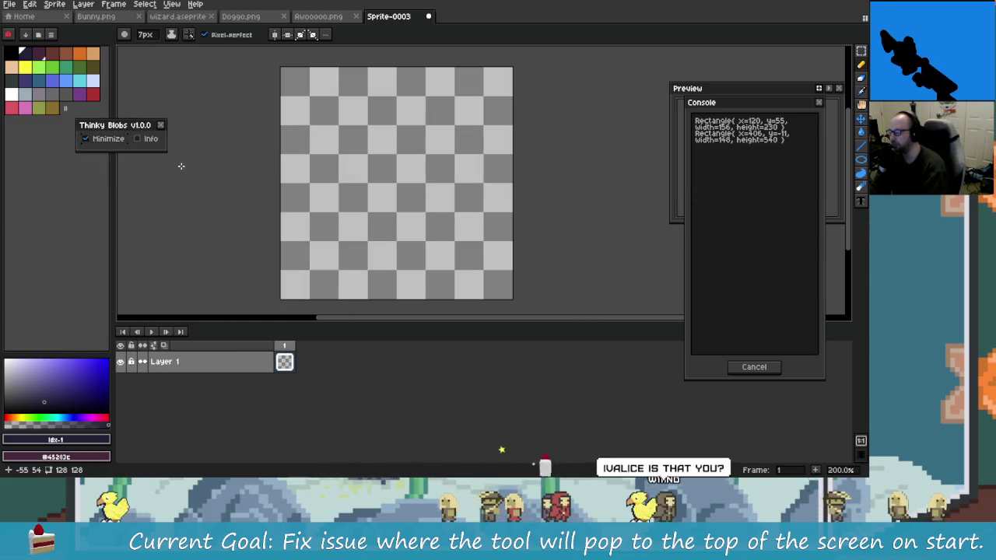
left_click(86, 139)
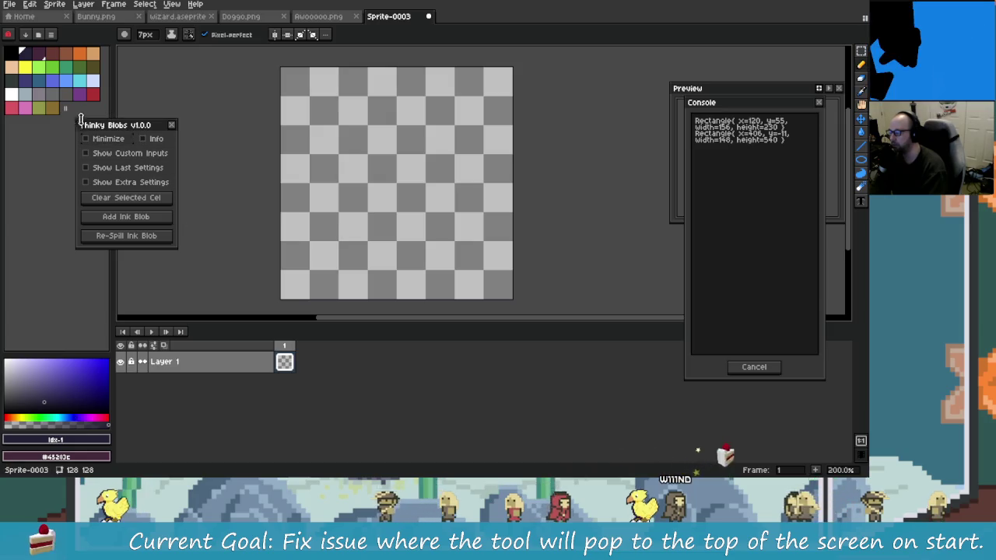
mouse_move(126, 125)
left_mouse_down()
mouse_move(112, 4)
mouse_move(235, 136)
mouse_move(190, 91)
left_mouse_up()
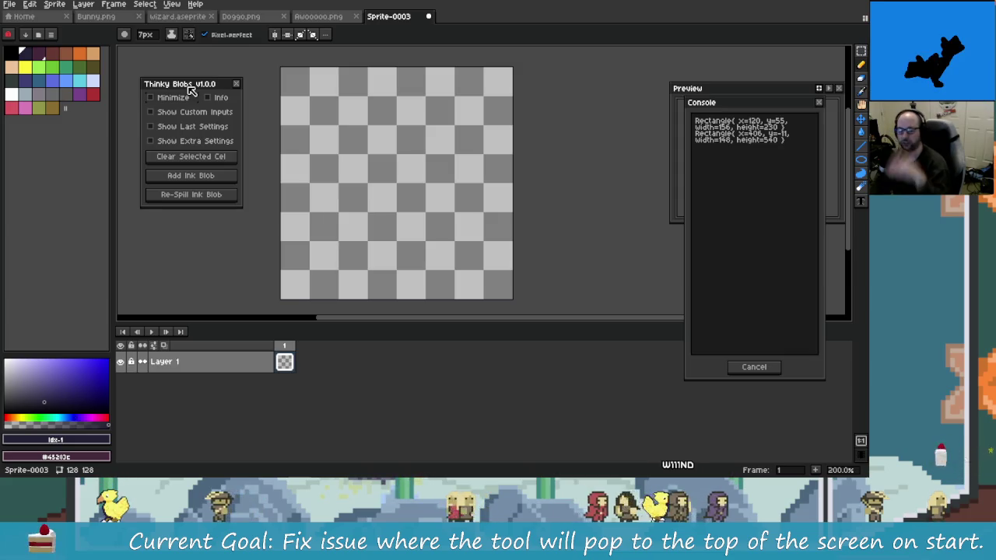
- Delete the commented-out bounds.x/.y lines and the BUG comment in ThinkyBlobs_MAIN_Minimize
key("alt+Tab")
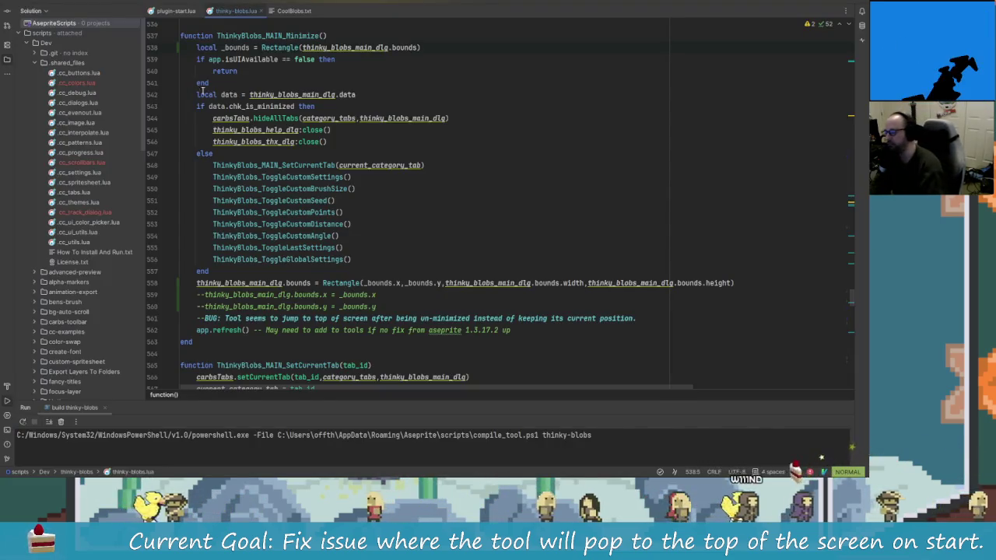
left_click(319, 295)
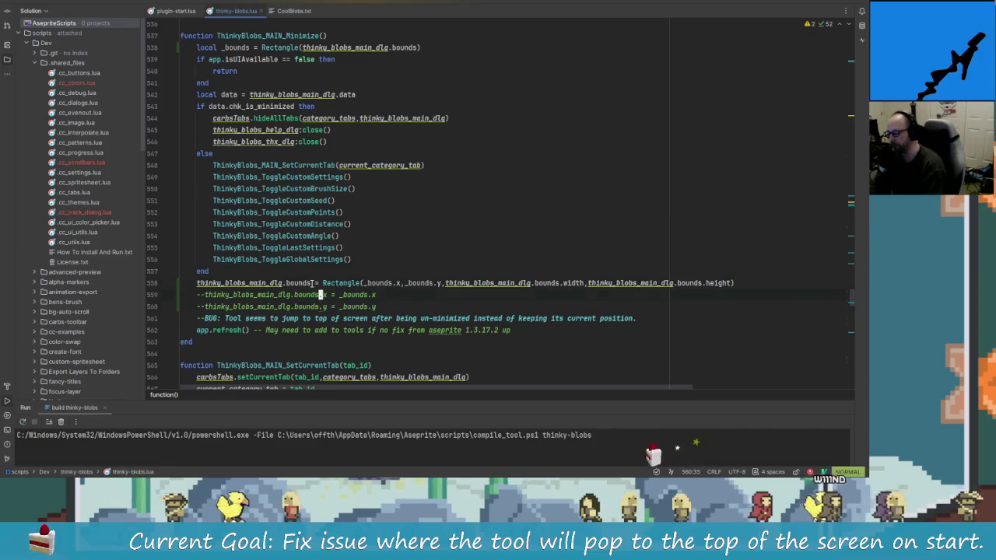
key("d")
key("d")
key("d")
key("d")
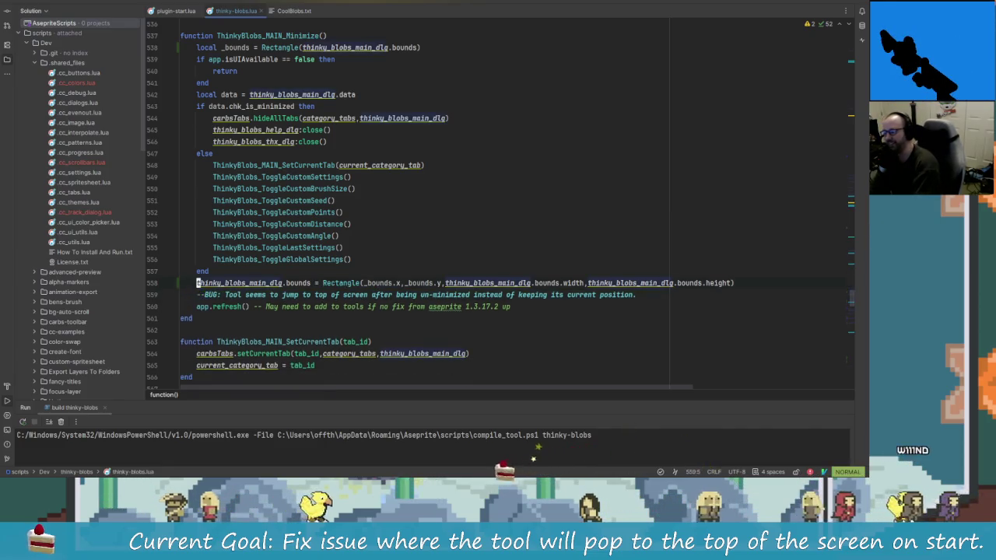
key("j")
key("d")
key("d")
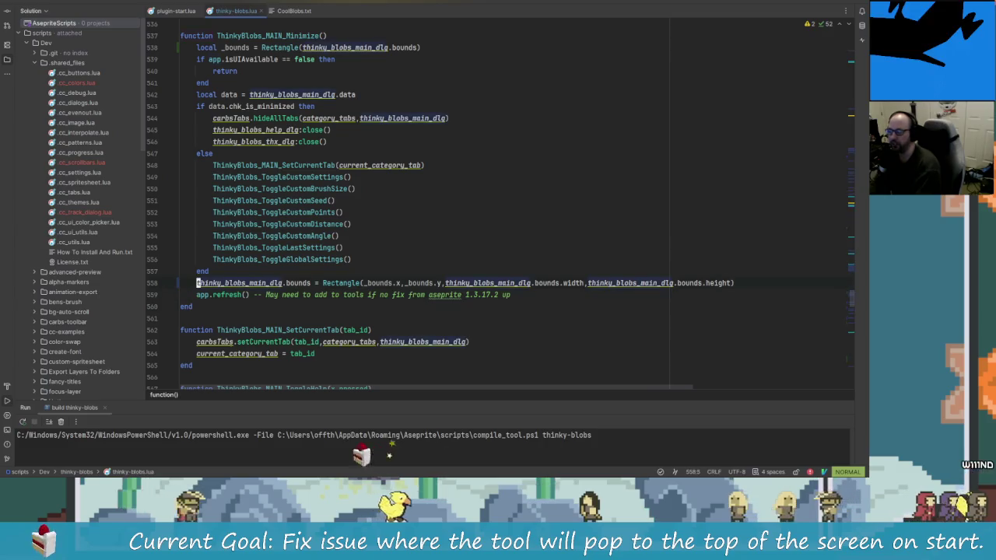
key("k")
key("k")
key("k")
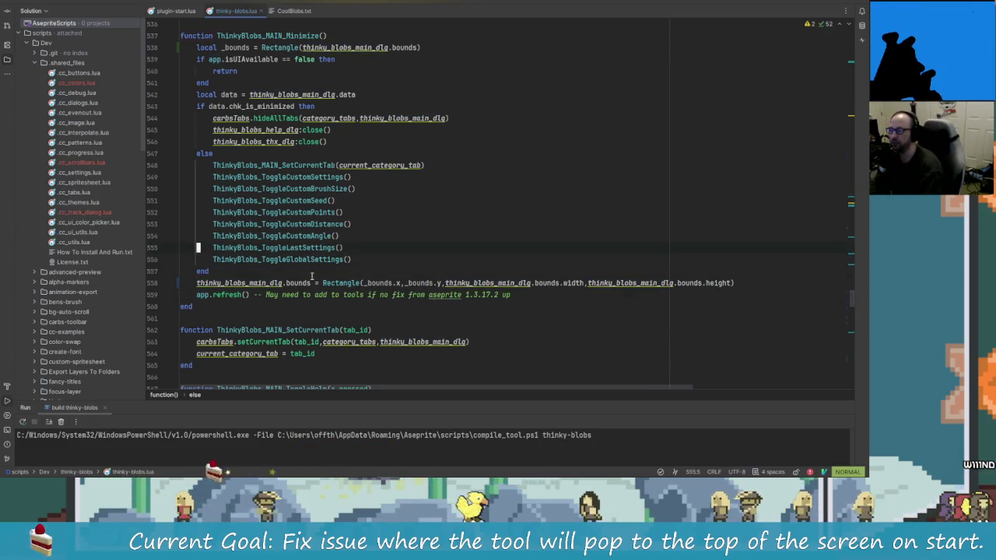
- Review the bounds Rectangle and app.refresh lines in the minimize function, then return to Aseprite
scroll(313, 268, "up", 2)
scroll(315, 257, "down", 2)
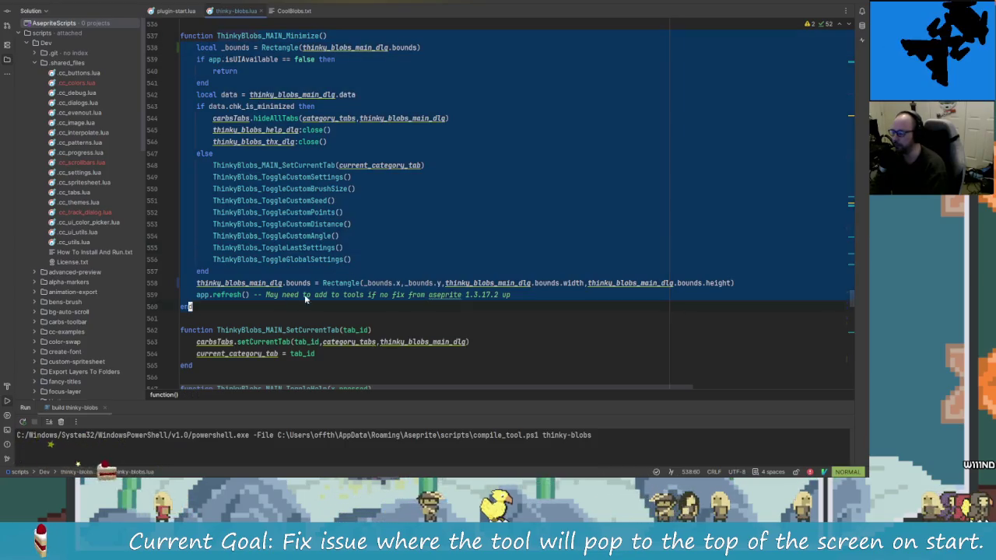
left_click(335, 282)
key("numbersign")
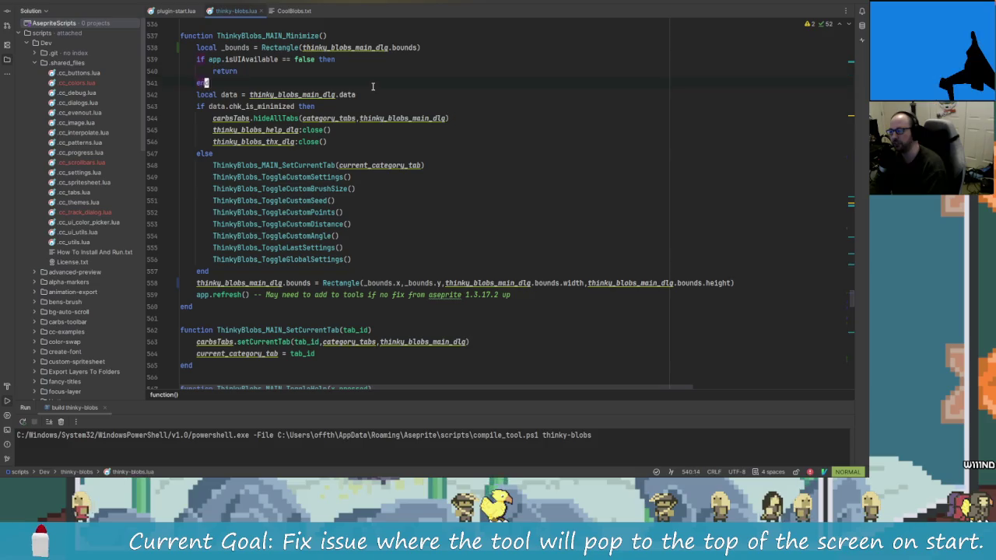
key("ctrl+o")
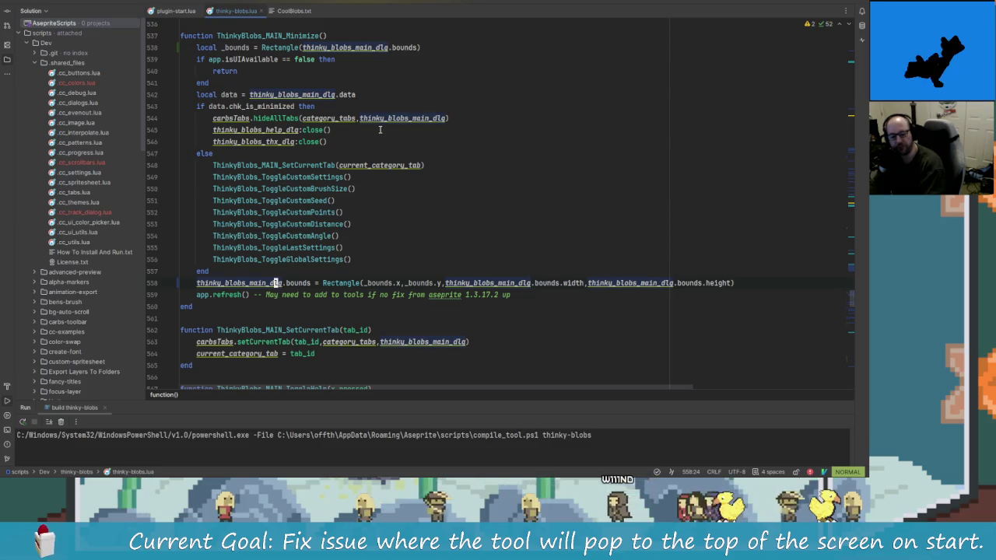
key("alt+Tab")
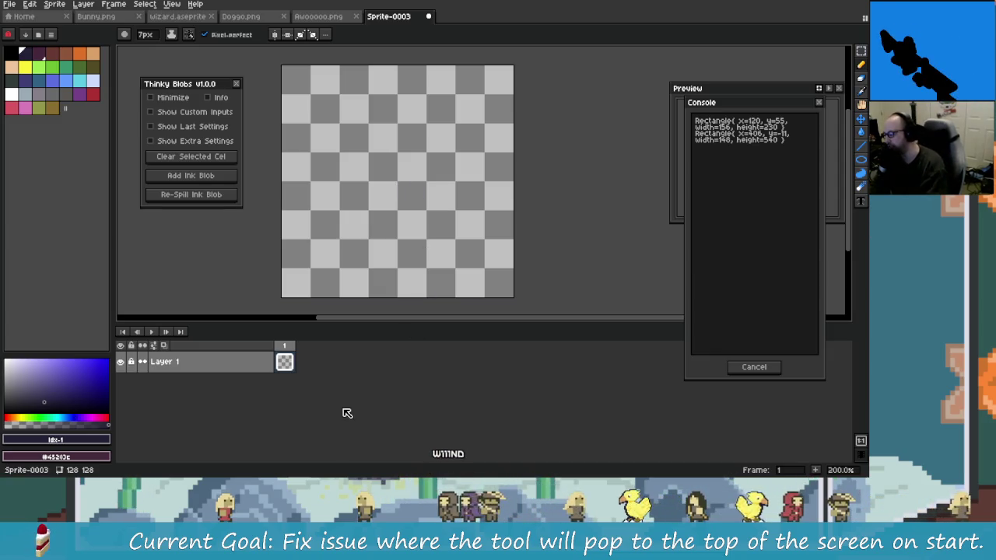
- Stamp three test ink dots and a curved stroke, then close the Thinky Blobs dialog
left_click(370, 200)
left_click(436, 161)
left_click(443, 264)
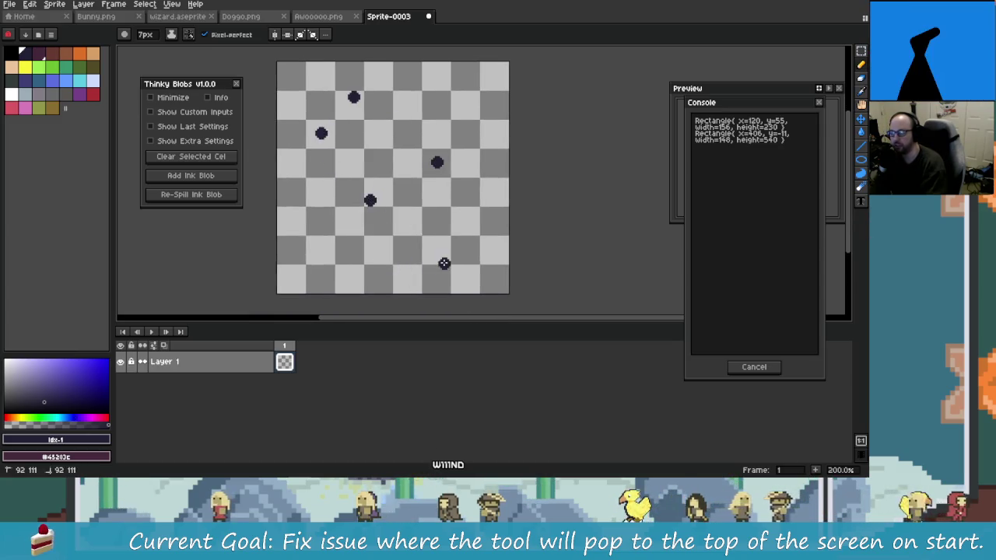
left_click_drag(437, 169, 352, 99)
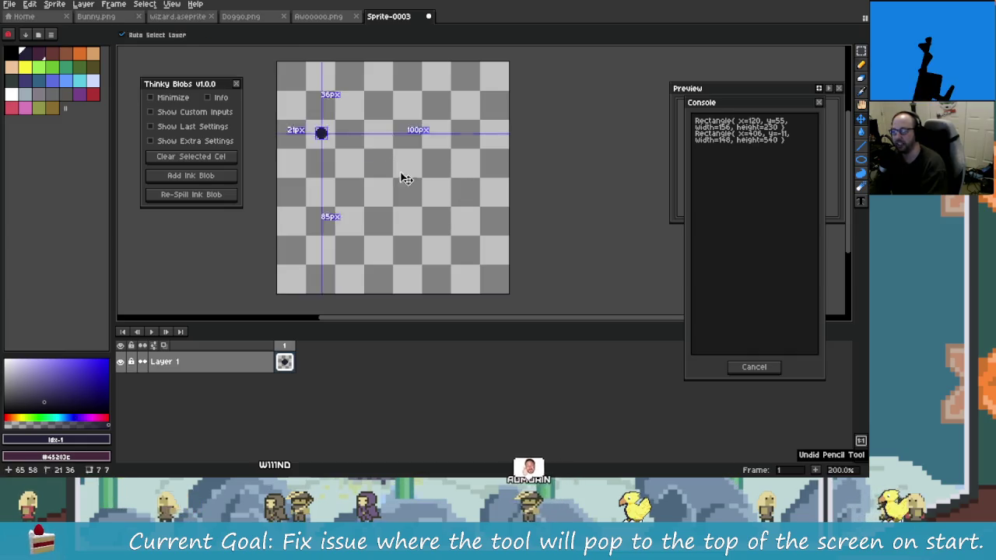
left_click(237, 84)
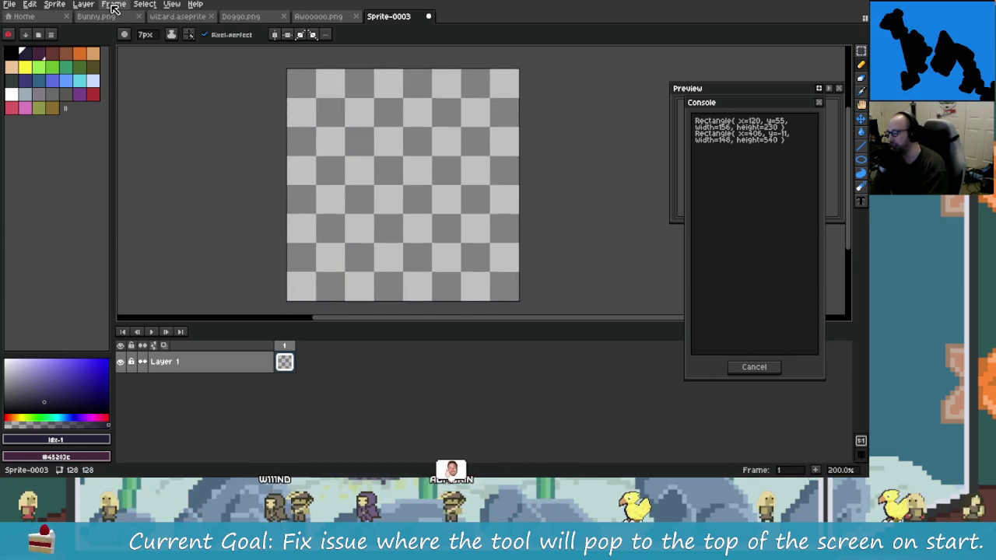
- Reopen Thinky Blobs from the Frame menu and enter a custom text seed word
left_click(83, 4)
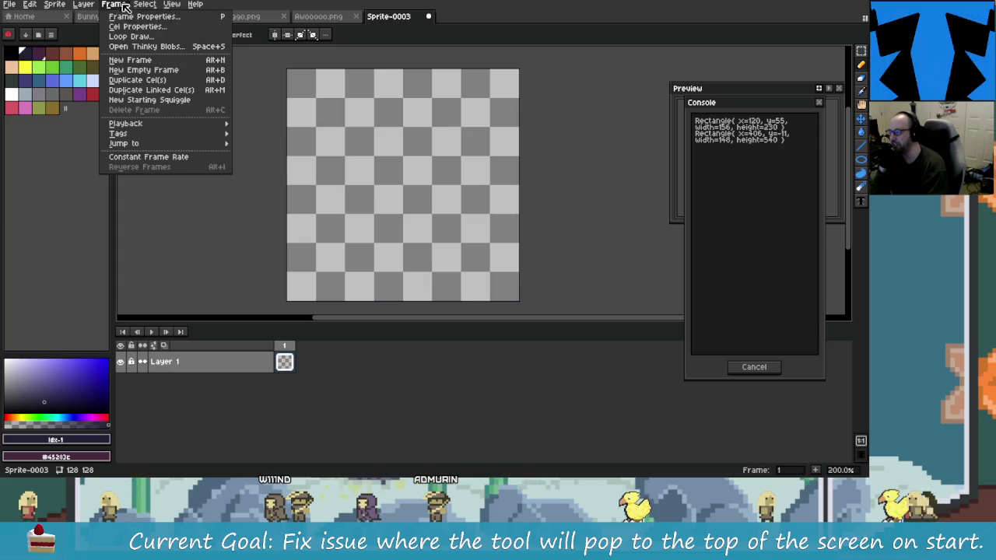
left_click(141, 46)
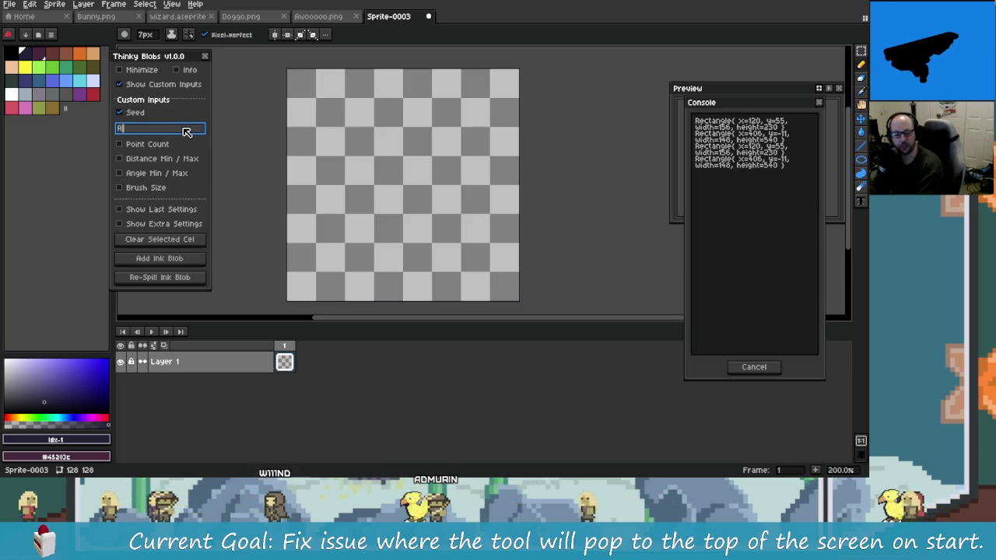
type("dm")
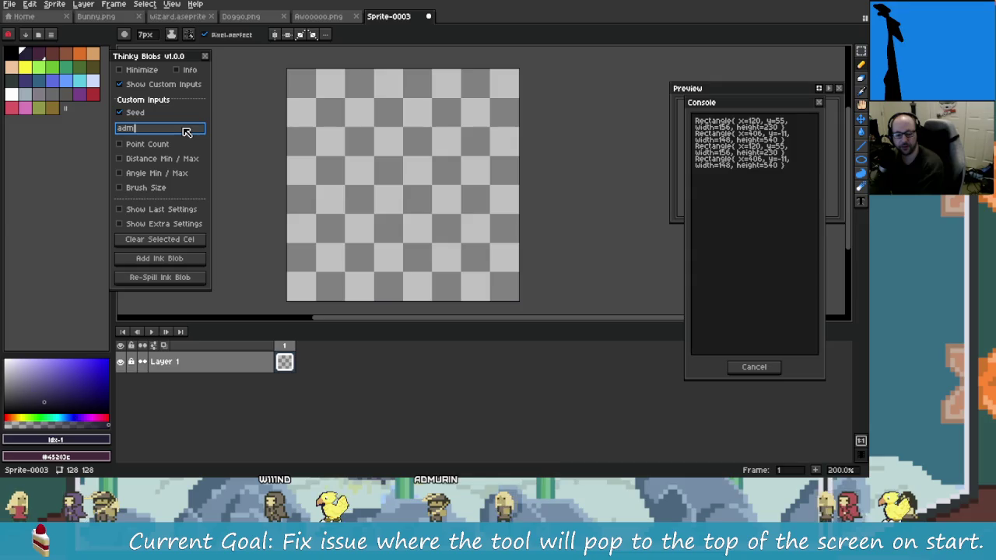
type("urin")
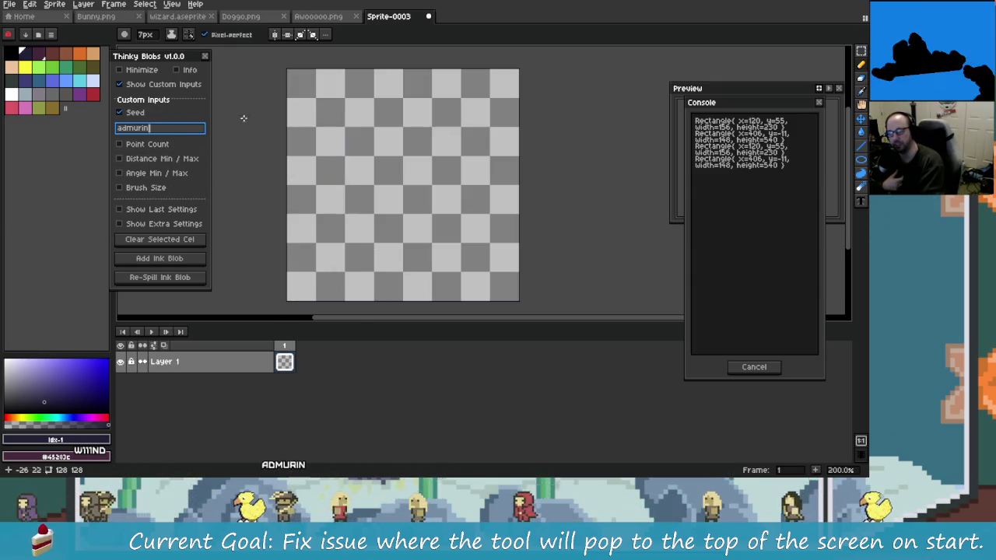
left_click(364, 185)
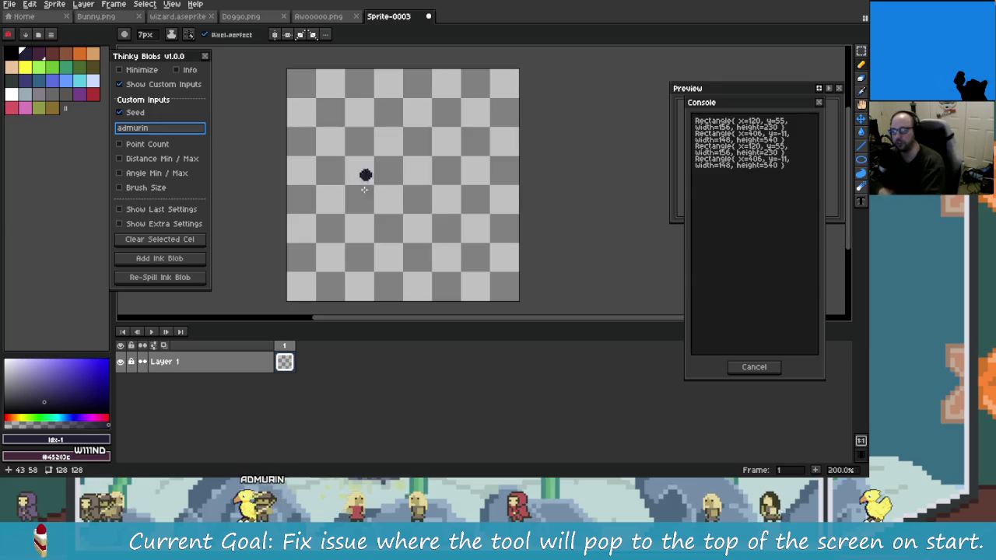
left_click(328, 161)
left_click(343, 106)
left_click(438, 167)
left_click(470, 124)
left_click(500, 238)
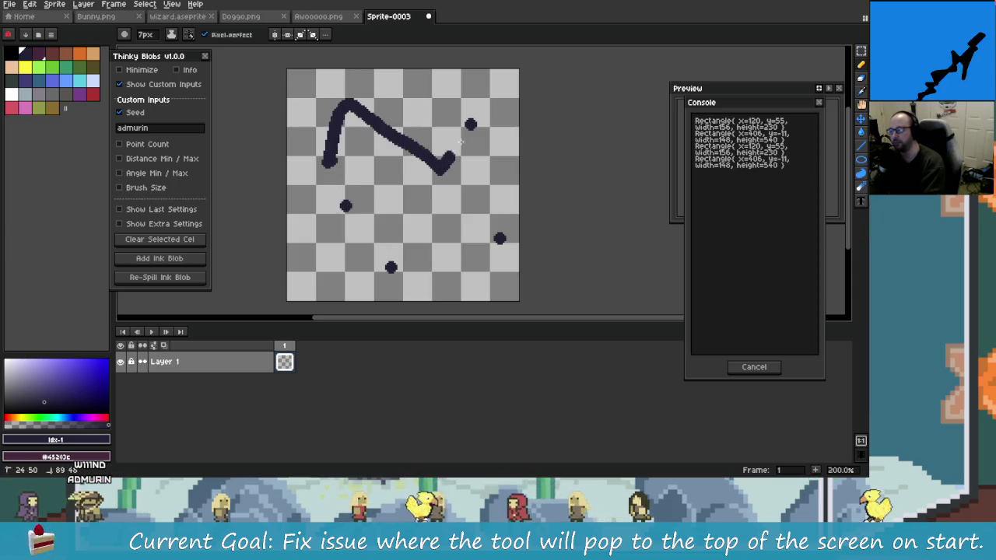
mouse_move(501, 235)
left_mouse_down()
mouse_move(346, 205)
mouse_move(344, 165)
left_mouse_up()
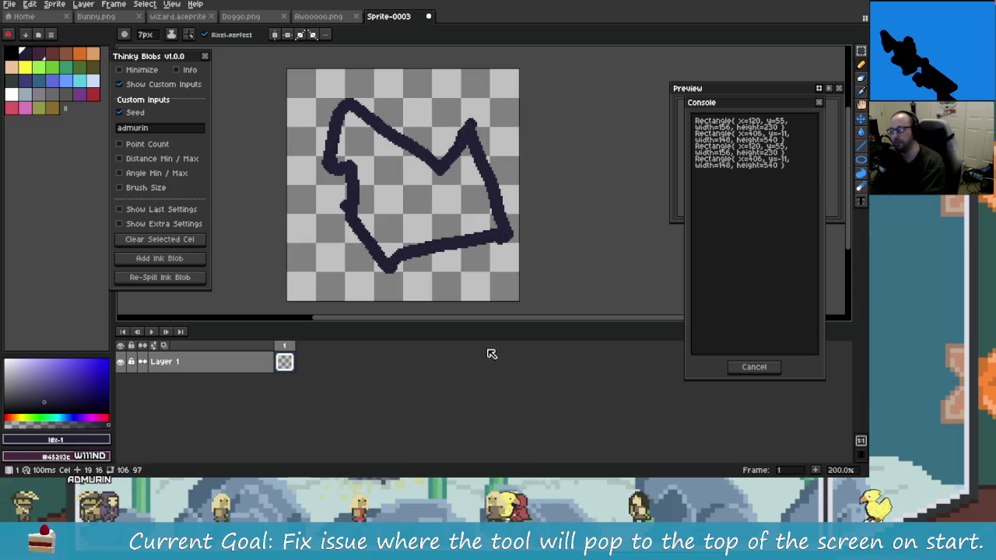
left_click_drag(342, 117, 486, 225)
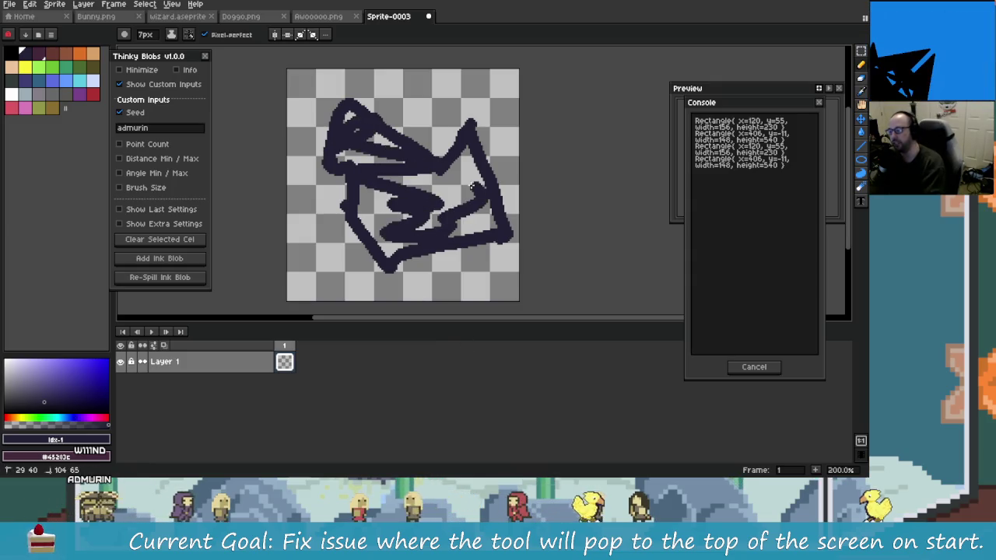
key("ctrl+z")
key("ctrl+z")
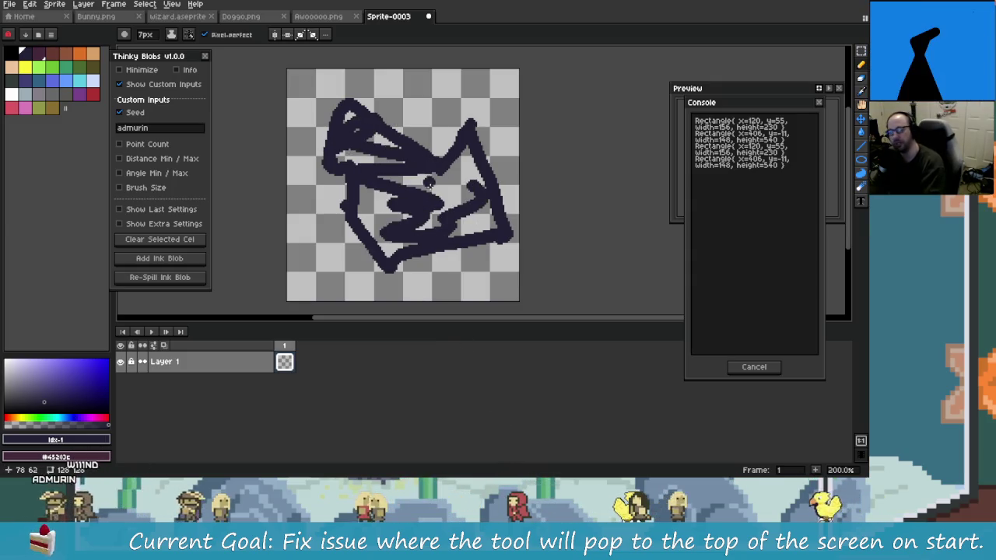
key("v")
key("ctrl+z")
key("ctrl+z")
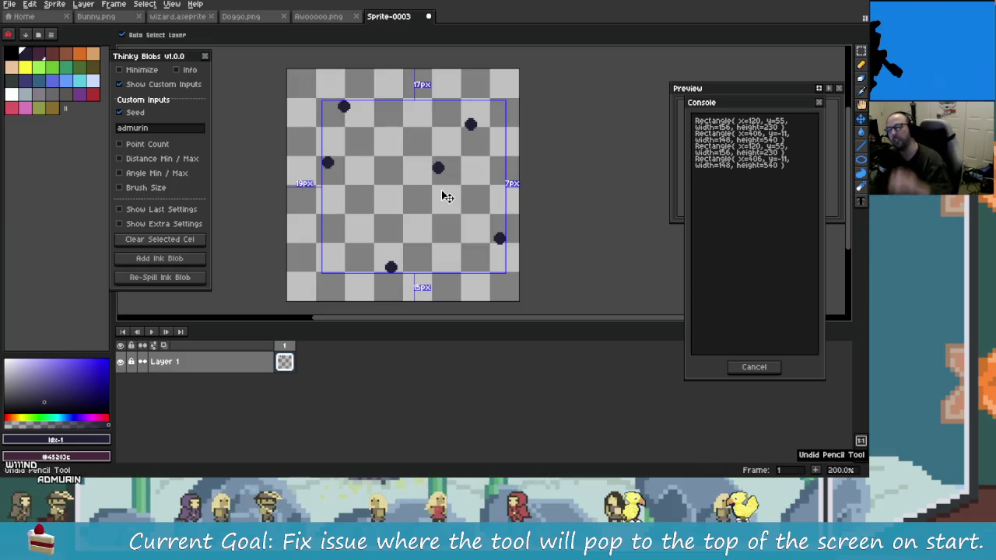
key("ctrl+z")
key("ctrl+z")
key("ctrl+z")
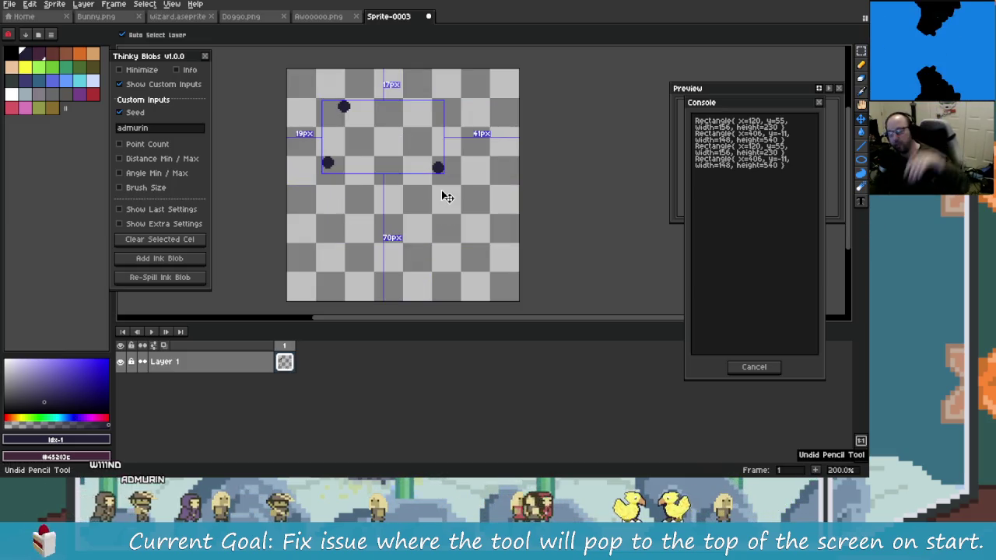
key("ctrl+z")
key("ctrl+z")
key("ctrl+z")
key("b")
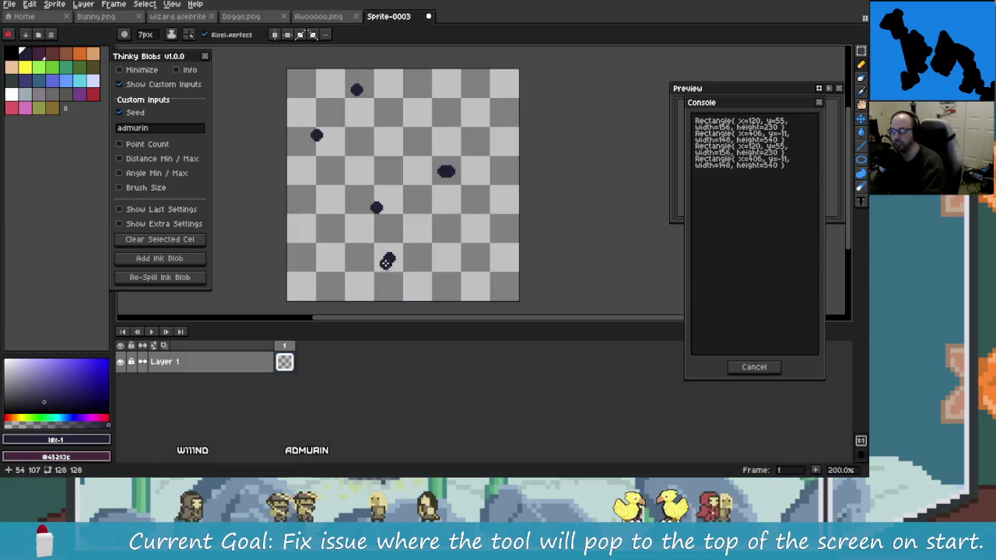
mouse_move(390, 259)
left_mouse_down()
mouse_move(354, 99)
mouse_move(377, 235)
left_mouse_up()
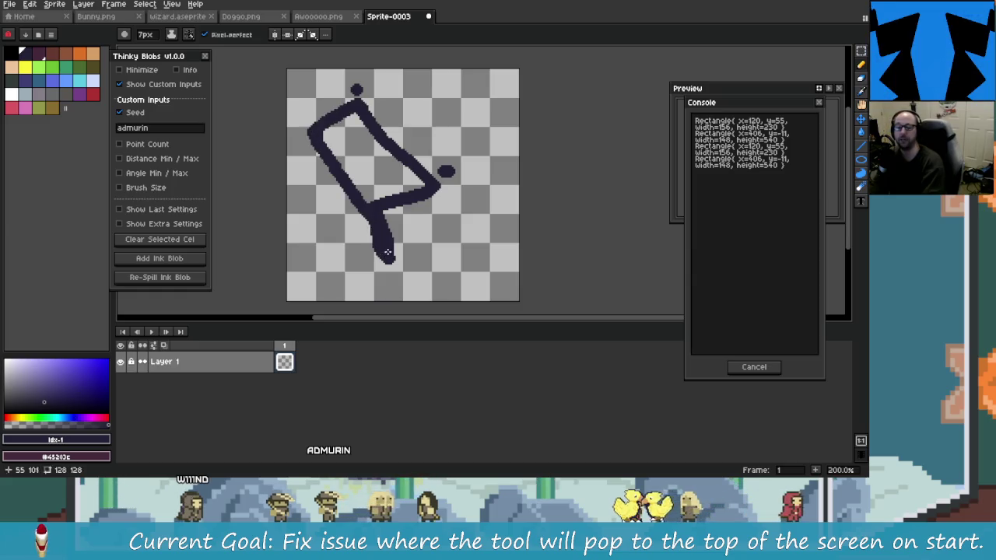
key("ctrl+z")
key("ctrl+z")
key("ctrl+z")
key("ctrl+z")
key("ctrl+z")
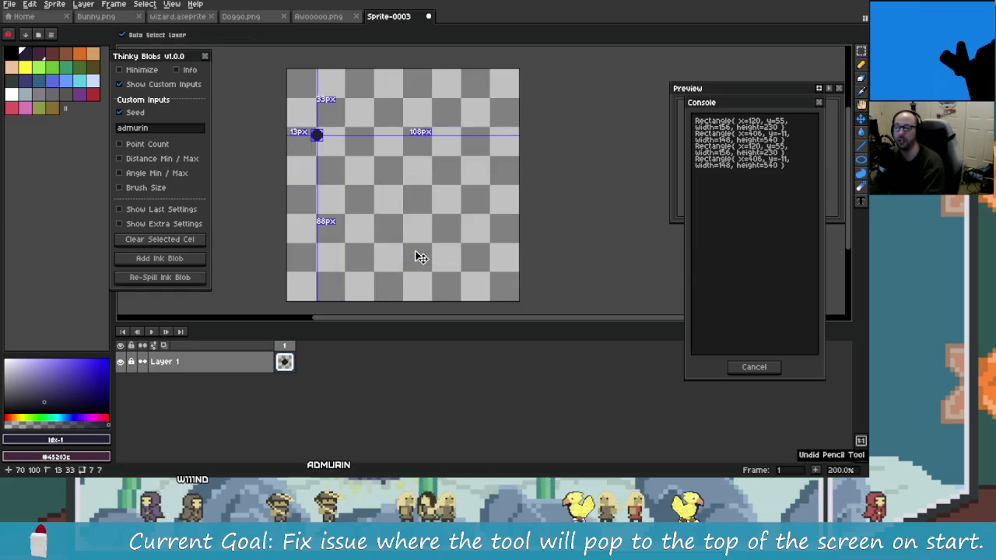
key("ctrl+z")
key("b")
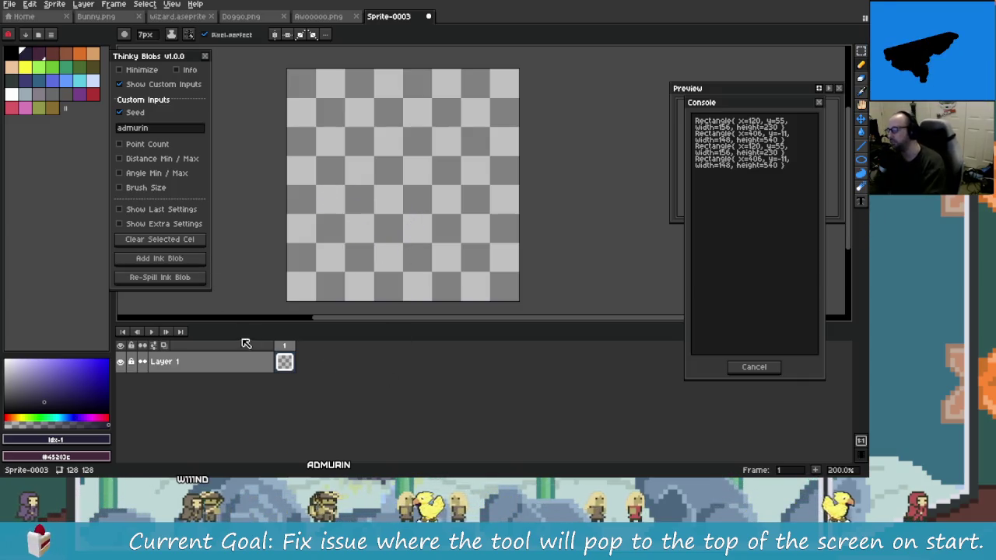
- Spill and regenerate an ink blob, test strokes with an 11px pencil, and undo them
left_click(187, 260)
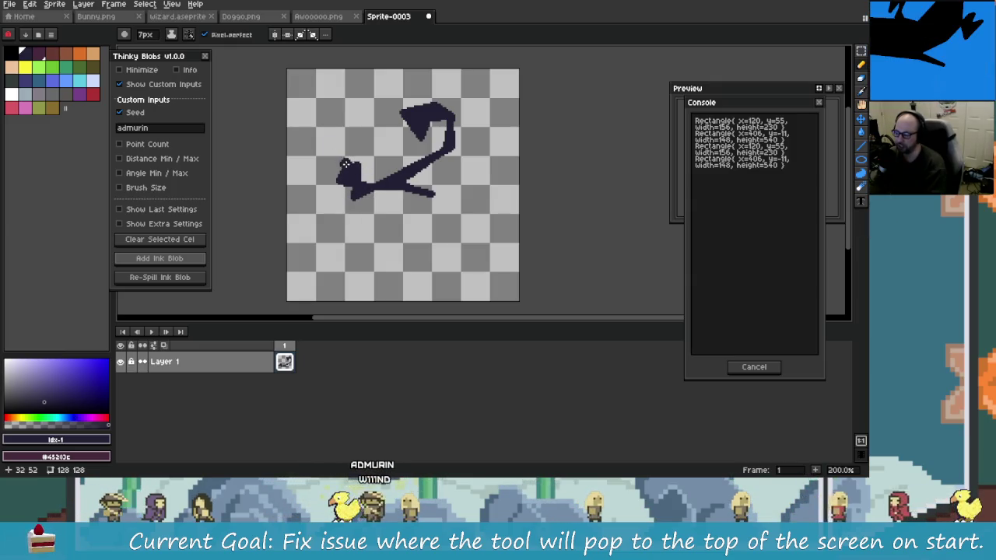
left_click_drag(457, 138, 443, 104)
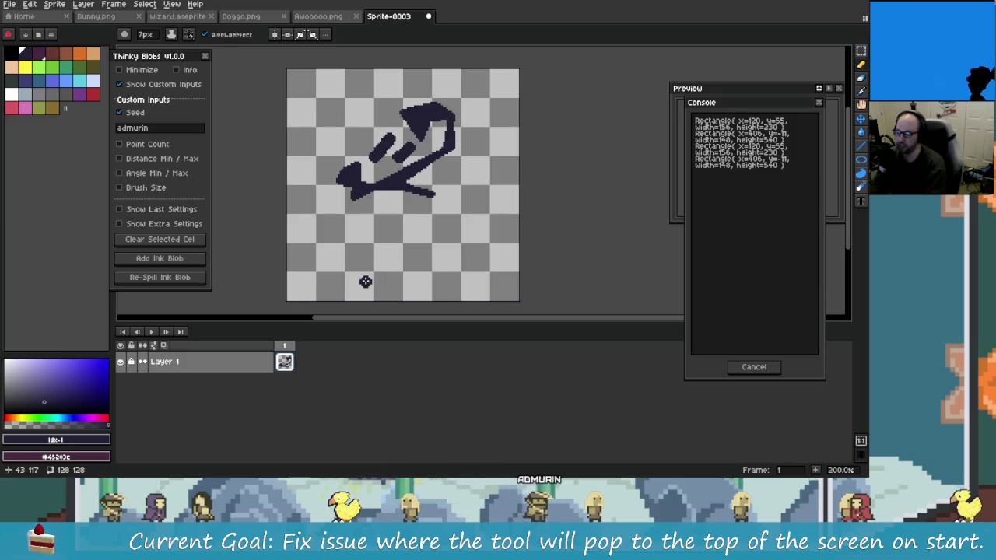
key("ctrl+z")
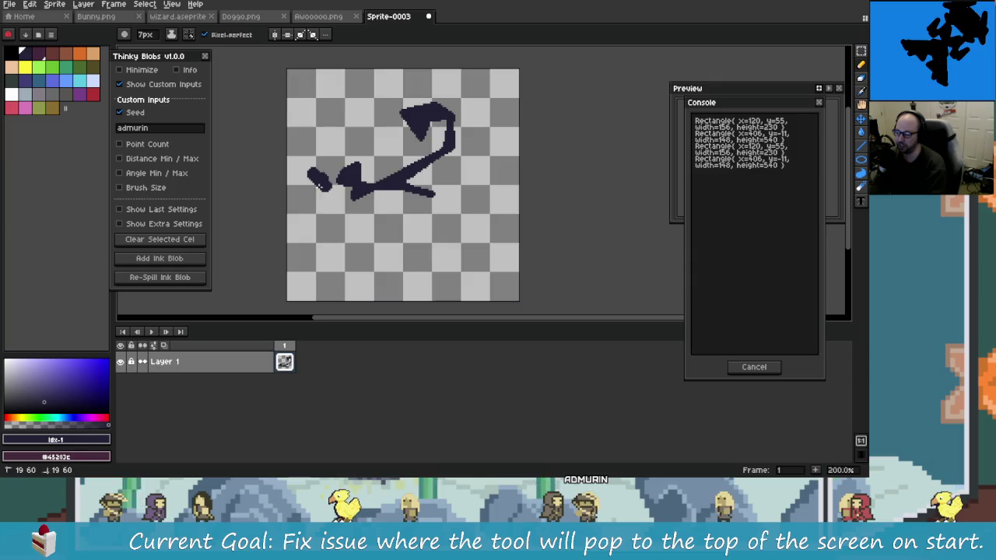
key("v")
key("b")
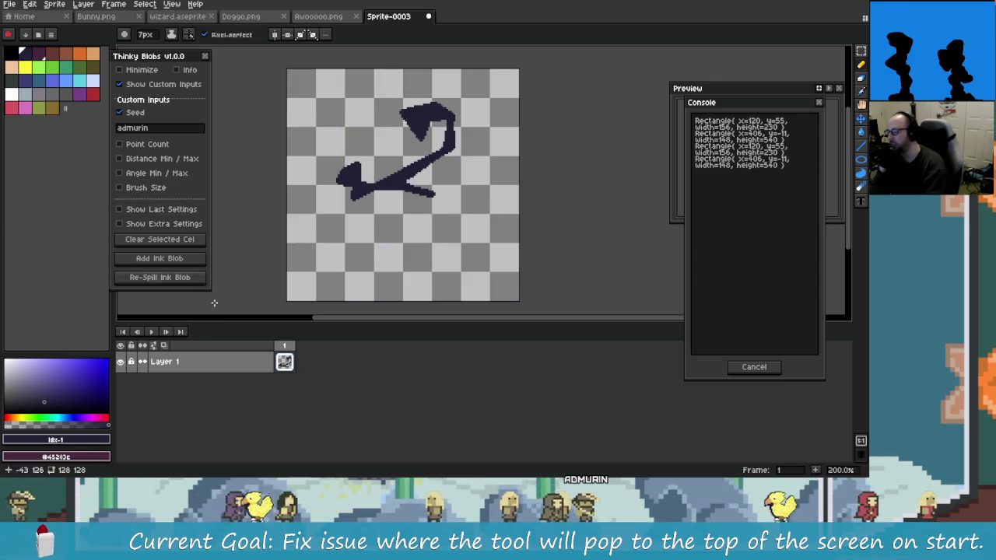
left_click(191, 278)
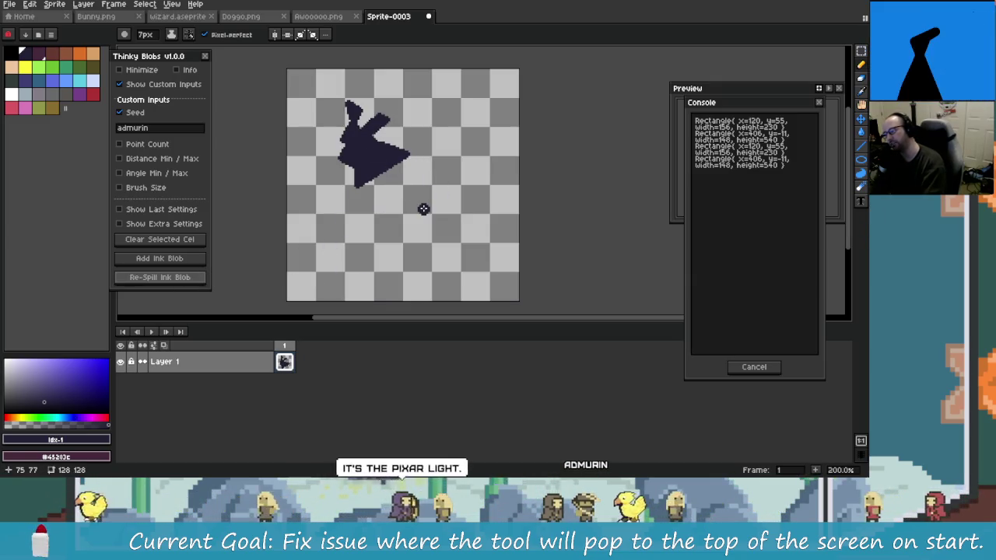
key("plus")
key("plus")
key("plus")
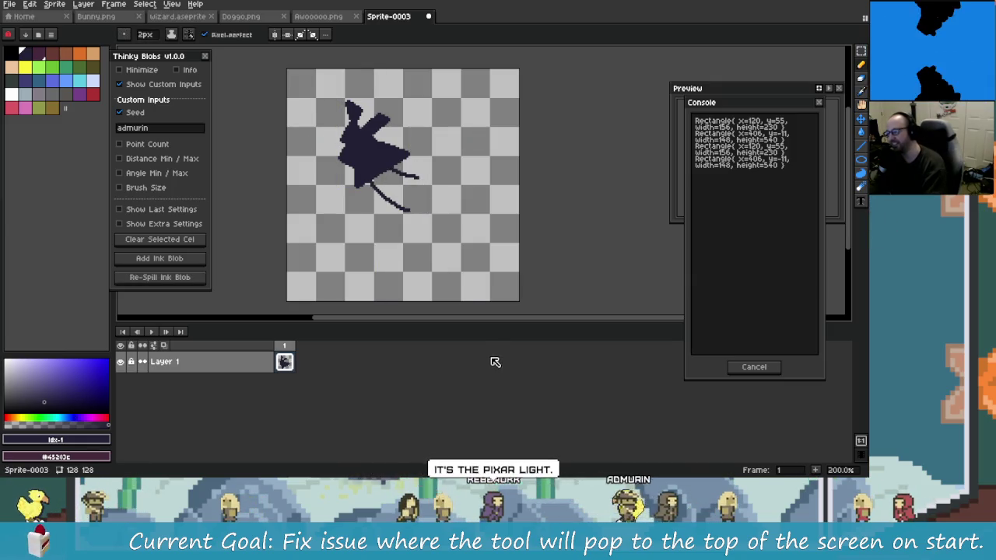
key("ctrl")
key("ctrl+z")
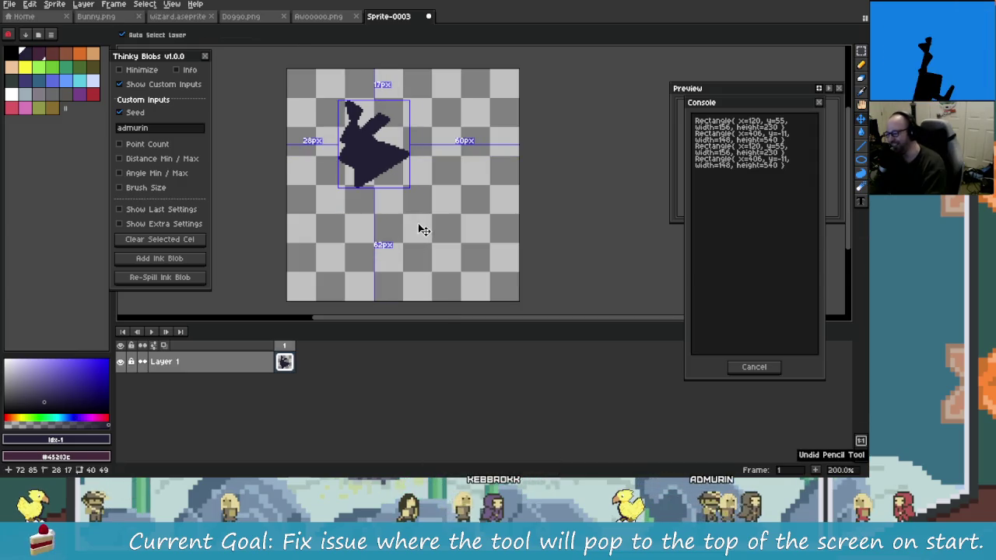
- Spill a new blob, draw an arrow to it and handwrite 'Fort', then undo the strokes
left_click(181, 280)
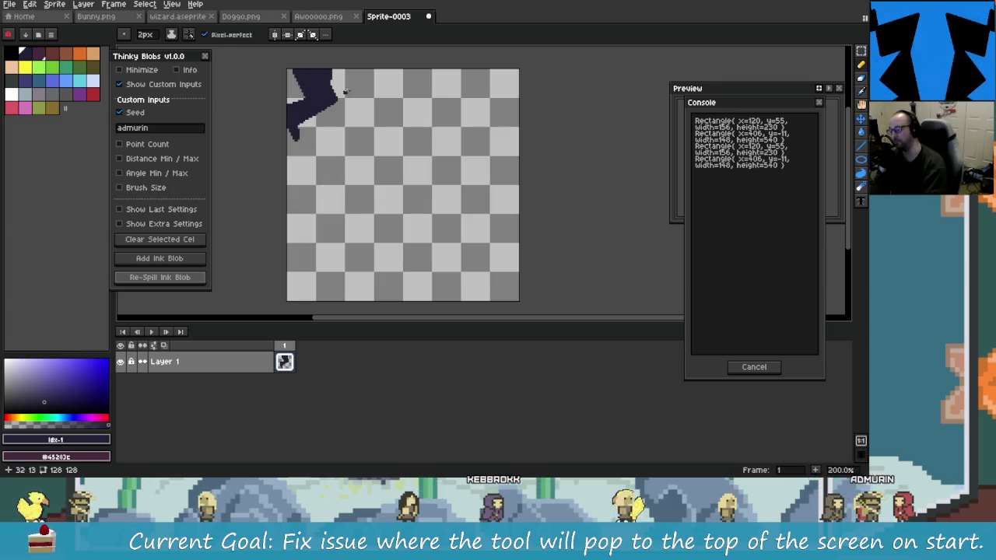
mouse_move(415, 187)
left_mouse_down()
mouse_move(344, 124)
mouse_move(360, 157)
left_mouse_up()
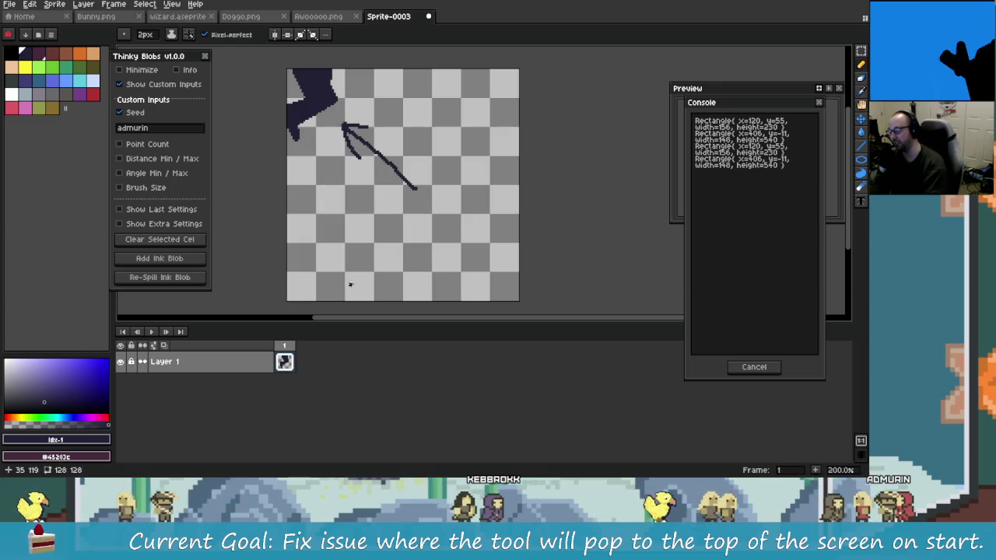
mouse_move(347, 257)
left_mouse_down()
mouse_move(342, 225)
mouse_move(400, 222)
left_mouse_up()
left_click_drag(410, 200, 418, 232)
left_click_drag(402, 214, 424, 212)
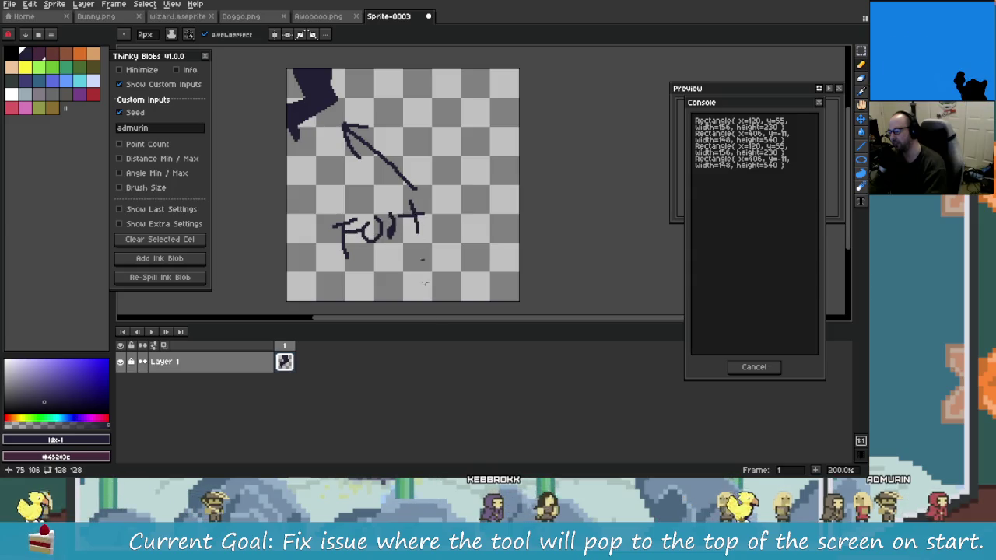
key("ctrl+z")
key("ctrl+z")
key("ctrl+z")
key("ctrl+z")
key("ctrl+z")
key("ctrl+z")
key("ctrl+z")
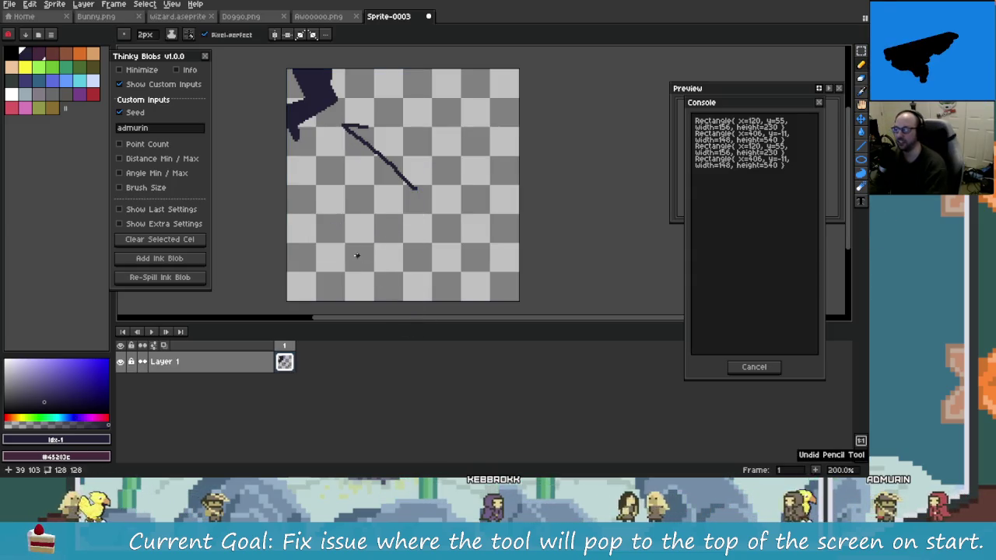
key("ctrl+z")
key("ctrl+z")
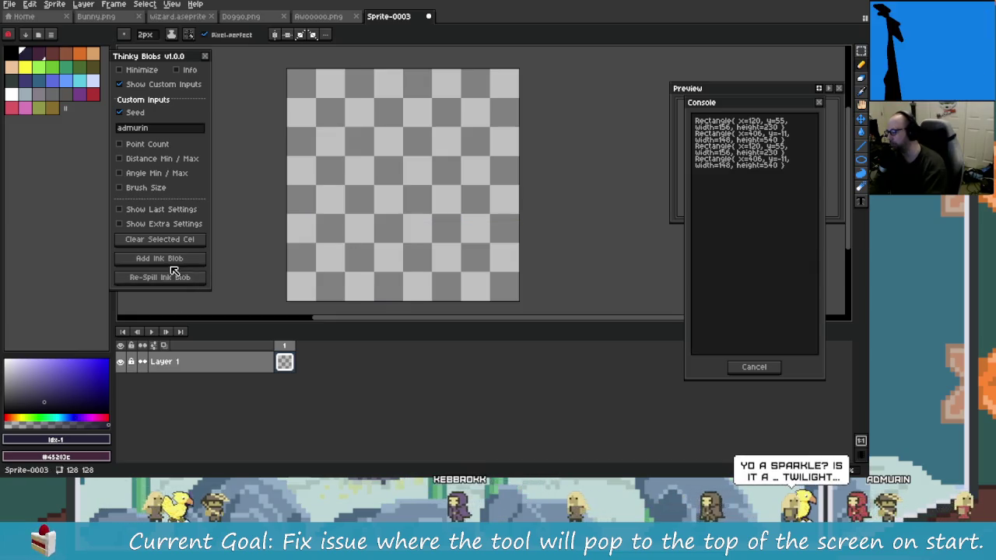
- Add an ink blob and re-spill it about seven times until it sits at the right edge
left_click(195, 282)
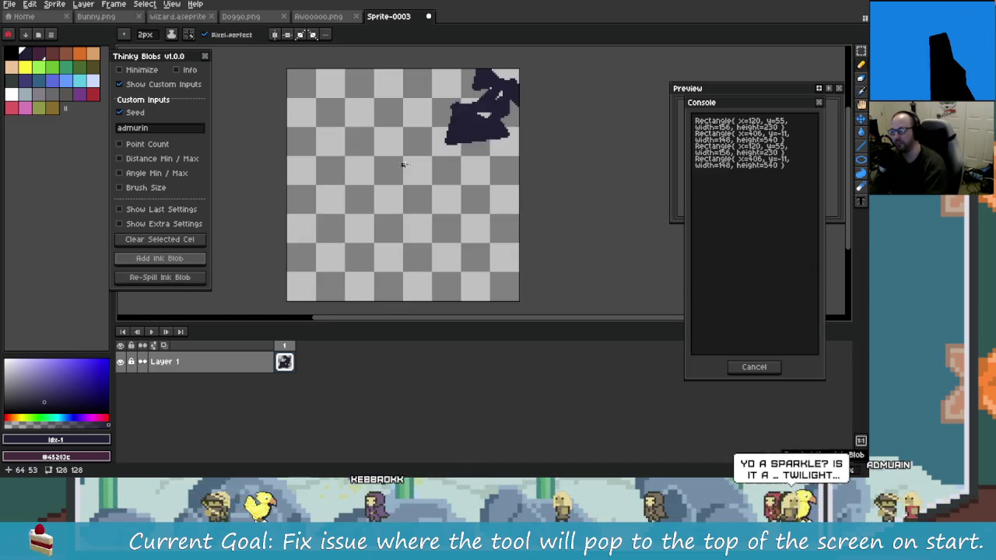
left_click(189, 279)
left_click(189, 279)
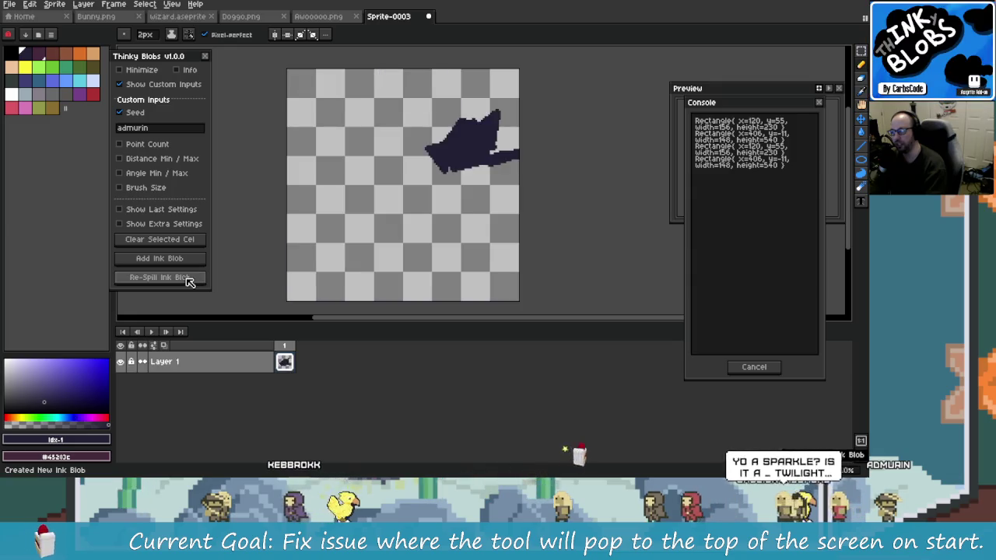
left_click(189, 279)
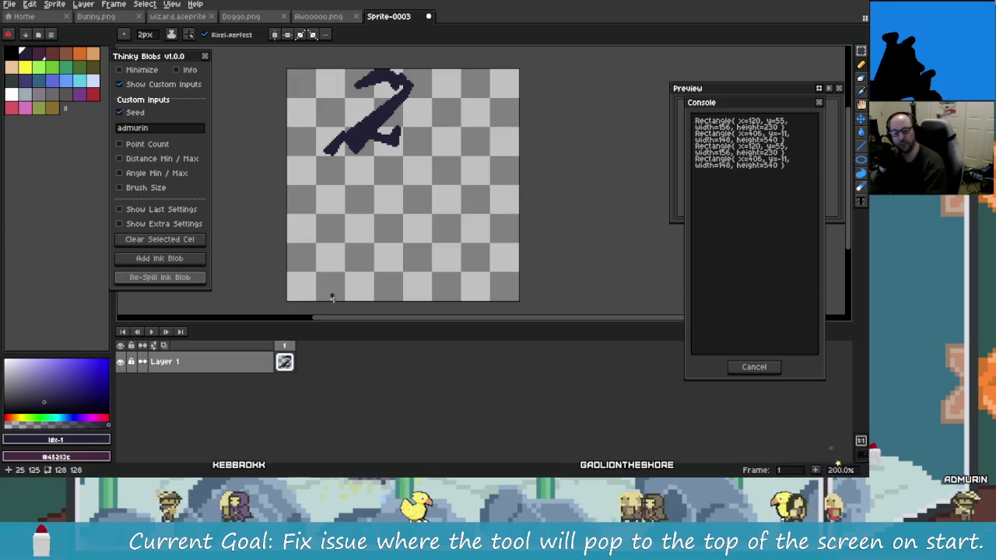
left_click(197, 278)
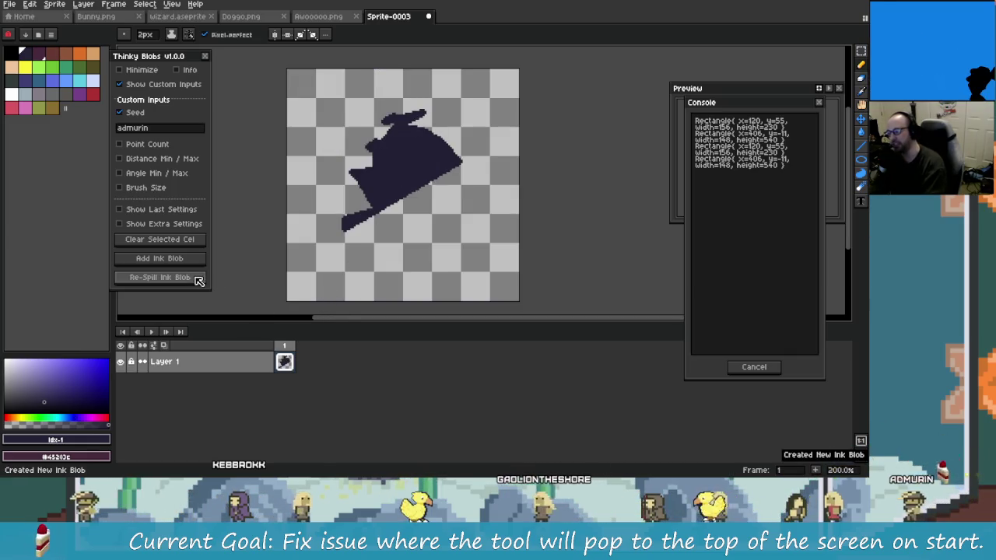
left_click(198, 278)
left_click(196, 280)
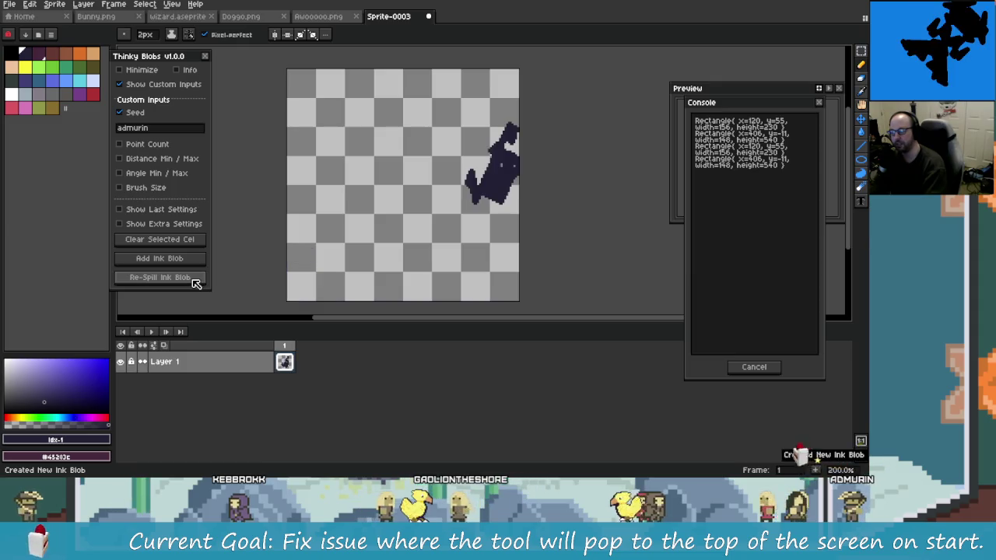
left_click_drag(402, 207, 347, 188)
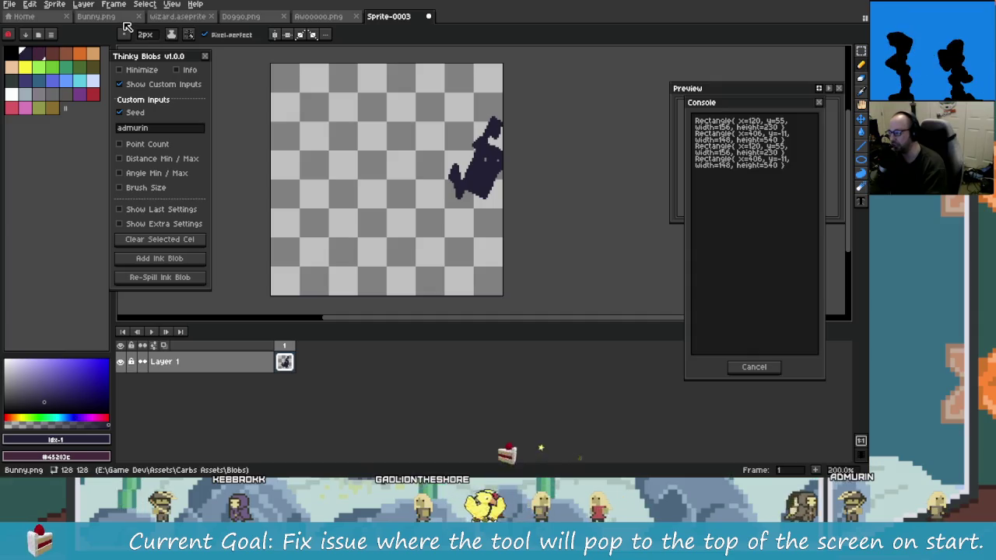
- Pan around Bunny.png and undo the test pencil strokes on it
left_click(96, 15)
scroll(466, 229, "down", 1)
scroll(463, 218, "up", 2)
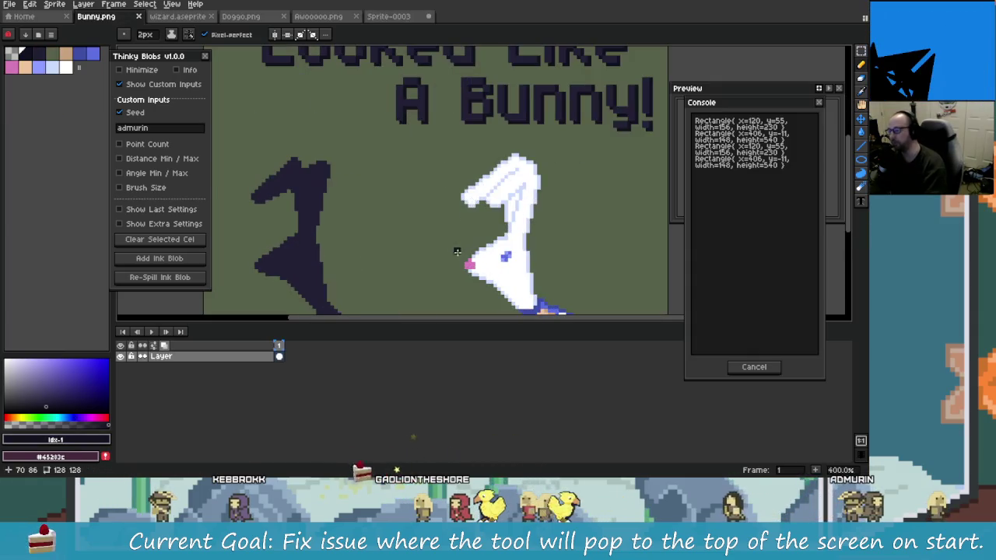
scroll(459, 210, "down", 1)
scroll(455, 199, "down", 1)
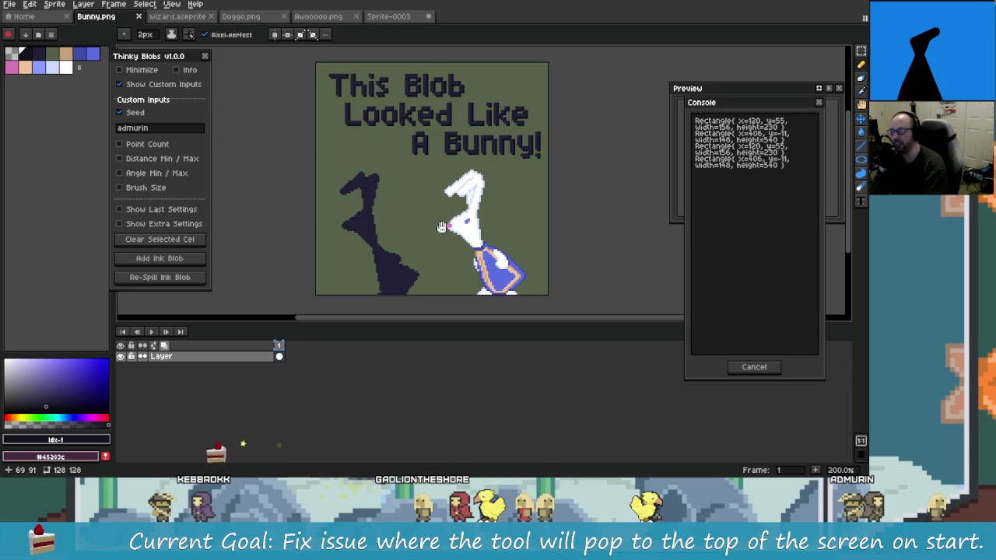
scroll(403, 242, "up", 1)
scroll(436, 179, "up", 1)
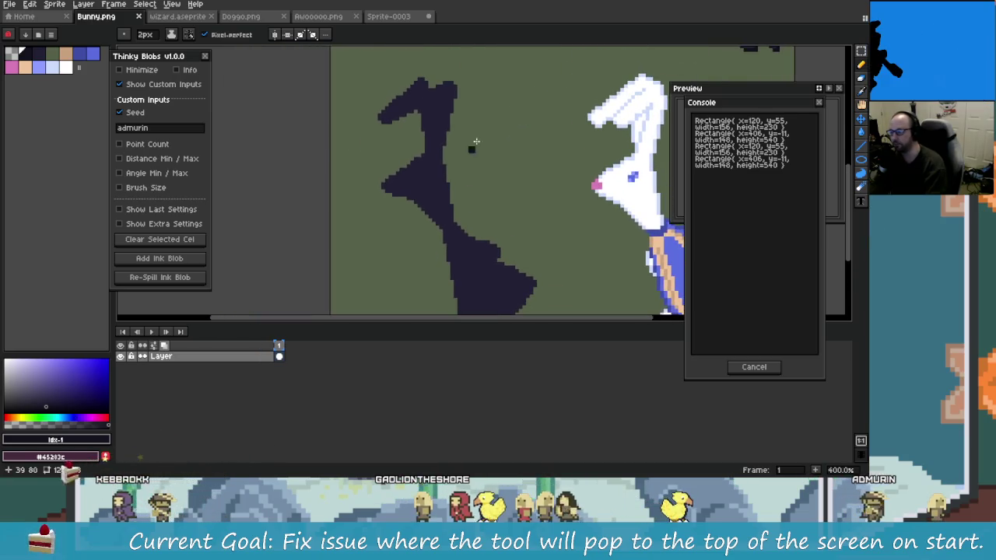
scroll(560, 233, "up", 1)
scroll(560, 233, "up", 1)
scroll(566, 249, "down", 2)
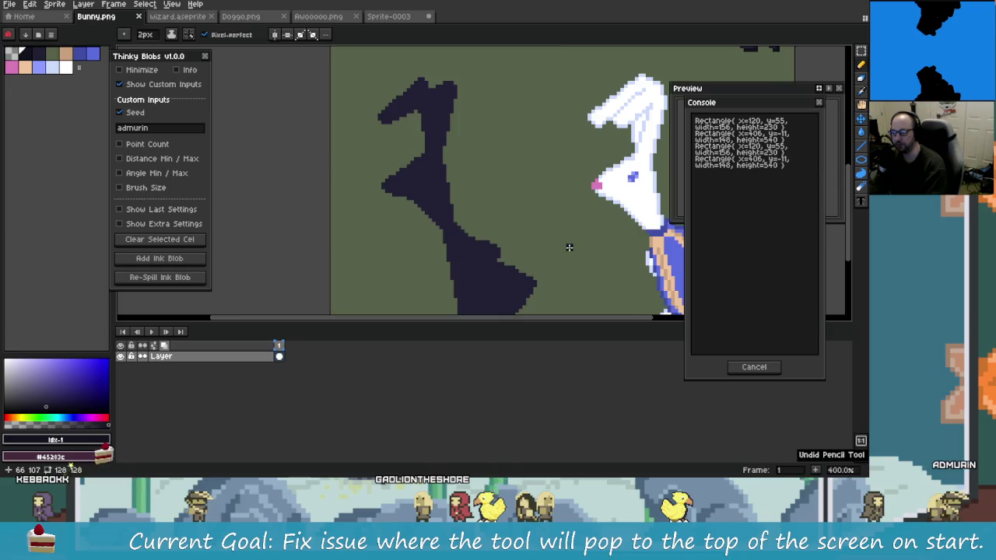
mouse_move(566, 249)
left_mouse_down()
mouse_move(281, 266)
mouse_move(297, 220)
left_mouse_up()
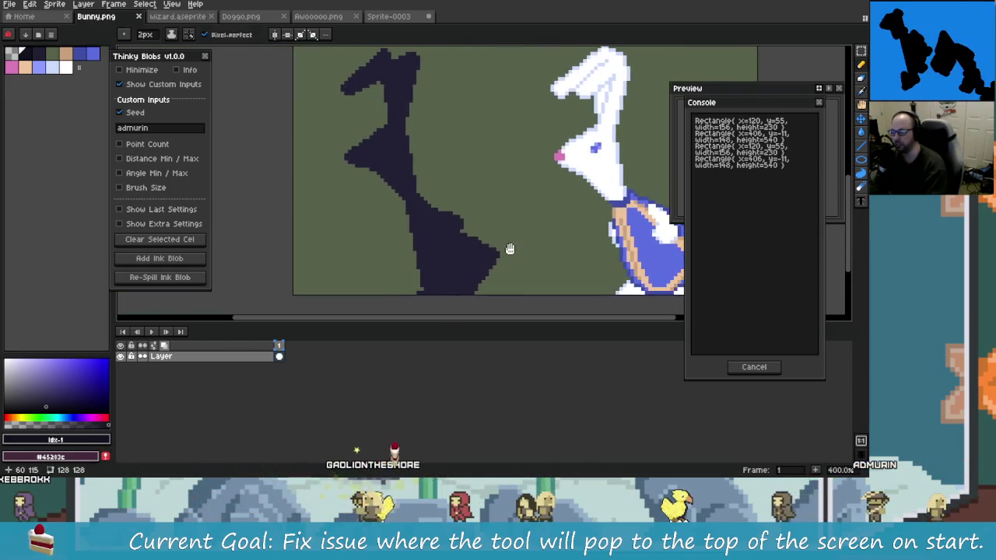
mouse_move(403, 264)
left_mouse_down()
mouse_move(516, 273)
mouse_move(307, 266)
mouse_move(429, 249)
mouse_move(350, 225)
mouse_move(385, 243)
left_mouse_up()
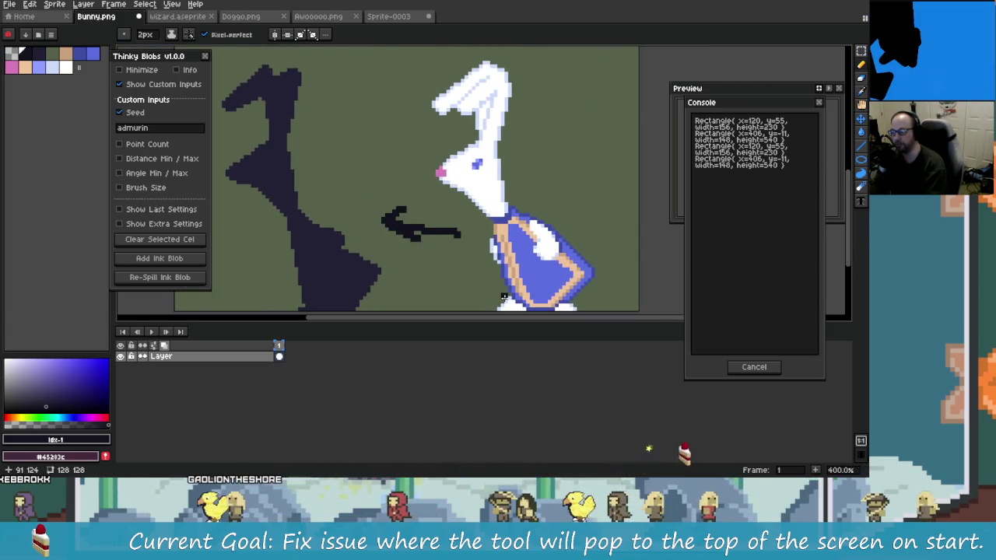
key("ctrl+z")
key("ctrl+z")
left_click_drag(365, 157, 428, 160)
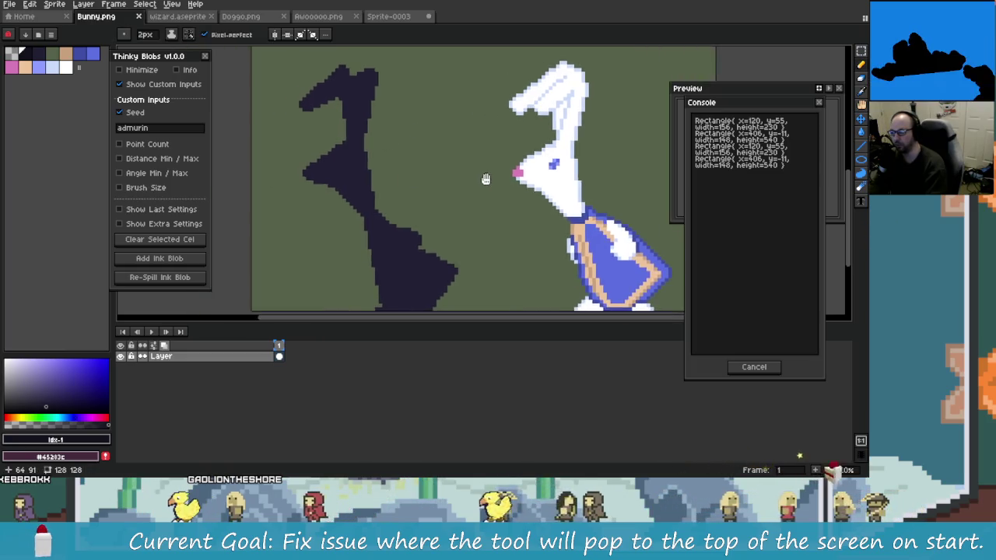
left_click_drag(329, 189, 333, 196)
- View wizard.aseprite, drawing and undoing an ellipse around the wizard
left_click(192, 19)
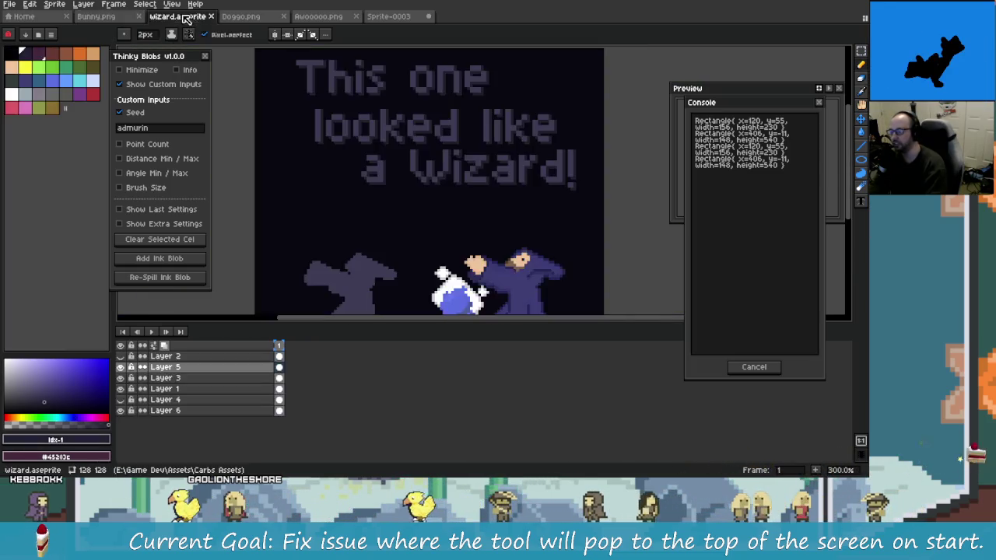
left_click_drag(428, 272, 428, 223)
scroll(343, 179, "up", 2)
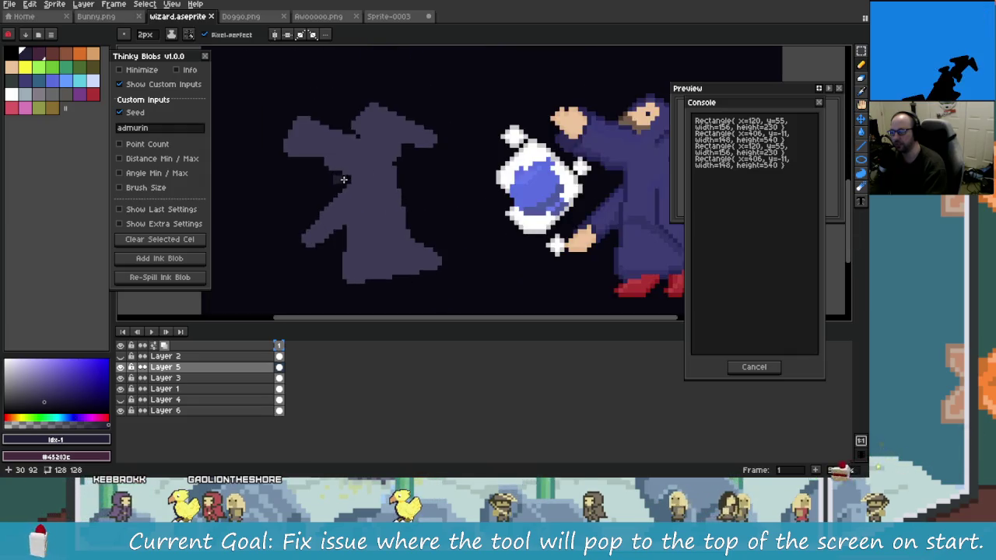
left_click_drag(485, 54, 757, 263)
left_click_drag(585, 74, 345, 80)
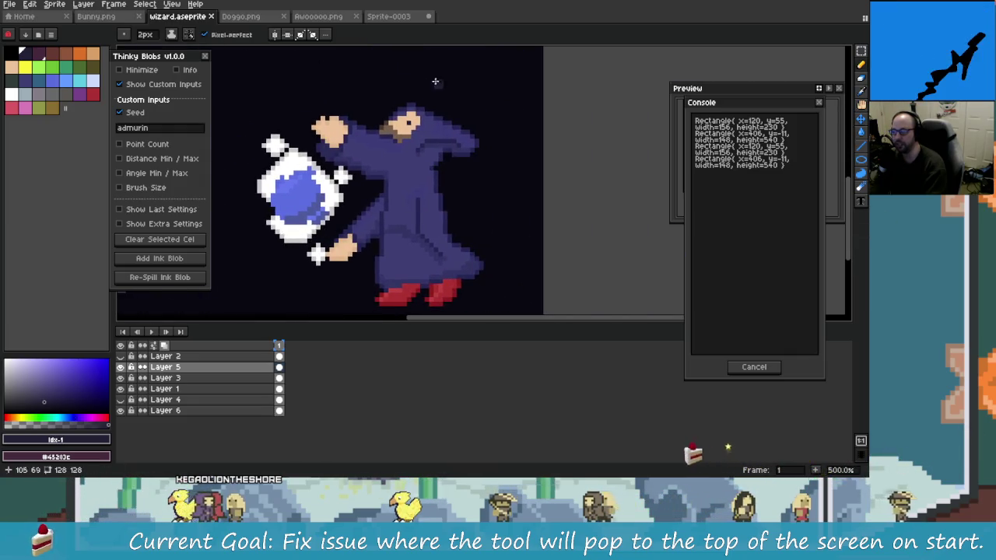
key("ctrl+z")
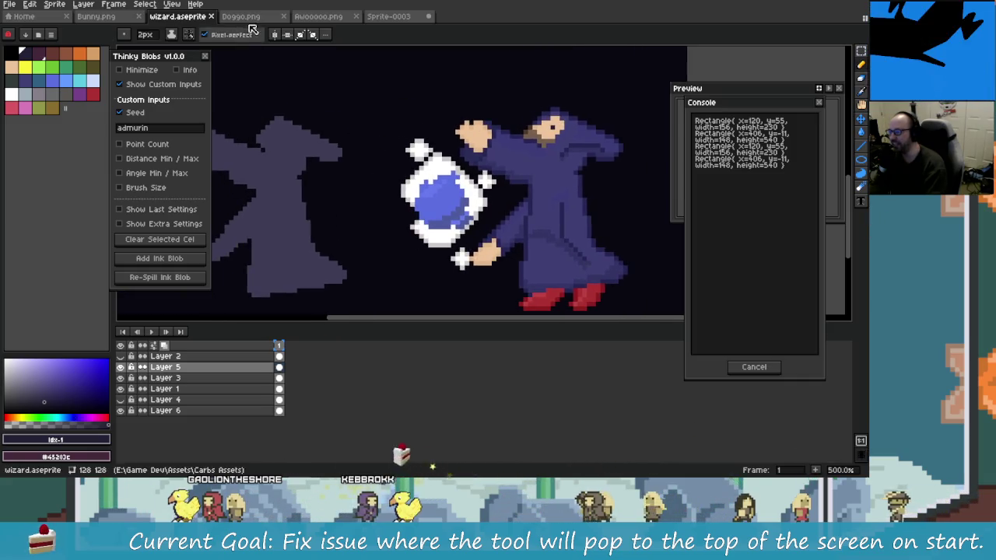
- Pan around Doggo.png, drawing and undoing a test stroke
key("ctrl+Tab")
left_click_drag(357, 234, 307, 158)
scroll(380, 215, "up", 2)
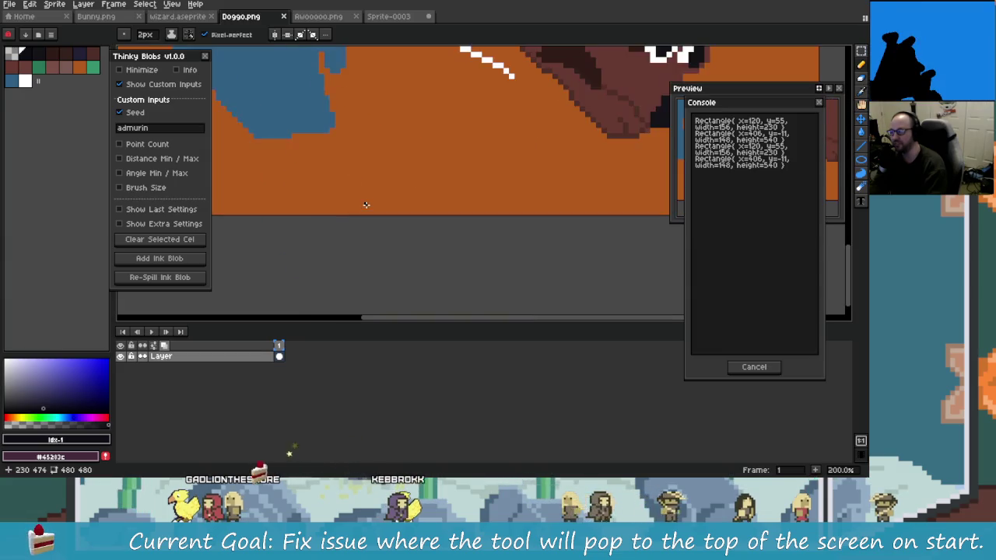
scroll(440, 260, "up", 1)
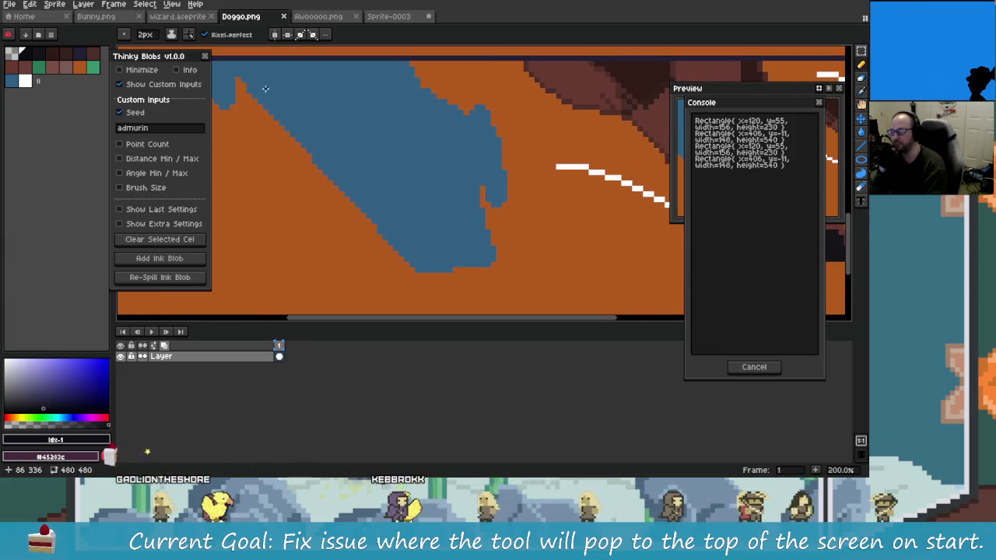
left_click_drag(267, 88, 412, 211)
key("ctrl+z")
- Show the dog's eyes and bowl, sketch and undo an arrow, then view Awooooo.png
scroll(468, 281, "right", 3)
scroll(469, 282, "right", 3)
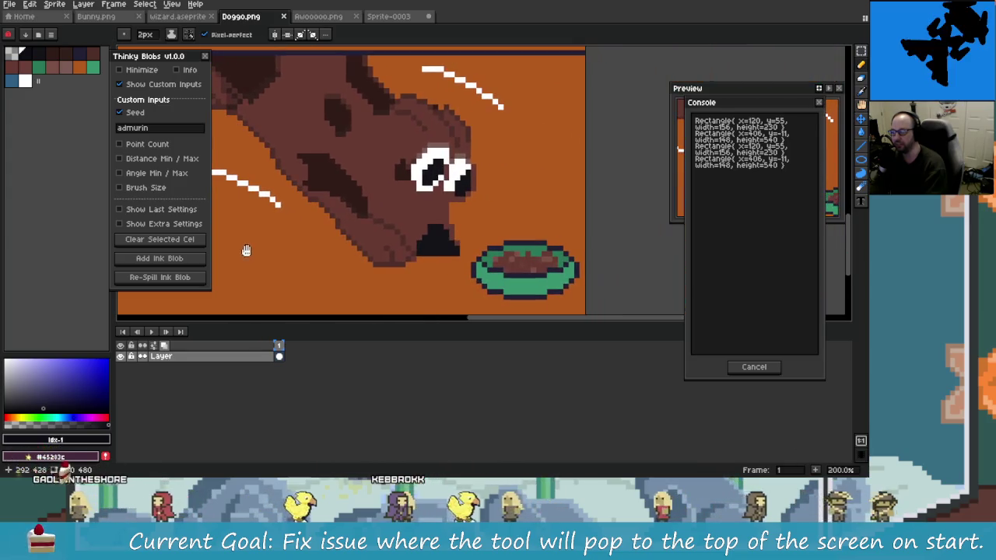
left_click_drag(445, 271, 379, 249)
left_click_drag(478, 152, 479, 208)
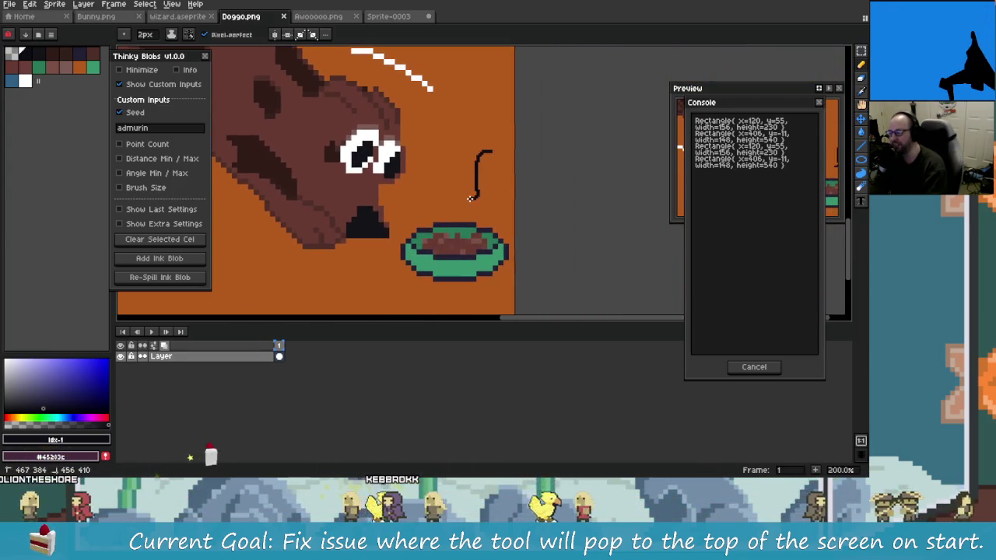
key("ctrl+z")
scroll(464, 287, "down", 2)
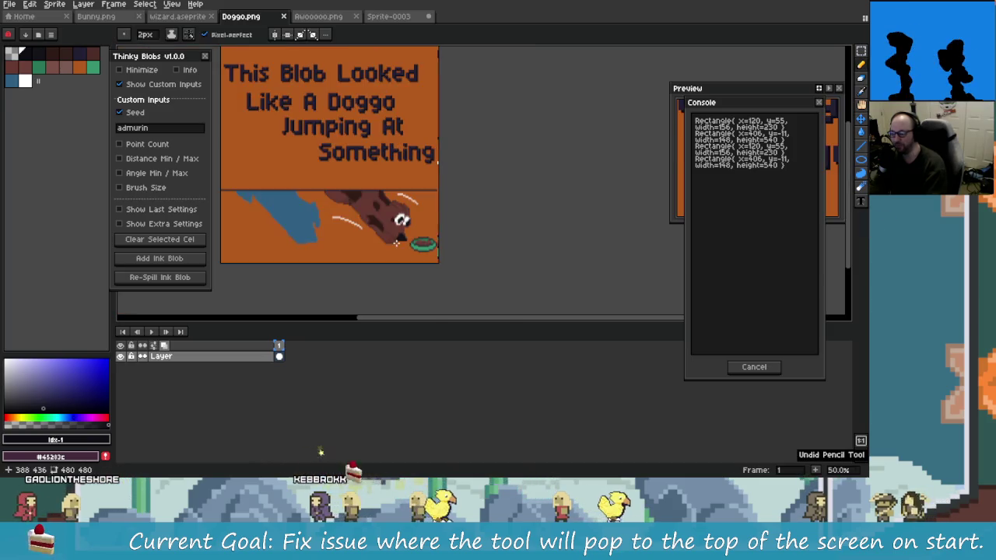
left_click(322, 18)
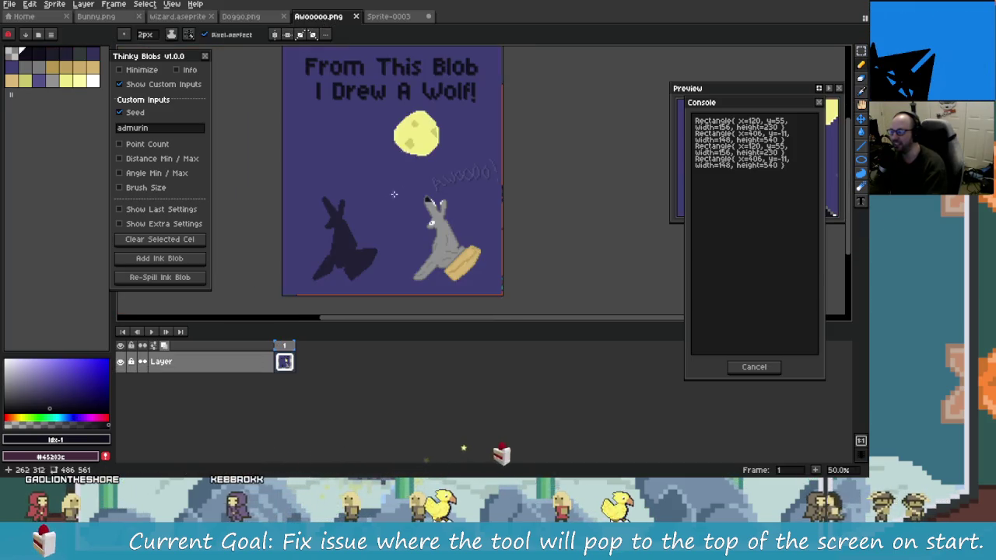
scroll(440, 256, "up", 1)
mouse_move(440, 255)
left_mouse_down()
mouse_move(321, 139)
mouse_move(464, 155)
left_mouse_up()
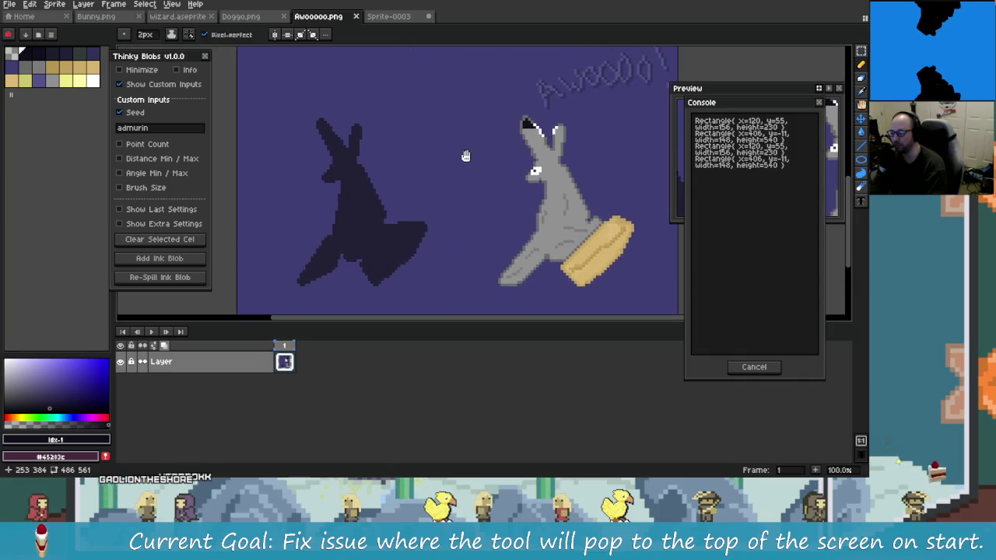
left_click_drag(498, 208, 321, 210)
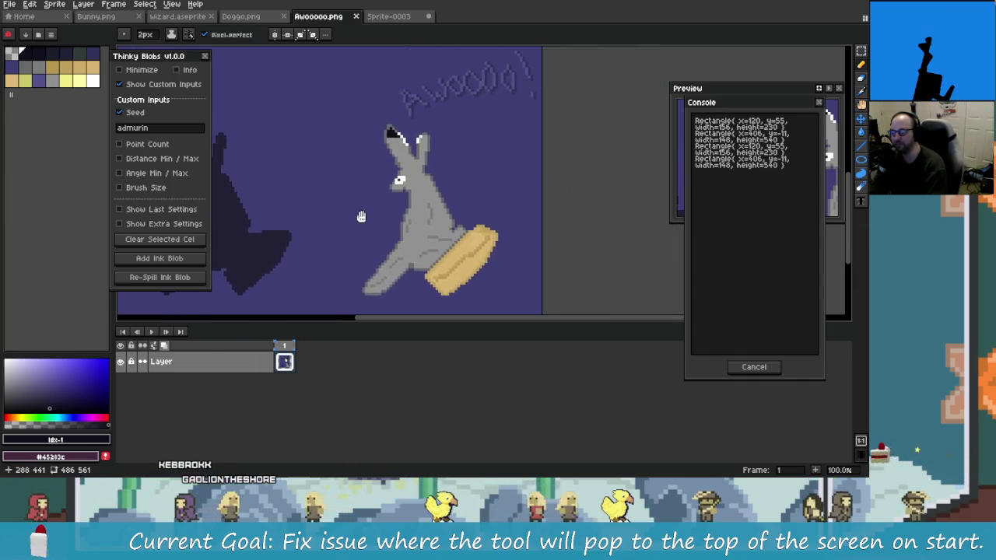
scroll(323, 210, "down", 1)
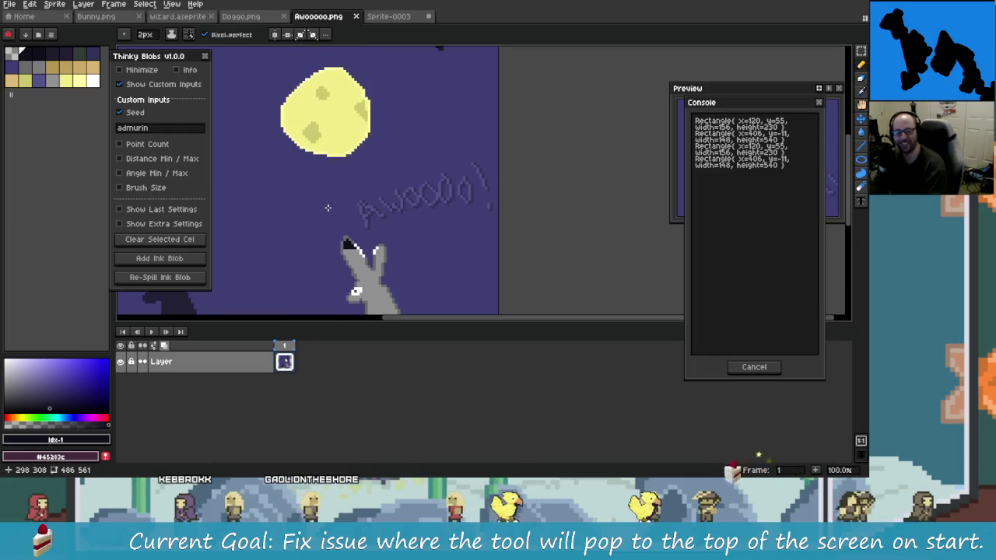
scroll(343, 202, "down", 1)
left_click_drag(343, 201, 405, 192)
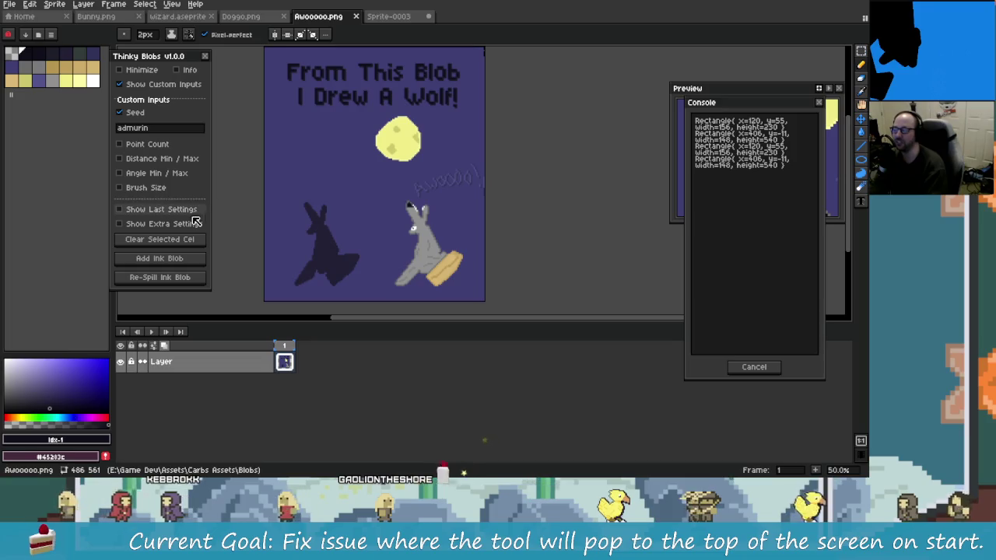
left_click_drag(315, 203, 329, 211)
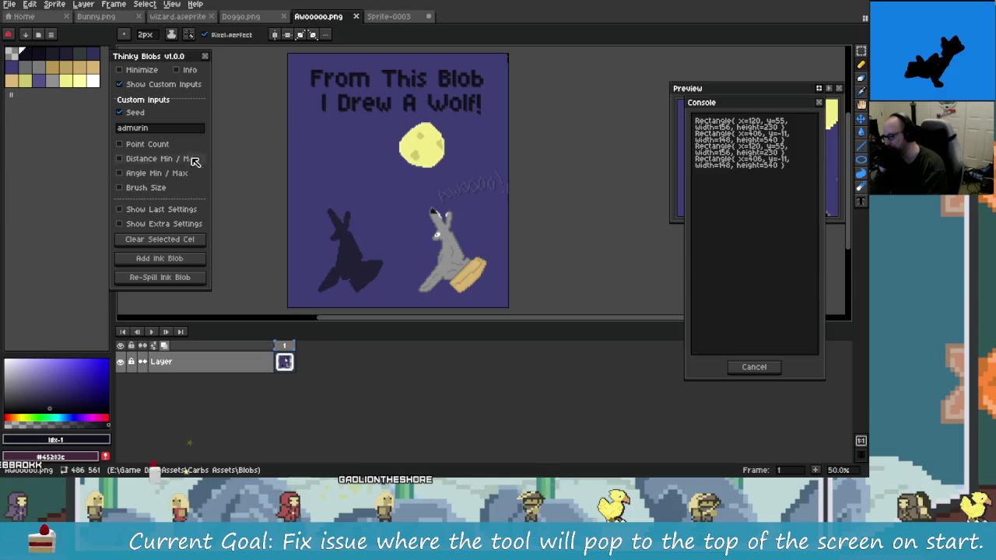
left_click_drag(366, 186, 383, 195)
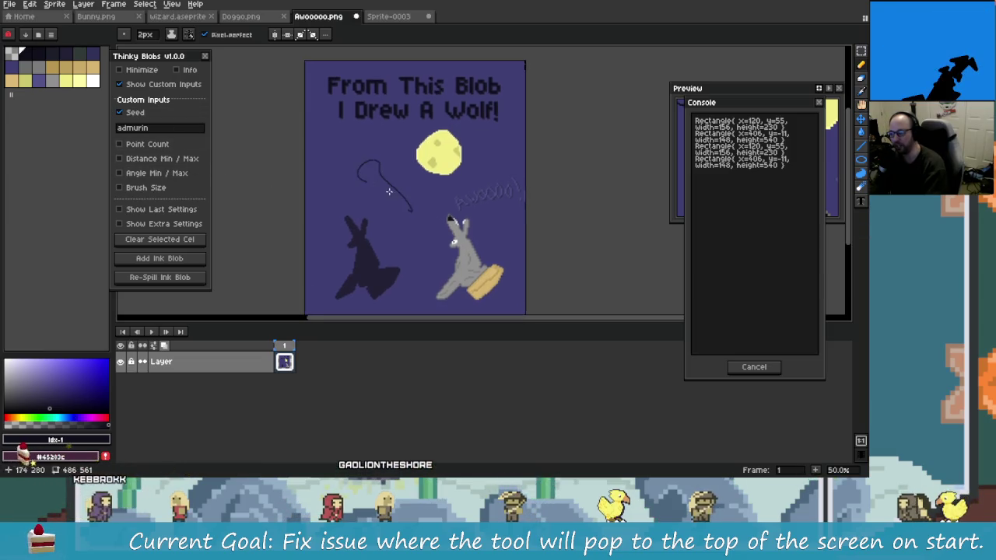
key("ctrl+z")
key("ctrl+z")
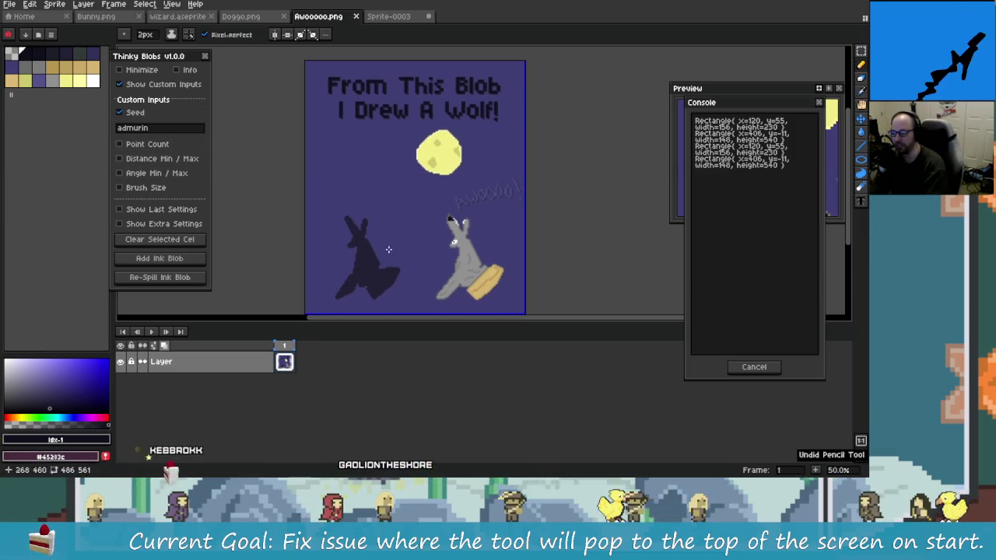
left_click_drag(407, 260, 341, 250)
left_click_drag(319, 237, 377, 245)
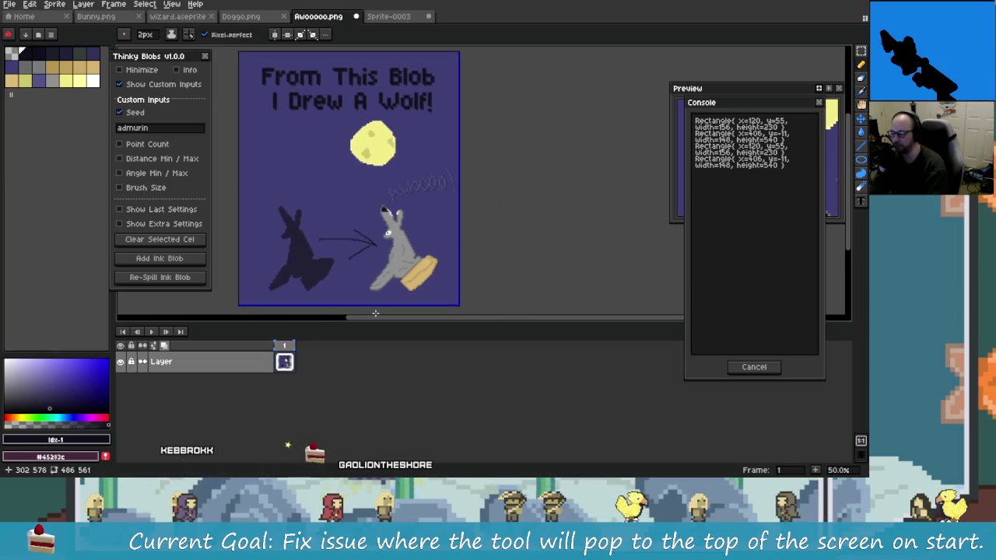
key("ctrl+z")
mouse_move(299, 230)
left_mouse_down()
mouse_move(325, 209)
mouse_move(352, 222)
left_mouse_up()
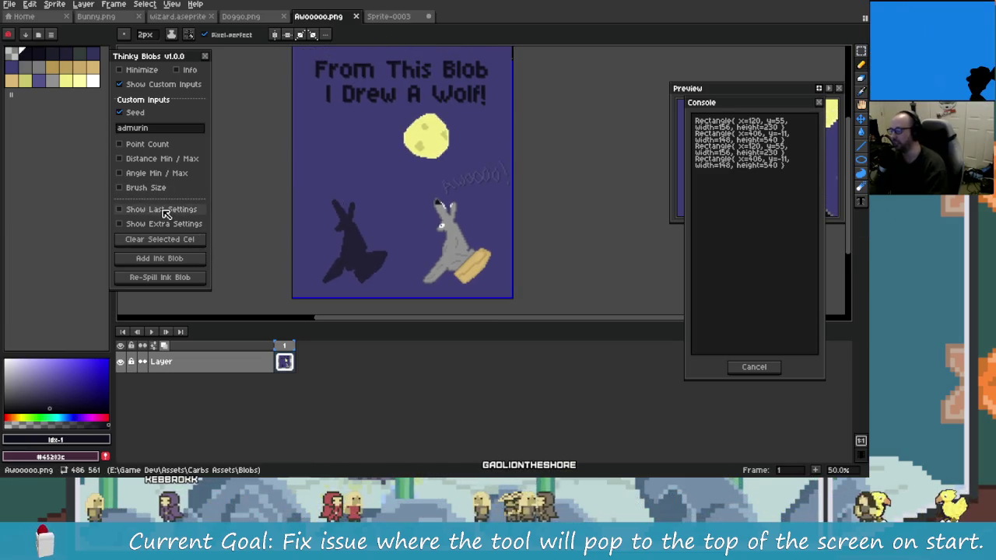
left_click(388, 15)
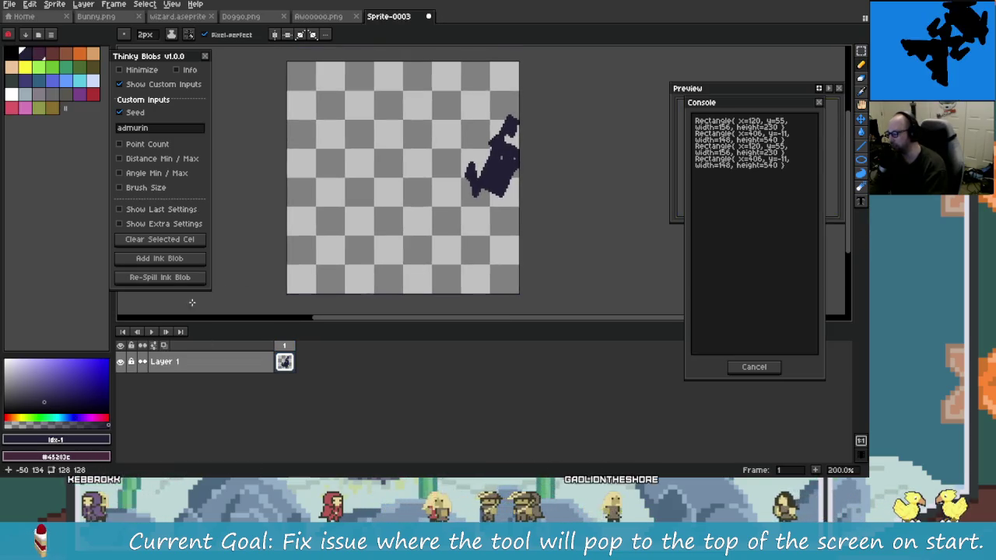
- Check the last blob settings, then add an ink blob and re-spill it nine times
left_click(156, 209)
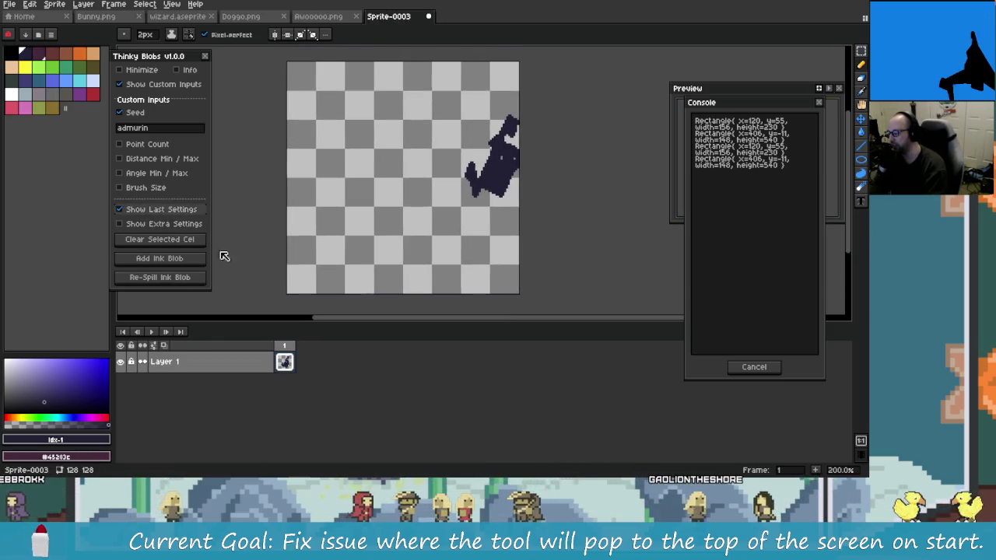
left_click(155, 210)
left_click(179, 262)
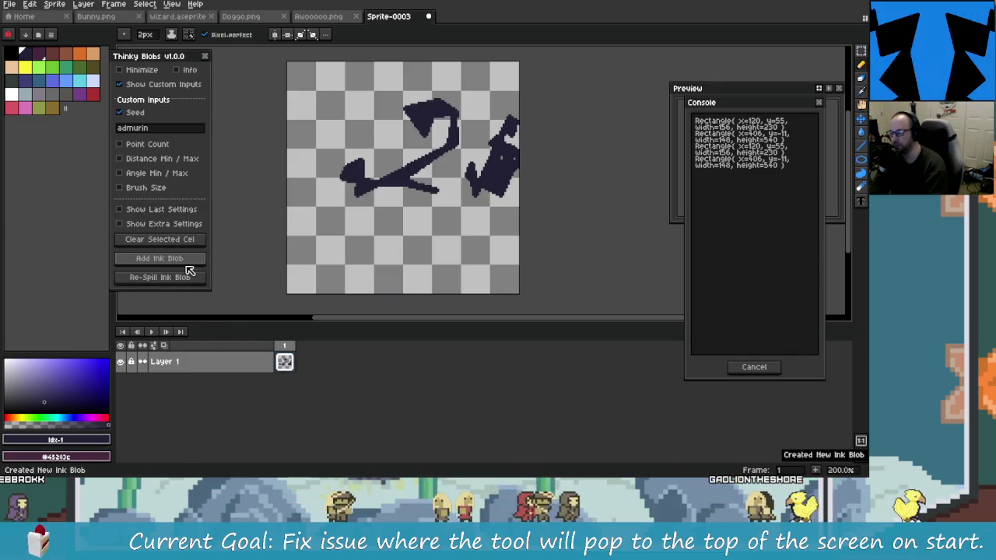
left_click(165, 241)
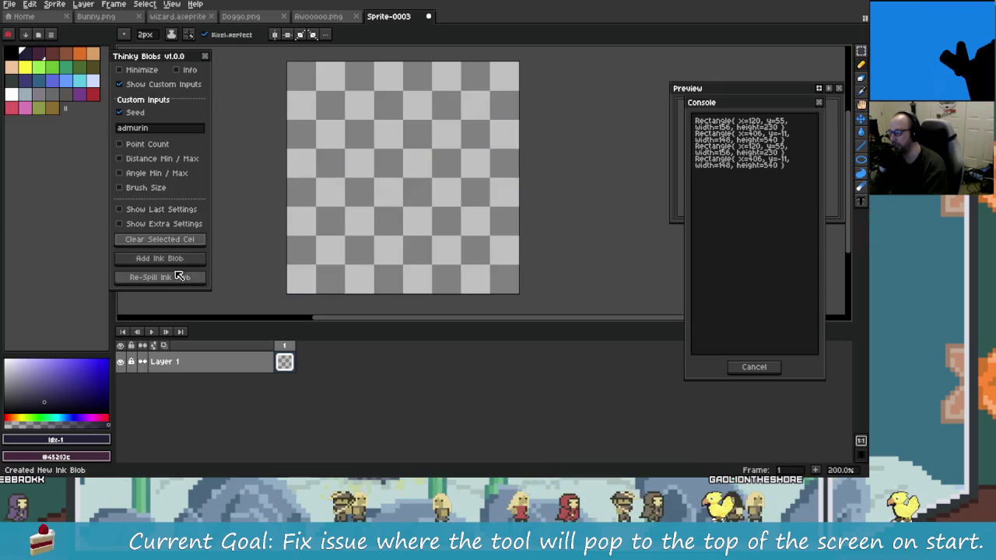
left_click(171, 259)
left_click(176, 277)
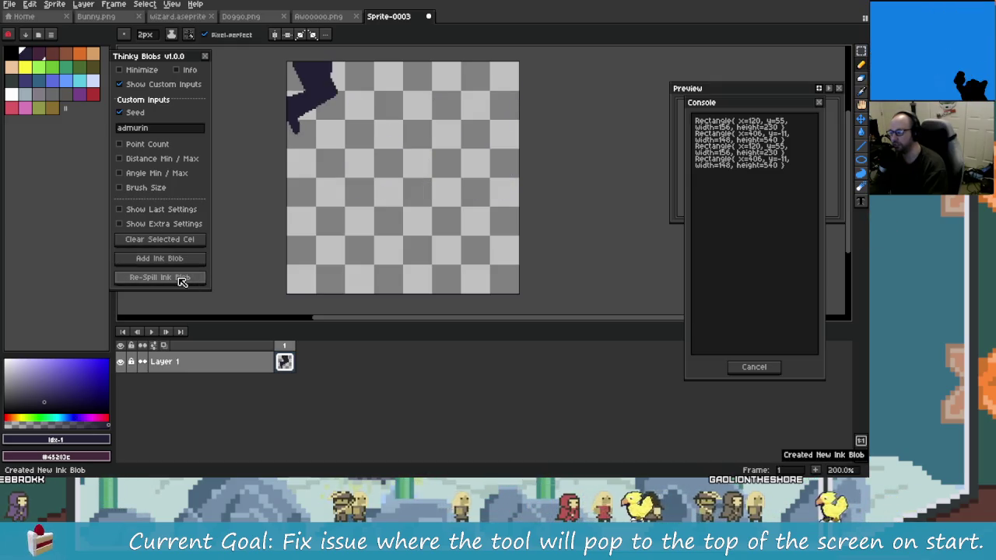
left_click(180, 281)
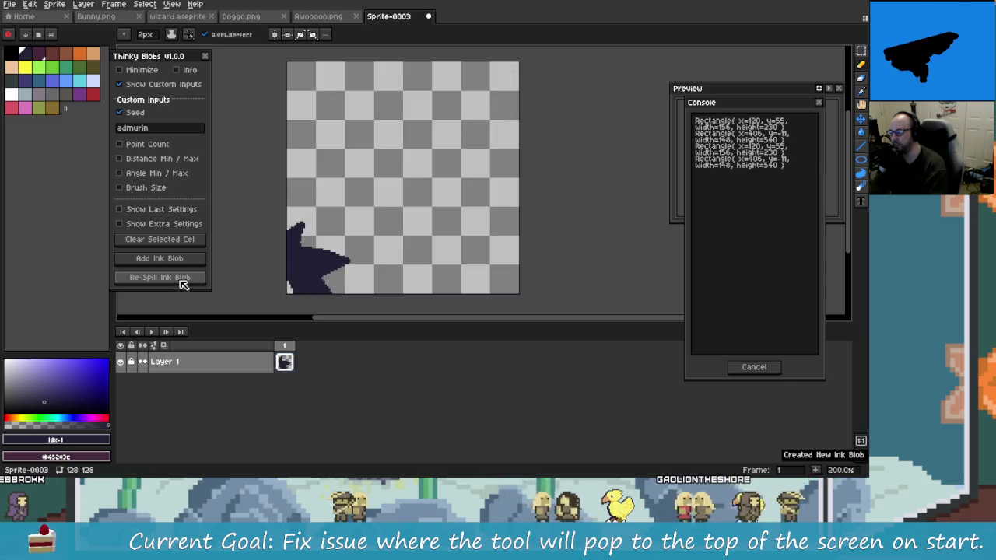
left_click(181, 282)
left_click(180, 282)
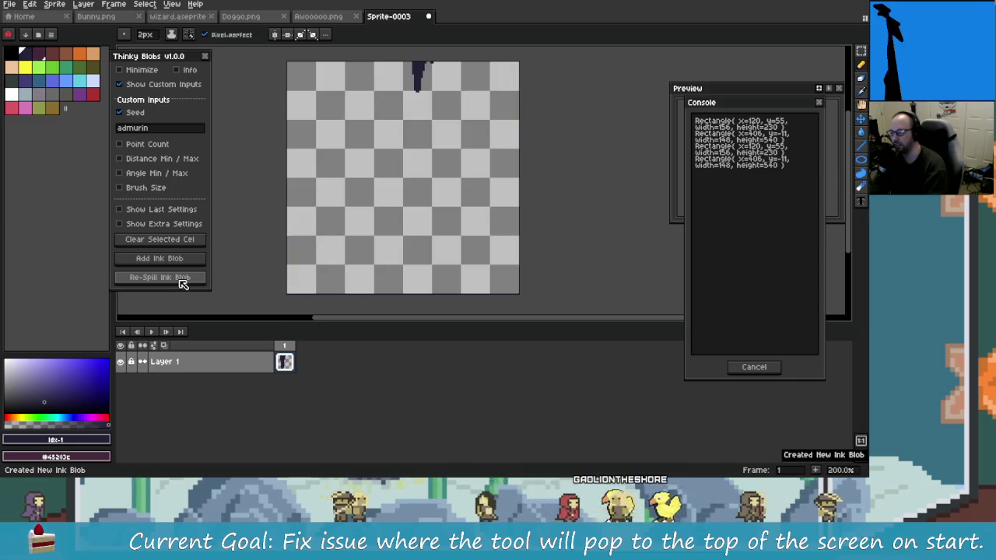
left_click(180, 282)
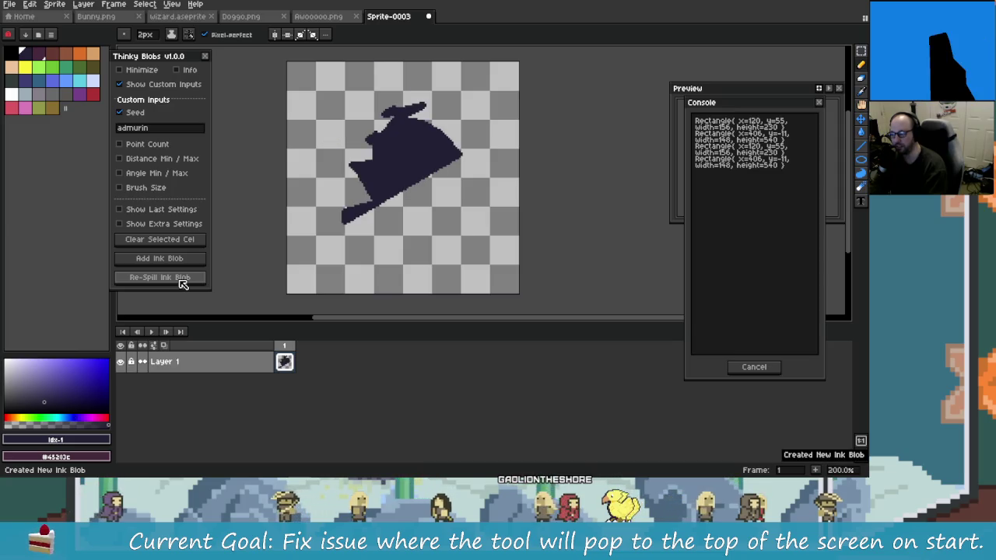
left_click(181, 282)
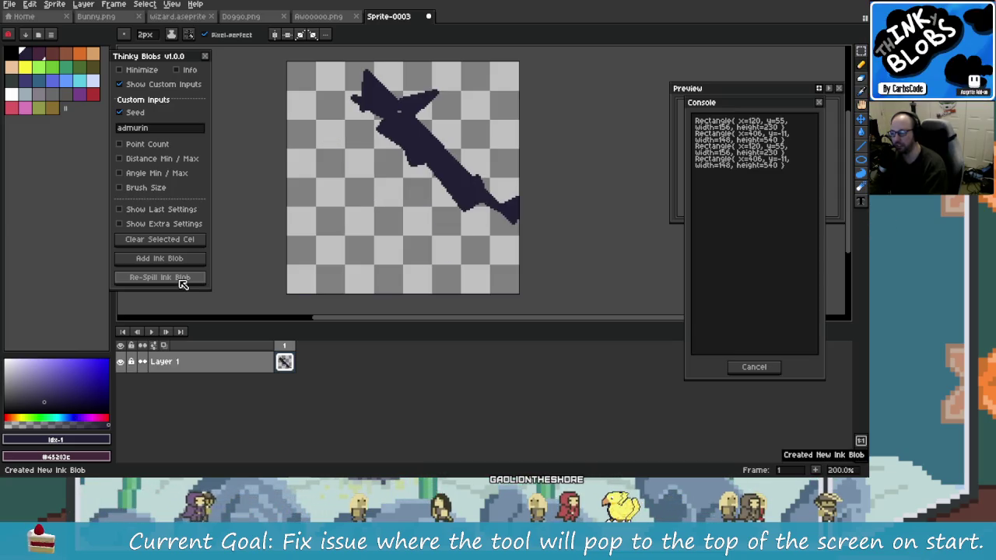
left_click(181, 282)
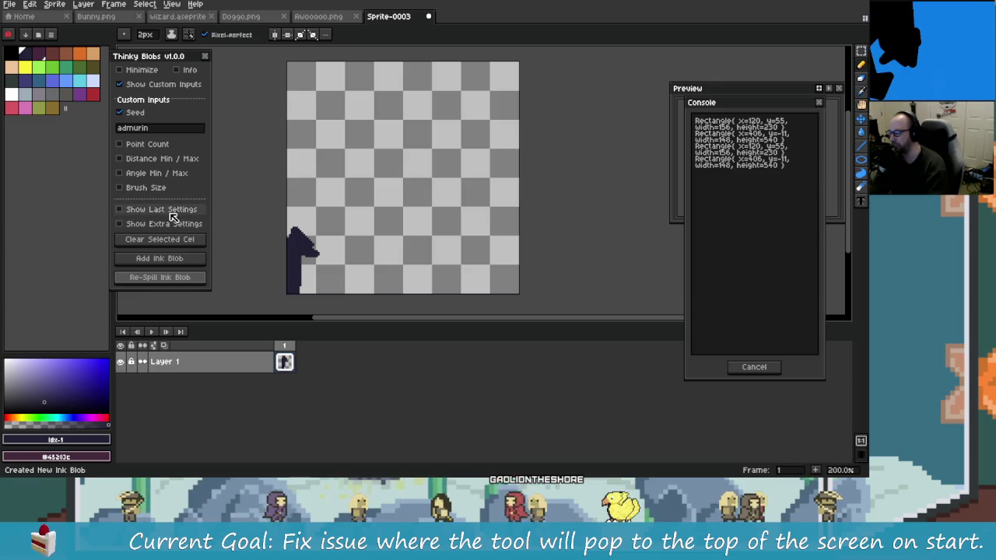
- Check the last settings again, add another blob, and re-spill it six times into a shark shape
left_click(171, 212)
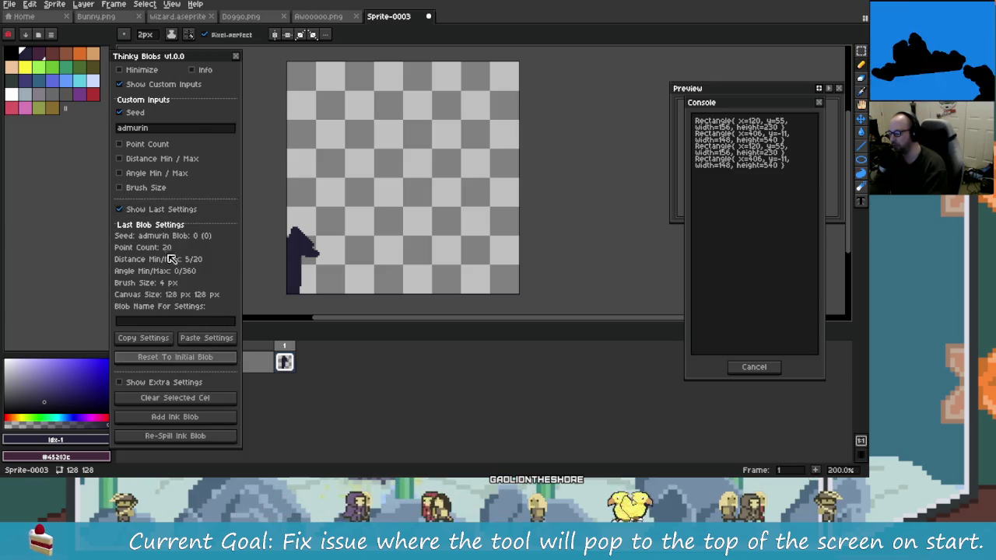
left_click(158, 211)
left_click(169, 260)
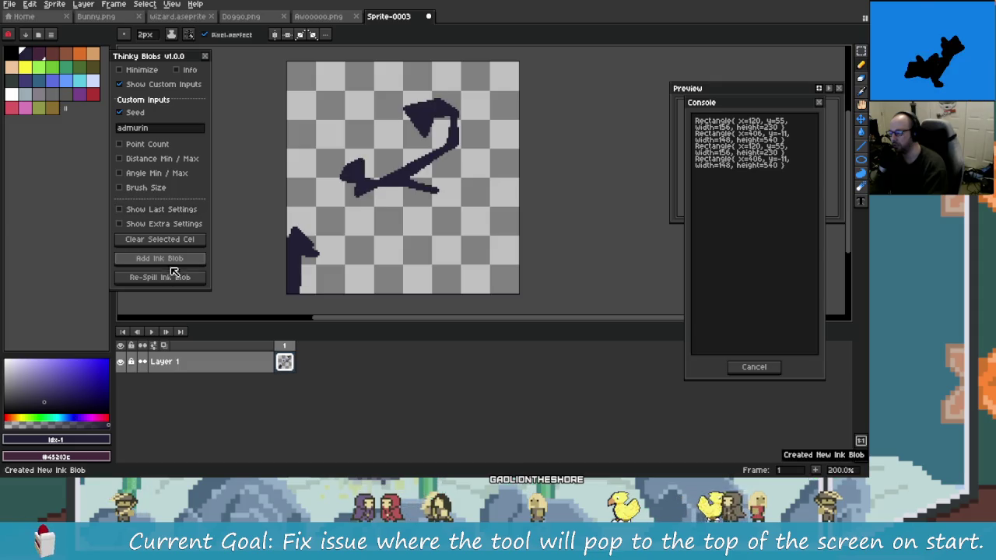
left_click(181, 282)
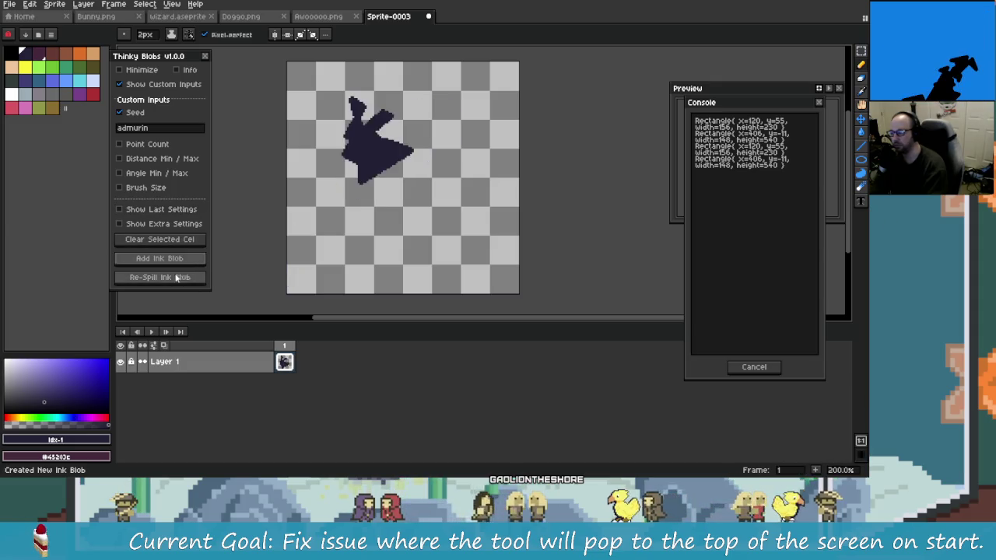
left_click(181, 278)
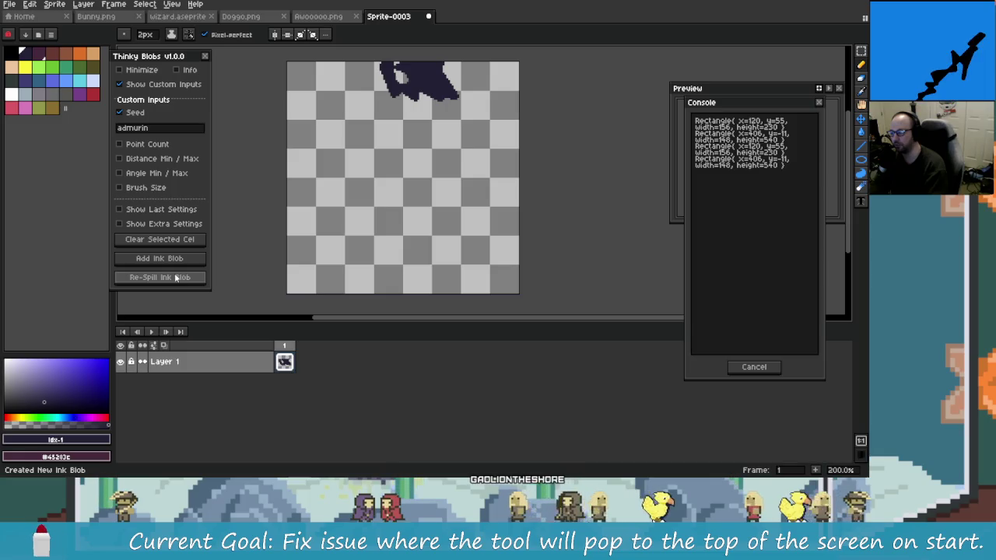
left_click(180, 278)
left_click(180, 279)
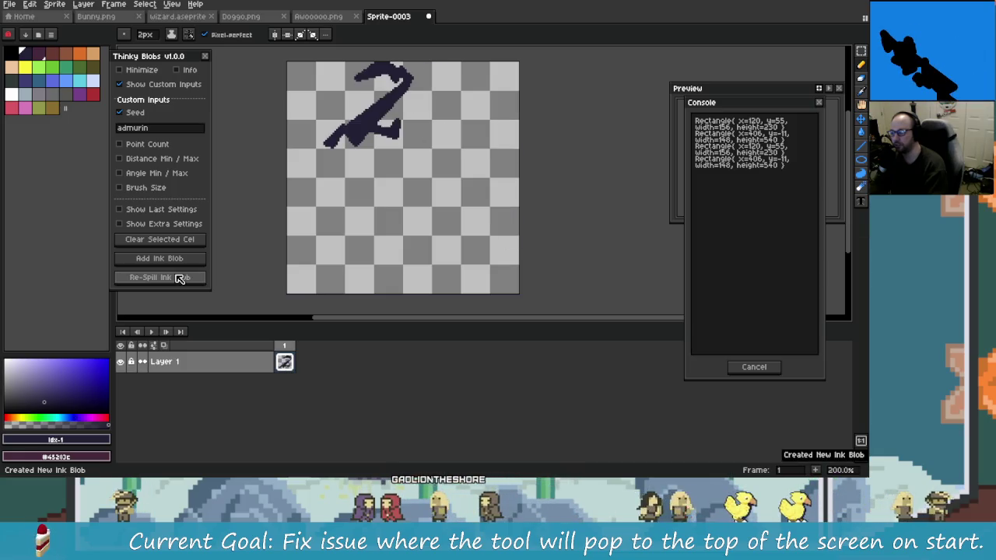
left_click(179, 279)
left_click(180, 279)
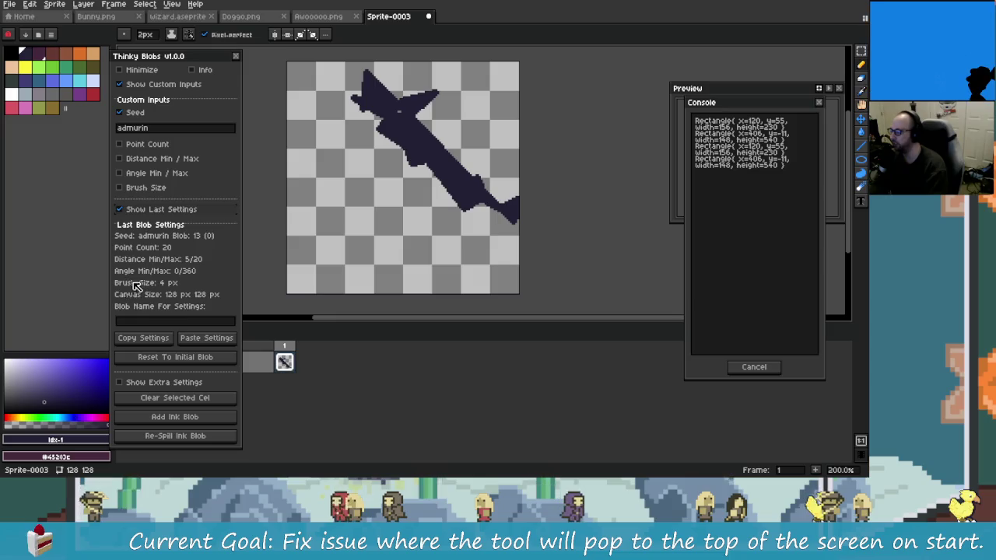
- Name the blob settings 'Shark', copy them, and switch to the code editor
left_click(182, 322)
type("Sha")
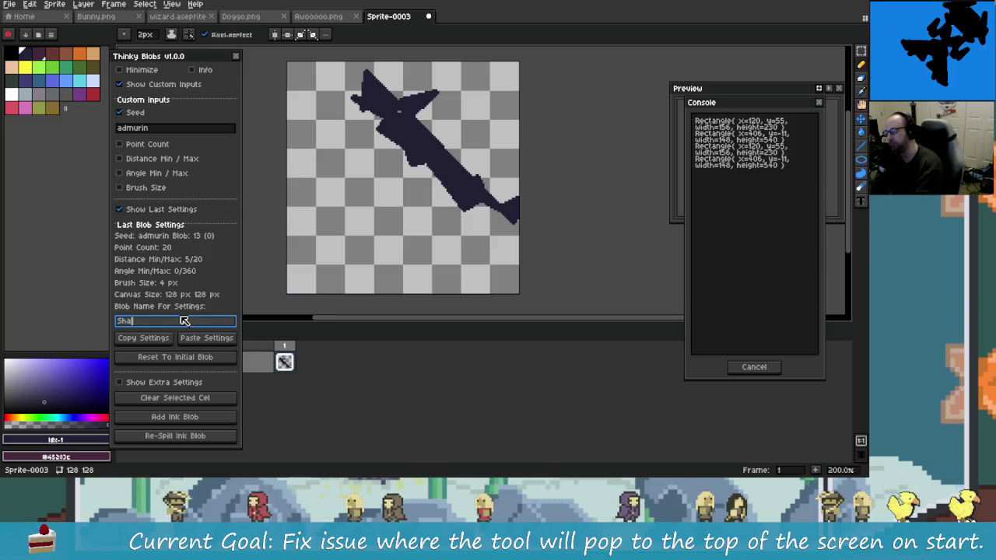
type("rk")
left_click(160, 343)
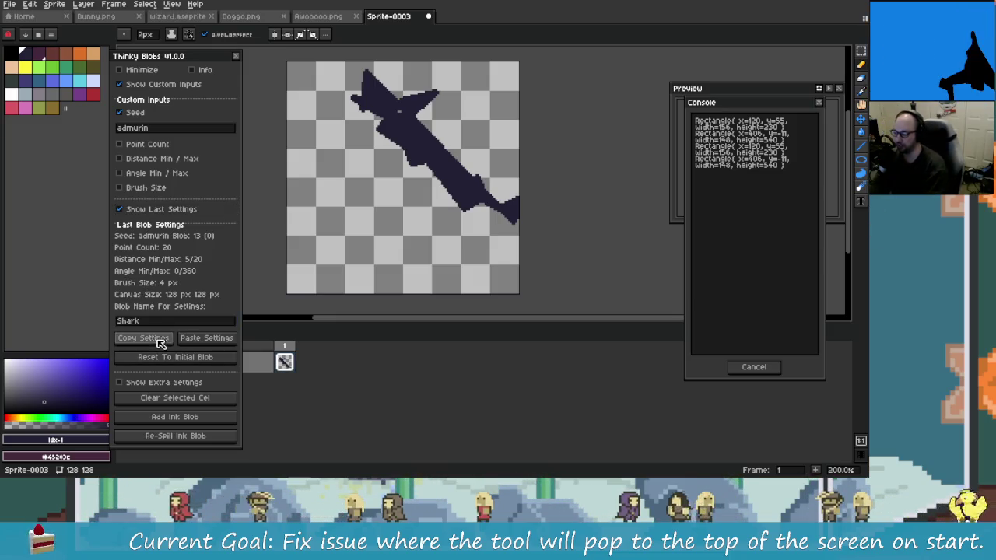
key("alt+Tab")
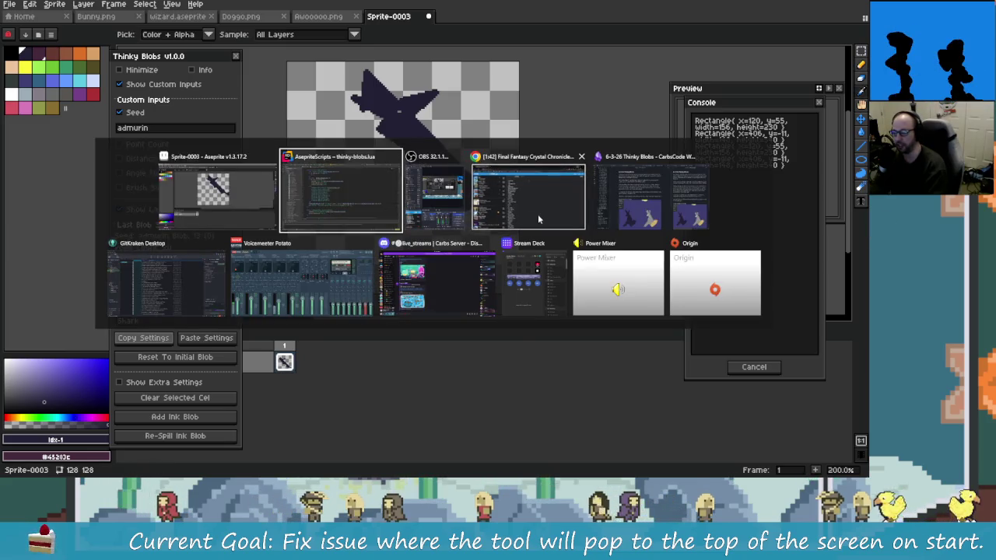
left_click(356, 211)
- Paste the Shark settings on line 35 of CoolBlobs.txt and select the MermaidWithMusket line
left_click(294, 11)
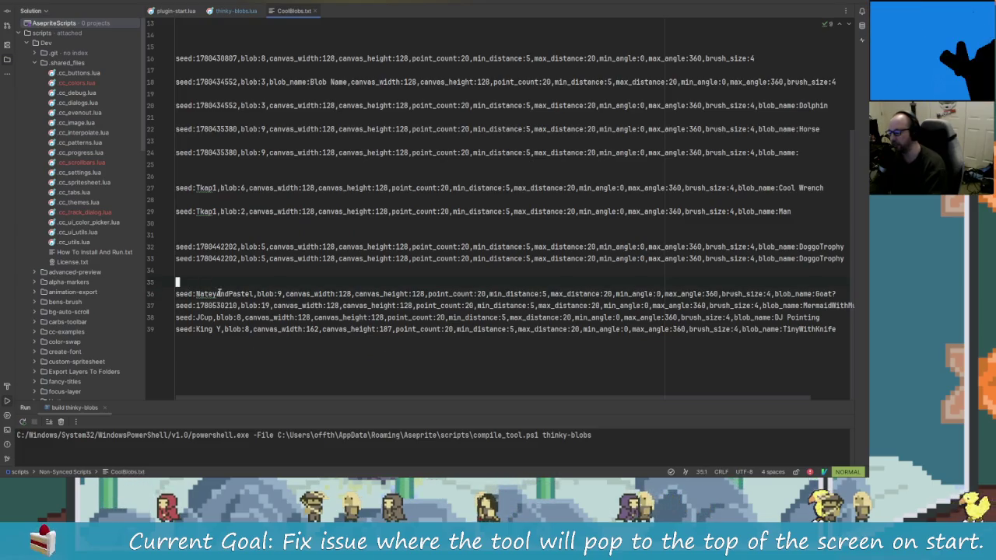
type("seed:admurin,blob:13,canvas_width:128,canvas_height:128,point_count:20,min_distance:5,max_distance:20,min_angle:0,max_angle:360,brush_size:4,blob_name:Shark")
left_click_drag(195, 282, 318, 282)
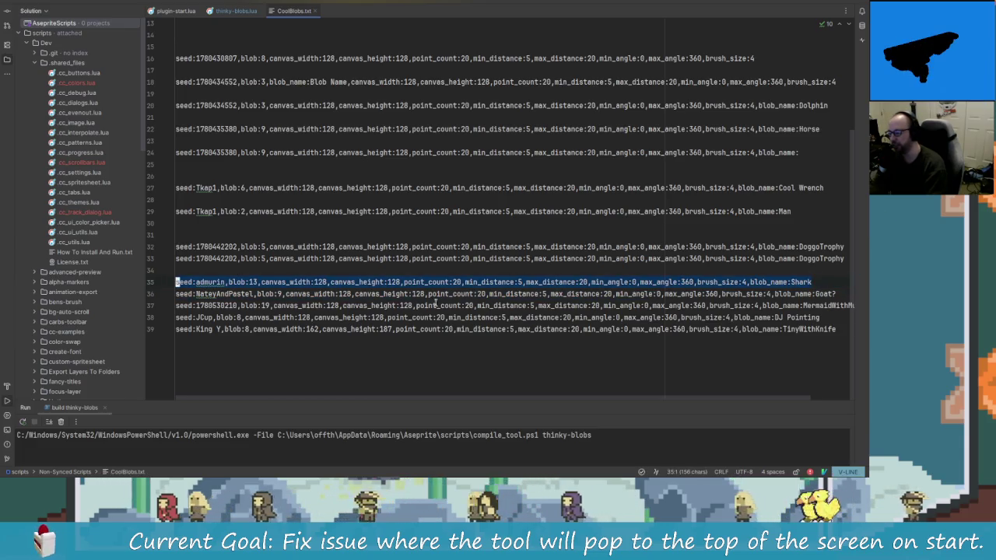
left_click(668, 294)
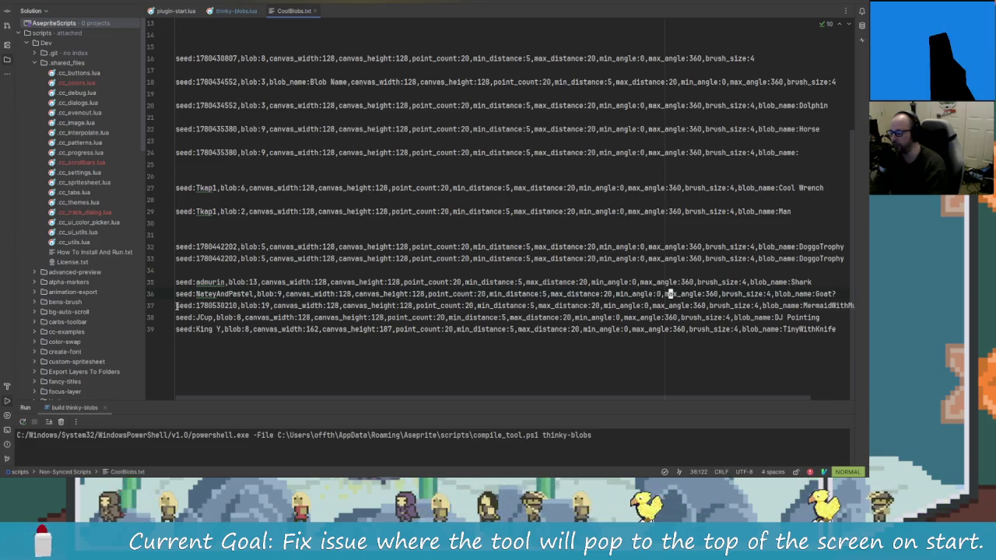
left_click_drag(177, 305, 857, 309)
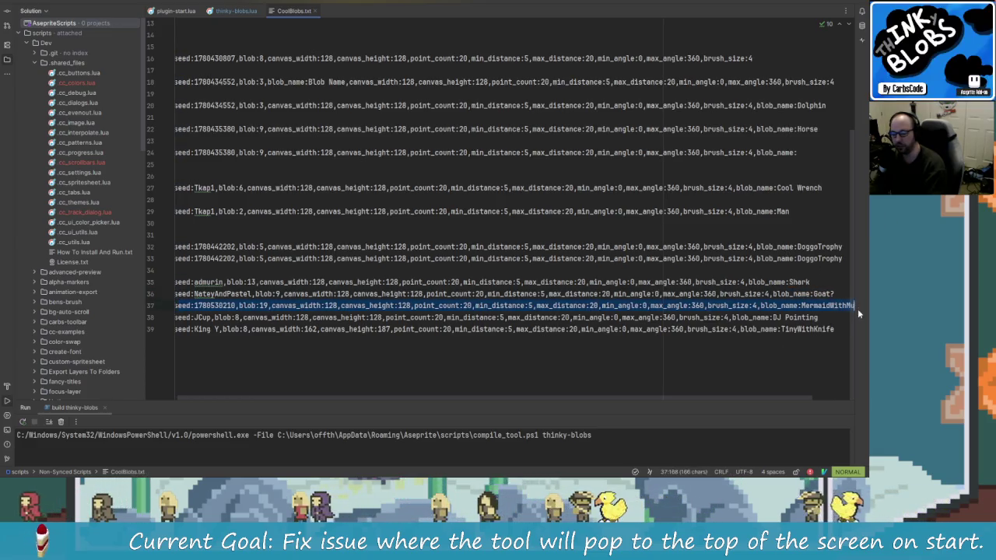
left_click_drag(857, 309, 825, 310)
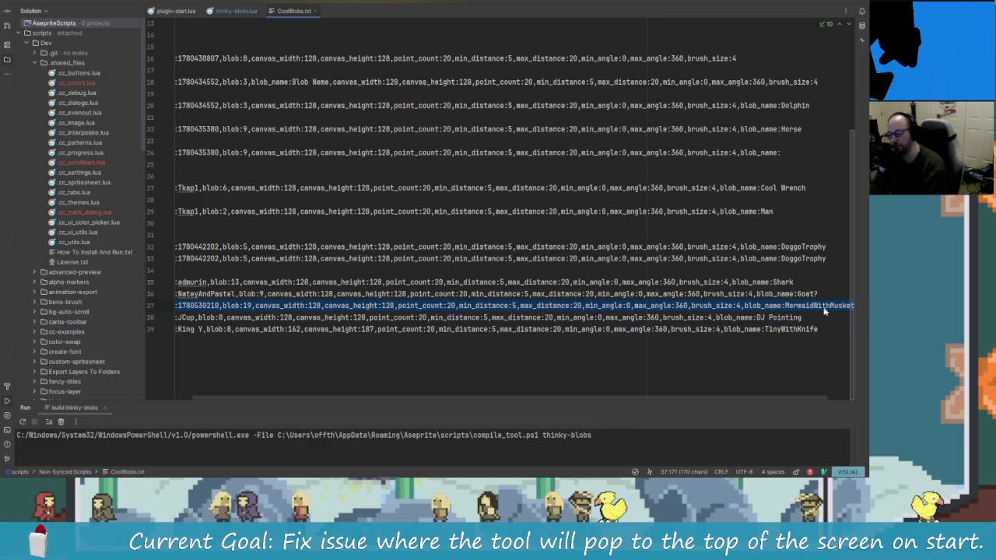
key("alt+Tab")
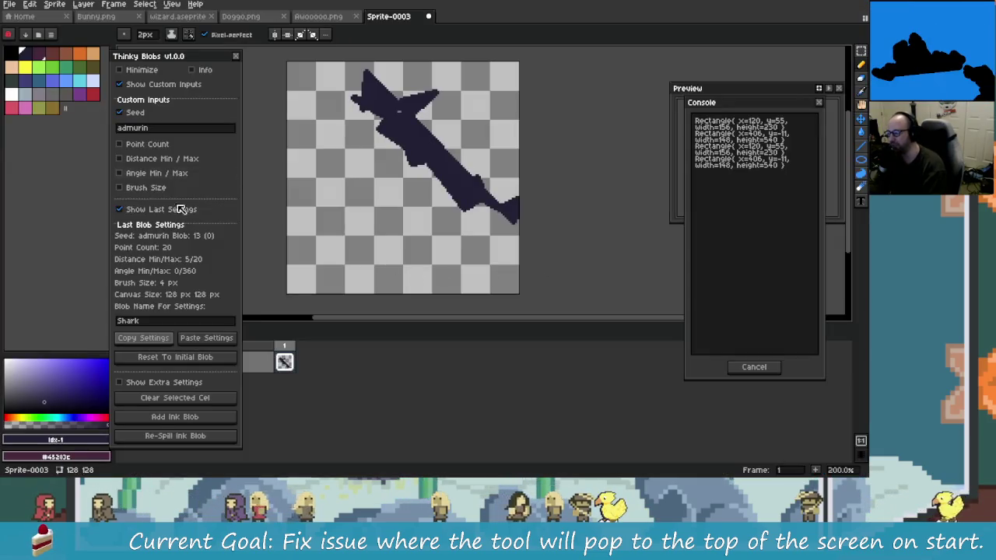
- Try pasting the blob settings into Thinky Blobs twice; both attempts report no settings found
left_click(208, 340)
left_click(434, 255)
key("alt+Tab")
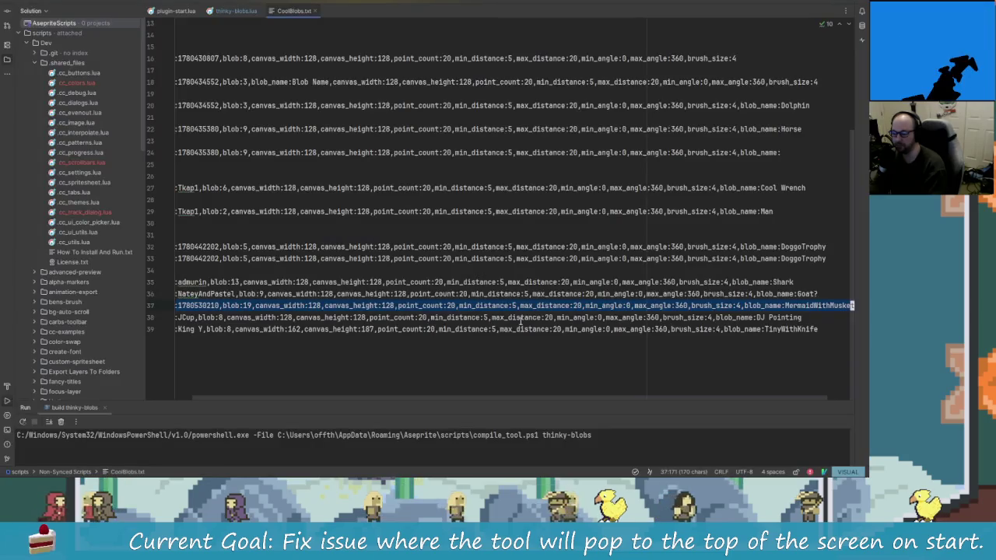
key("alt+Tab")
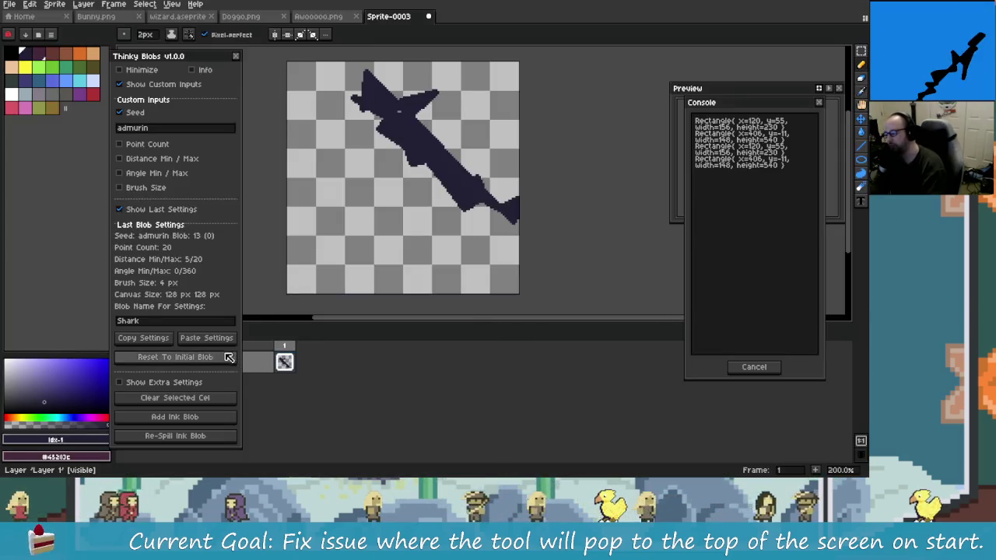
left_click(218, 343)
left_click(440, 255)
- Copy the MermaidWithMusket line in Rider and retry pasting; it is rejected for a missing seed
key("alt+Tab")
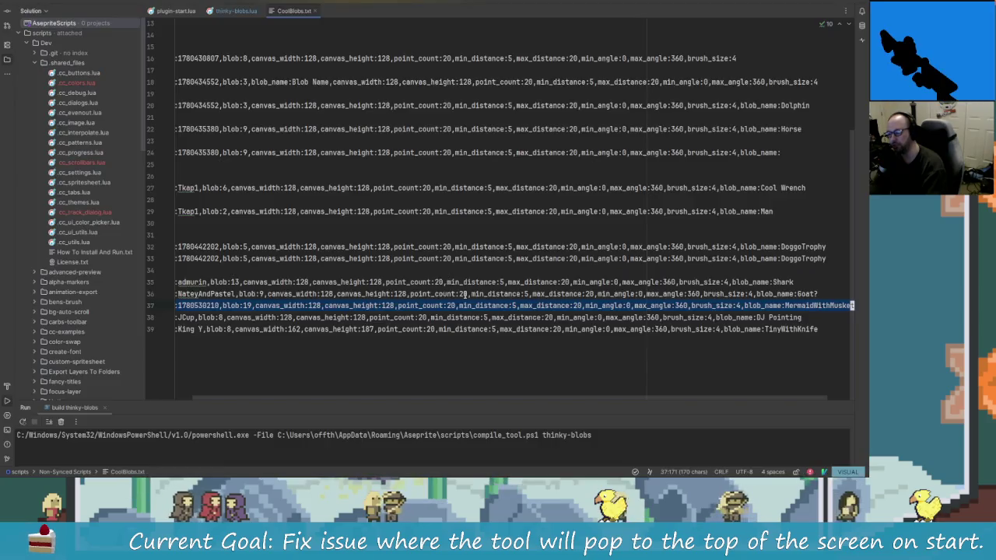
right_click(351, 309)
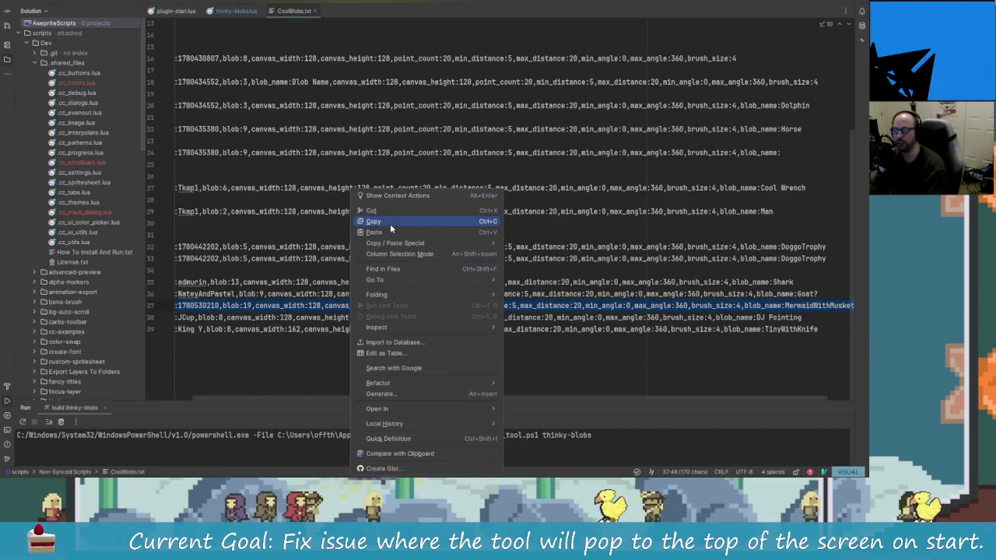
left_click(390, 223)
key("alt+Tab")
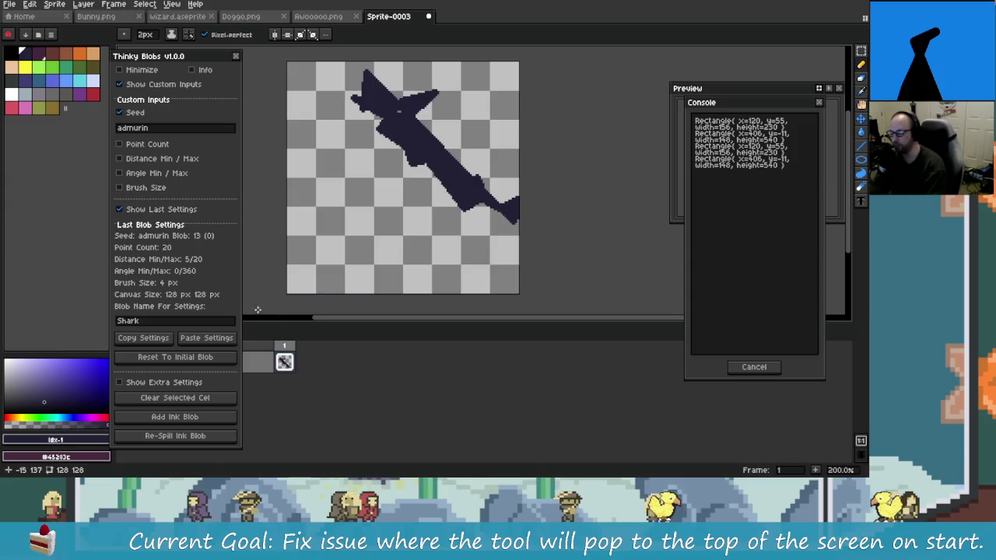
left_click(209, 346)
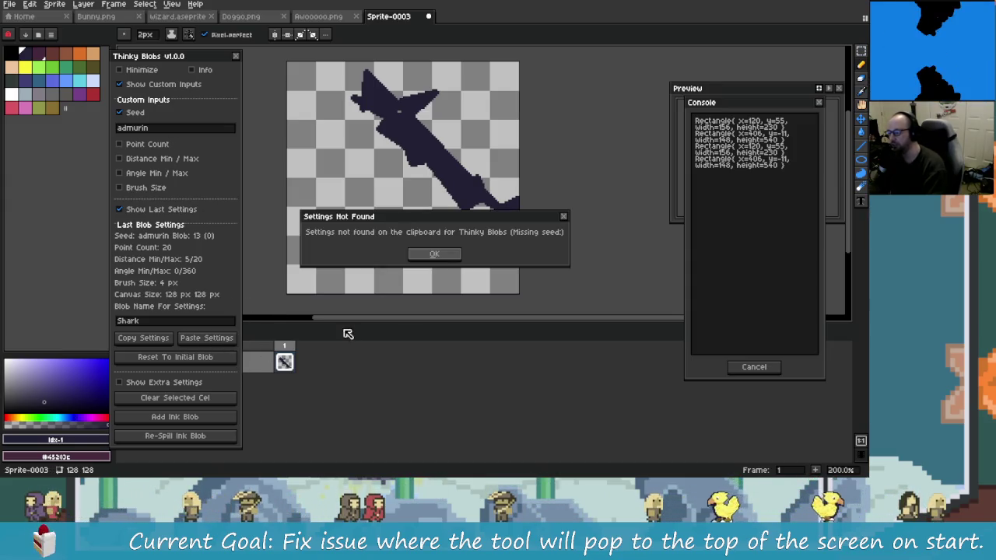
left_click(433, 253)
key("alt+Tab")
- Reselect all of line 37 in CoolBlobs.txt, copy it, and return to Aseprite
right_click(438, 311)
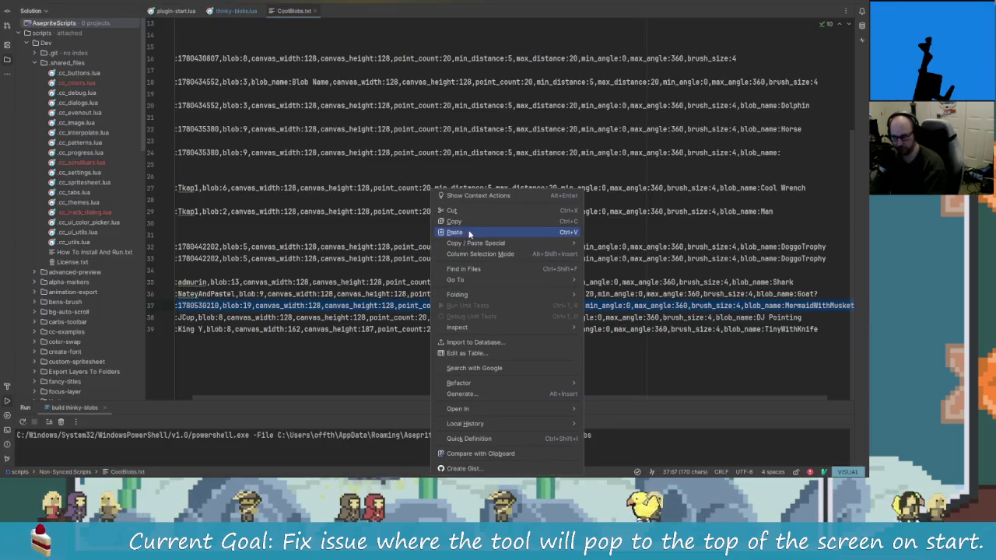
left_click(175, 311)
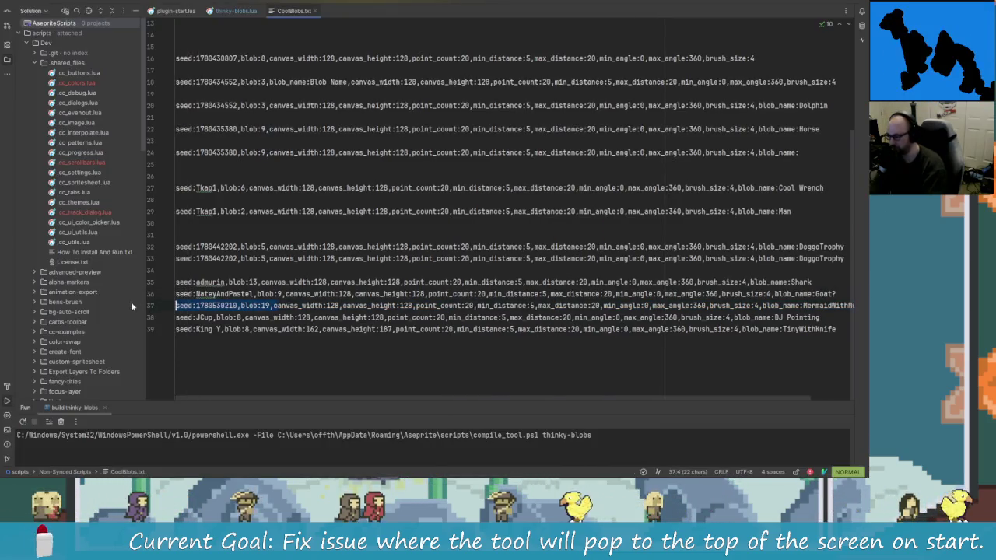
left_click_drag(175, 311, 844, 305)
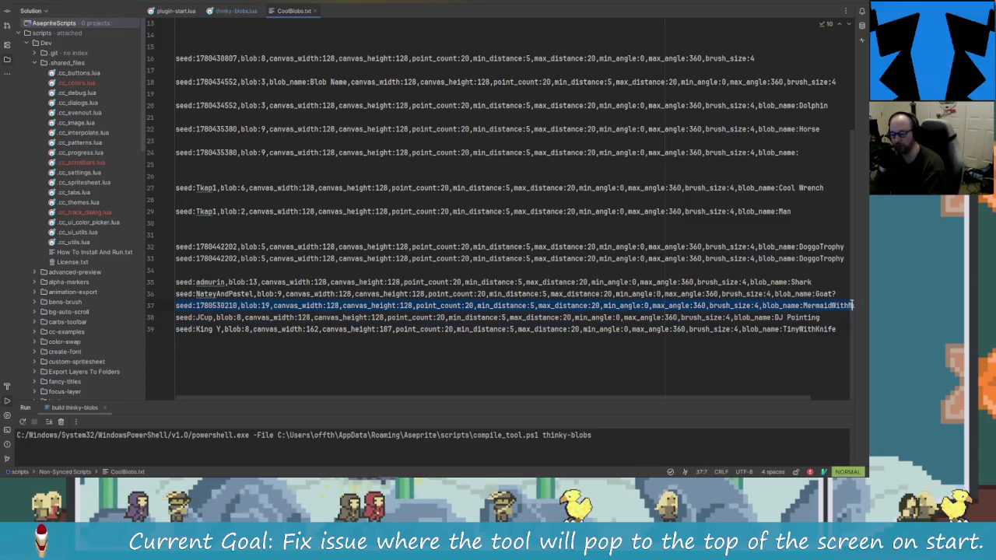
right_click(844, 305)
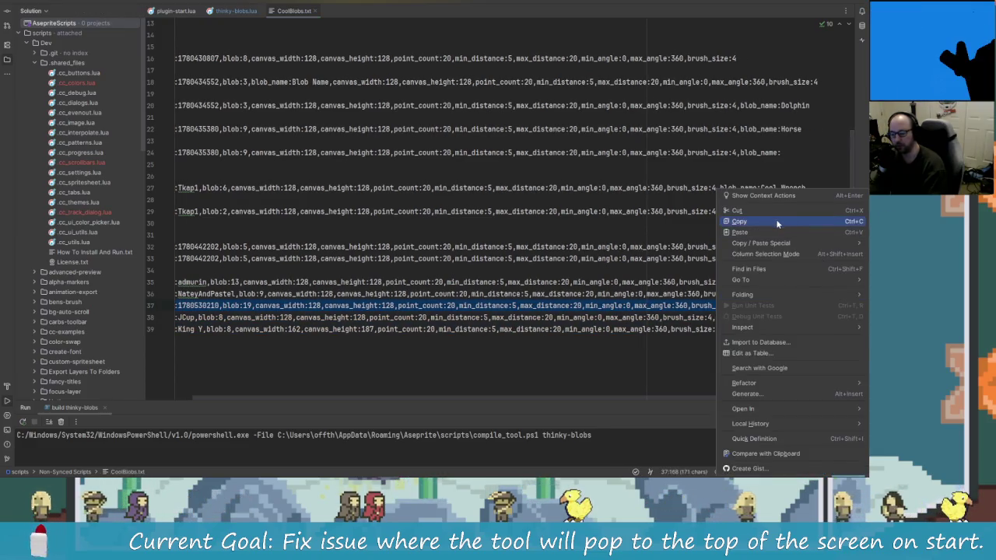
left_click(840, 222)
key("alt+Tab")
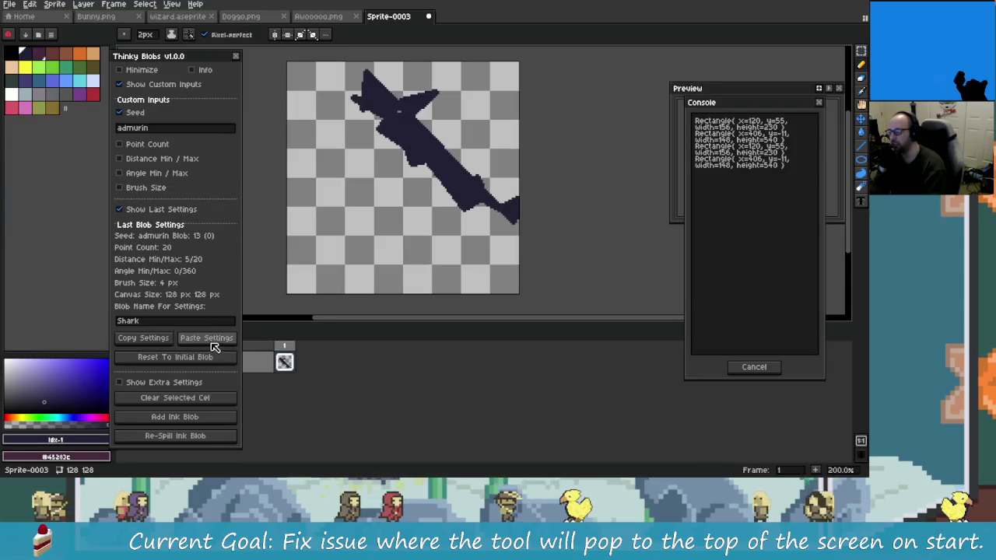
- Paste the MermaidWithMusket settings into Thinky Blobs and hide the custom input fields
left_click(206, 338)
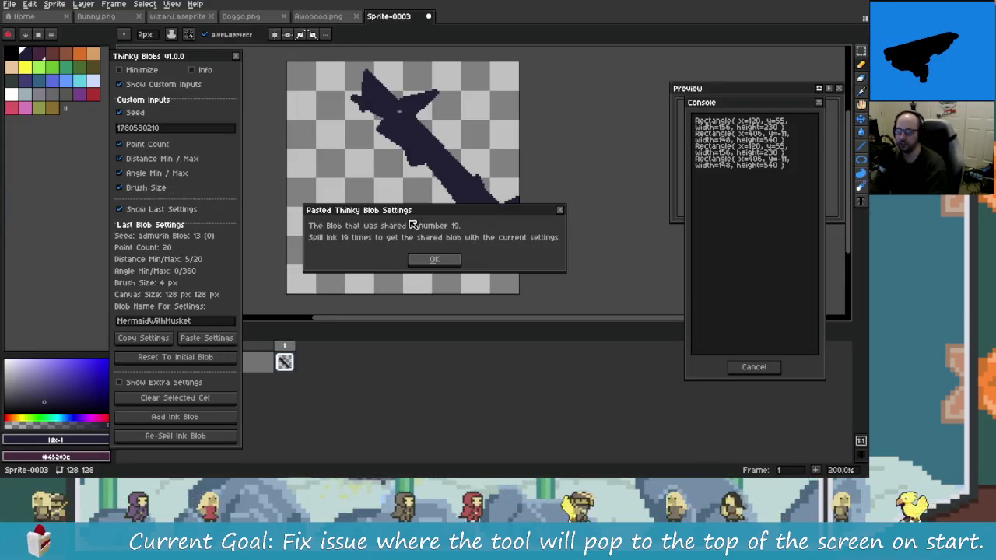
left_click(449, 260)
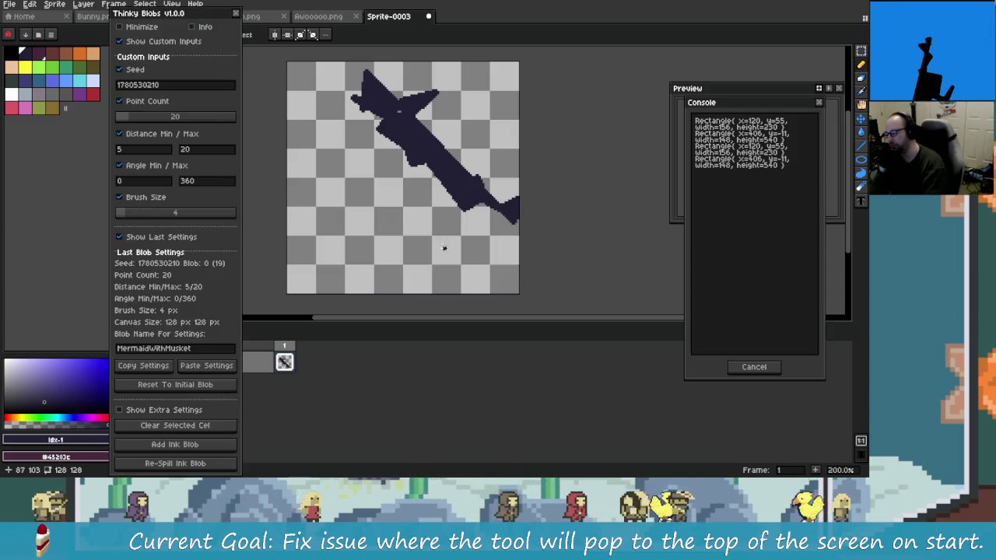
left_click(155, 41)
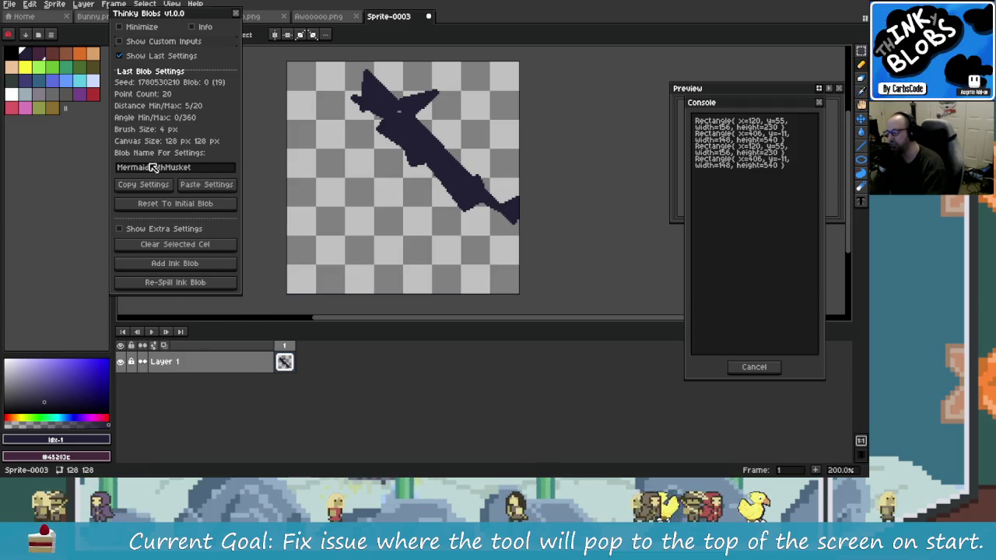
left_click(162, 42)
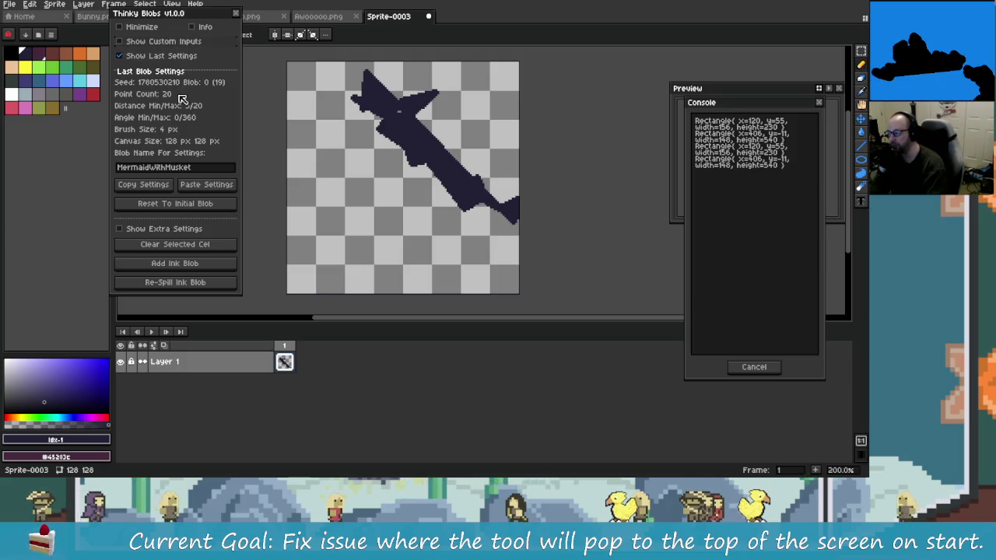
- Clear the selected cel, add an ink blob, and re-spill until reaching blob 19
left_click(195, 244)
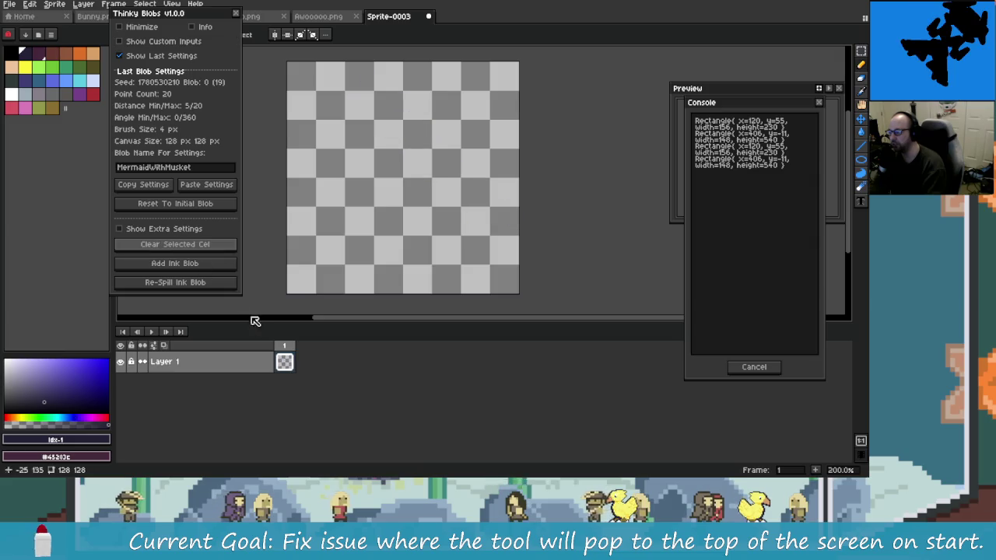
left_click(195, 263)
left_click(196, 285)
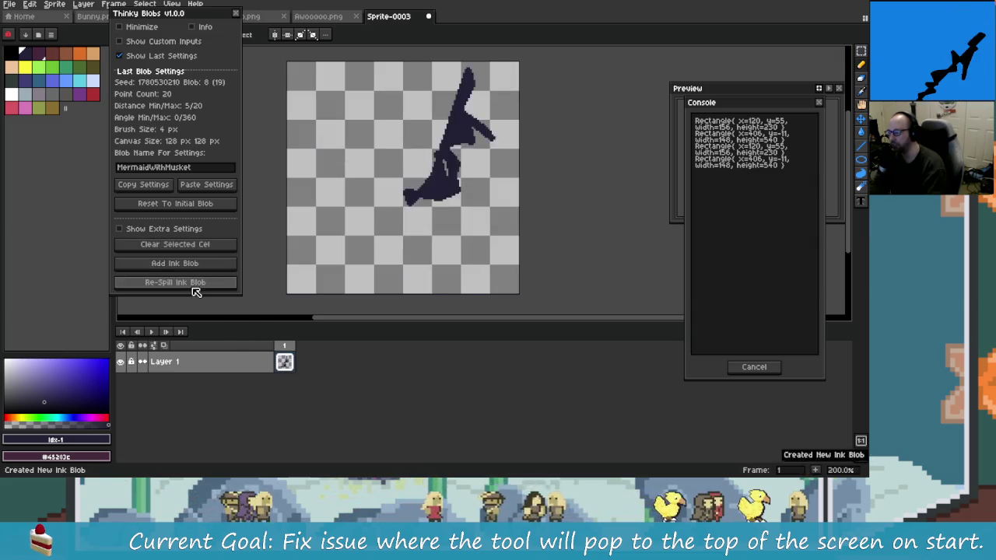
left_click(194, 285)
left_click(191, 288)
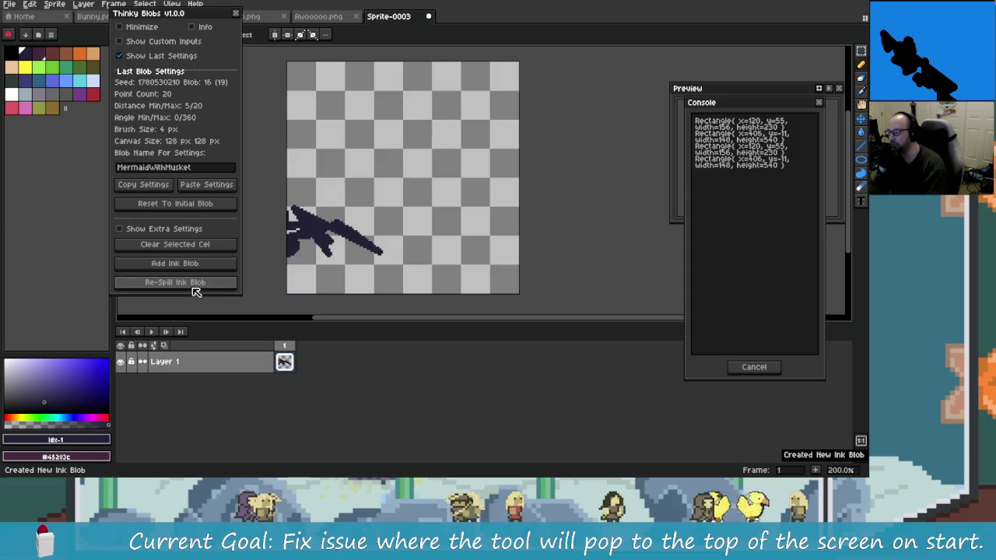
left_click(194, 289)
left_click(194, 288)
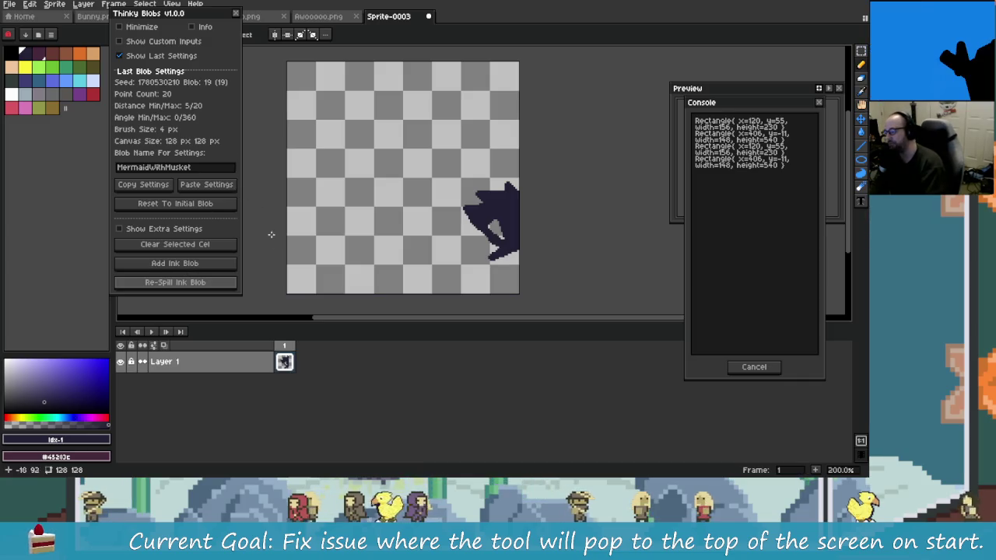
mouse_move(494, 247)
left_mouse_down()
mouse_move(434, 258)
mouse_move(576, 254)
left_mouse_up()
- Undo the canvas resize, the ink blob and a stray pencil stroke
key("c")
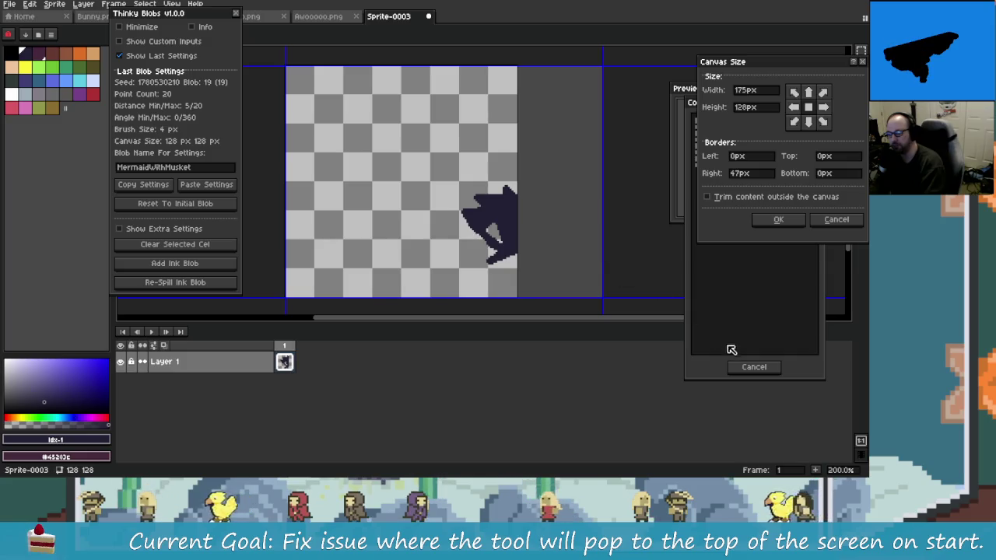
left_click(778, 219)
key("ctrl+z")
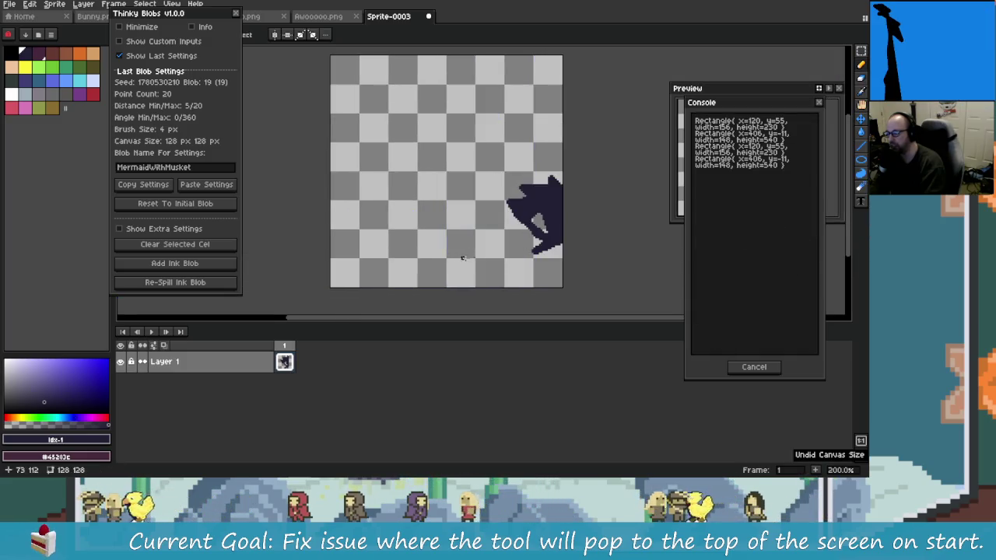
key("ctrl+z")
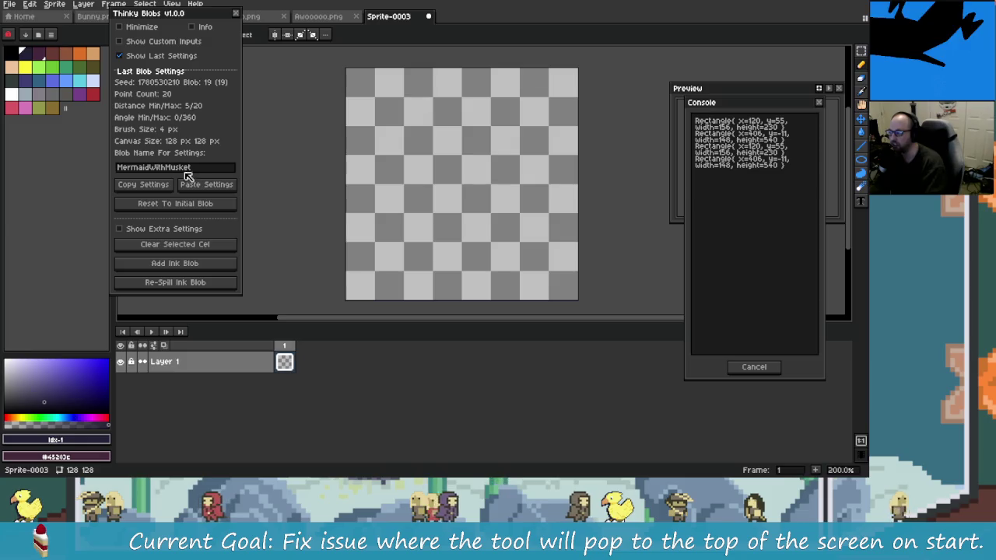
left_click(600, 185)
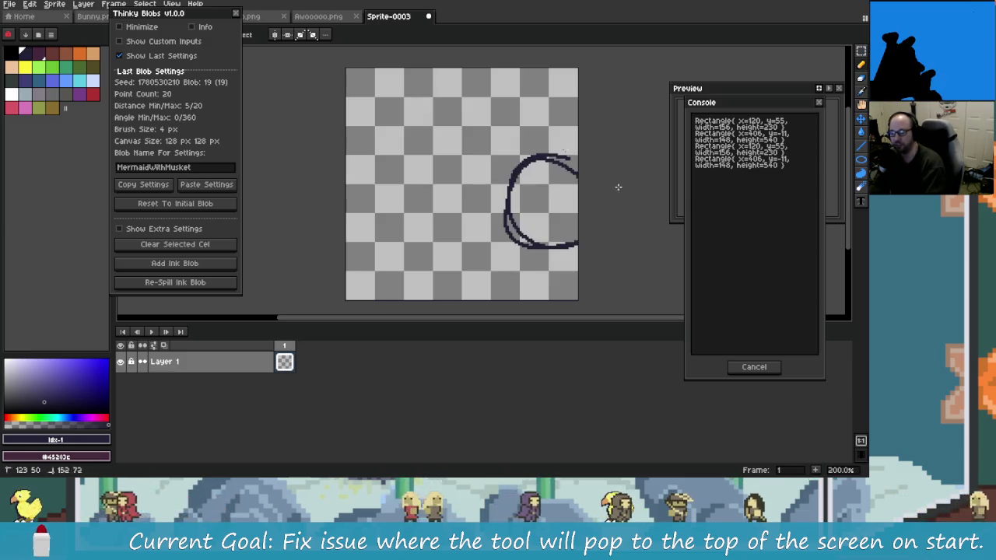
key("ctrl+z")
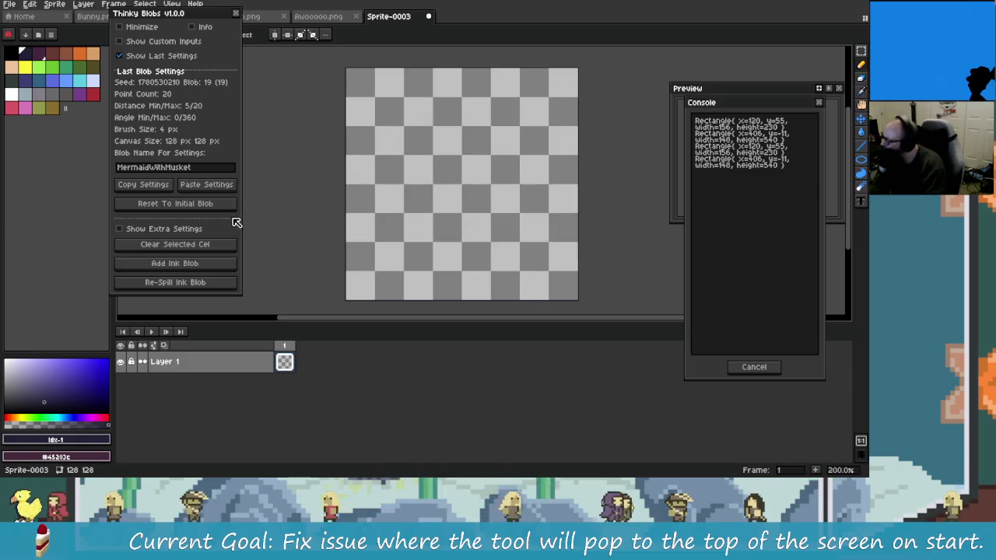
- Re-paste the MermaidWithMusket settings, add an ink blob and re-spill up to blob 19
left_click(232, 206)
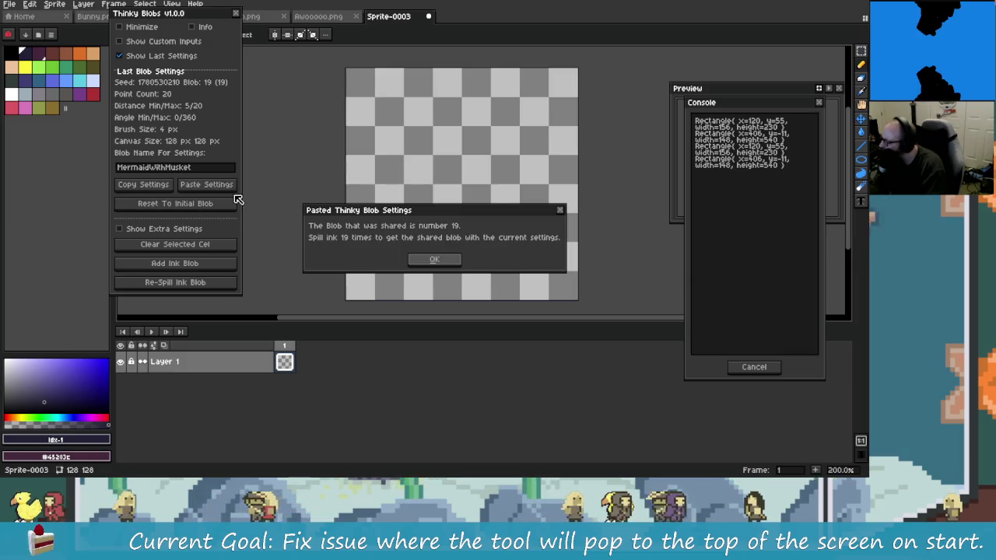
left_click(453, 259)
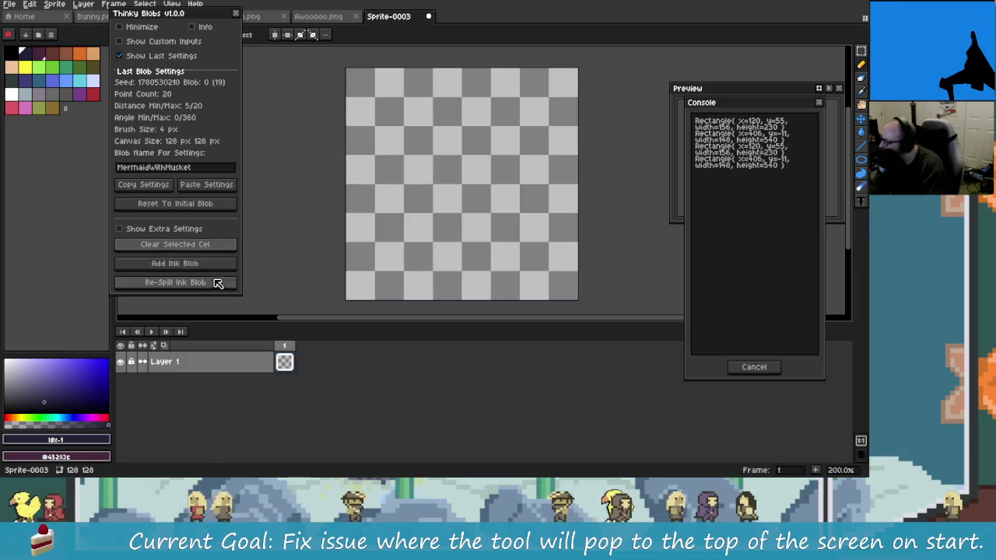
left_click(207, 266)
left_click(175, 283)
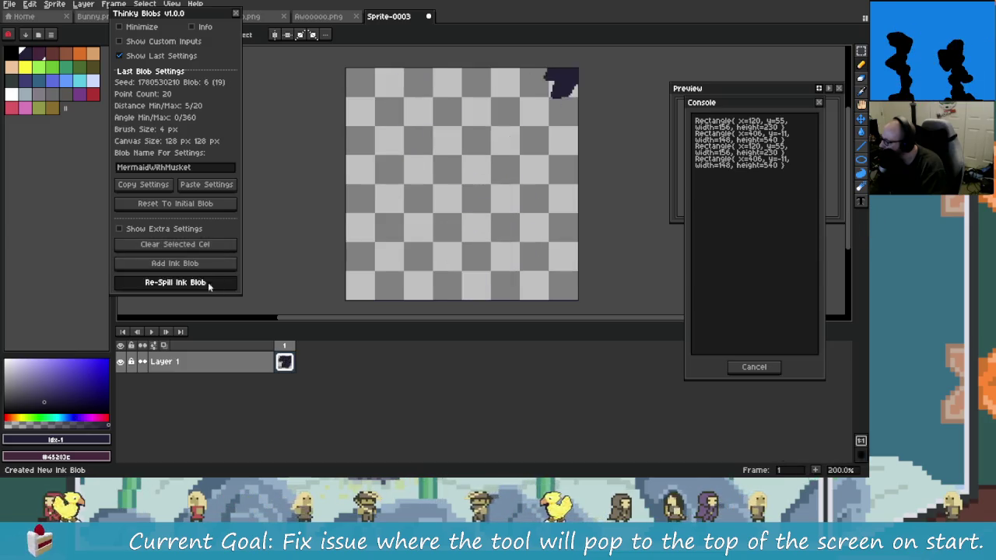
left_click(175, 283)
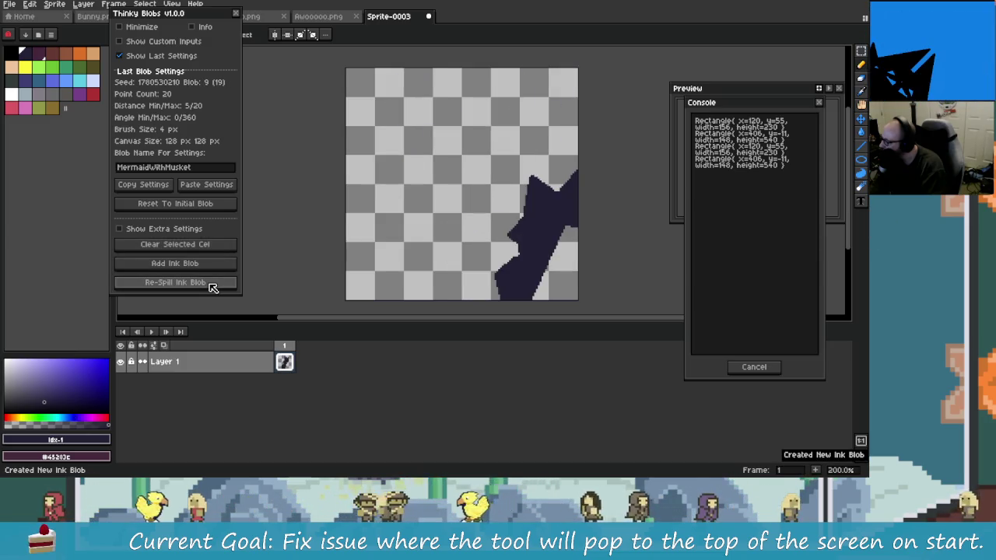
left_click(208, 285)
left_click(209, 285)
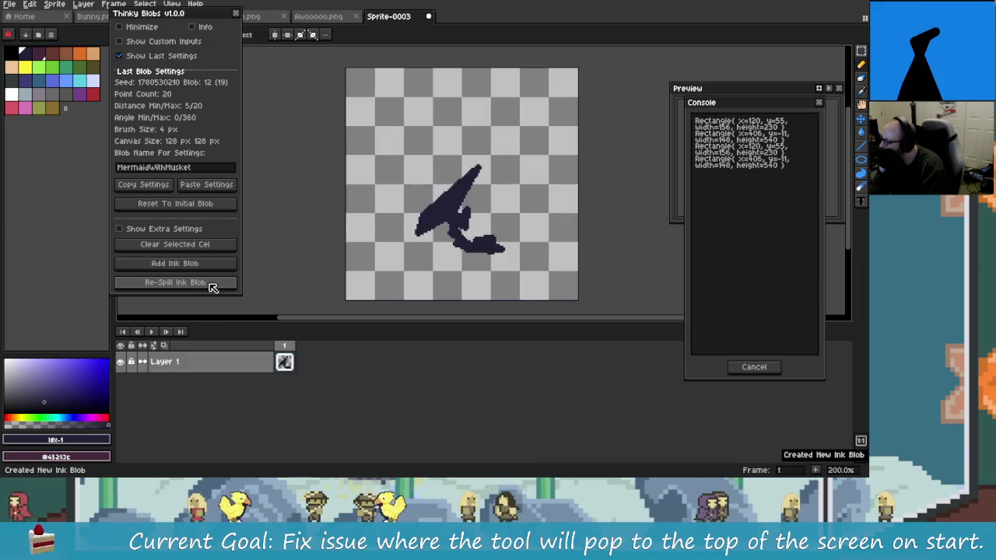
left_click(211, 287)
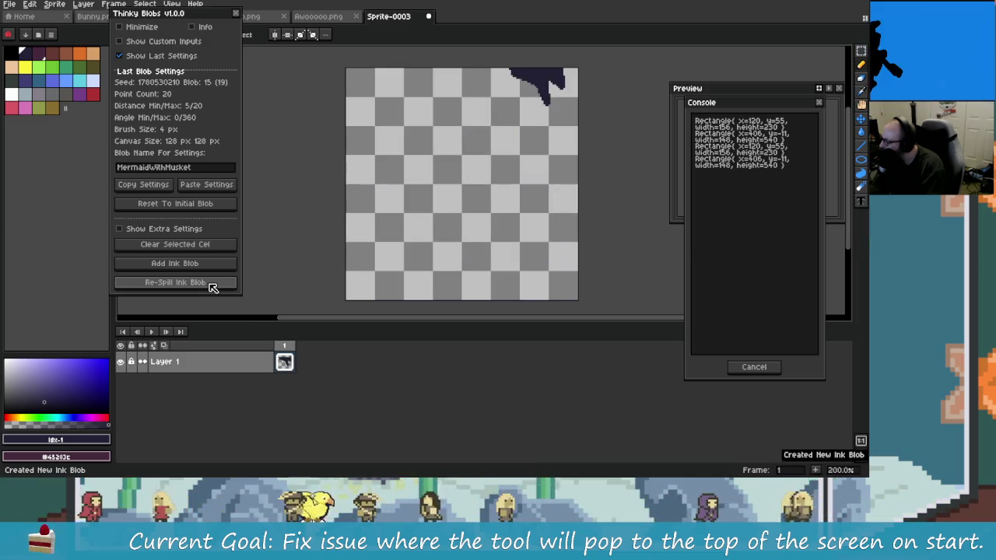
left_click(210, 286)
left_click(210, 285)
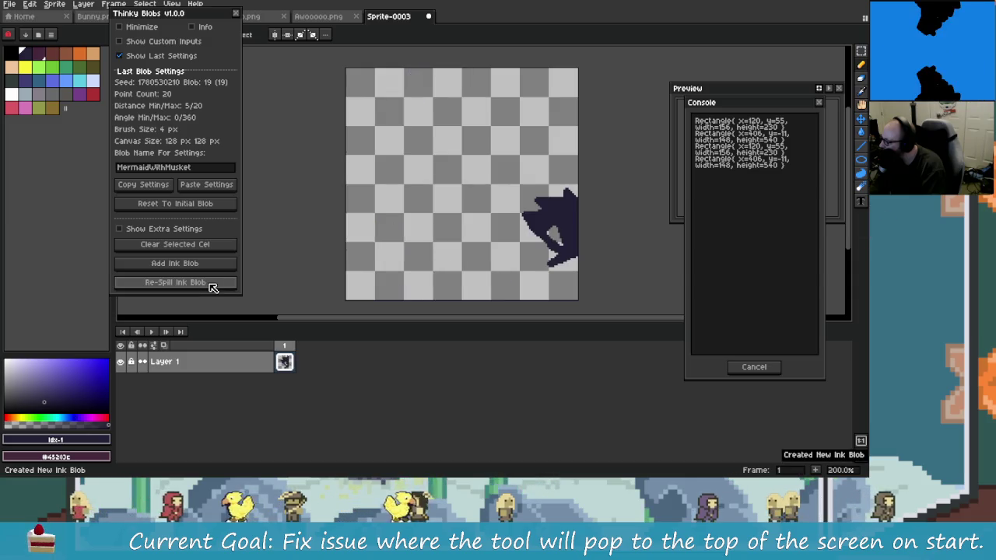
scroll(467, 233, "right", 3)
scroll(528, 248, "down", 2)
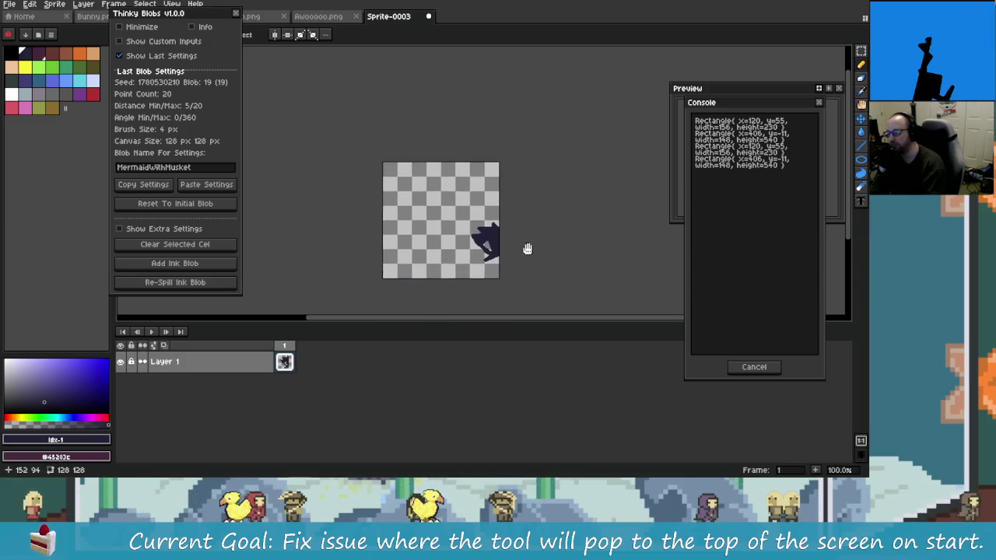
- Paste the shared MermaidWithMusket blob settings into Thinky Blobs again
scroll(302, 213, "left", 3)
left_click(206, 185)
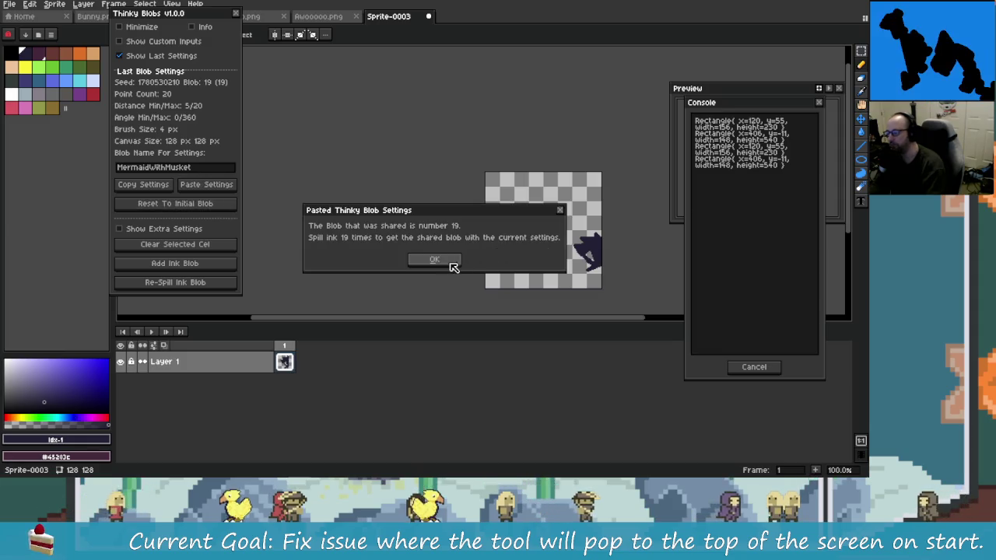
left_click(449, 263)
- Widen the canvas to 266×128 px, replacing an earlier 236px attempt
key("ctrl+alt+c")
left_click_drag(493, 249, 590, 249)
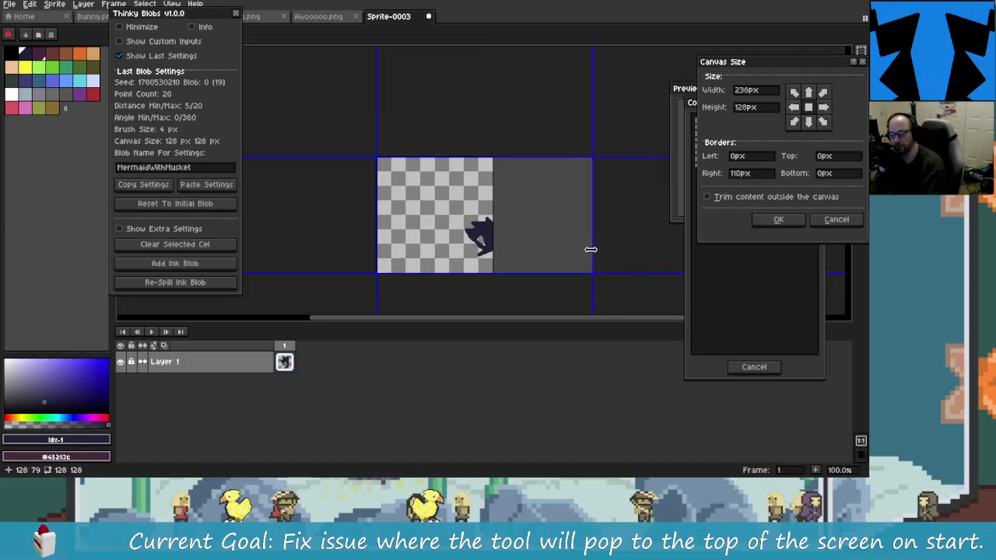
left_click(778, 219)
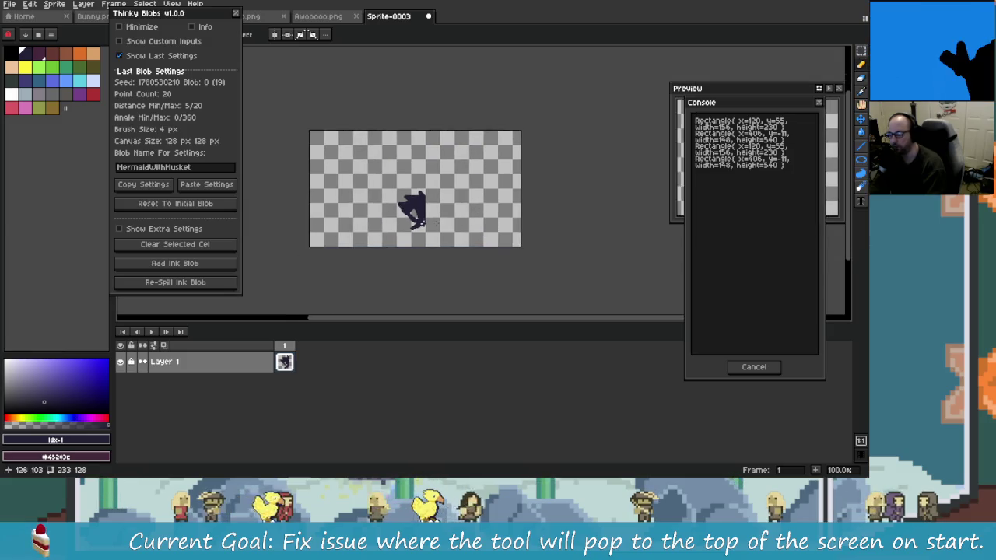
key("ctrl+z")
left_click_drag(531, 226, 473, 226)
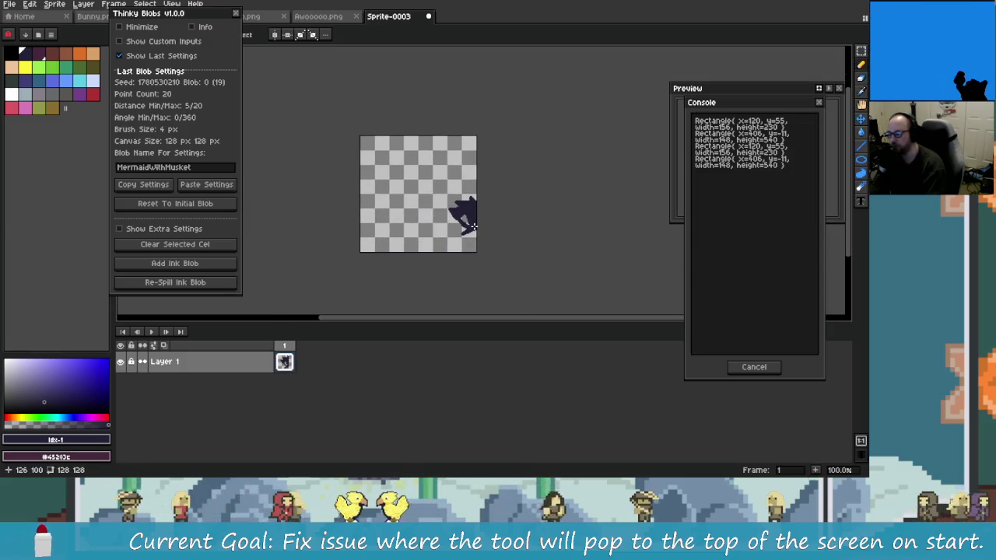
key("ctrl+alt+c")
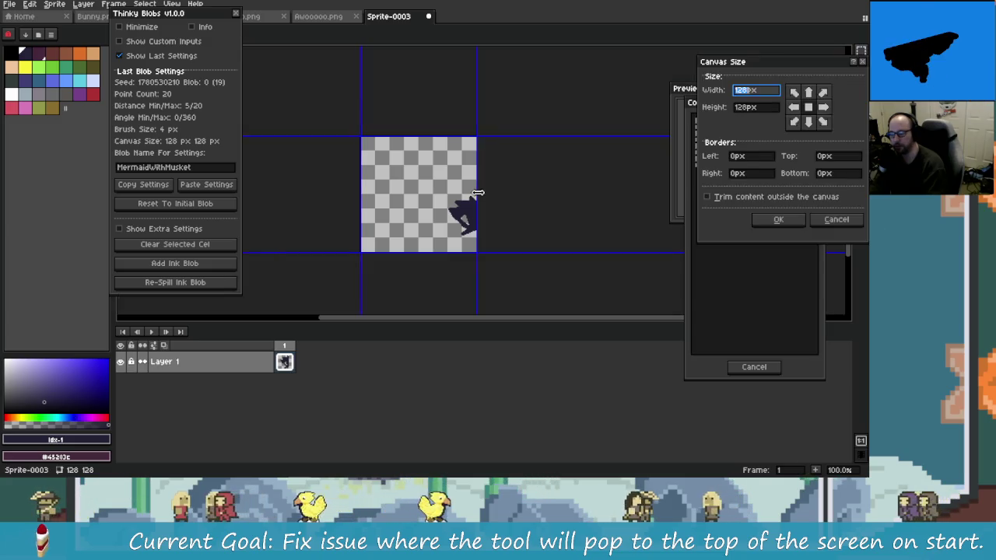
left_click_drag(476, 207, 603, 206)
left_click(778, 219)
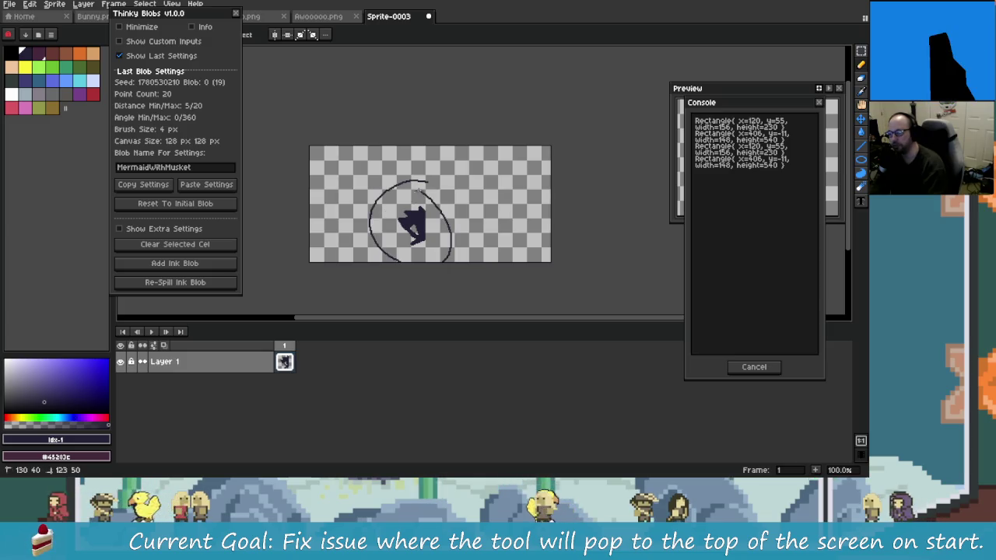
key("ctrl+z")
left_click_drag(360, 240, 335, 240)
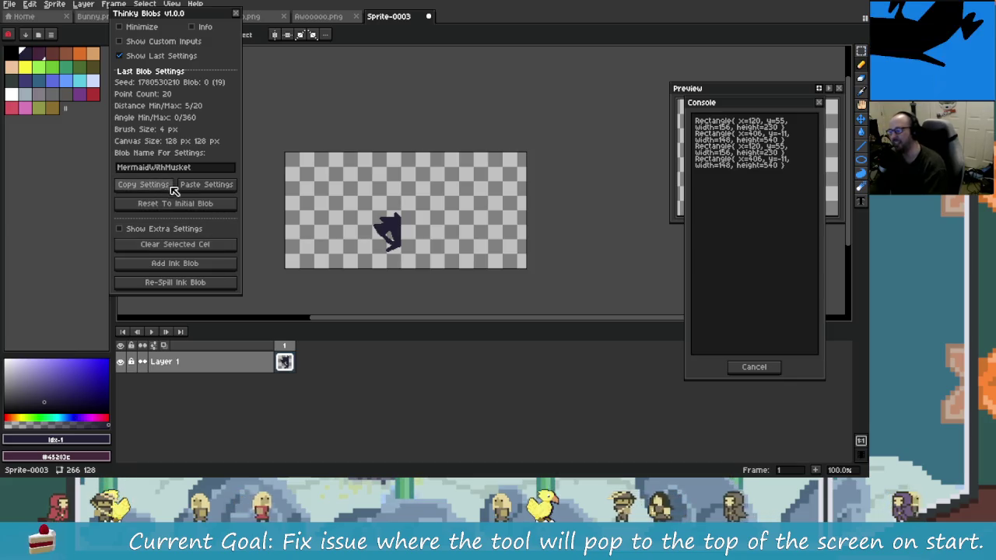
- Clear the cel, add an ink blob and re-spill until blob 19 sits mid-canvas
left_click(195, 247)
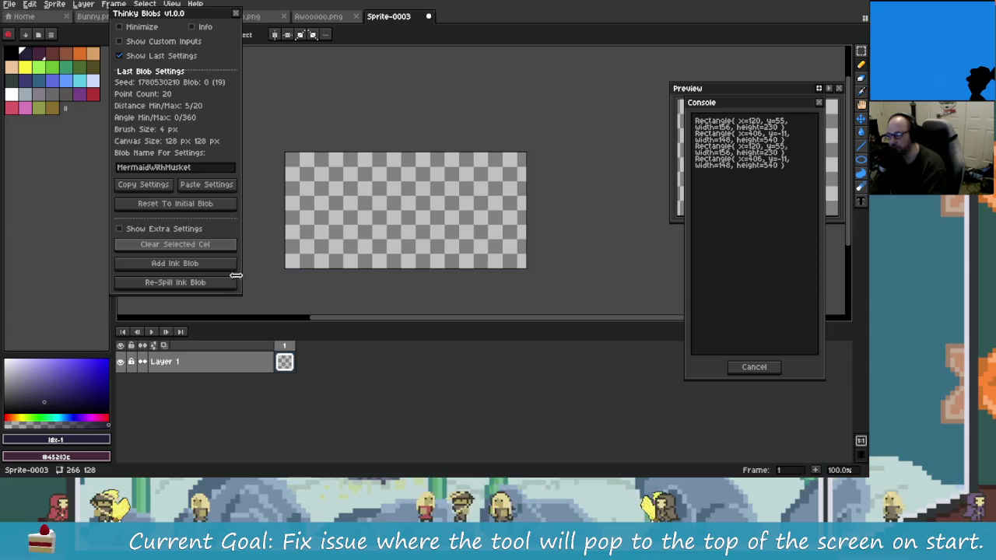
left_click(210, 264)
left_click(208, 283)
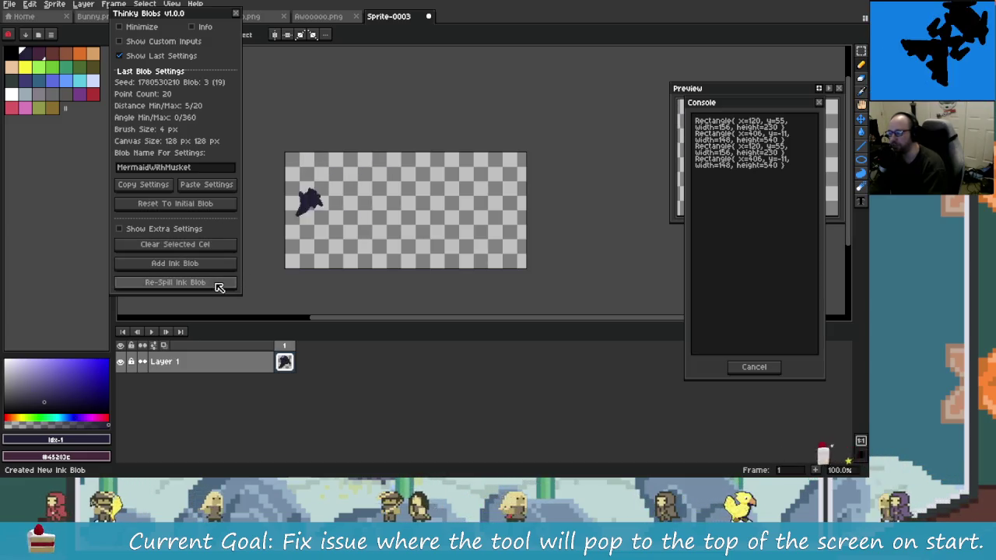
left_click(219, 287)
left_click(220, 287)
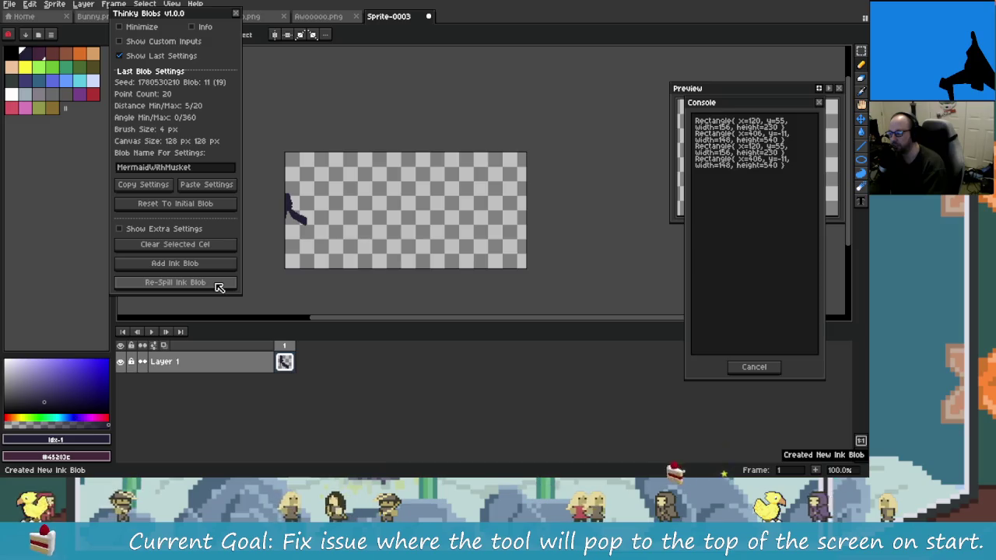
left_click(220, 287)
left_click(220, 287)
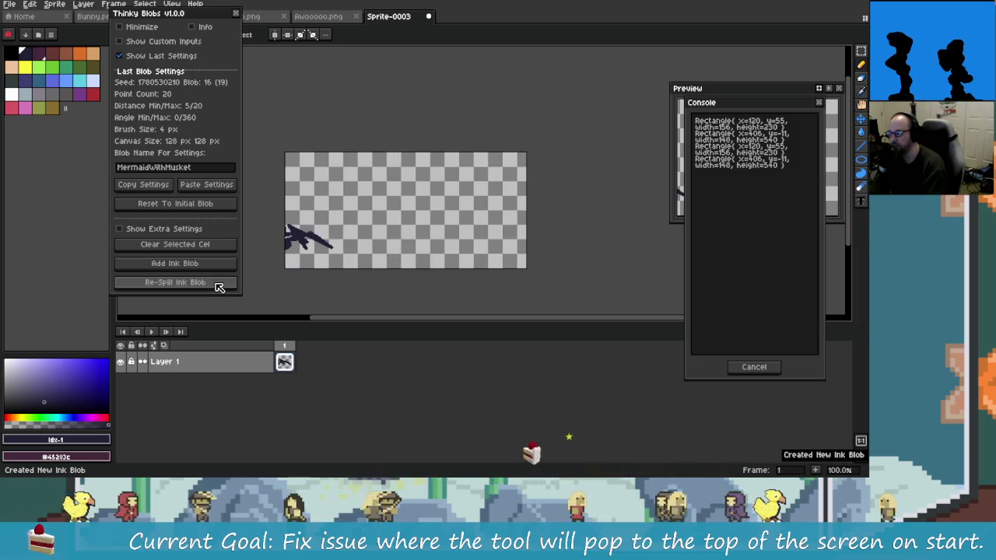
left_click(220, 287)
left_click(219, 288)
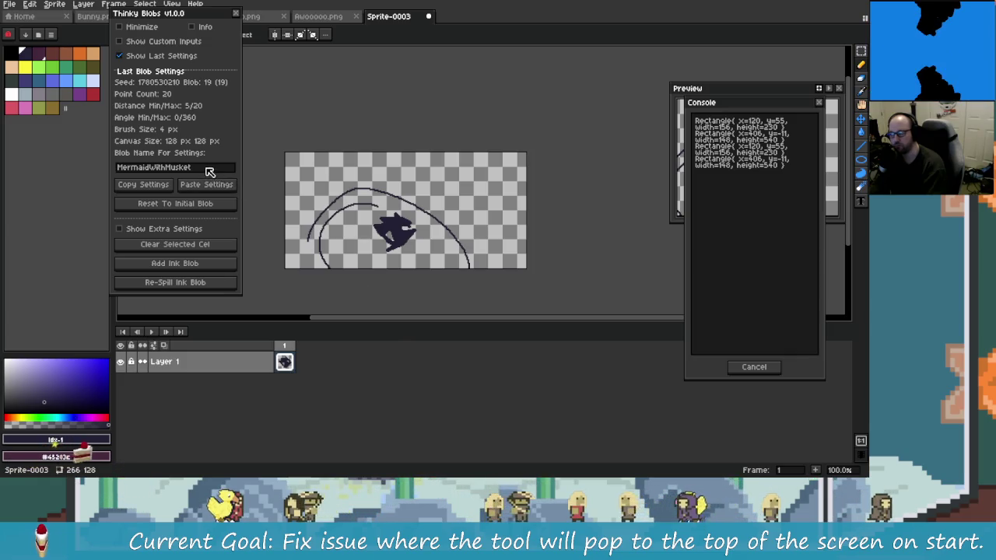
left_click(147, 41)
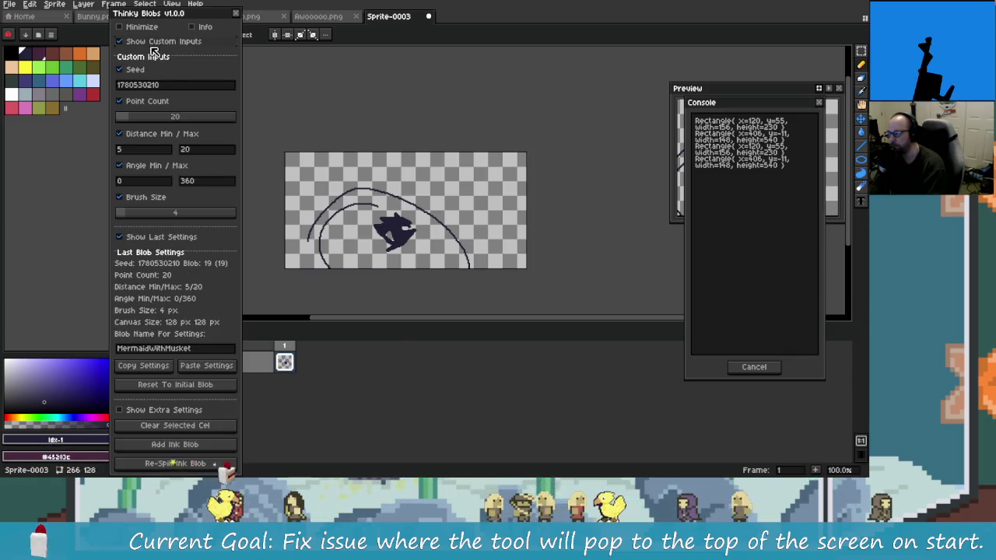
key("alt+Tab")
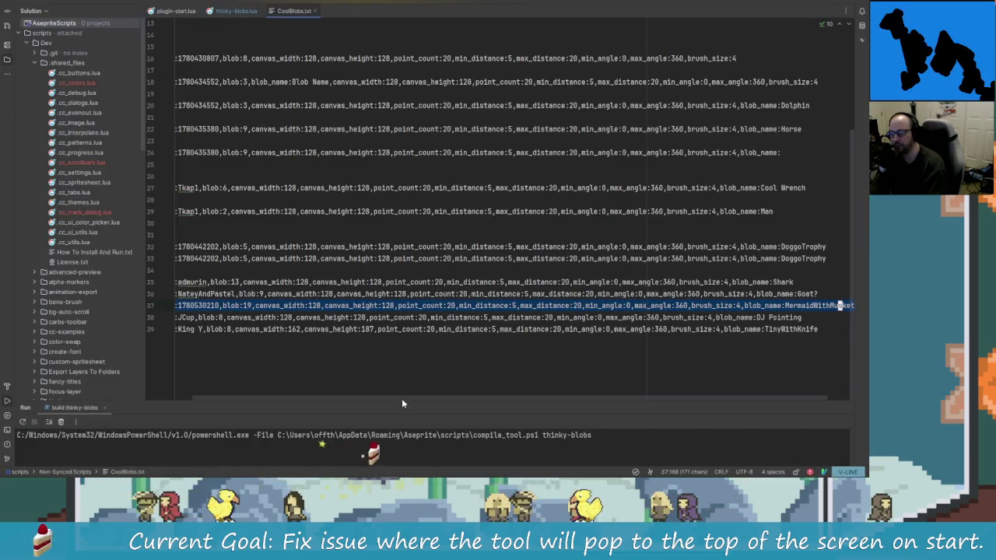
- Remove the stroke circling the blob in Aseprite and look over the canvas
left_click_drag(305, 396, 288, 395)
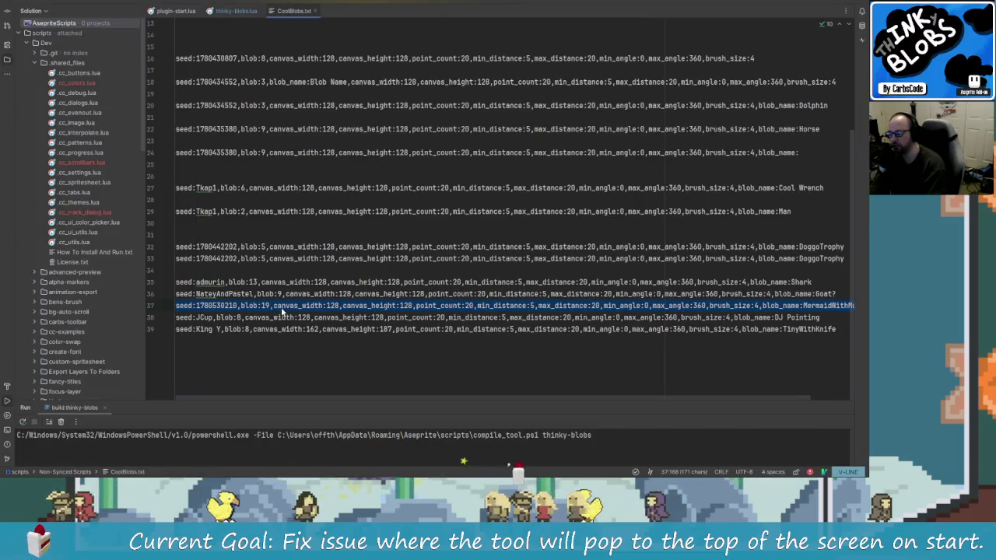
key("alt+Tab")
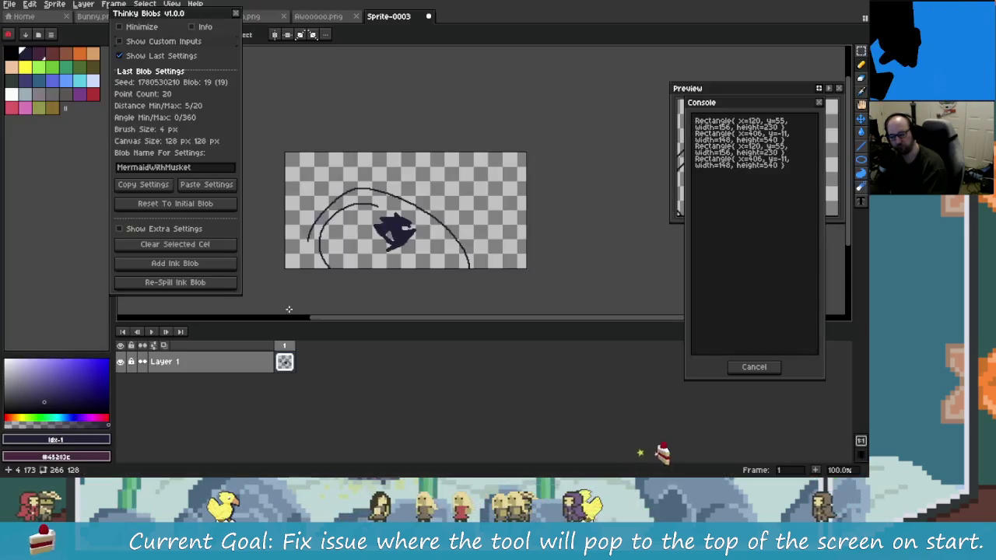
left_click(175, 283)
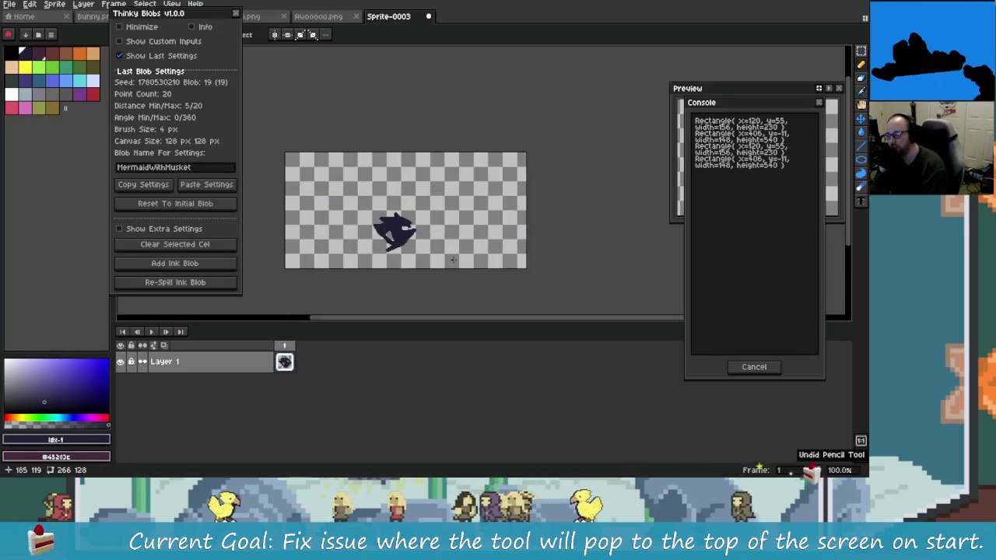
left_click_drag(453, 260, 418, 240)
scroll(411, 249, "up", 4)
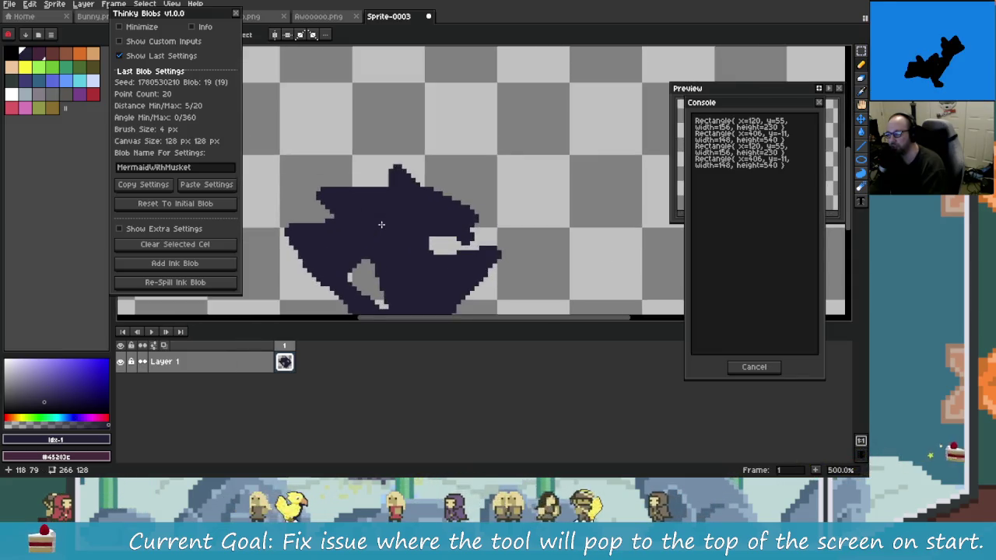
scroll(381, 224, "down", 2)
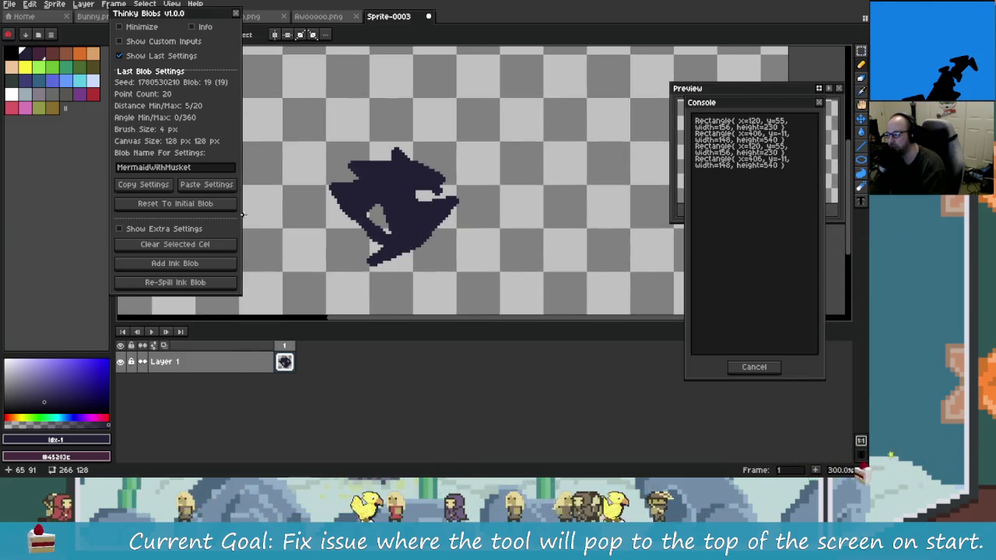
- Copy the MermaidWithMusket settings line from CoolBlobs.txt and return to Aseprite
key("alt+Tab")
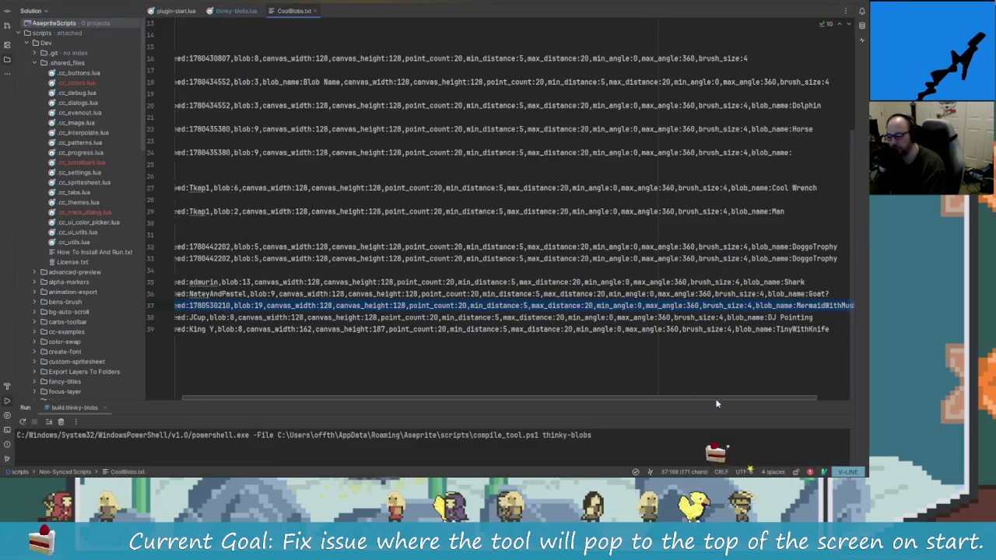
scroll(779, 402, "right", 1)
scroll(463, 389, "left", 1)
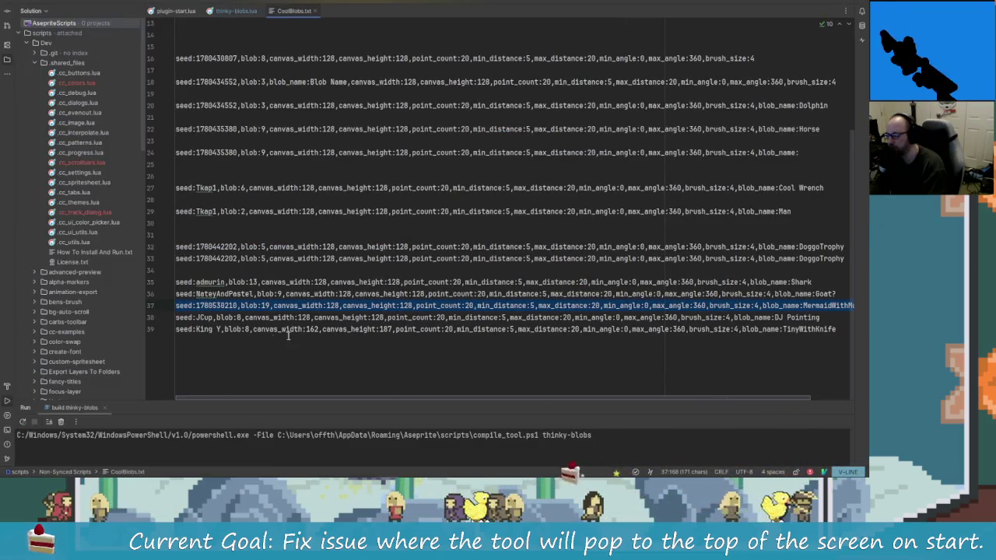
right_click(209, 305)
left_click(242, 221)
key("alt+Tab")
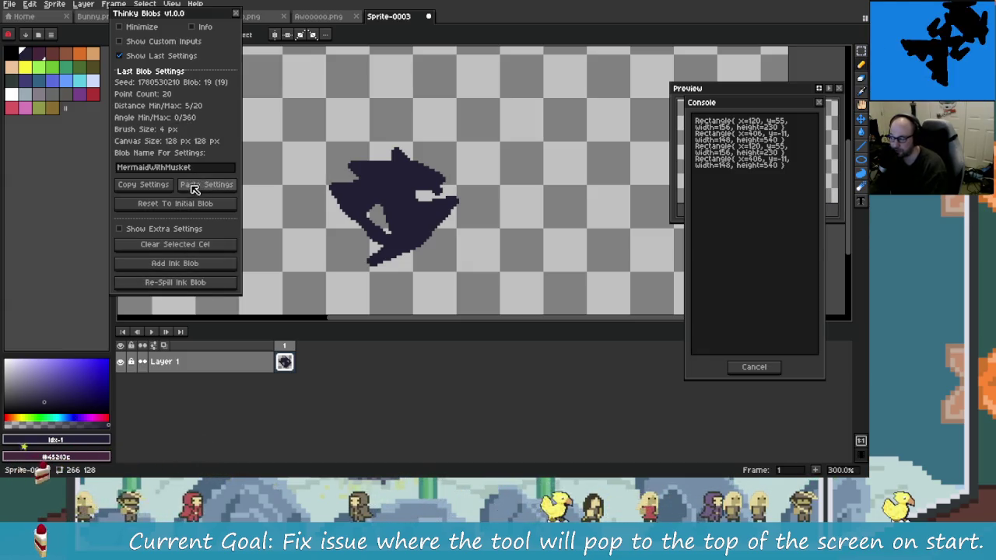
- Reopen the Thinky Blobs panel from the Frame menu and tick Show Last Settings
left_click(171, 41)
left_click(167, 42)
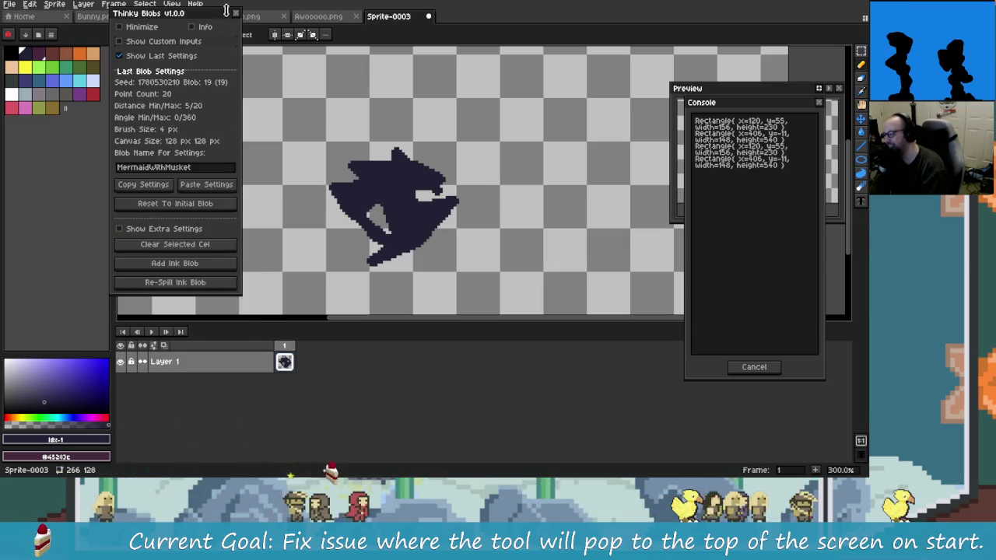
left_click(236, 13)
left_click(83, 4)
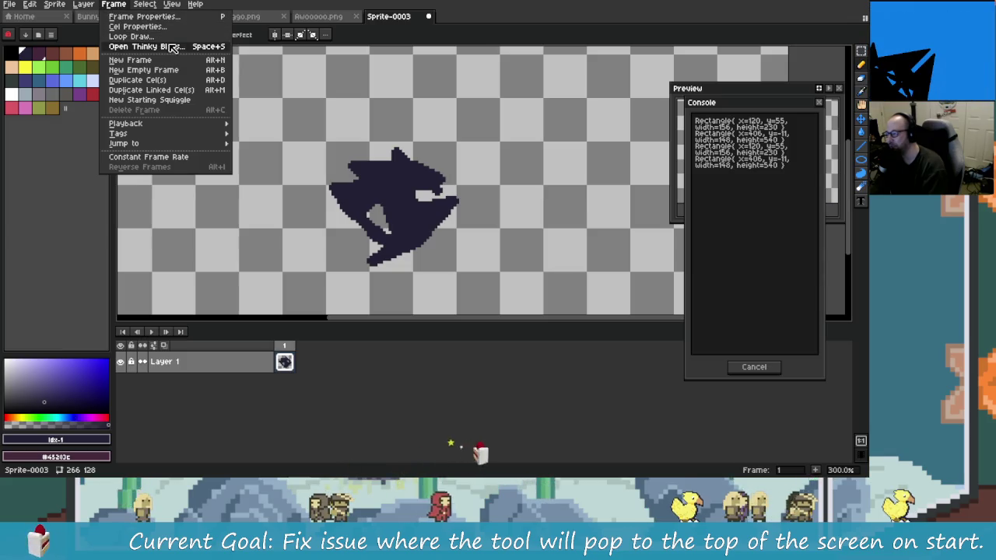
left_click(176, 46)
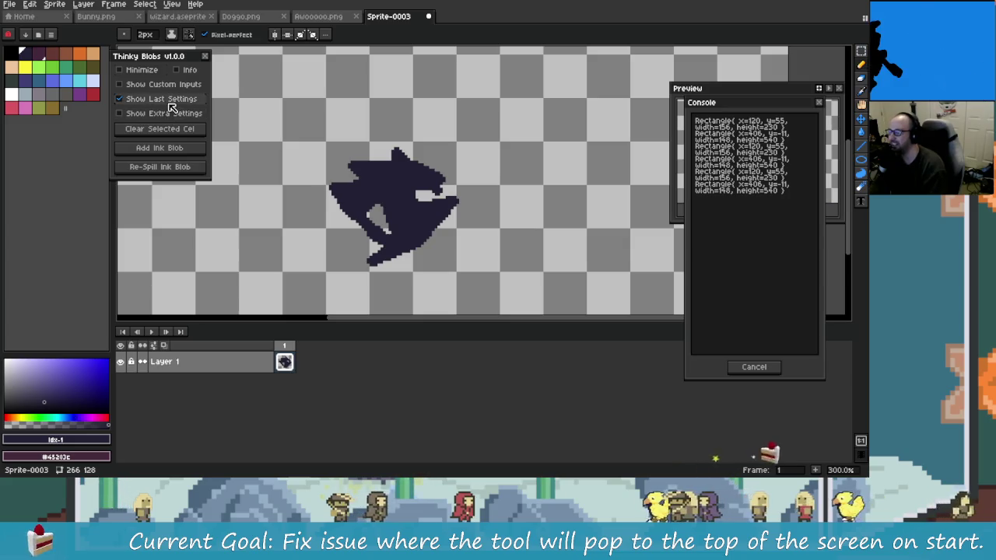
left_click(198, 99)
- Paste the MermaidWithMusket settings, clear the cel, add a blob and re-spill to blob 19
left_click(203, 230)
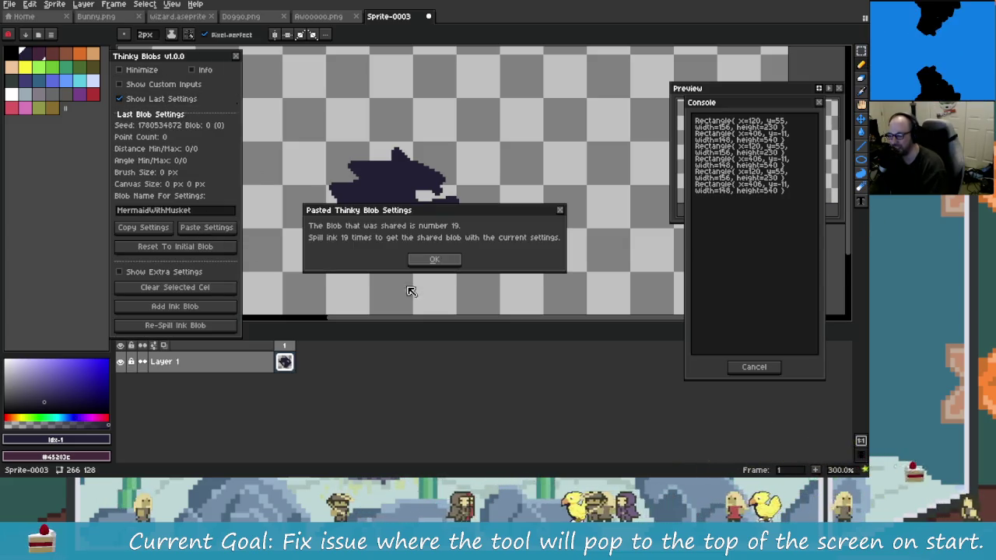
left_click(438, 259)
left_click(204, 289)
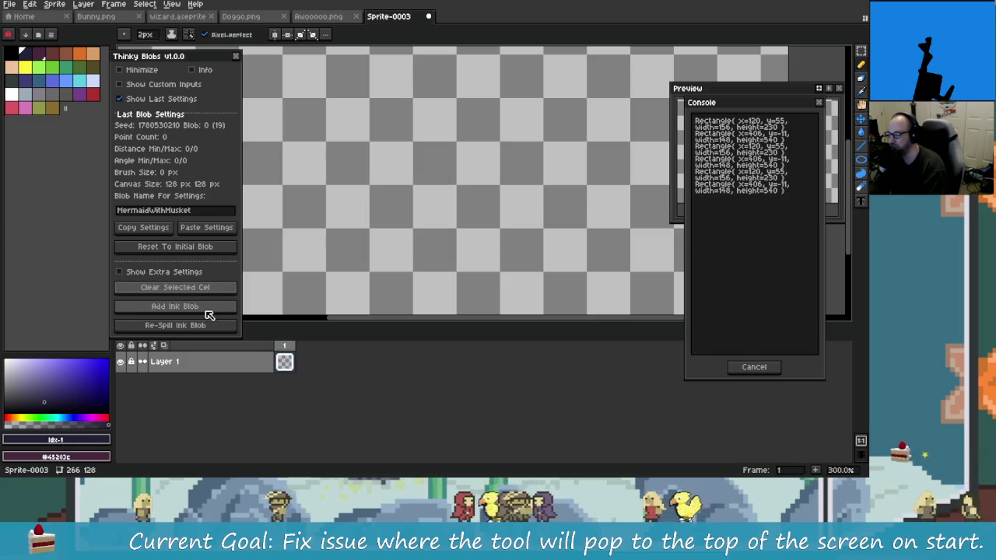
left_click(205, 307)
left_click(206, 328)
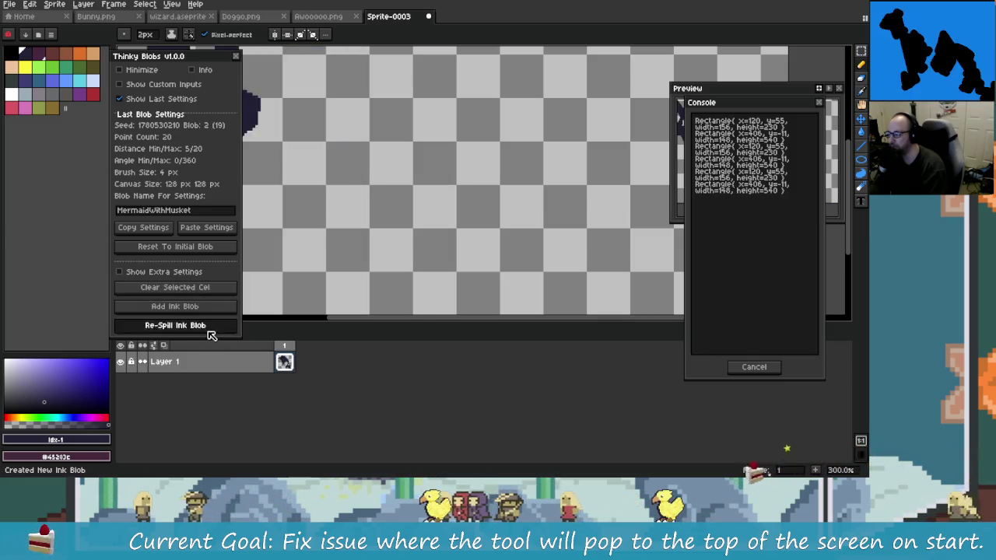
scroll(358, 249, "down", 3)
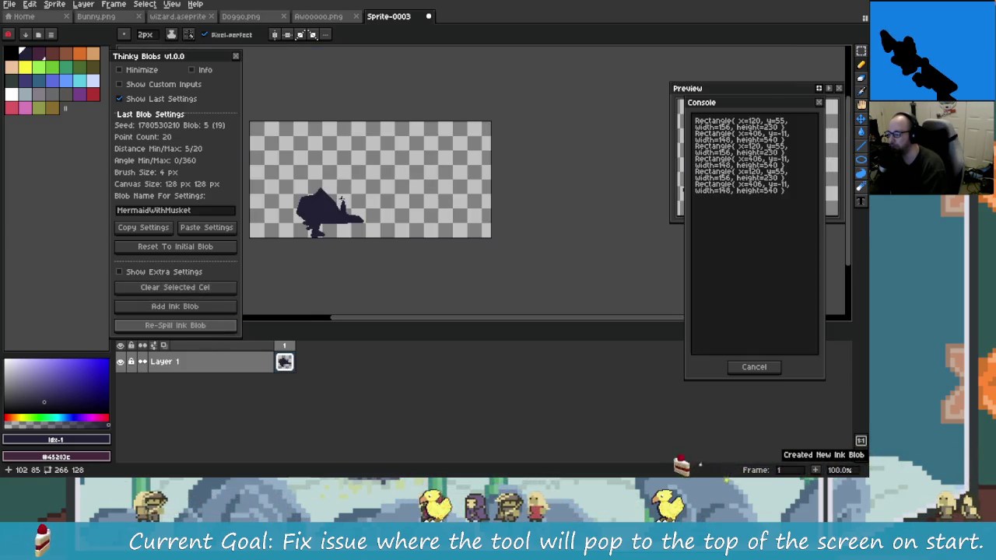
left_click(213, 327)
left_click(213, 327)
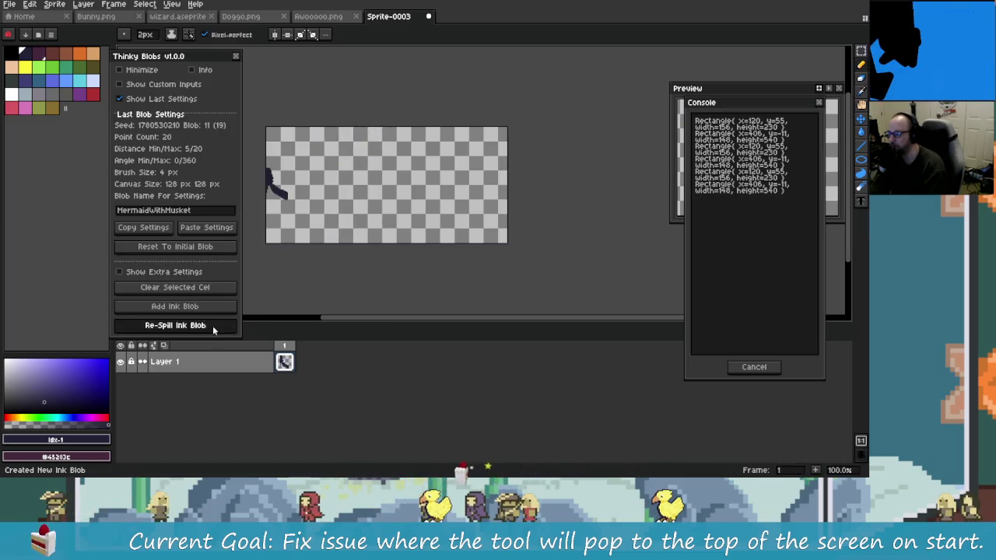
left_click(214, 328)
left_click(218, 330)
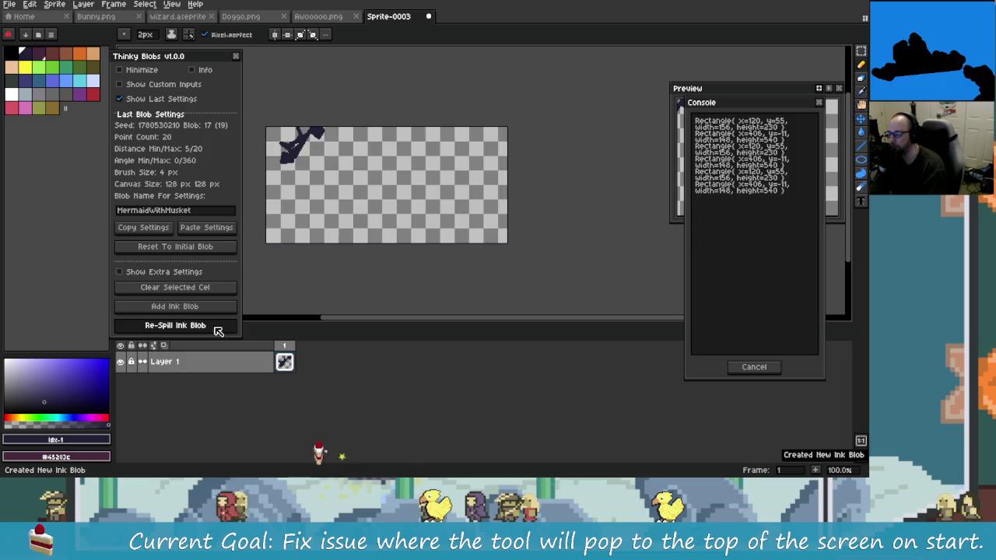
left_click(219, 331)
left_click(219, 331)
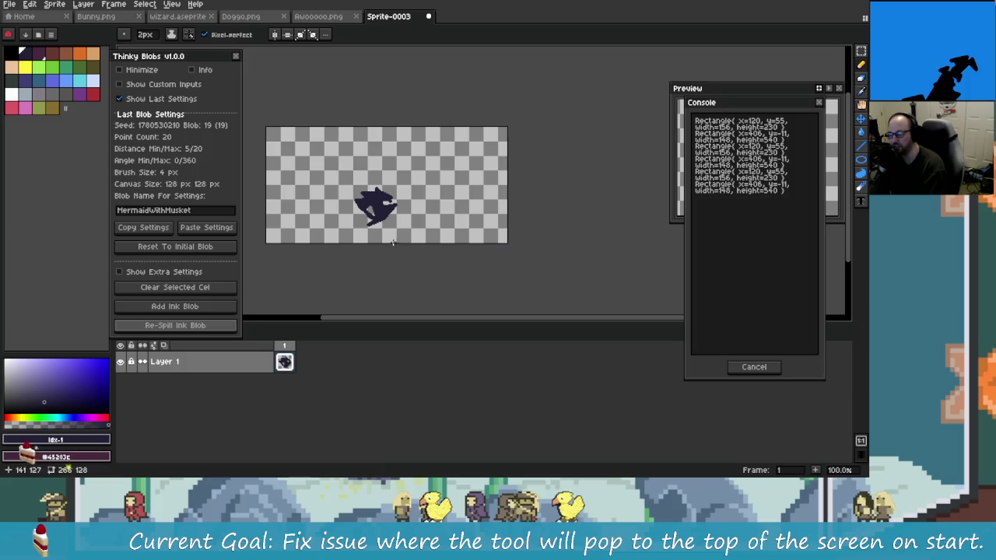
- Keep re-spilling ink blobs past blob 19 to view further shapes
left_click(221, 332)
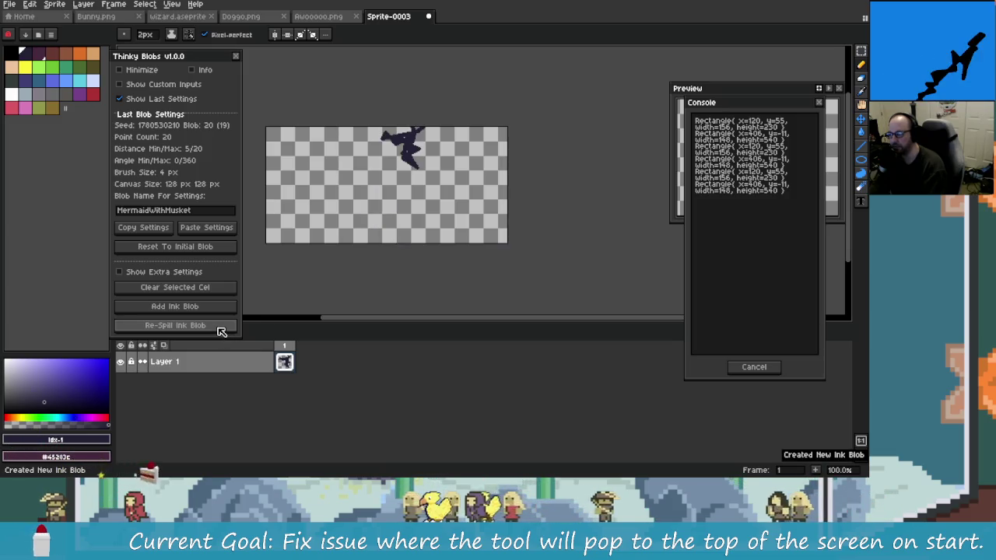
left_click(219, 328)
left_click(220, 328)
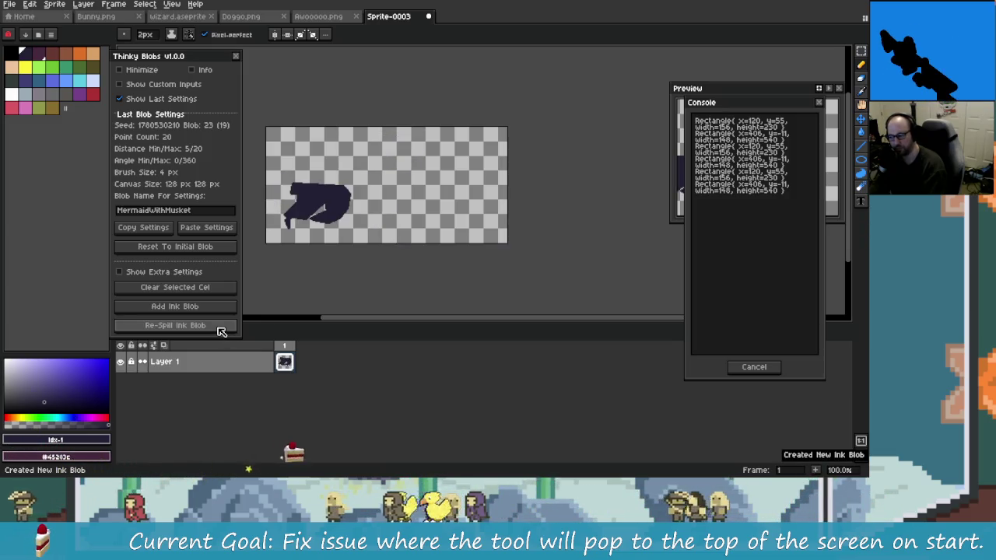
left_click(221, 333)
left_click(221, 332)
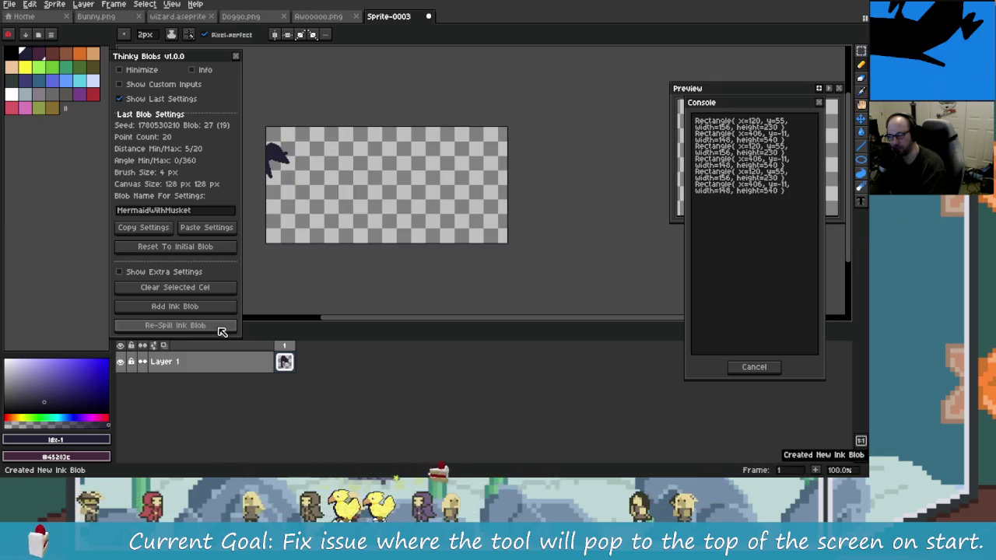
left_click(221, 332)
left_click(221, 332)
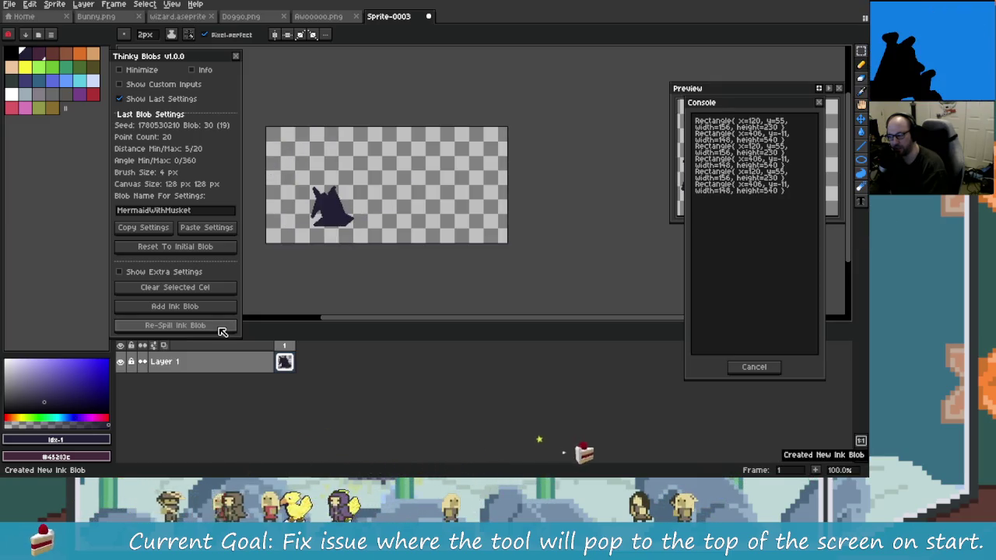
left_click(221, 332)
left_click(221, 332)
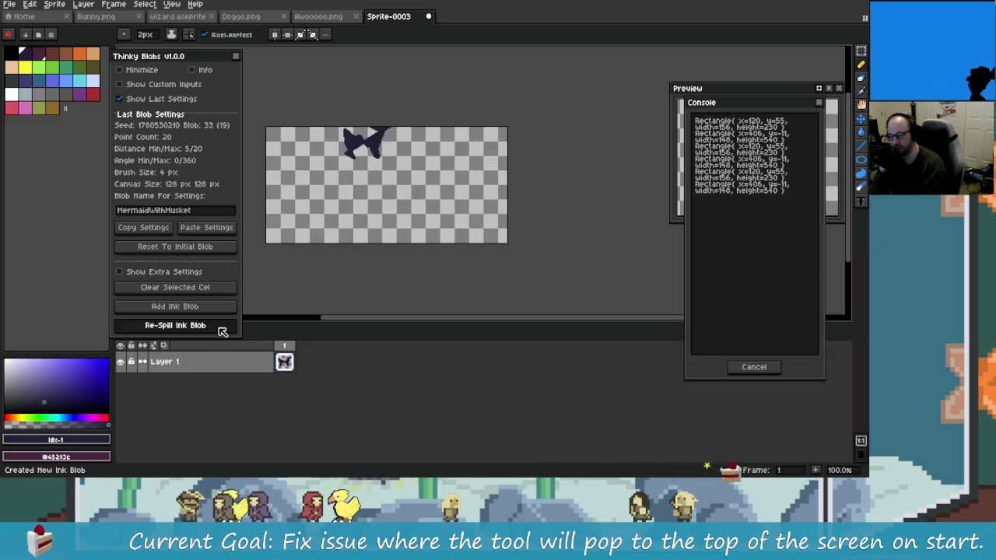
key("alt+Tab")
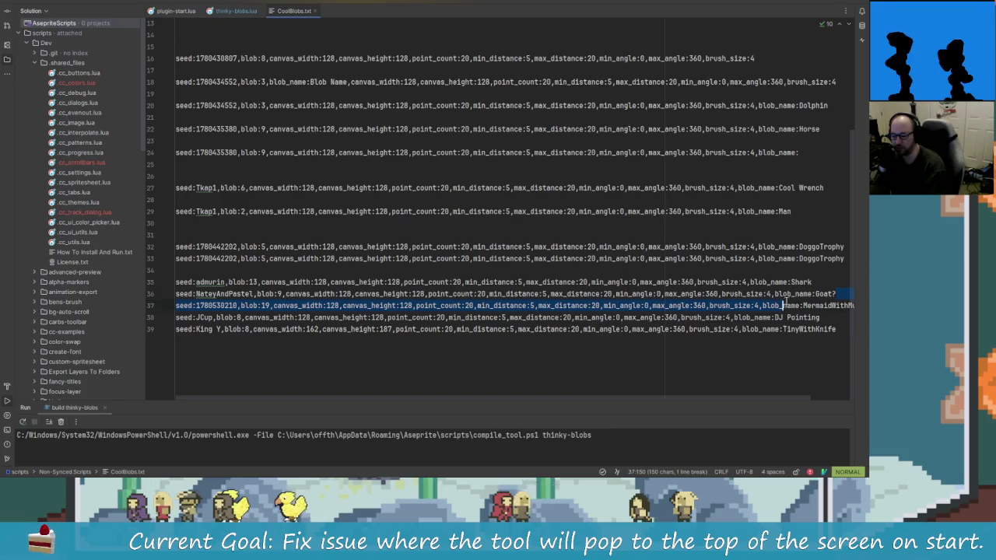
- Select line 36 with the Goat? settings in CoolBlobs.txt, copy it, and return to Aseprite
left_click(201, 294)
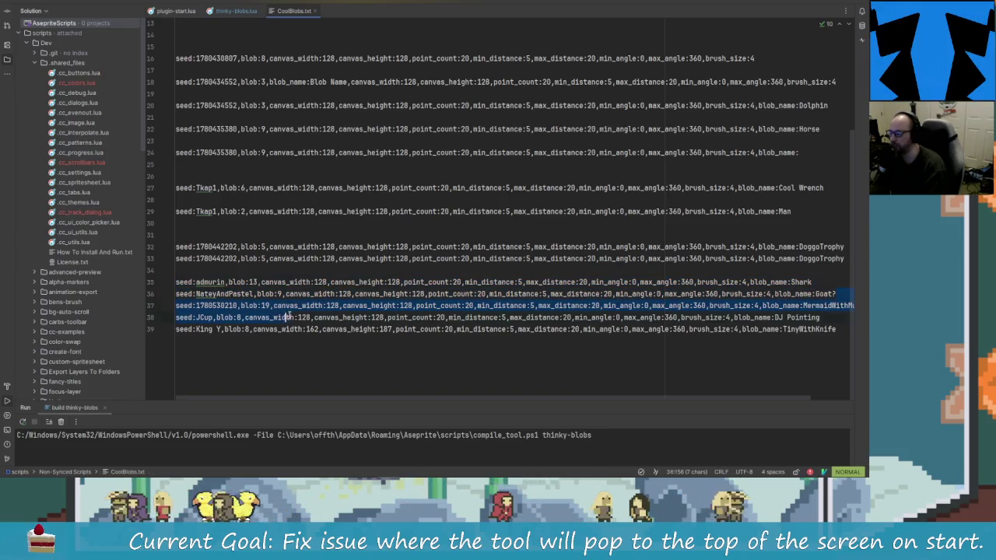
key("shift+v")
right_click(201, 294)
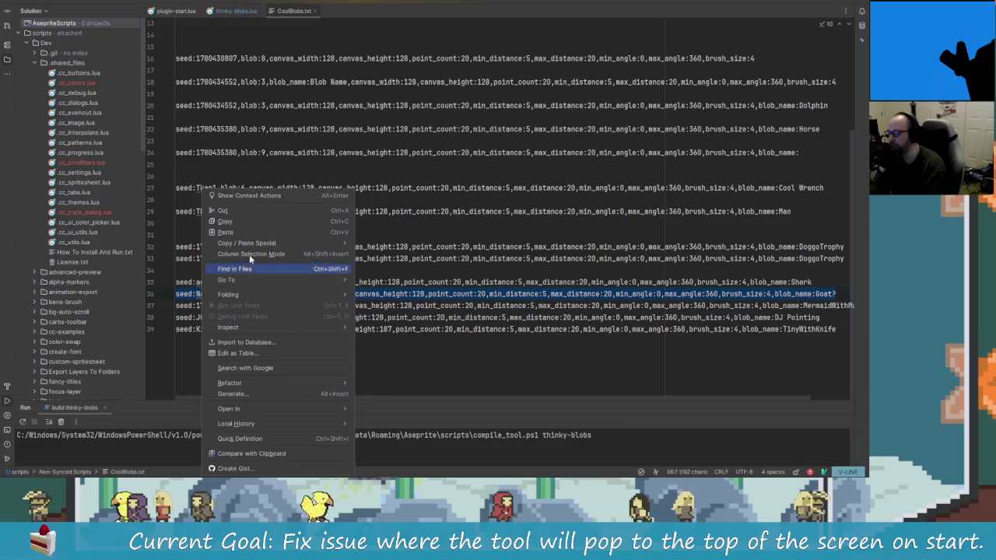
left_click(249, 254)
key("alt+Tab")
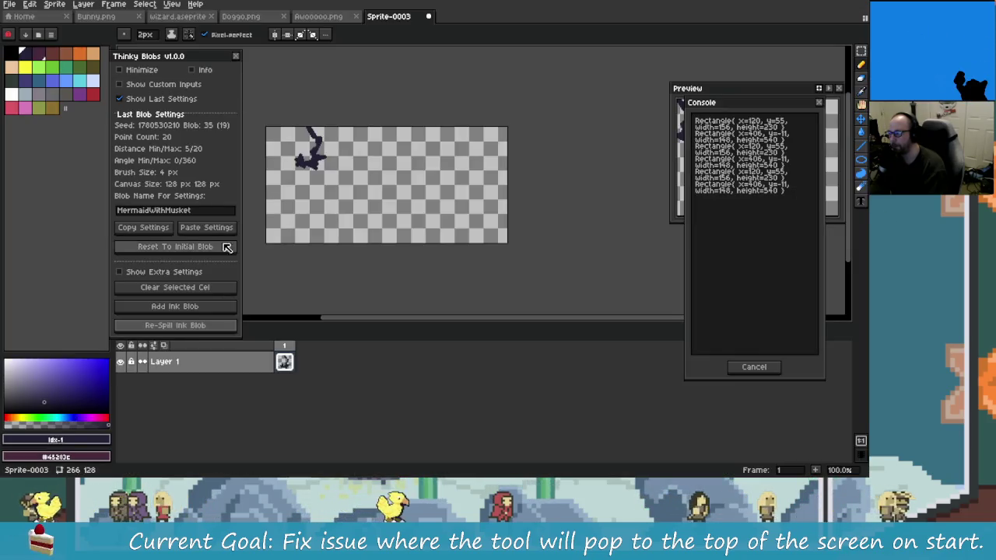
- Paste the Goat? settings, clear the cel, add a blob and re-spill through blob 9 of 9
left_click(206, 227)
left_click(434, 260)
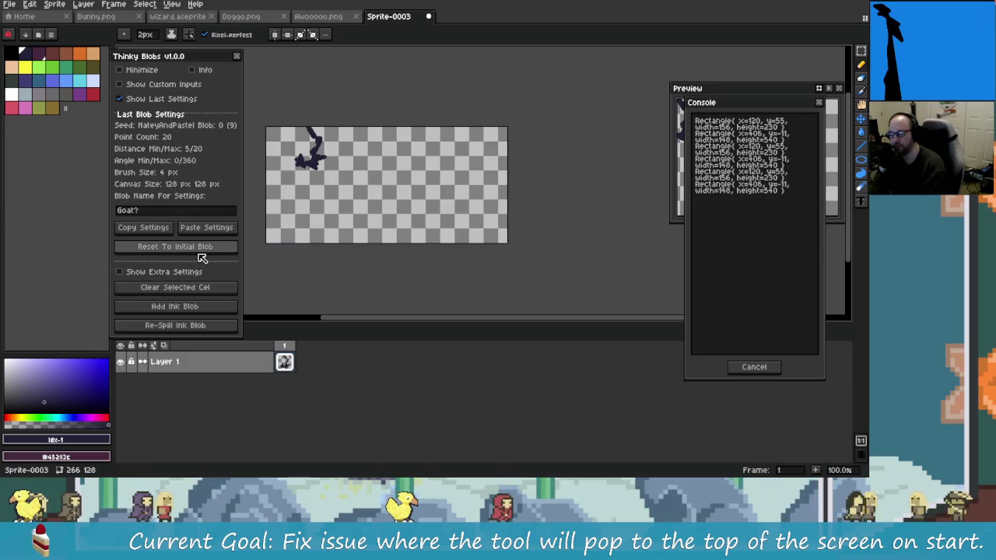
left_click(213, 290)
left_click(213, 307)
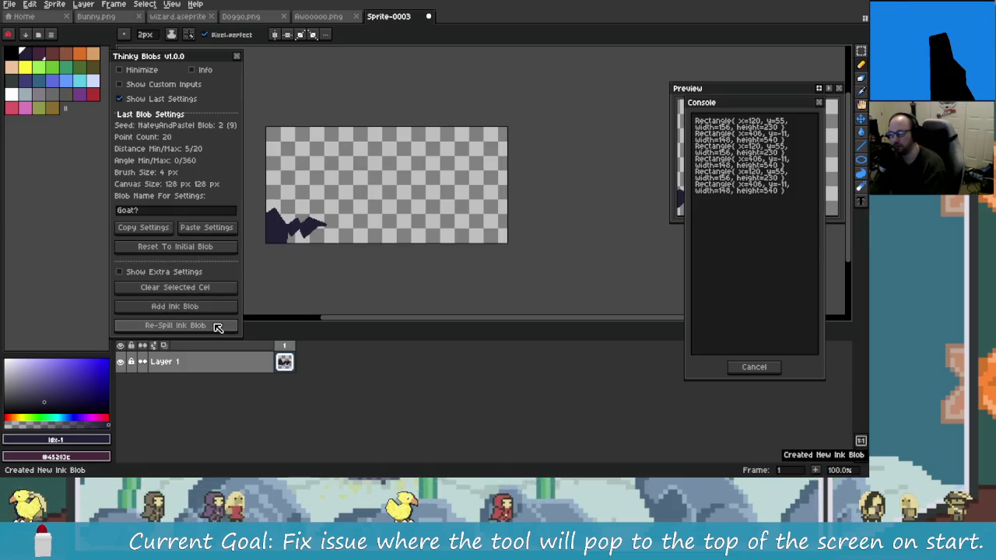
left_click(218, 326)
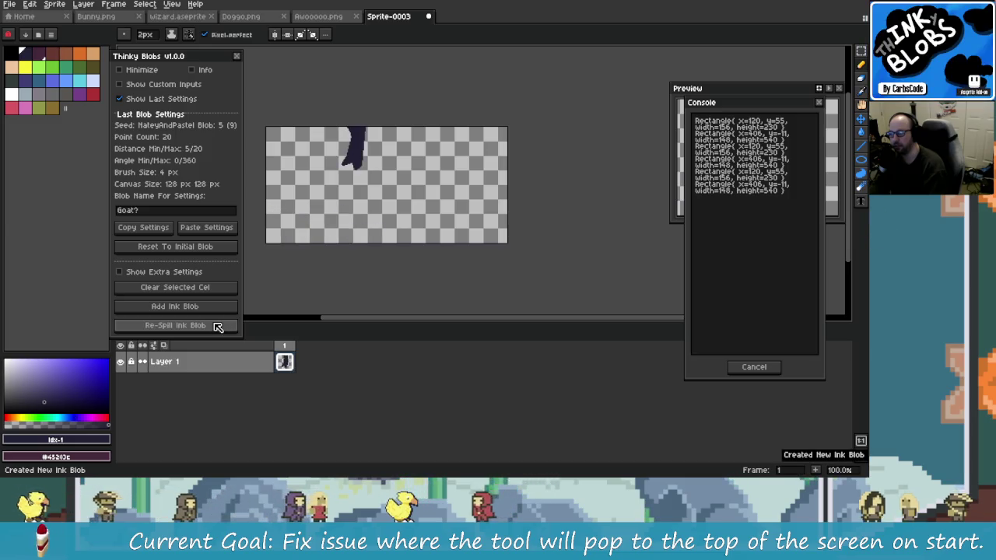
left_click(217, 326)
left_click(218, 326)
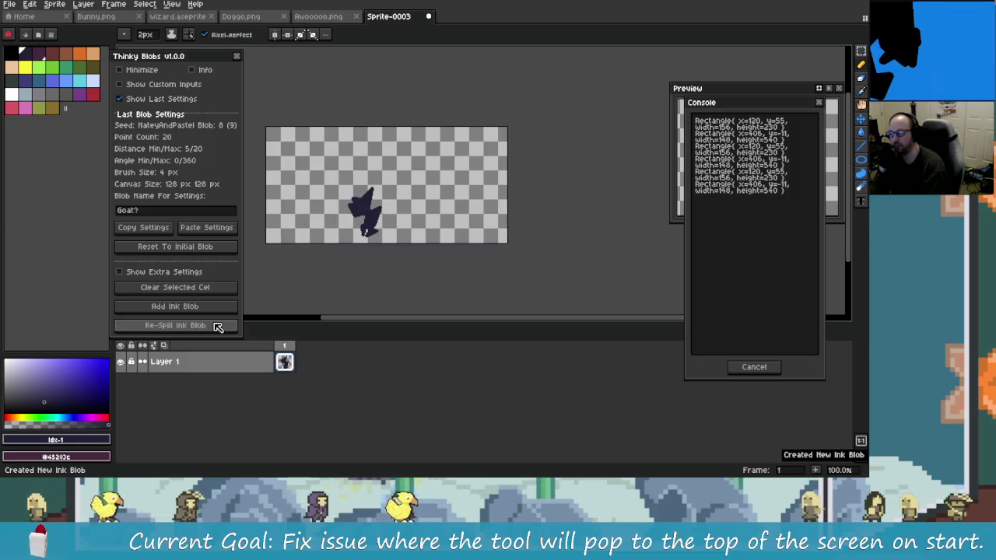
left_click(218, 326)
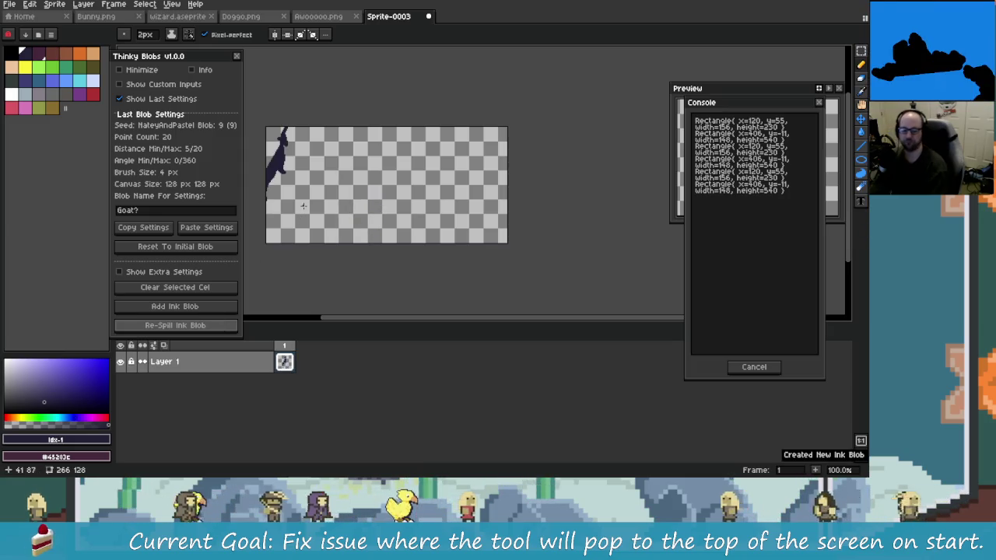
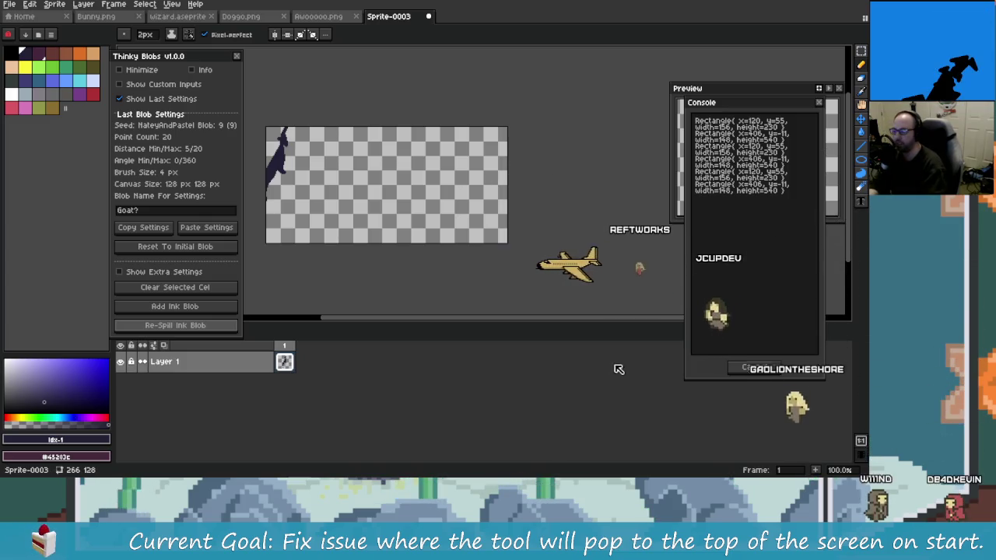
- Close the script console, then draw two test strokes on the canvas and undo them
key("Escape")
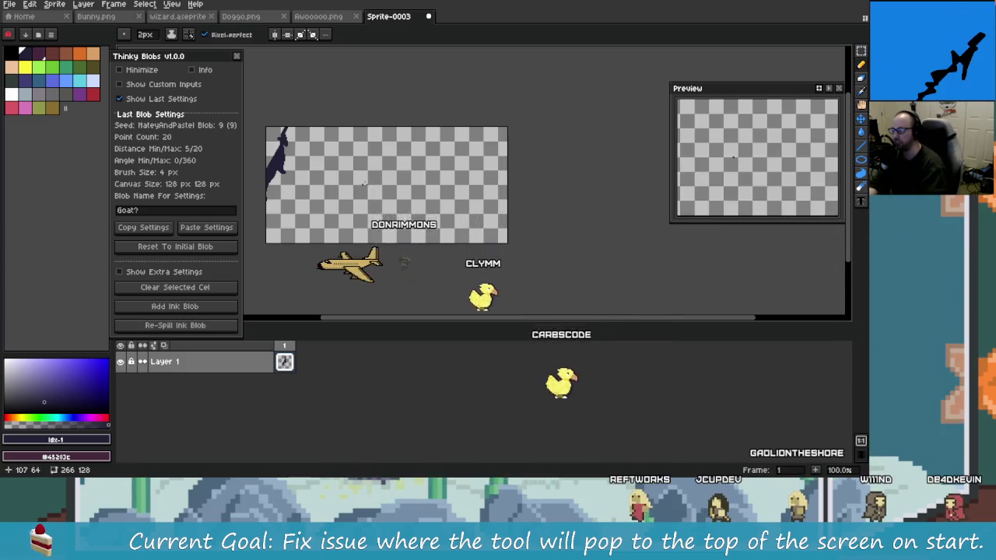
left_click_drag(373, 206, 406, 195)
key("ctrl+z")
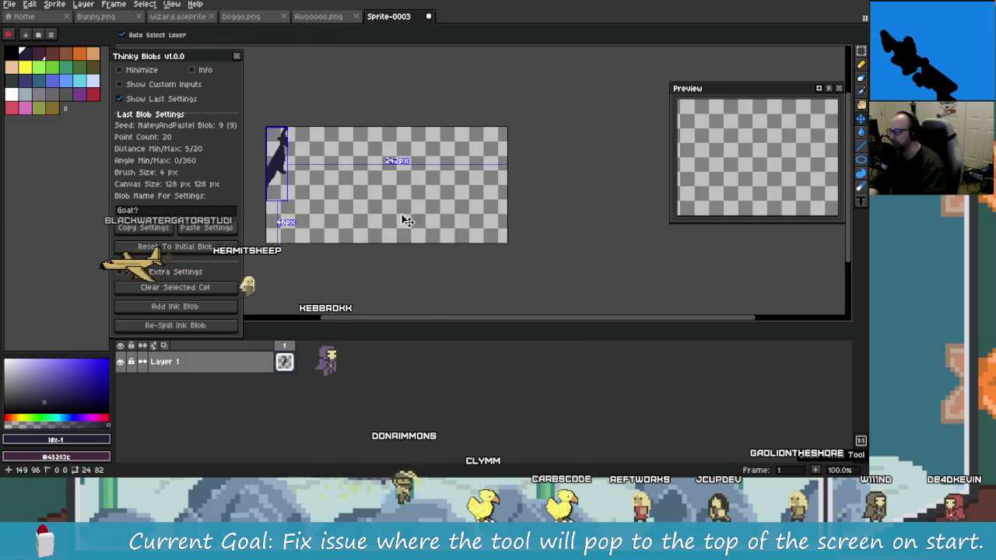
left_click_drag(357, 159, 383, 189)
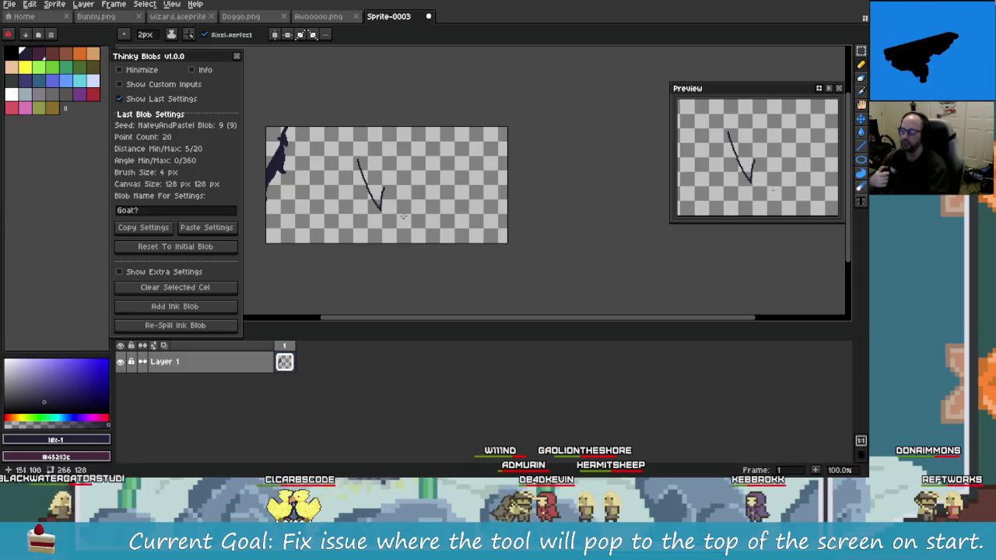
key("ctrl+z")
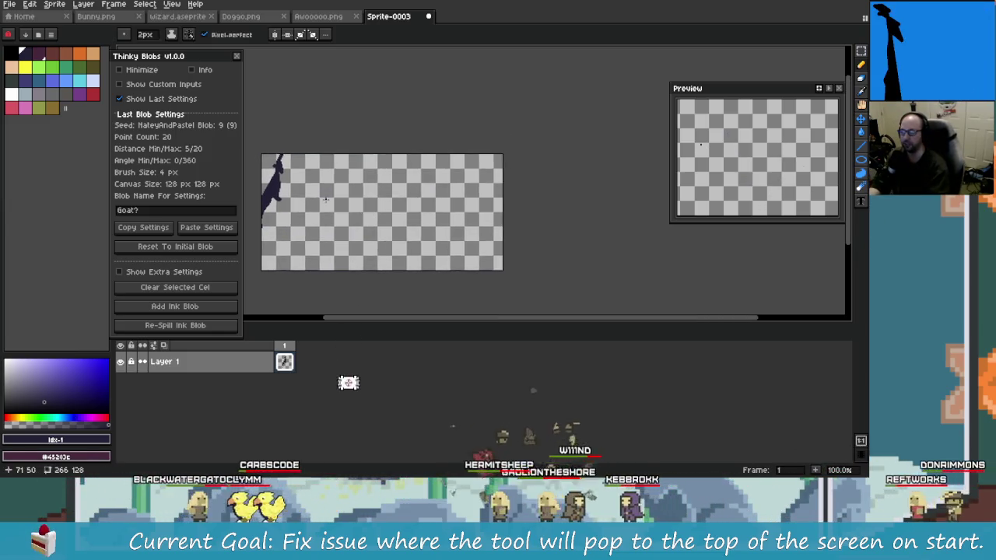
key("ctrl+z")
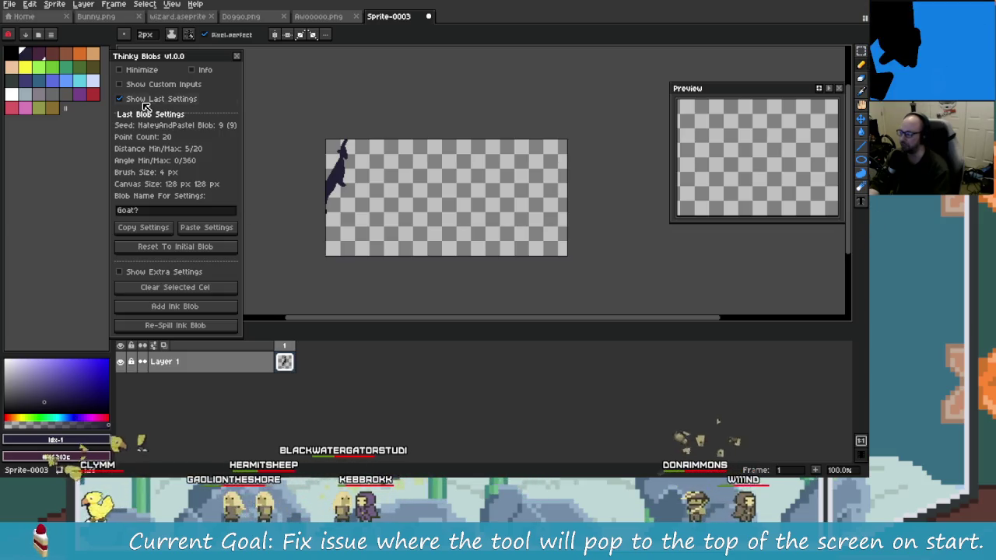
- Copy the DoggoTrophy settings lines from CoolBlobs.txt in Rider and return to Aseprite
key("alt+Tab")
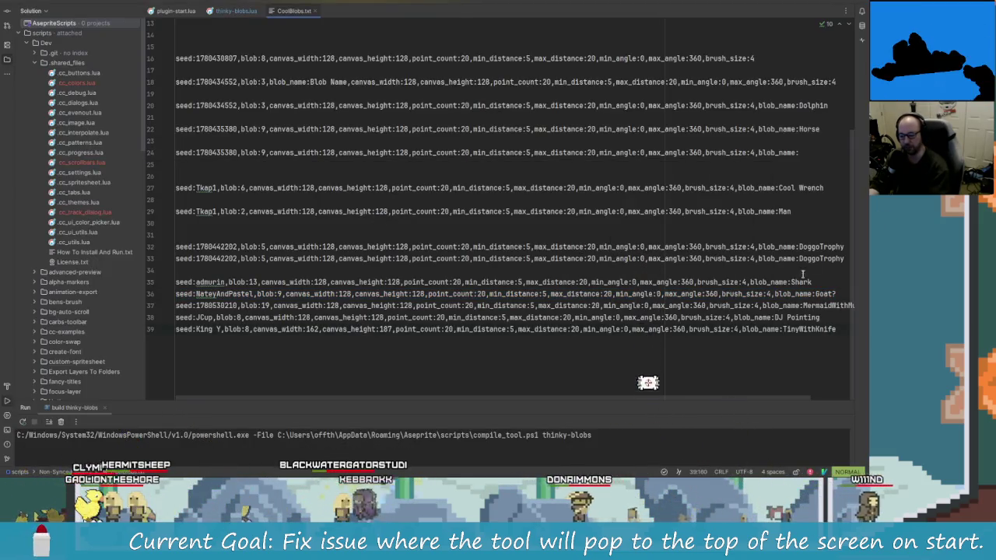
left_click_drag(844, 259, 820, 259)
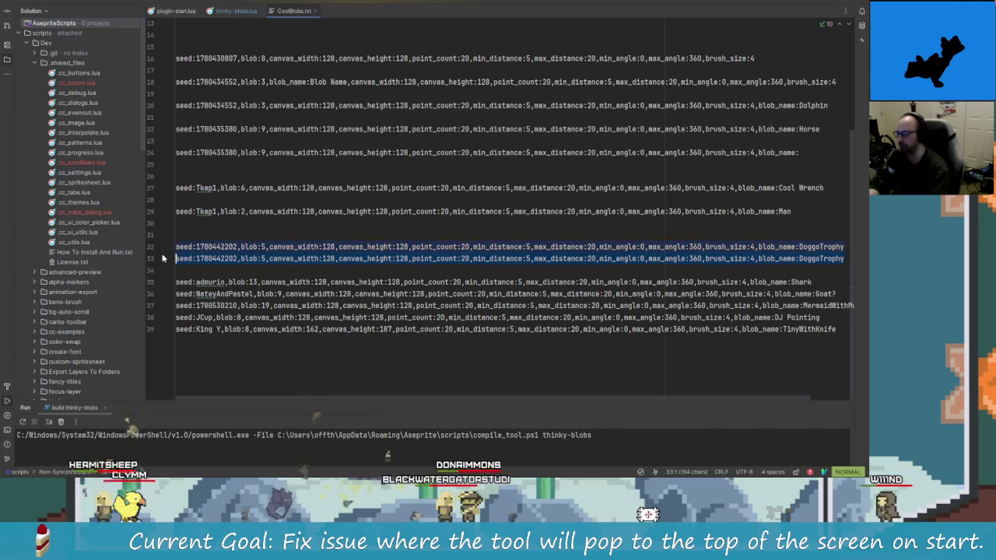
right_click(181, 255)
left_click(222, 227)
key("alt+Tab")
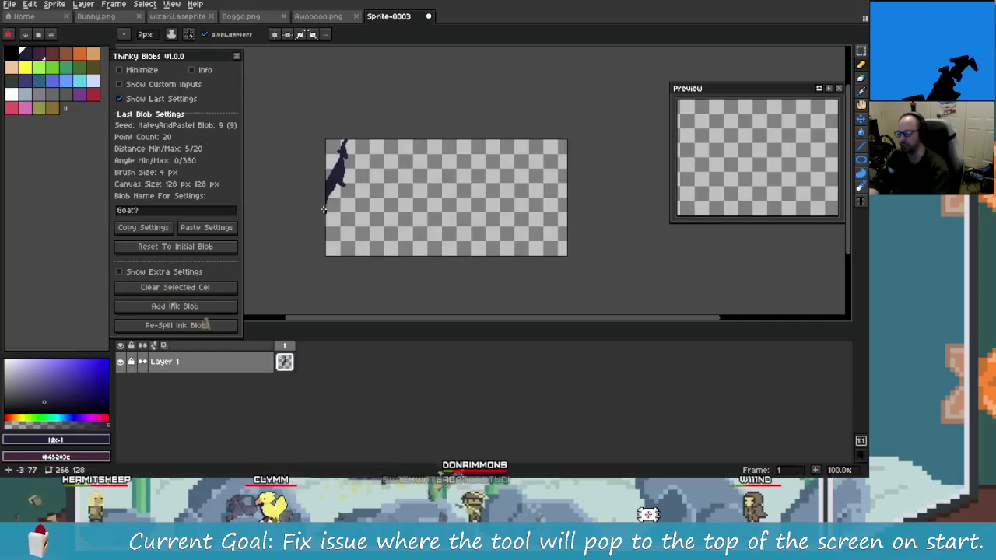
- Paste the DoggoTrophy settings, clear the cel, add an ink blob, and re-spill until blob 5 appears
left_click(216, 237)
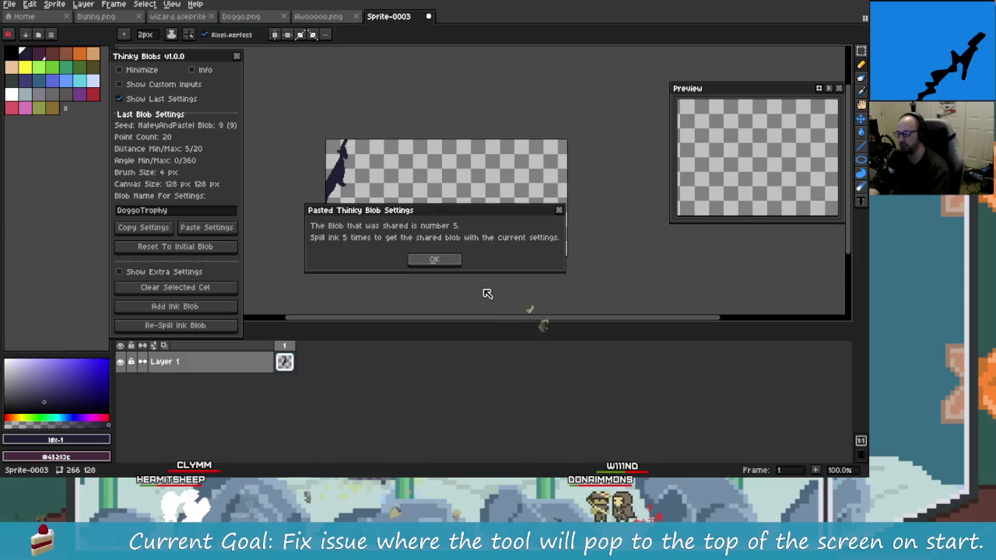
left_click(435, 260)
left_click(185, 287)
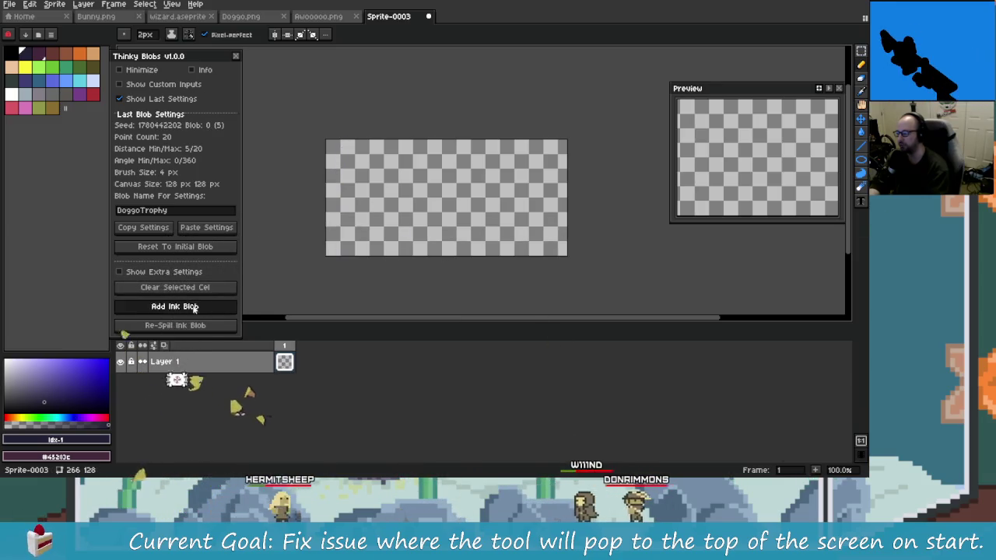
left_click(186, 306)
left_click(201, 325)
left_click(201, 327)
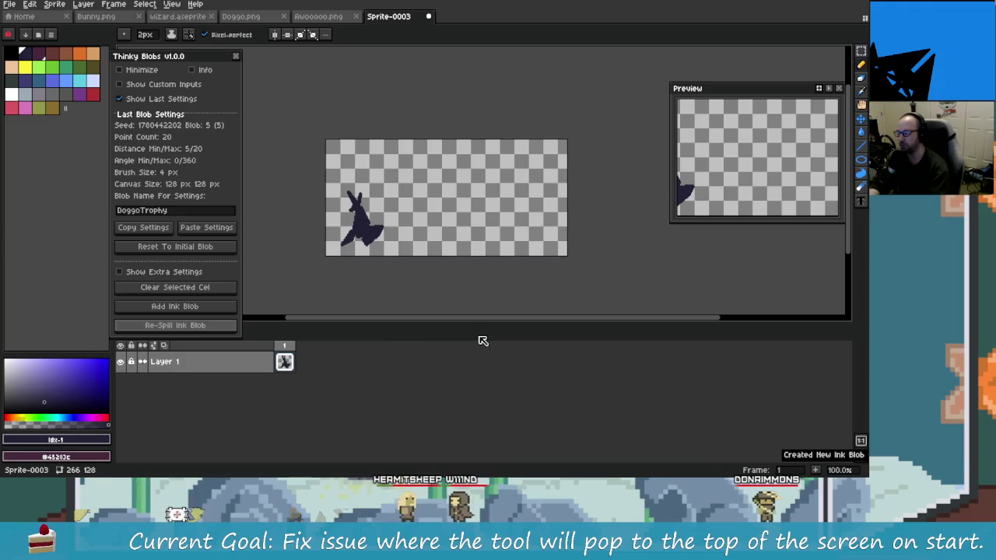
scroll(340, 227, "up", 3)
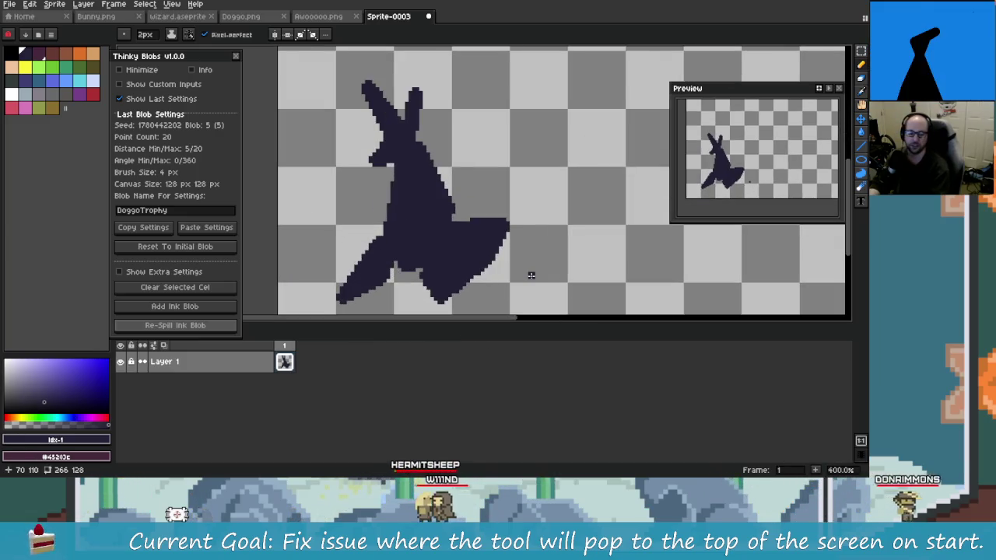
key("alt+Tab")
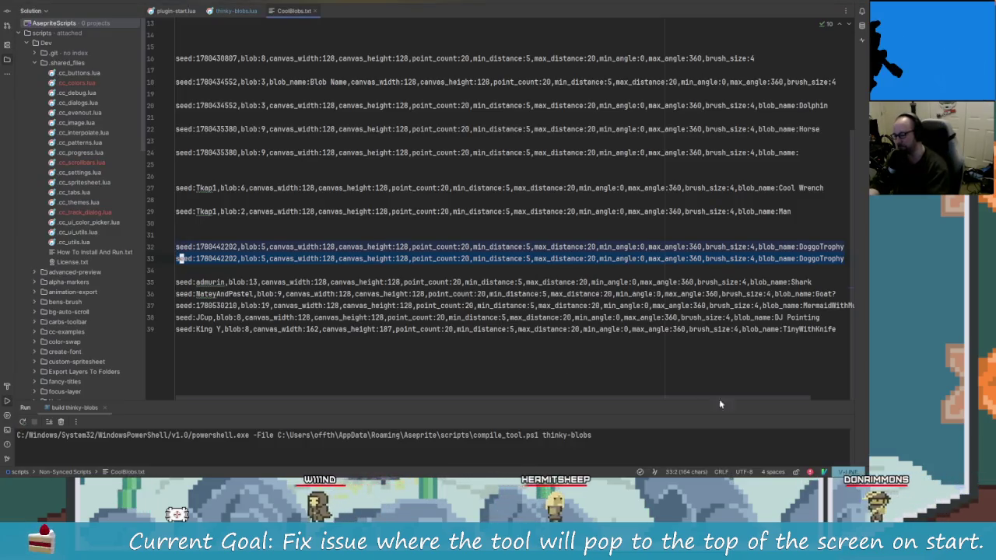
- Scroll horizontally through CoolBlobs.txt in Rider, then return to Aseprite
mouse_move(801, 397)
left_mouse_down()
mouse_move(826, 404)
mouse_move(774, 402)
left_mouse_up()
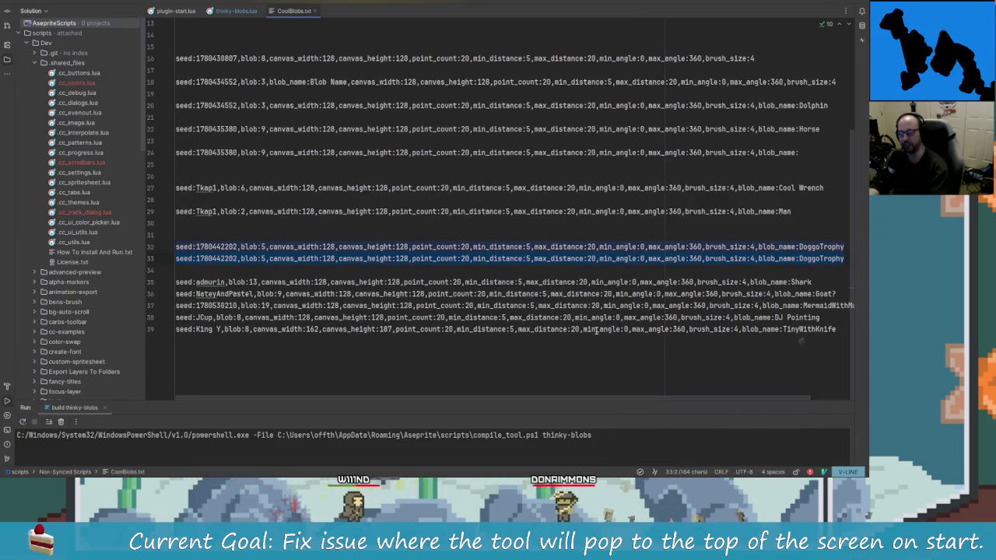
key("alt+Tab")
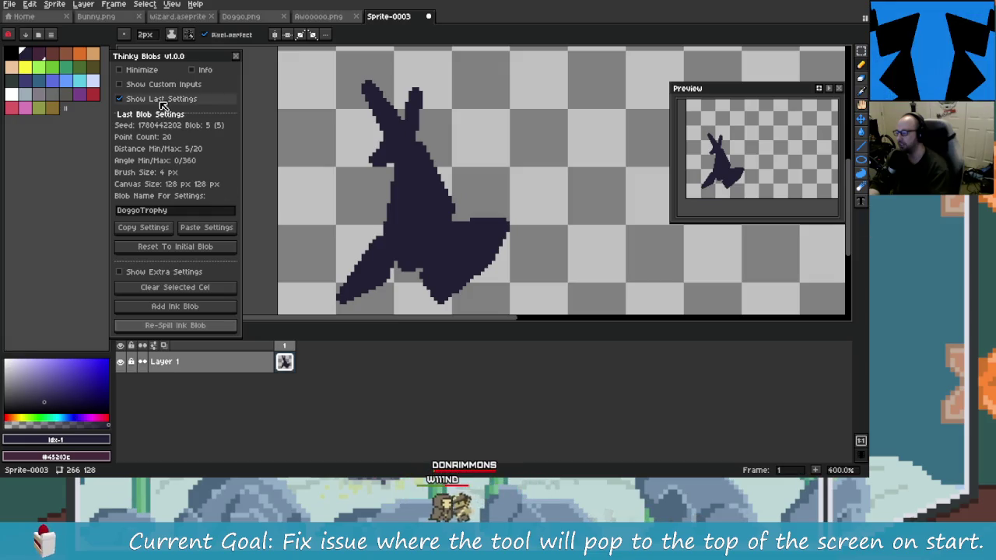
- Hide the last settings, turn off the custom seed, point count and other inputs, and clear the blob
left_click(169, 100)
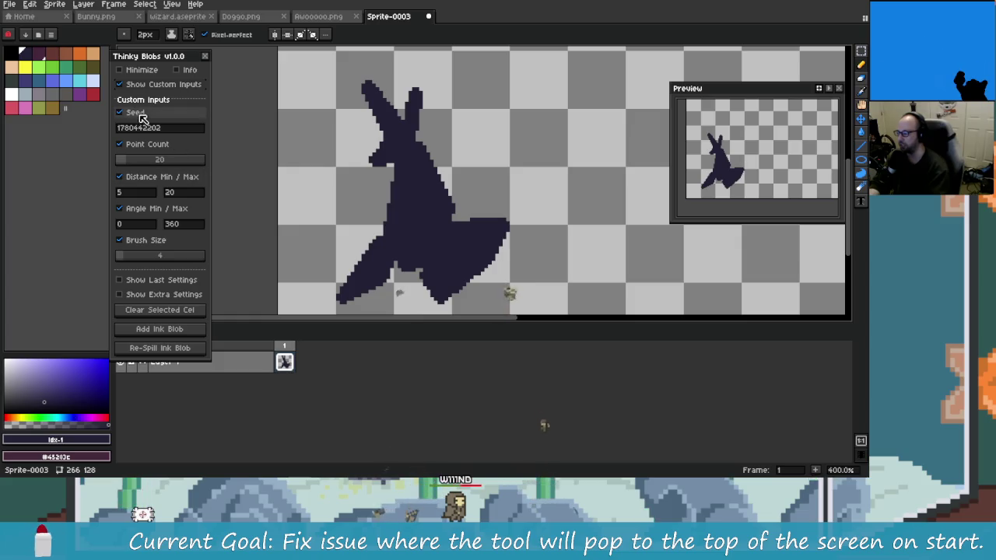
left_click(142, 112)
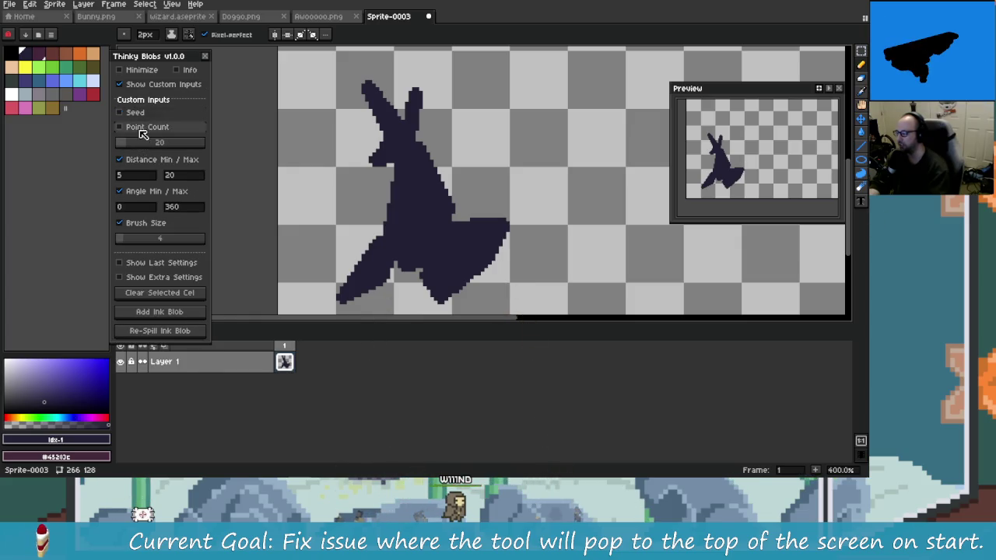
left_click(141, 130)
left_click(151, 156)
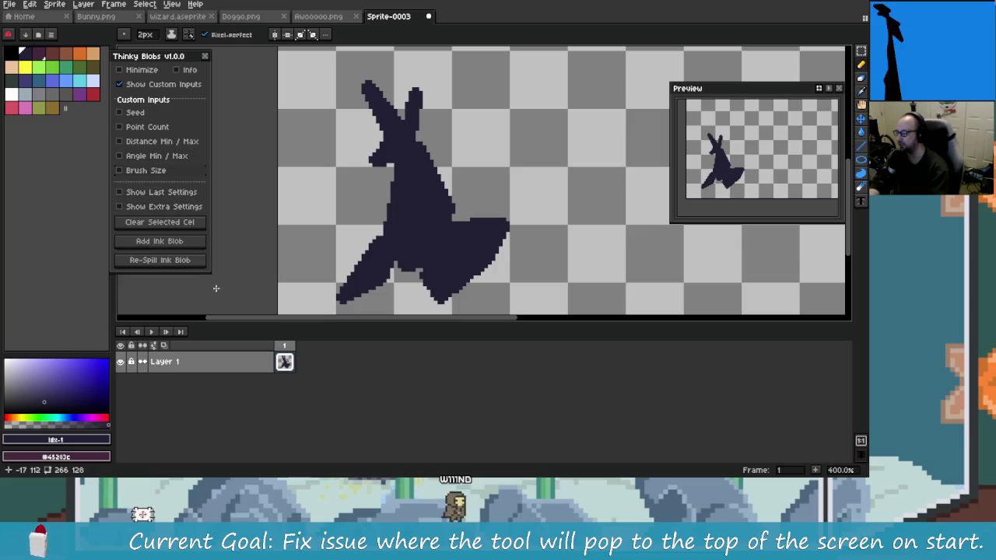
left_click(179, 225)
scroll(281, 248, "down", 2)
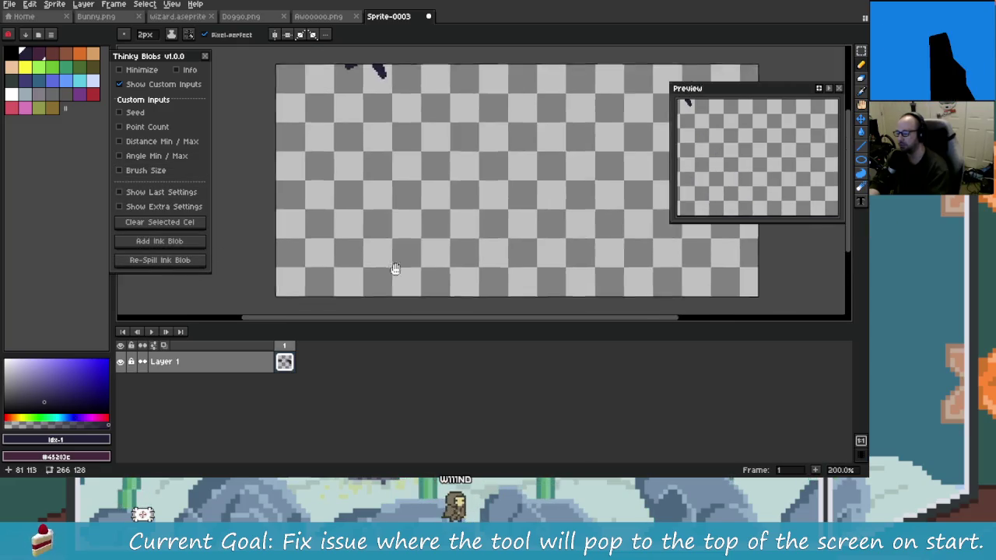
scroll(281, 248, "down", 2)
scroll(277, 256, "up", 2)
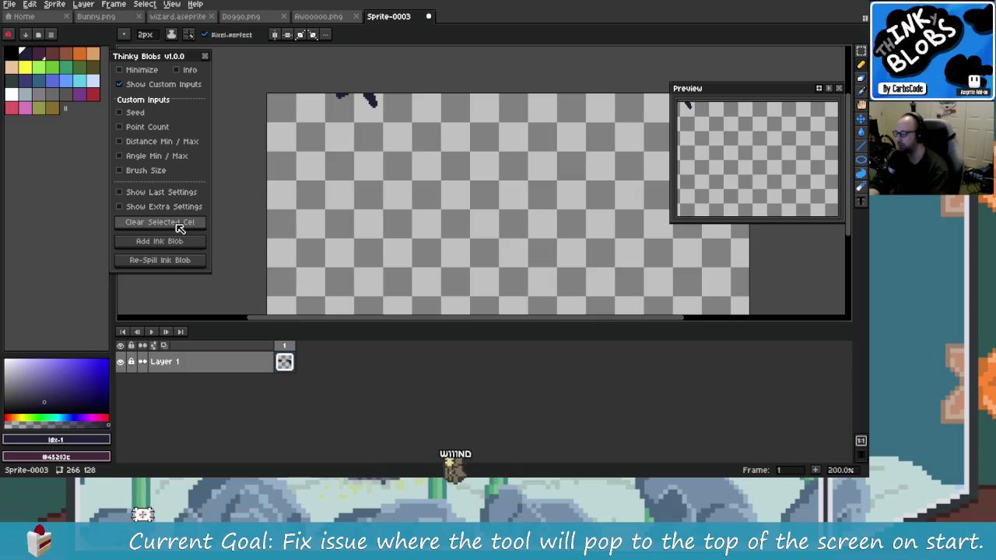
- Enable custom point count, angle limits and brush size, spill a blob, then set points to 7
left_click(131, 126)
left_click_drag(135, 144, 119, 150)
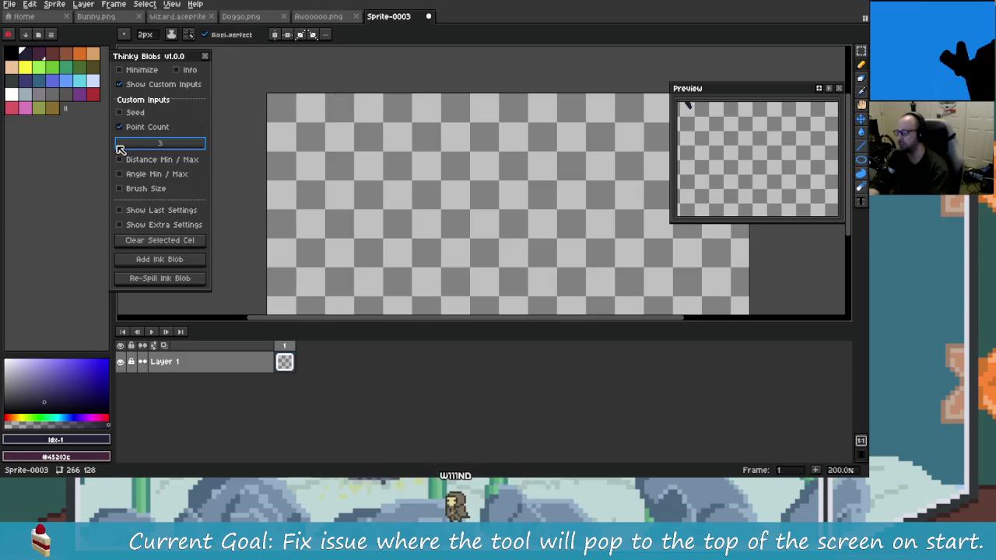
left_click(154, 175)
left_click(176, 205)
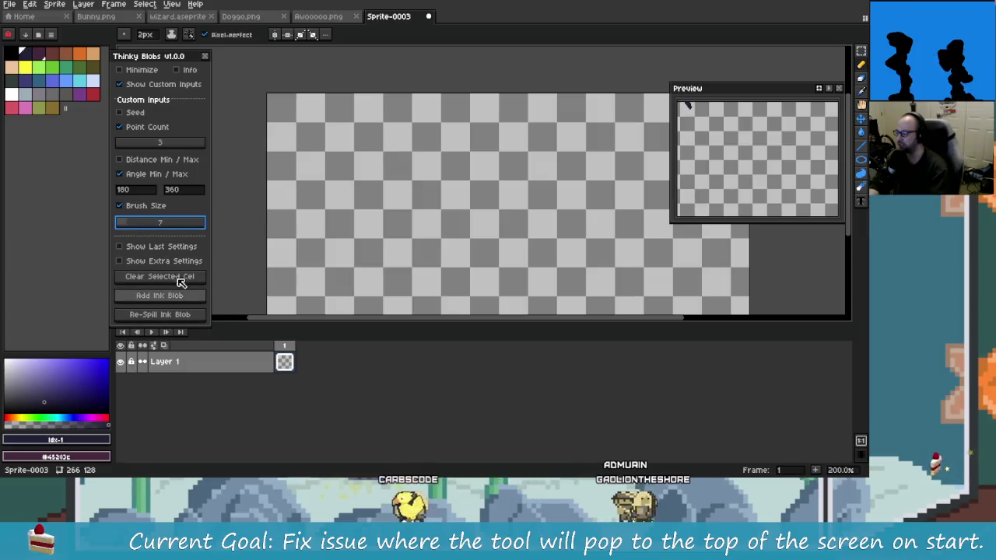
left_click(191, 302)
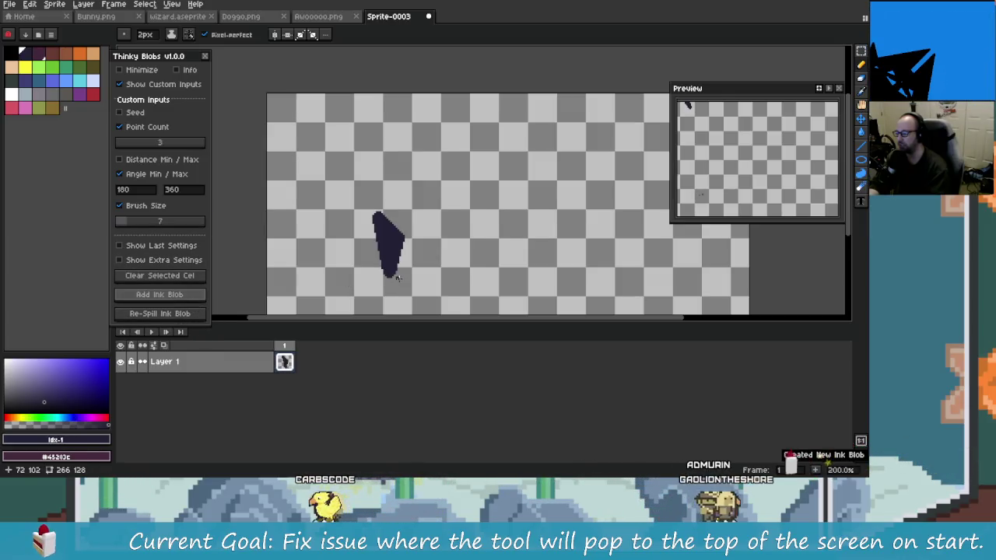
scroll(389, 251, "down", 1)
left_click(126, 144)
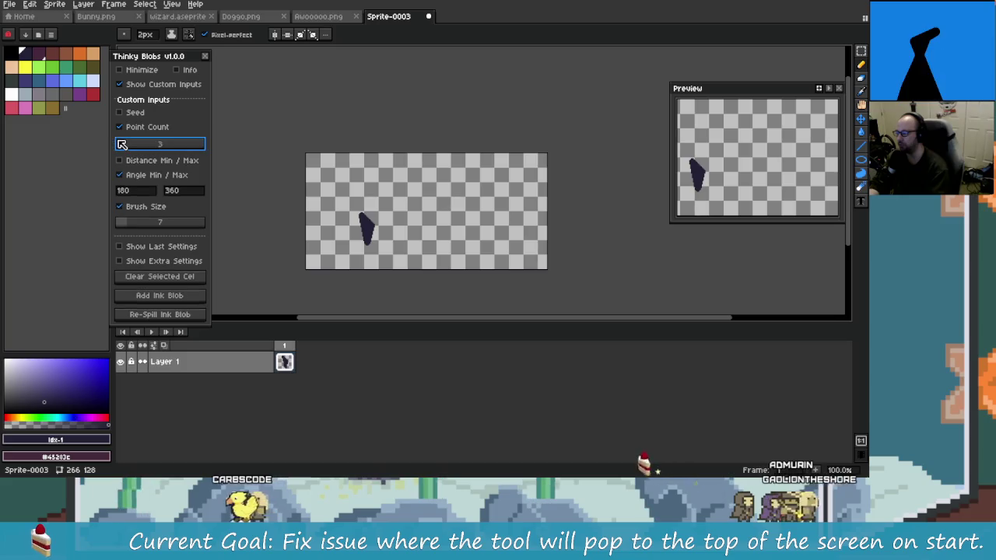
type("7")
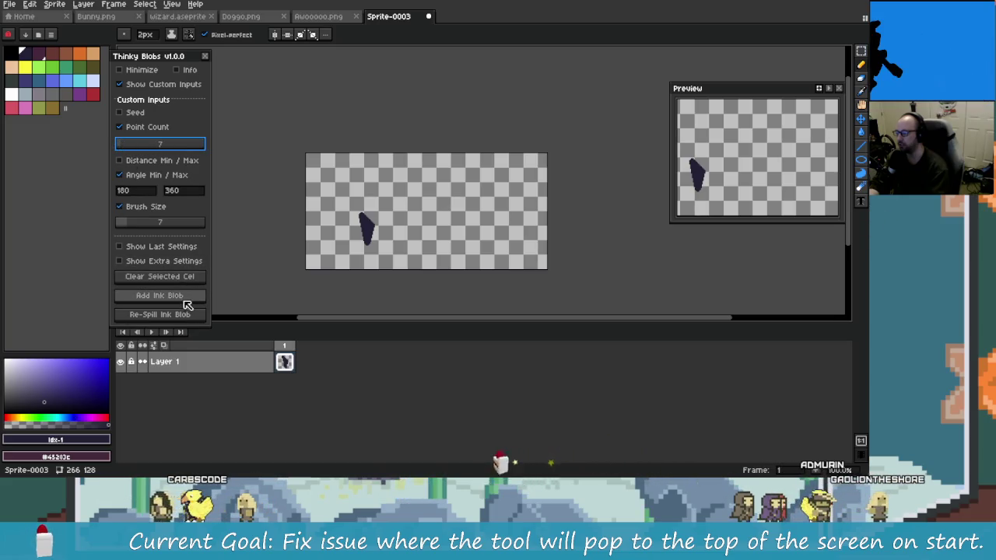
- Spill a 7-point blob, re-spill it five times, and zoom in on it
left_click(185, 315)
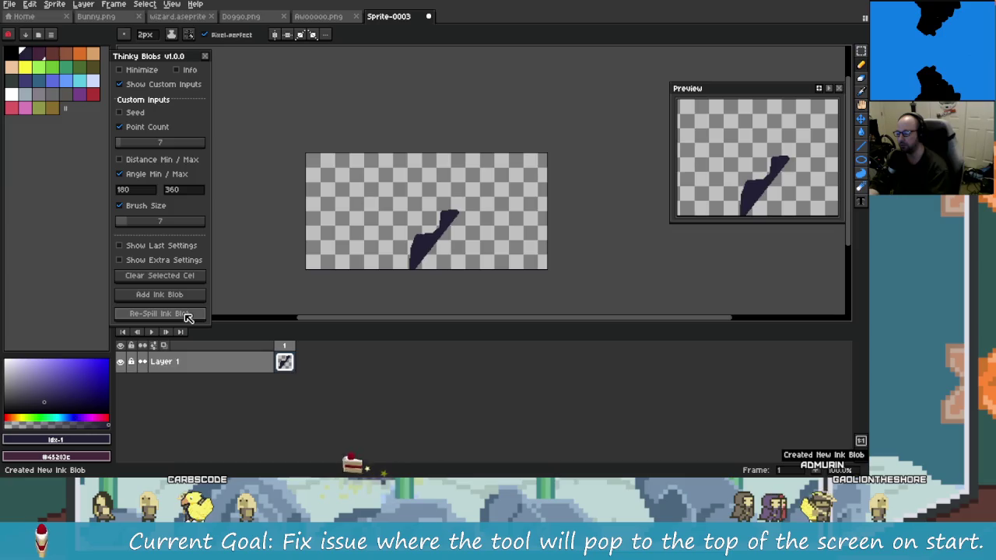
left_click(188, 315)
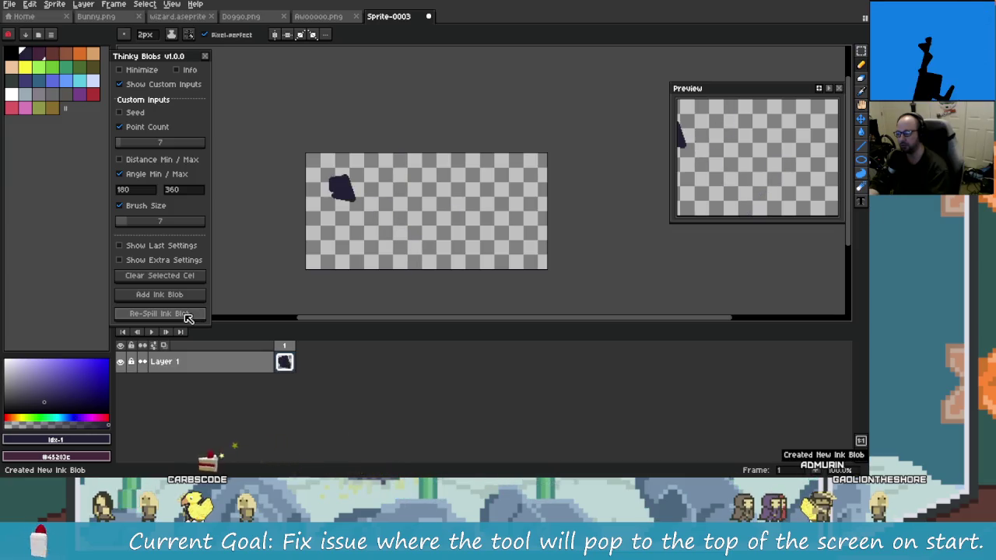
left_click(187, 315)
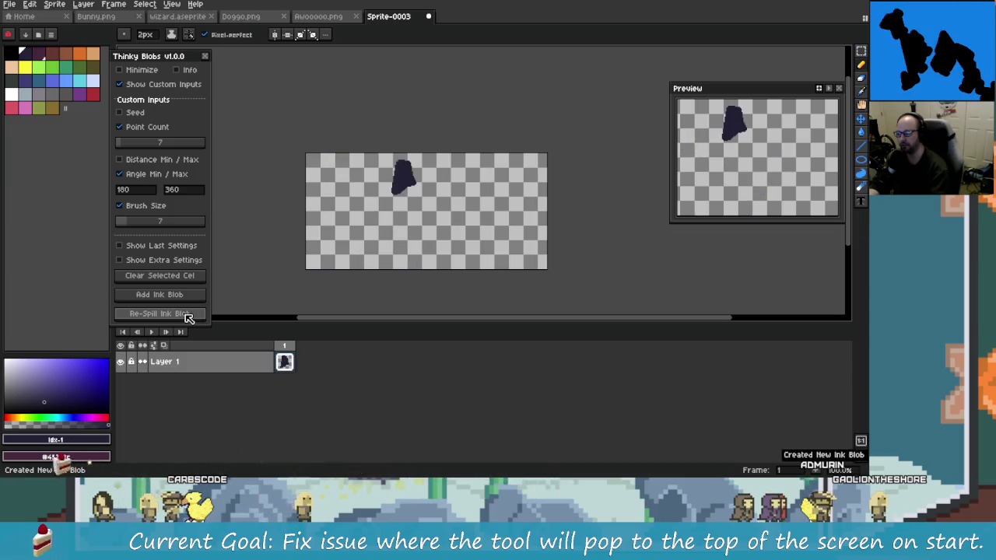
left_click(187, 315)
left_click(188, 315)
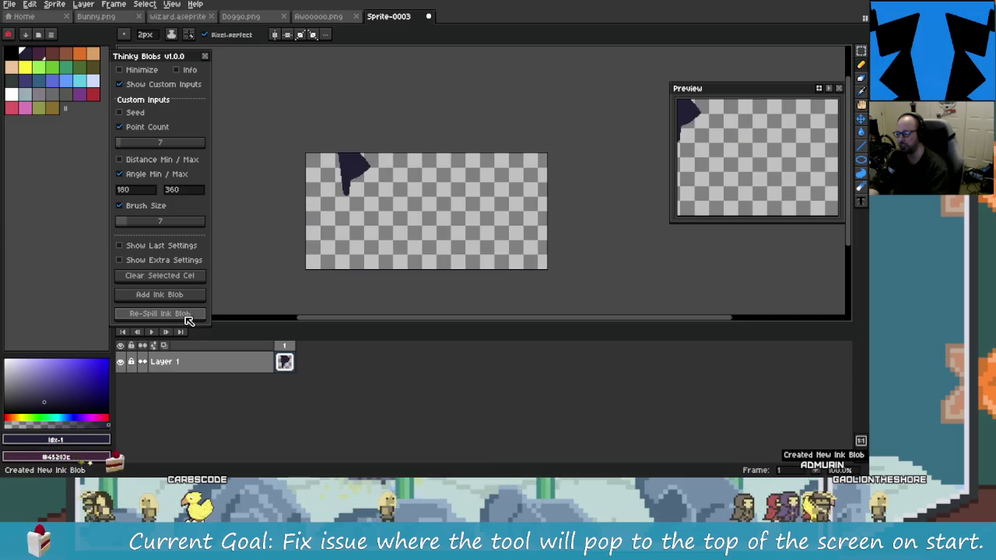
left_click(188, 318)
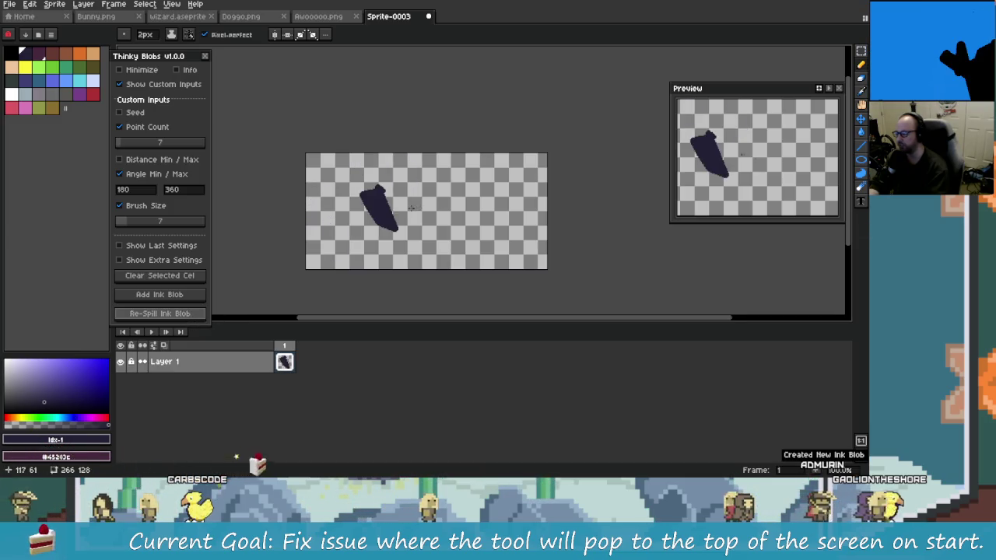
key("plus")
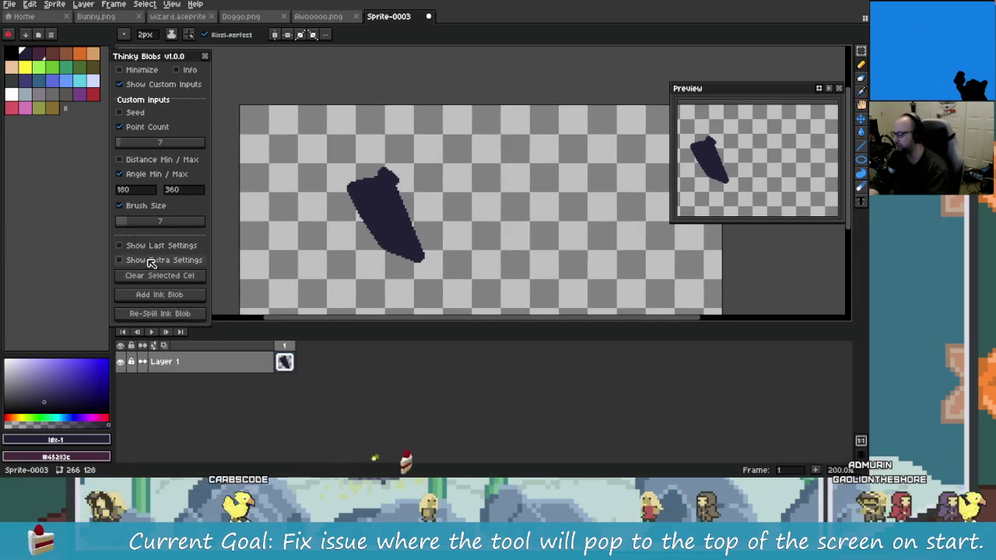
- Show the last blob settings, rename the blob to Thing, and copy its settings
left_click(155, 246)
double_click(177, 348)
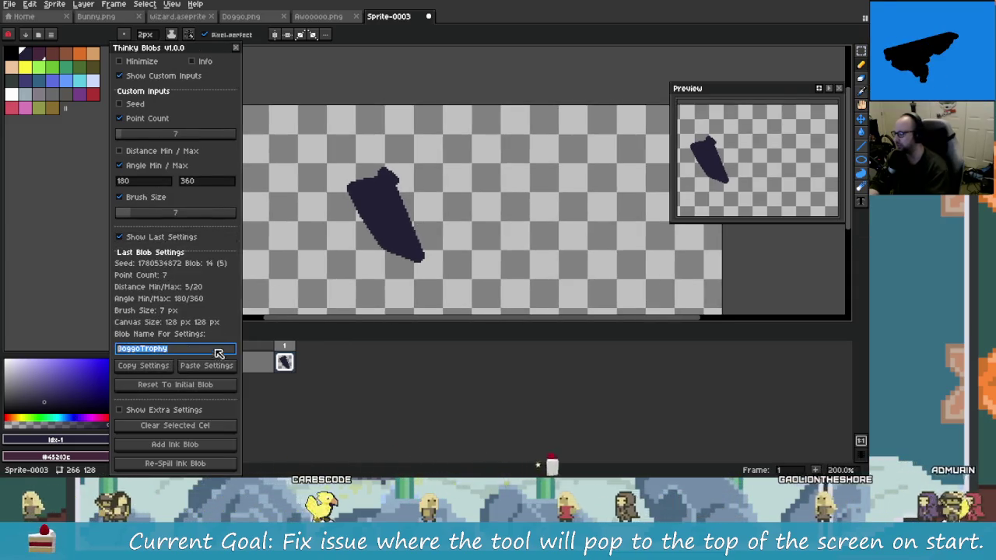
type("Thging")
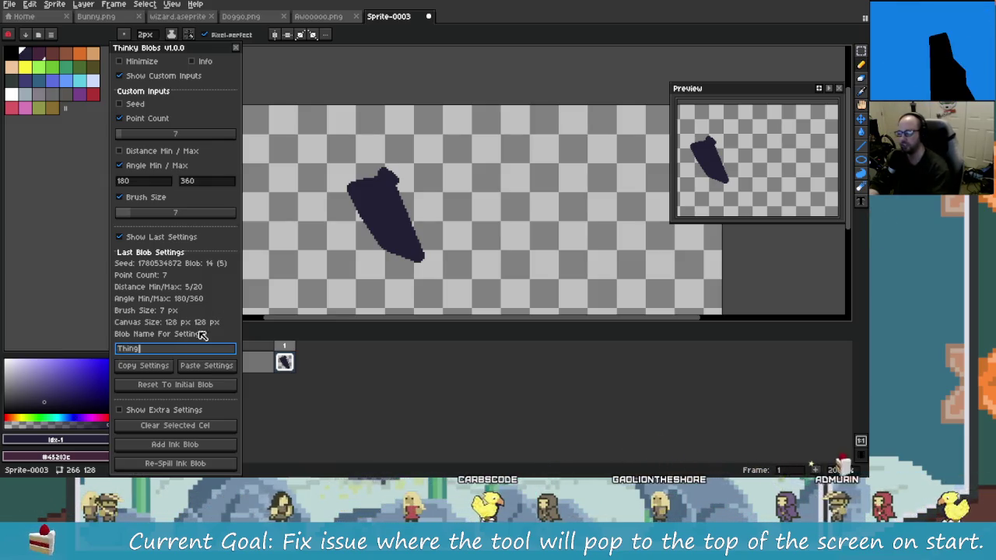
left_click(166, 362)
- Place the caret at the start of line 31 in CoolBlobs.txt, then return to Aseprite
key("alt+Tab")
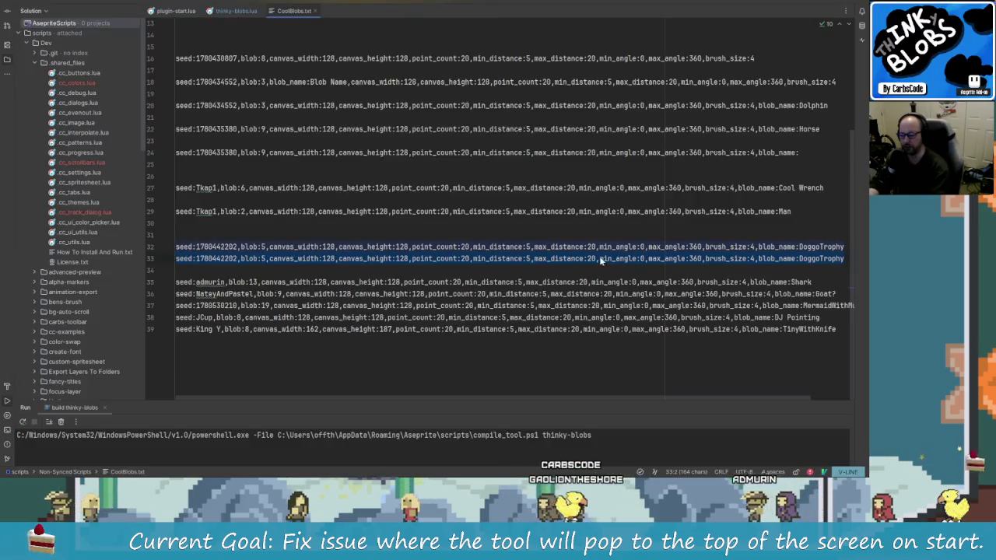
left_click(574, 247)
left_click_drag(292, 320, 177, 238)
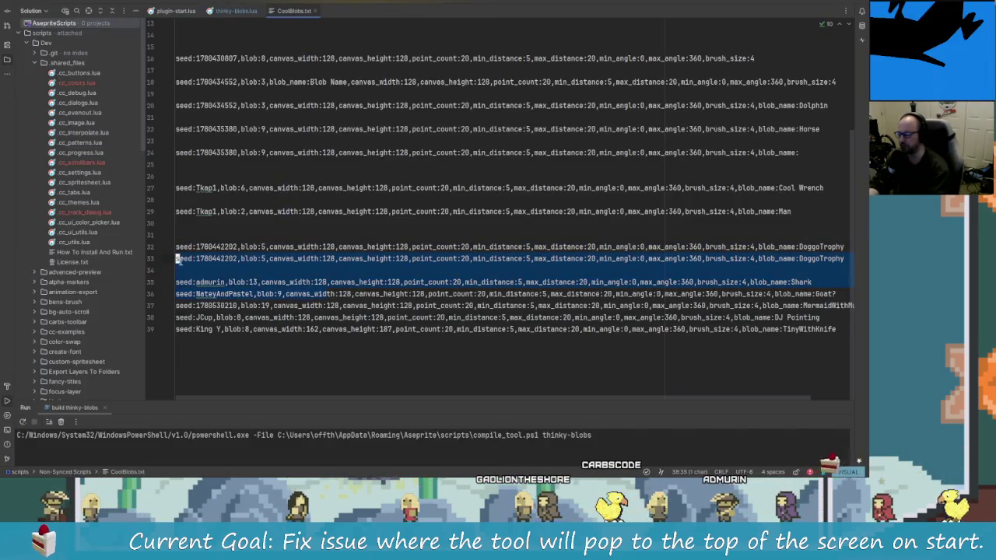
left_click(177, 234)
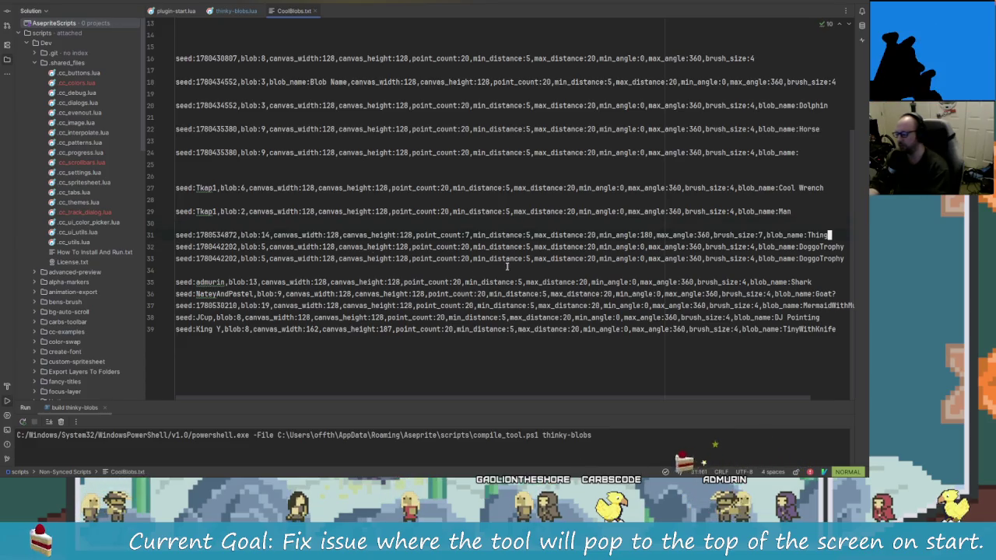
key("alt+Tab")
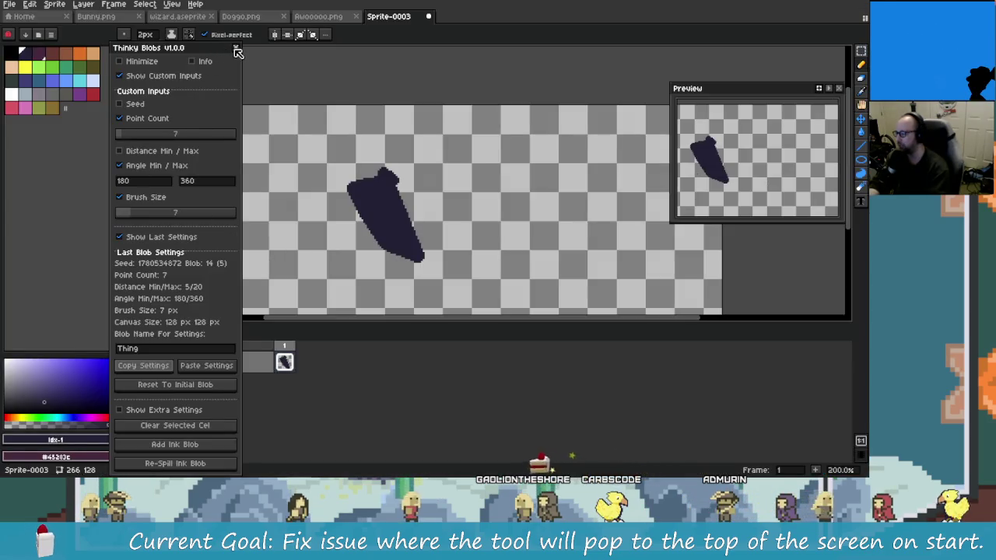
- Close the Thinky Blobs dialog and relaunch the script from the menu bar
left_click(236, 48)
left_click(82, 4)
left_click(70, 4)
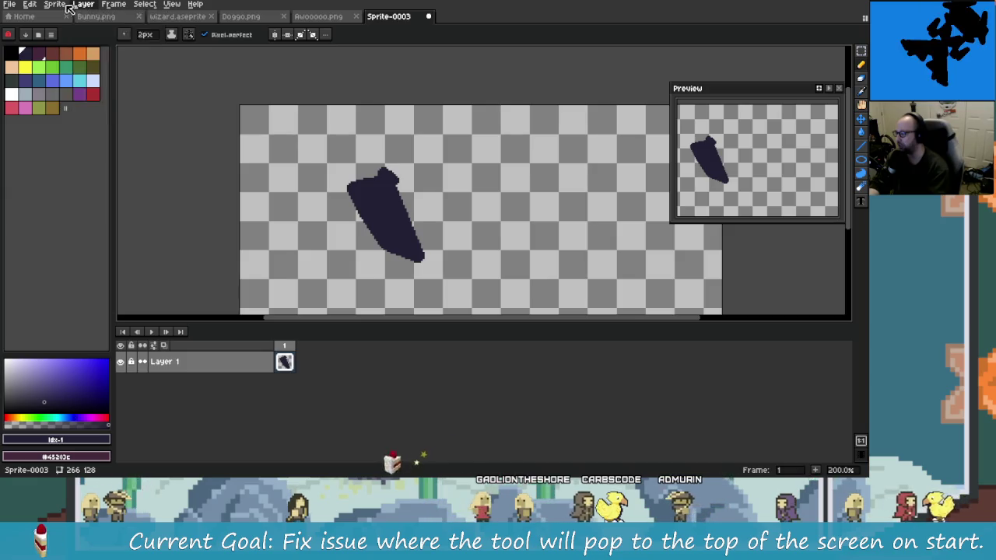
key("Escape")
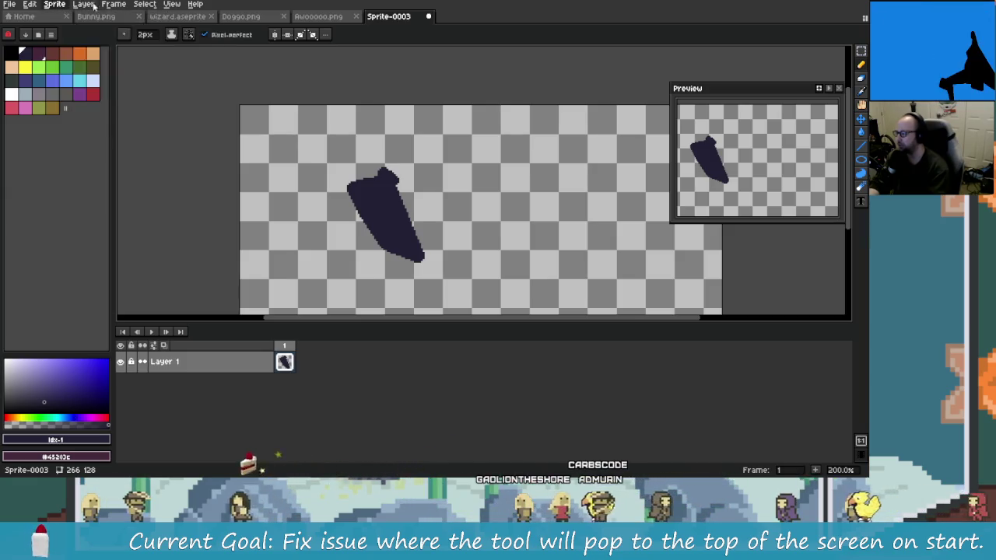
left_click(83, 4)
mouse_move(114, 4)
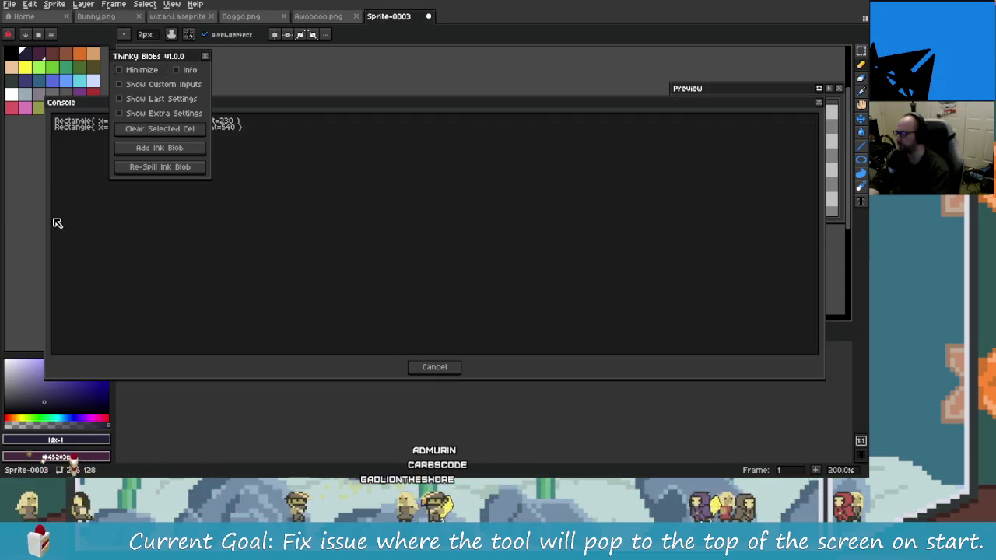
scroll(412, 220, "down", 1)
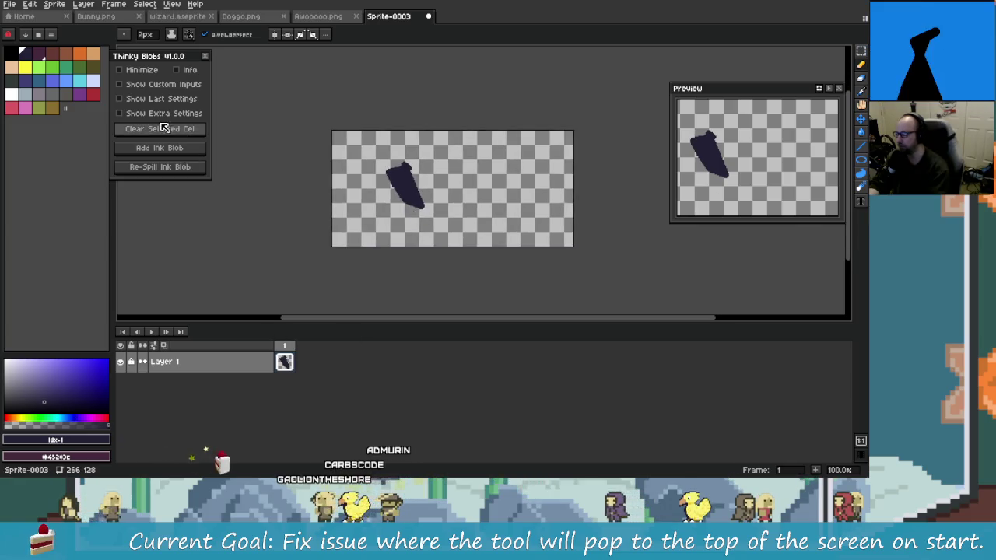
- Delete the ink blob from the cel
scroll(358, 296, "right", 2)
scroll(303, 278, "right", 2)
scroll(360, 265, "right", 1)
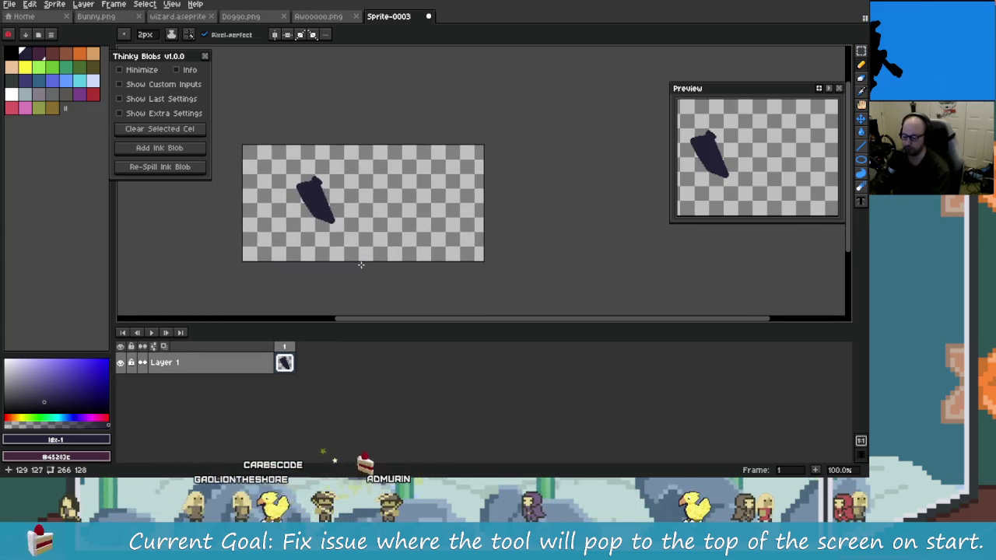
key("Delete")
scroll(360, 265, "left", 4)
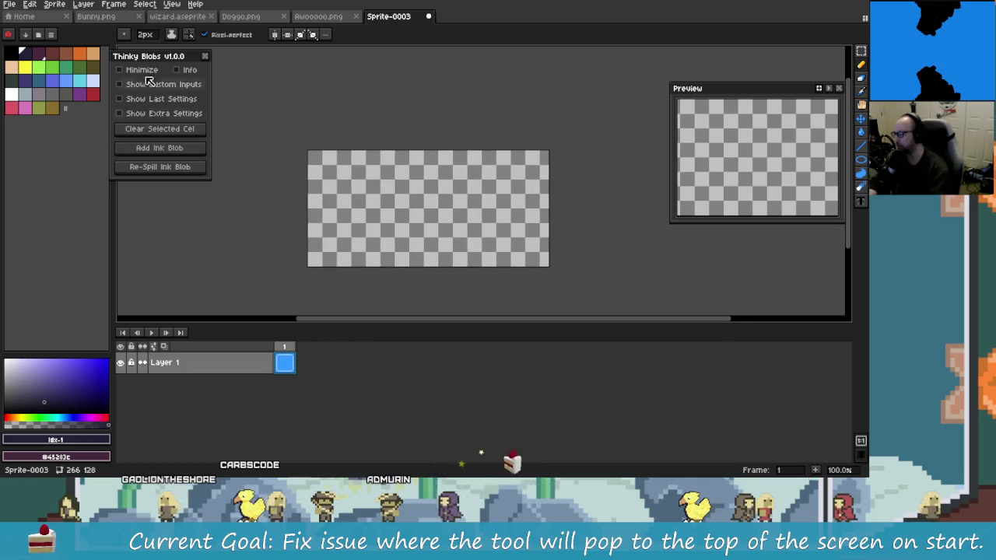
- Resize the canvas from 266×128 to 148×128 in Canvas Size
key("ctrl+alt+c")
left_click_drag(514, 225, 415, 225)
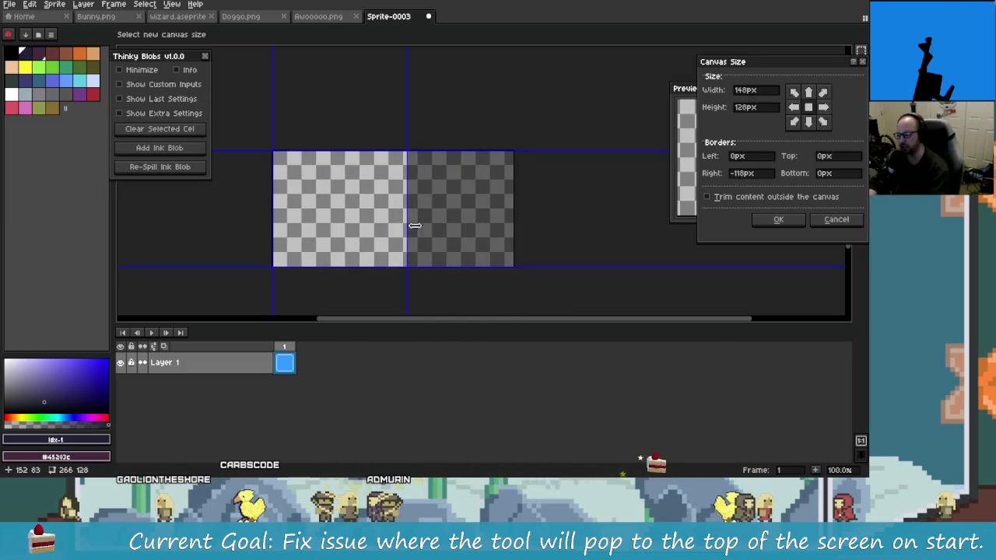
left_click(759, 224)
scroll(469, 252, "up", 1)
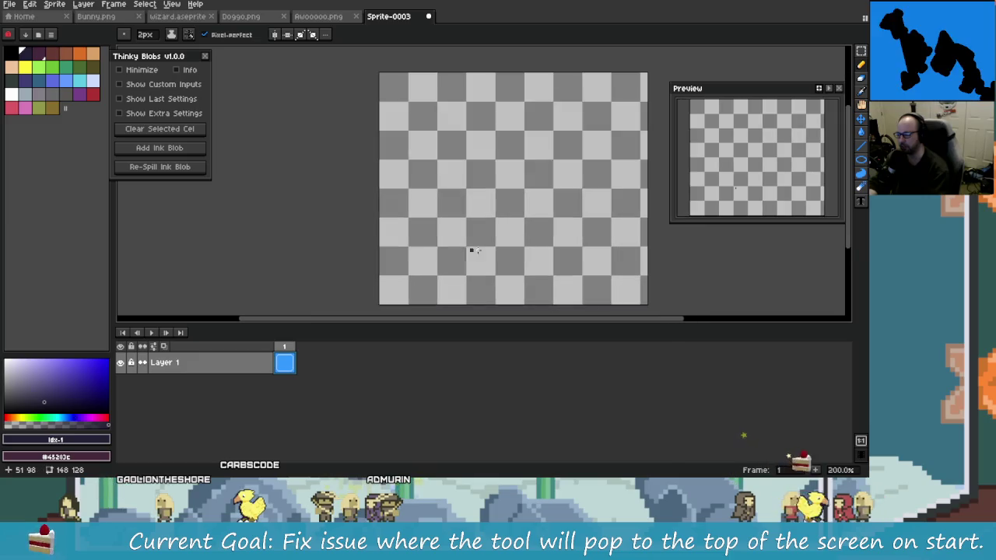
scroll(436, 267, "up", 1)
scroll(436, 267, "down", 1)
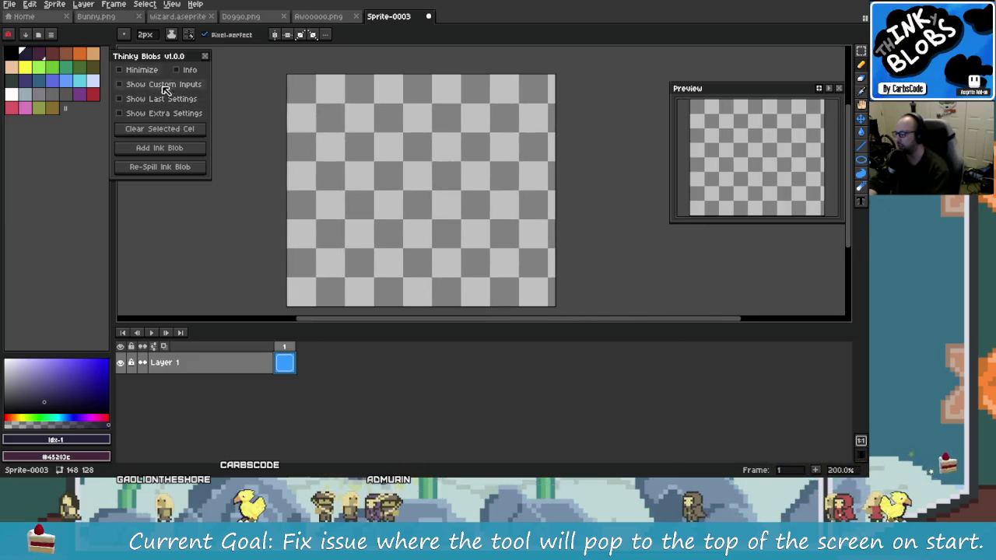
- Show the last settings, paste the Thing blob settings, and spill an ink blob onto the 148×128 canvas
left_click(161, 99)
left_click(207, 227)
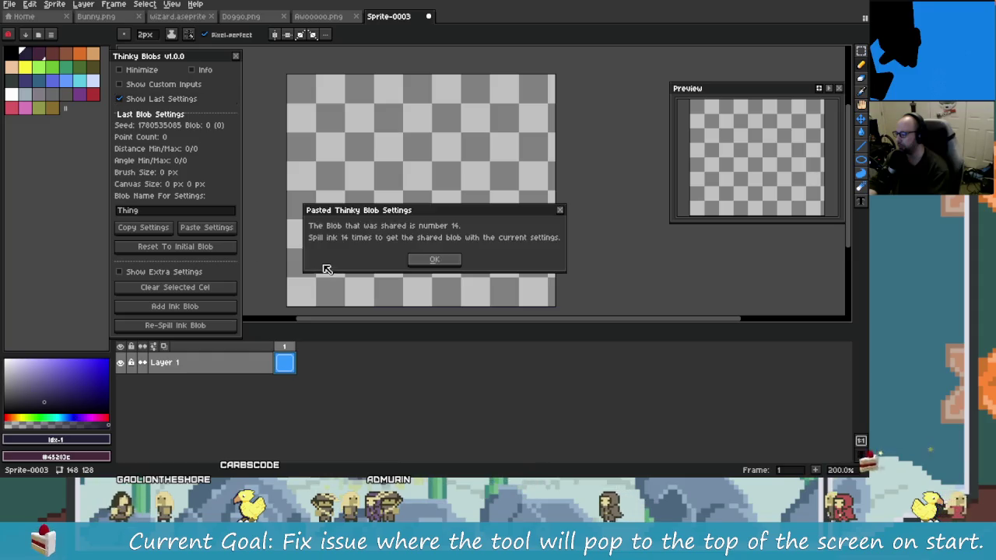
left_click(450, 262)
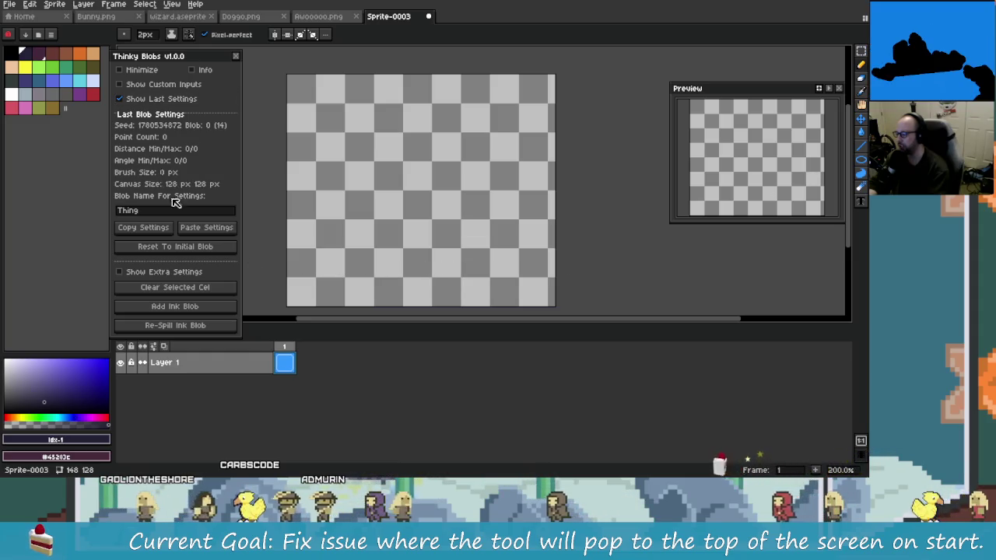
left_click(216, 327)
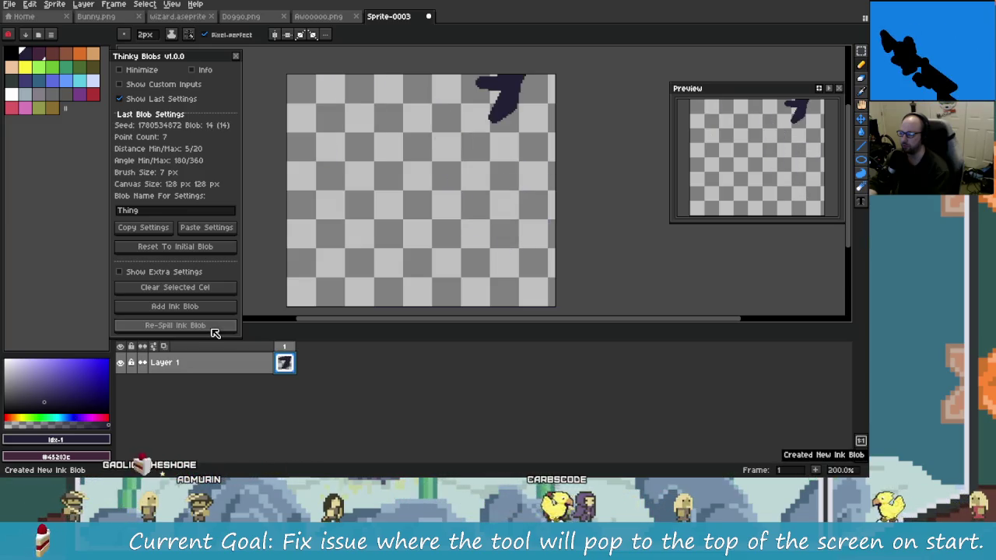
left_click(448, 256)
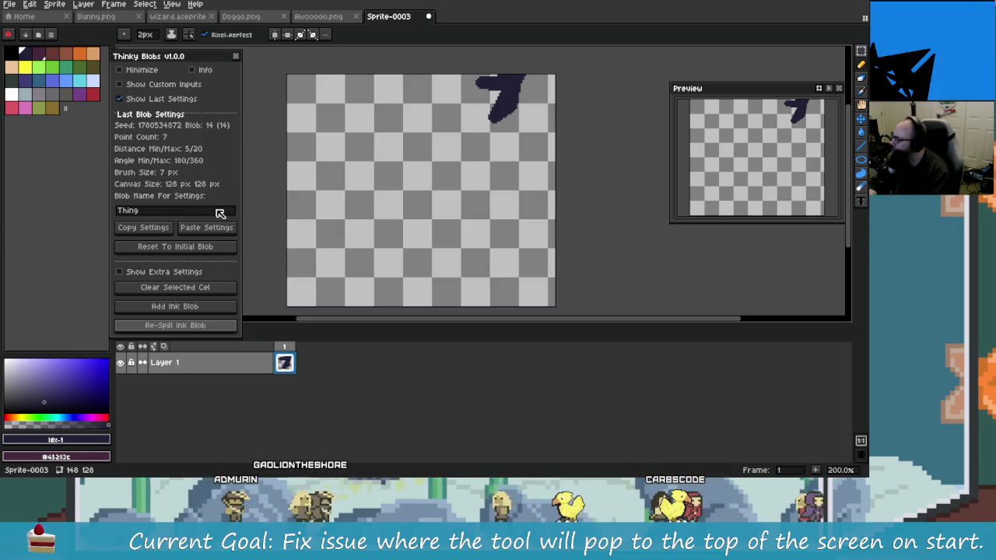
left_click(311, 256)
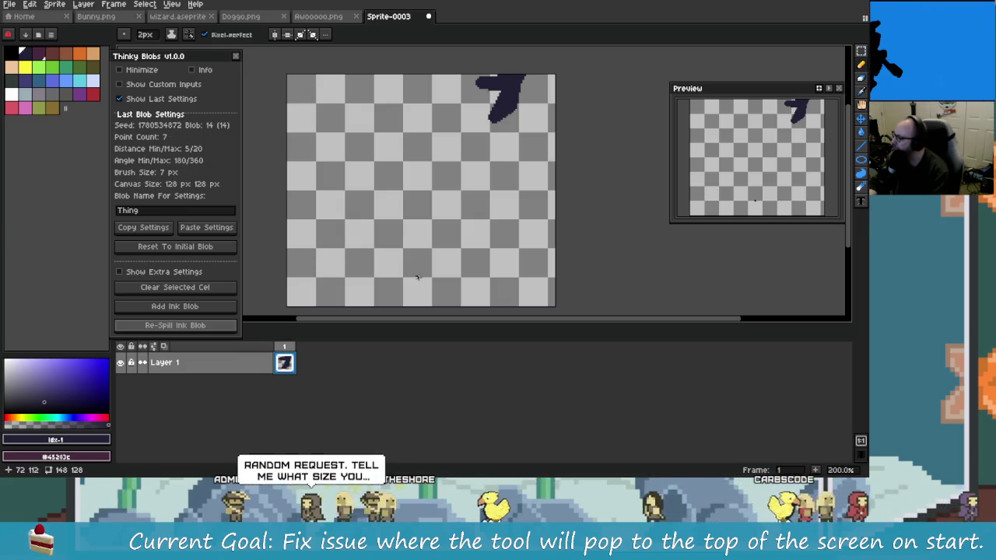
- Undo the ink blob and the canvas resize to restore the 266×128 canvas
left_click_drag(410, 273, 342, 254)
scroll(341, 254, "down", 3)
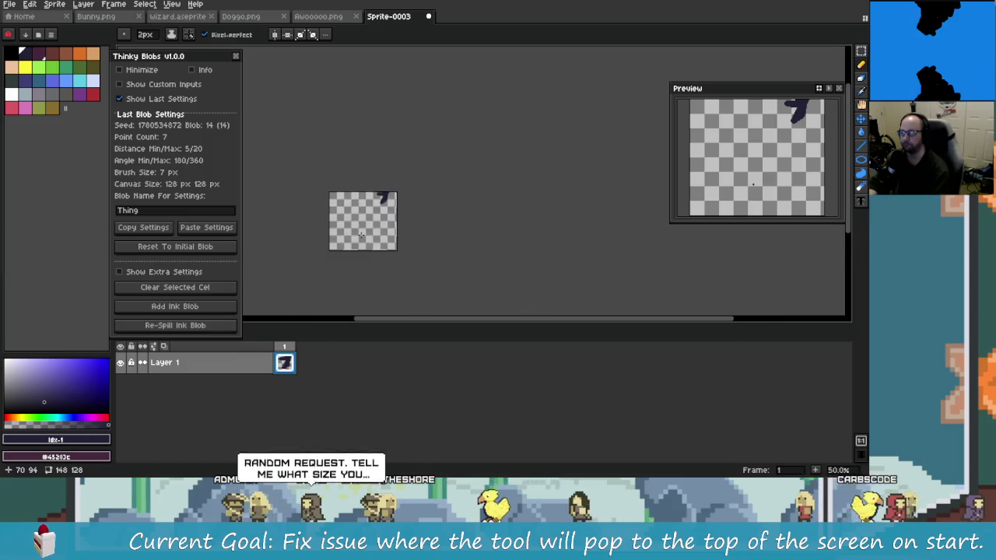
scroll(373, 238, "up", 4)
scroll(440, 264, "down", 2)
key("ctrl+z")
key("ctrl+z")
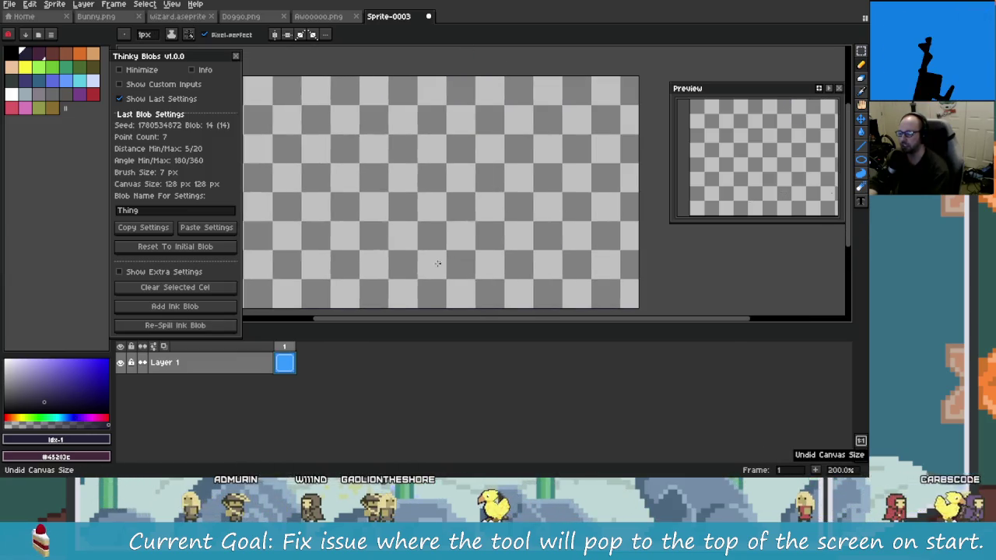
key("ctrl+z")
key("ctrl+z")
key("ctrl+z")
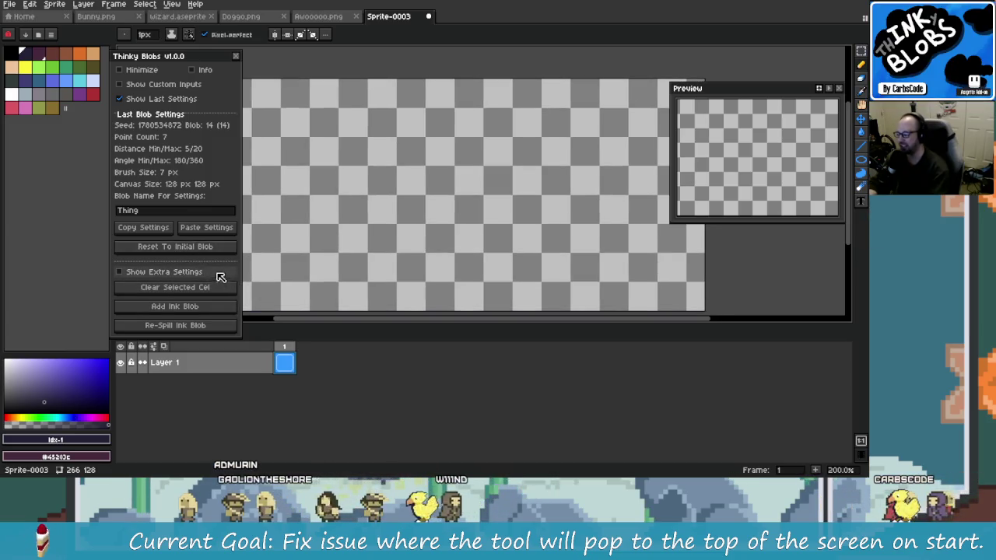
mouse_move(345, 245)
left_mouse_down()
mouse_move(344, 222)
mouse_move(382, 234)
left_mouse_up()
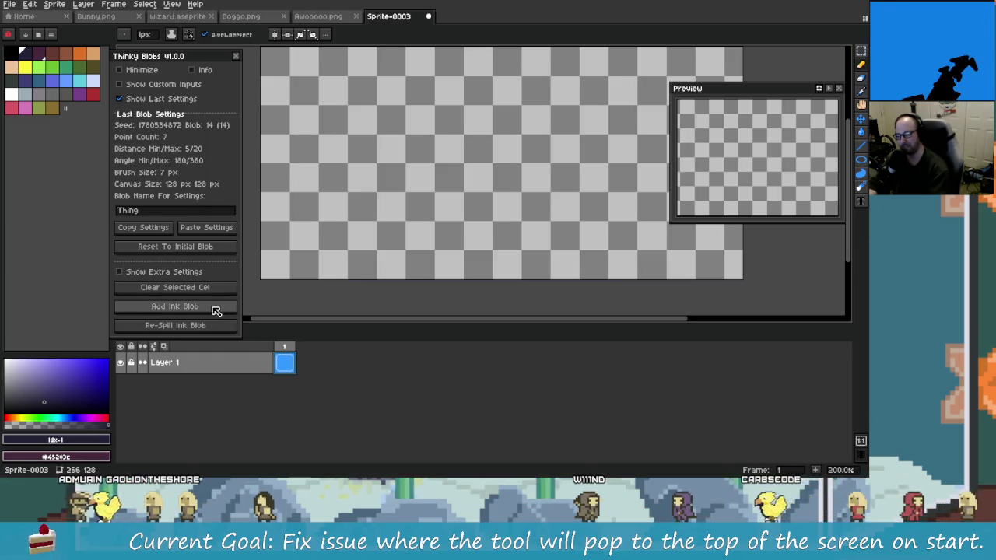
- Add an ink blob, reset to the initial blob, and re-spill repeatedly toward blob 14
left_click(213, 310)
left_click(206, 326)
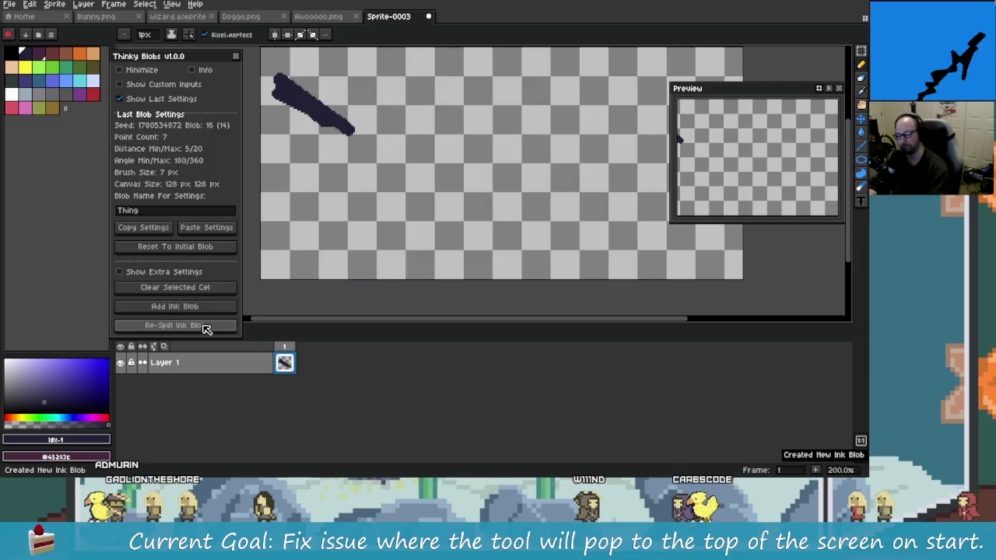
left_click(206, 325)
left_click(206, 326)
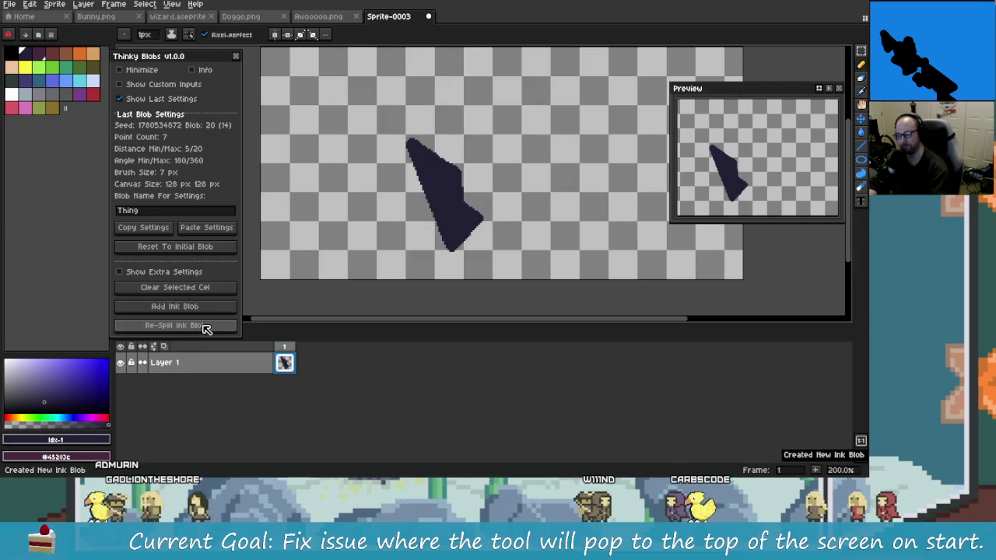
left_click(206, 326)
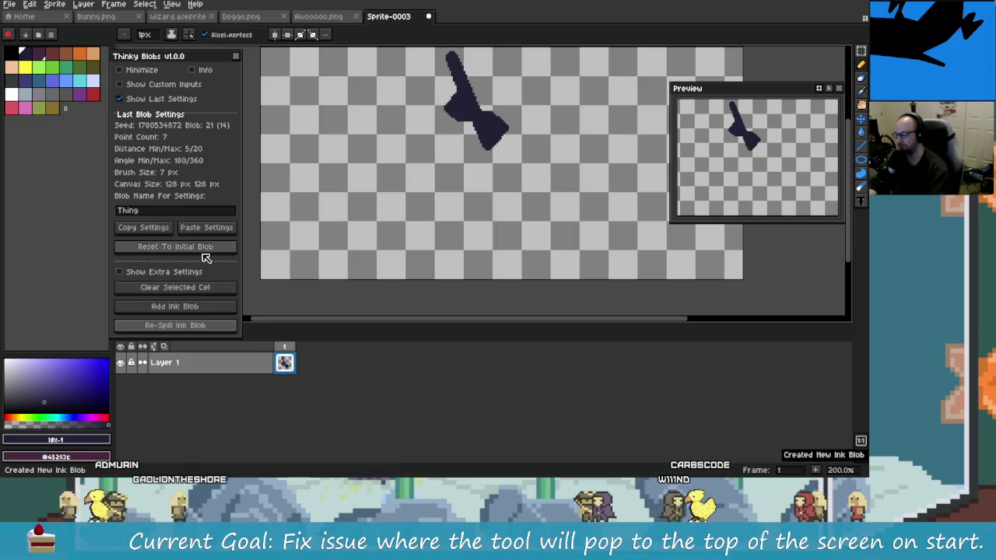
left_click(206, 326)
left_click(215, 330)
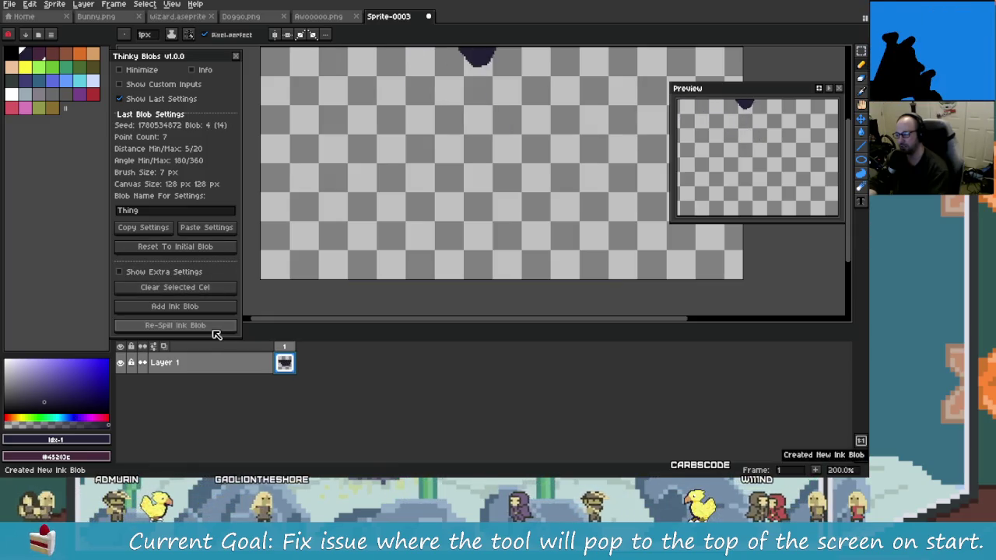
left_click(215, 330)
left_click(215, 330)
left_click(214, 330)
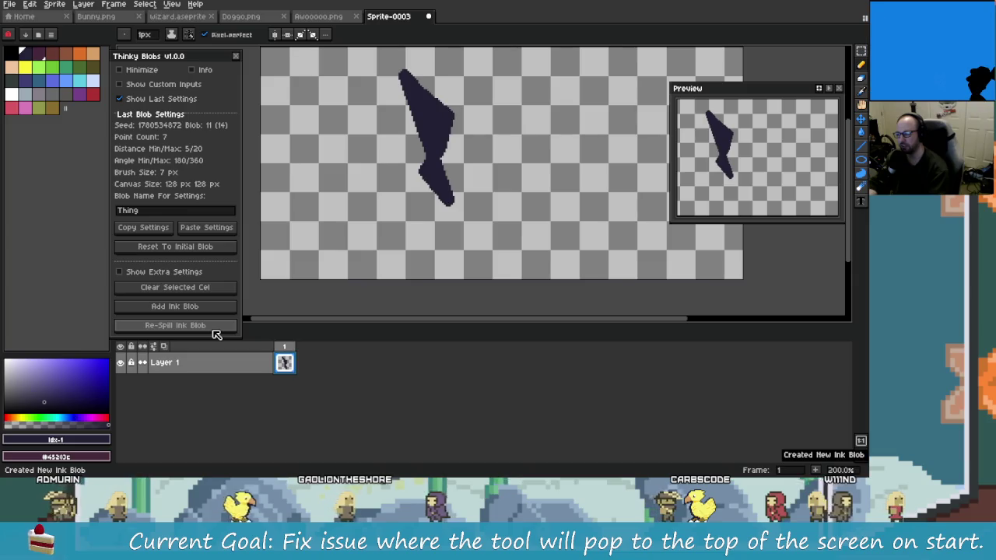
left_click(215, 330)
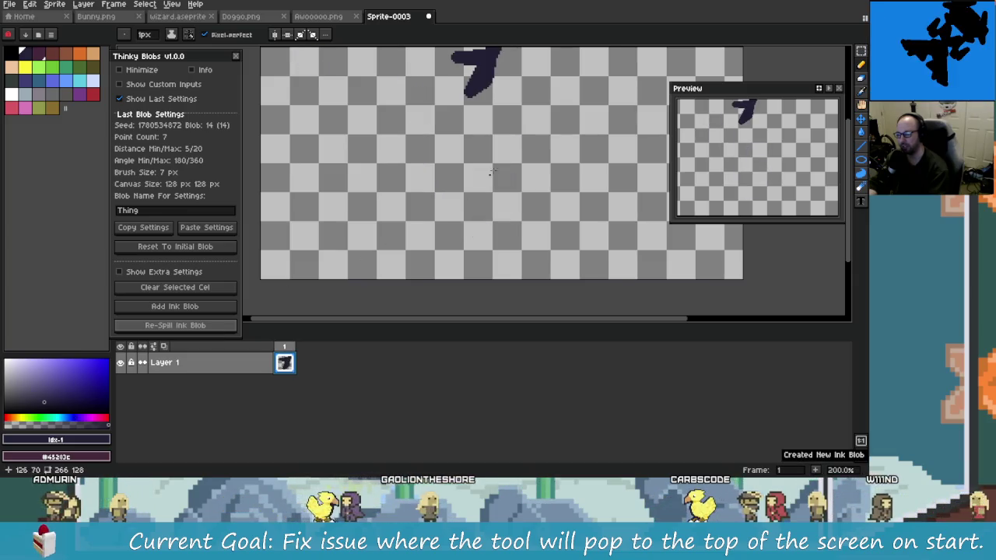
- Undo the blobs, hide last settings, dismiss the Add Ink Blob Lua error, and undo a test stroke
key("ctrl+z")
key("ctrl+z")
key("ctrl+z")
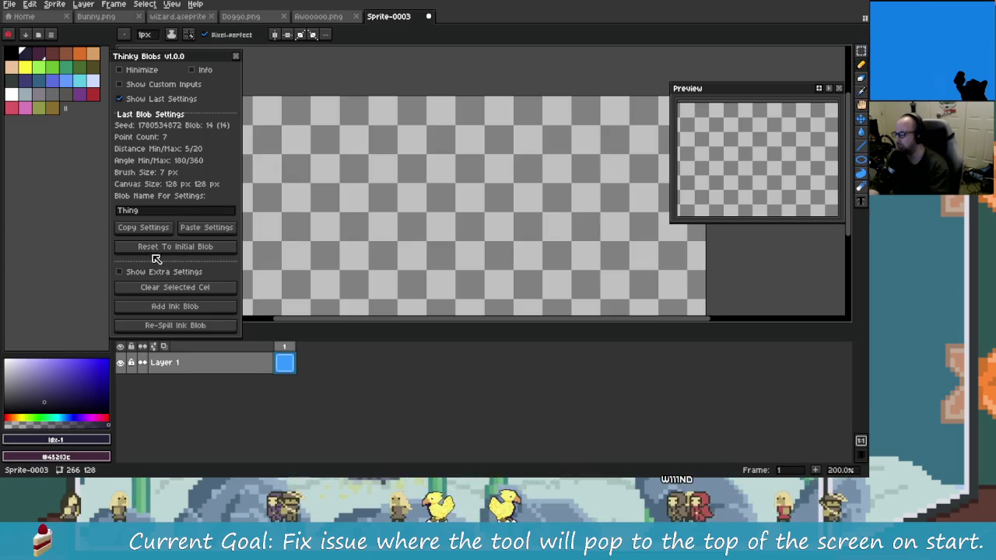
left_click(164, 100)
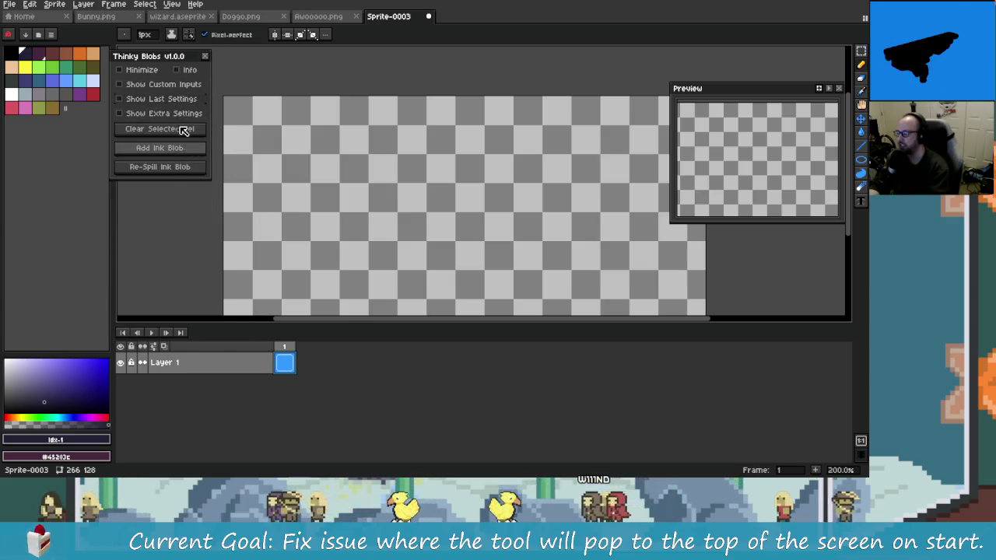
left_click(165, 144)
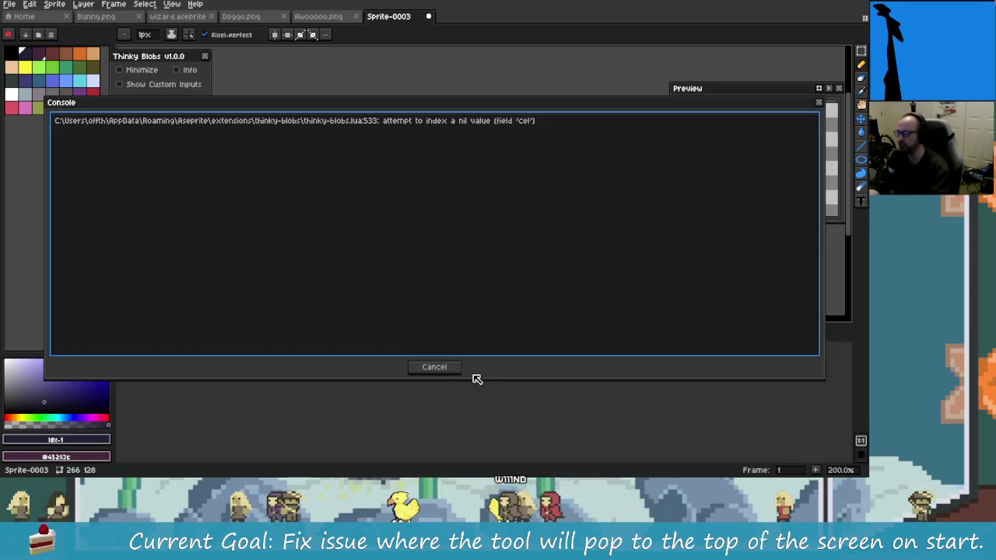
left_click(450, 367)
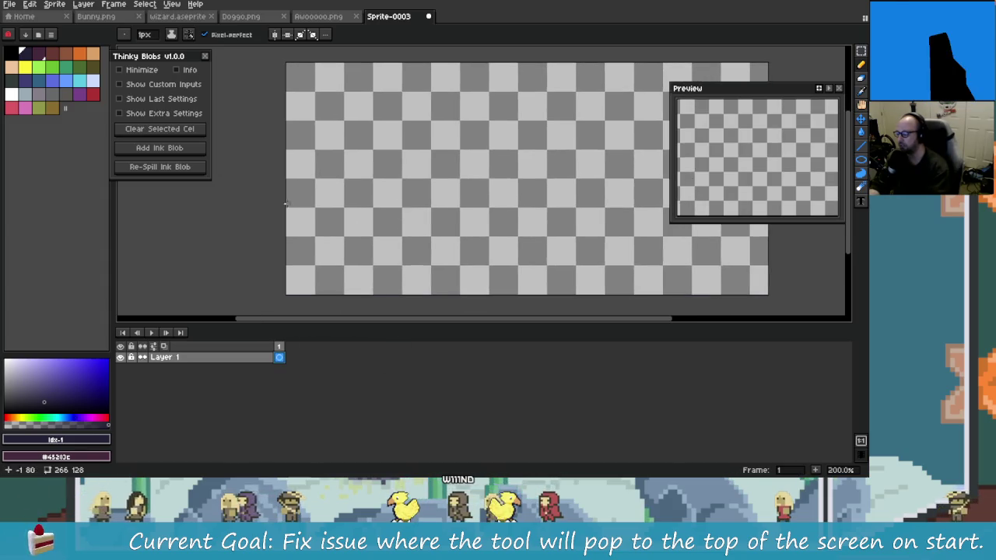
left_click_drag(374, 213, 529, 182)
key("ctrl+z")
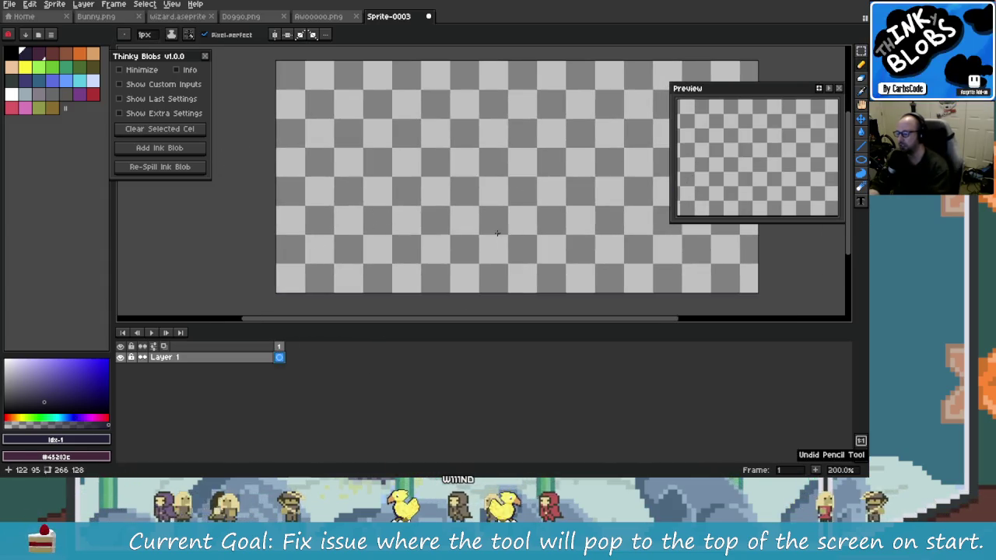
key("alt+Tab")
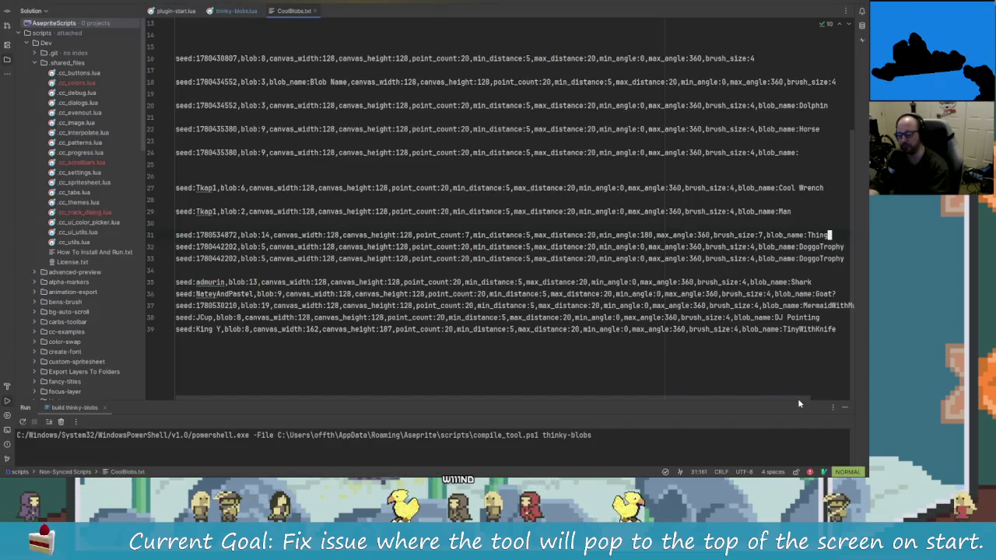
- Bring up thinky-blobs.lua at ThinkyBlobs_MAIN_Minimize in Rider, then move on to GitKraken
left_click_drag(799, 400, 719, 392)
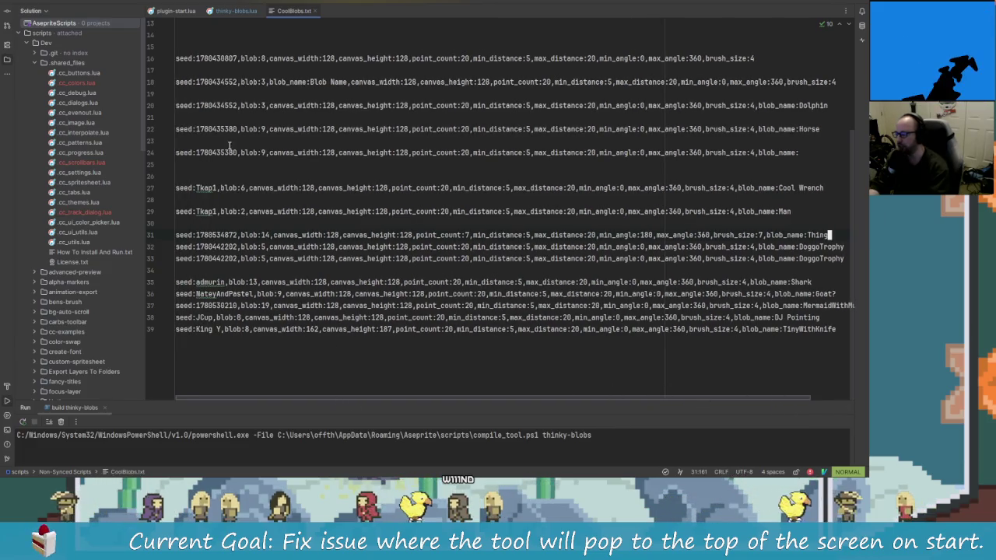
left_click(236, 11)
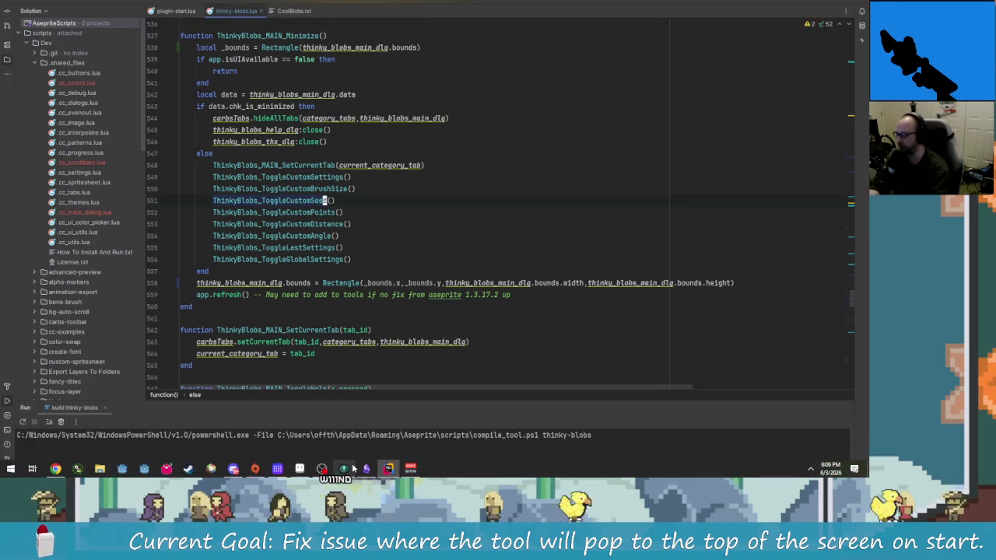
key("alt+Tab")
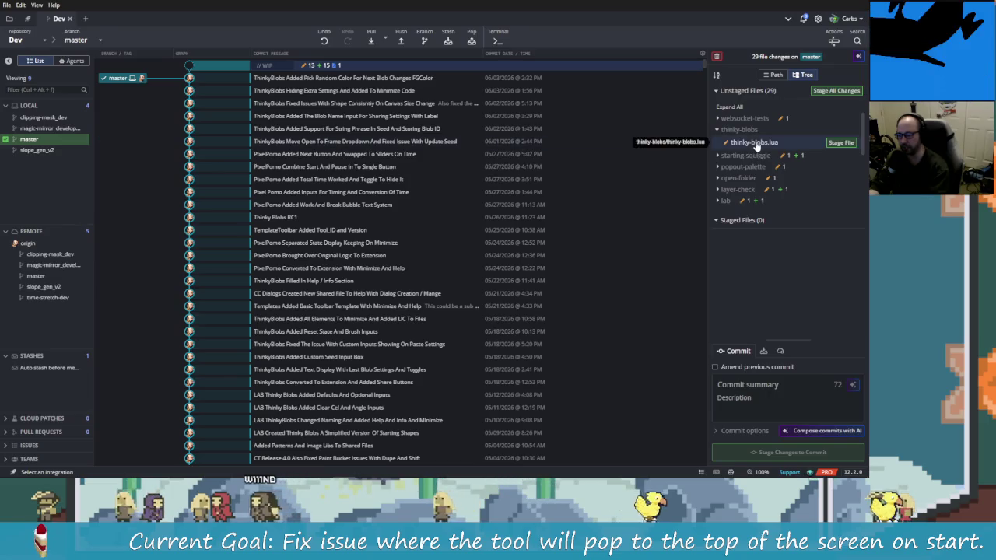
- Open thinky-blobs.lua's diff and stage the removed print at lines 403–406
left_click(754, 142)
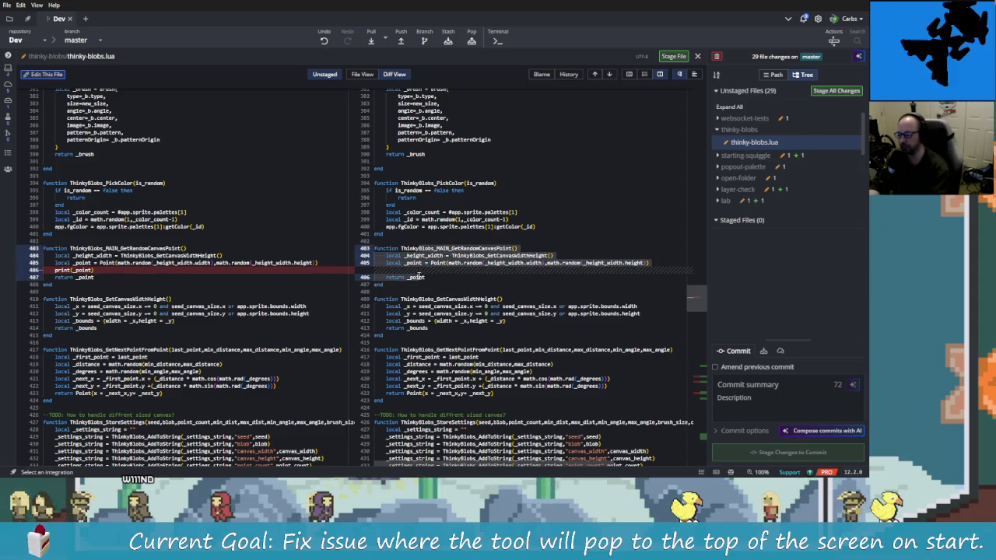
right_click(429, 256)
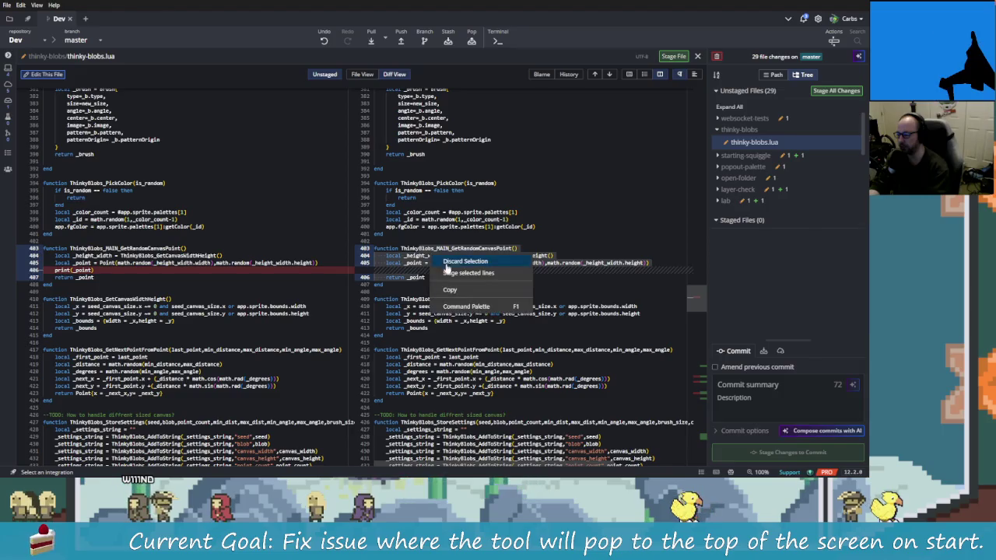
left_click(490, 273)
- Stage the Minimize function changes at lines 538–562
scroll(481, 282, "down", 10)
scroll(481, 282, "down", 10)
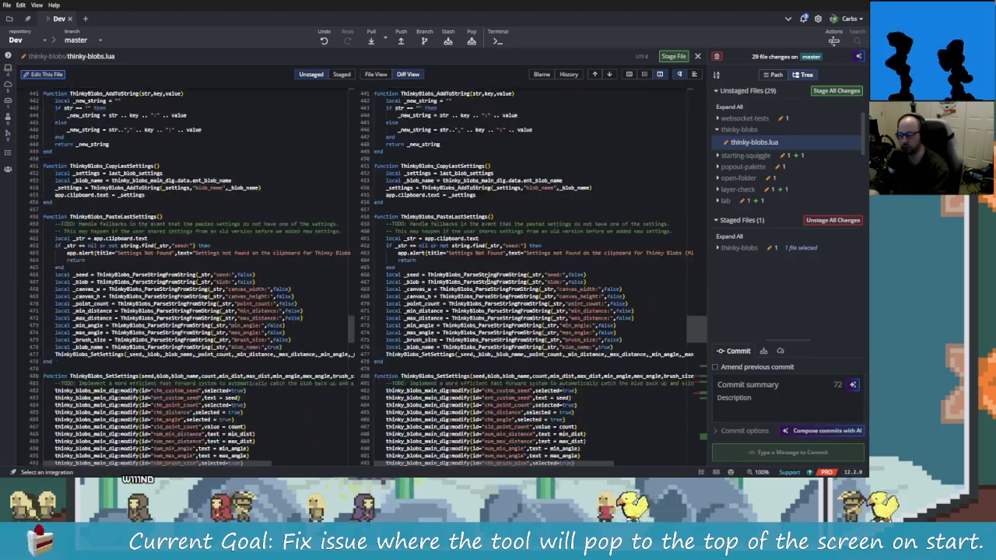
scroll(474, 288, "down", 10)
scroll(467, 294, "down", 10)
scroll(464, 291, "down", 2)
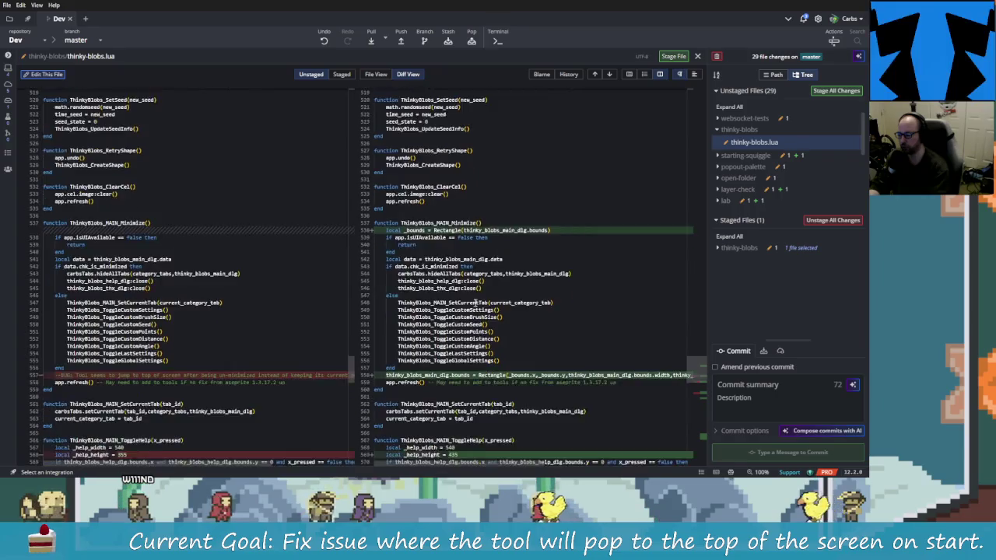
scroll(451, 327, "down", 2)
right_click(441, 352)
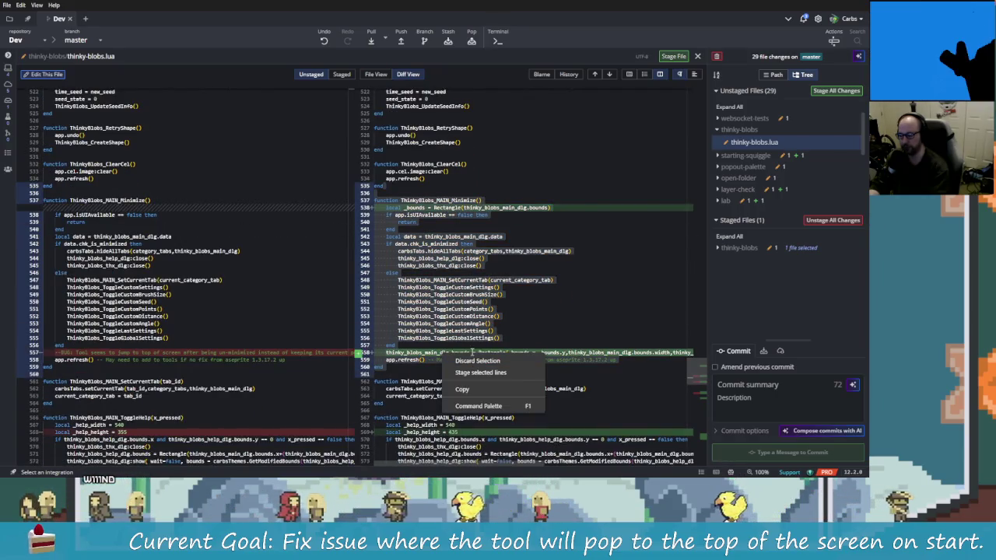
left_click_drag(401, 382, 406, 209)
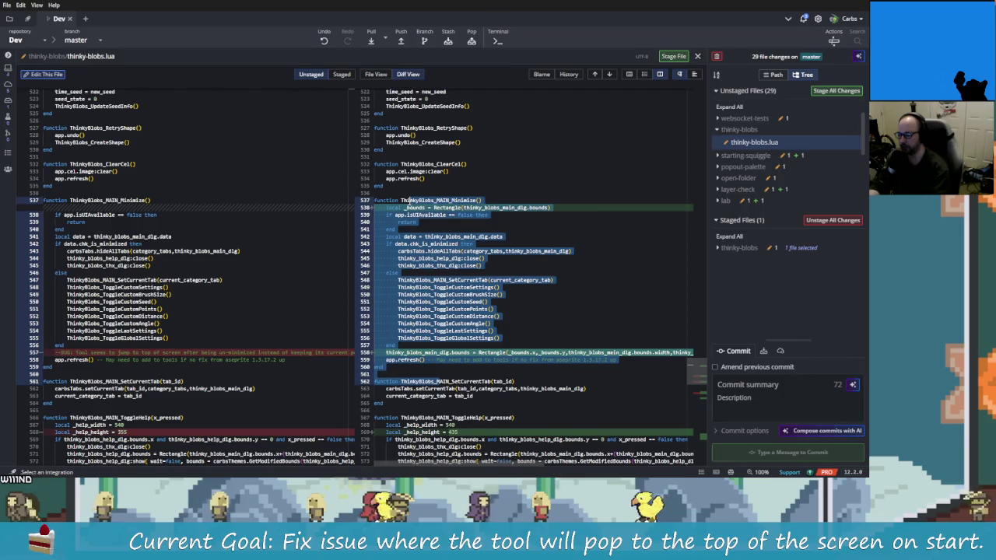
right_click(420, 207)
left_click(477, 225)
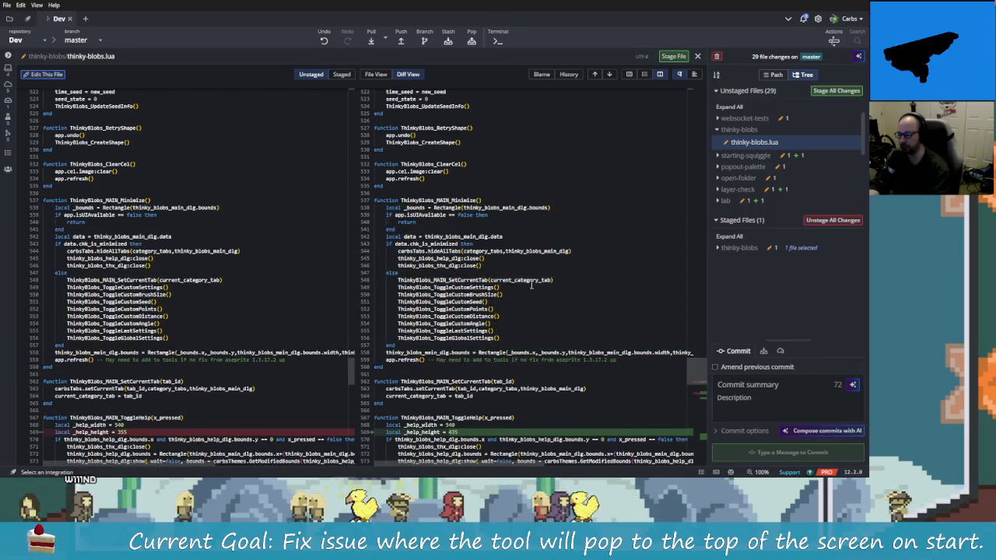
- Stage the help-dialog lines 565–571, leaving ShowDLG's debug edits unstaged
scroll(506, 313, "down", 2)
scroll(506, 313, "down", 2)
scroll(507, 313, "down", 1)
left_click_drag(404, 222, 448, 266)
right_click(449, 266)
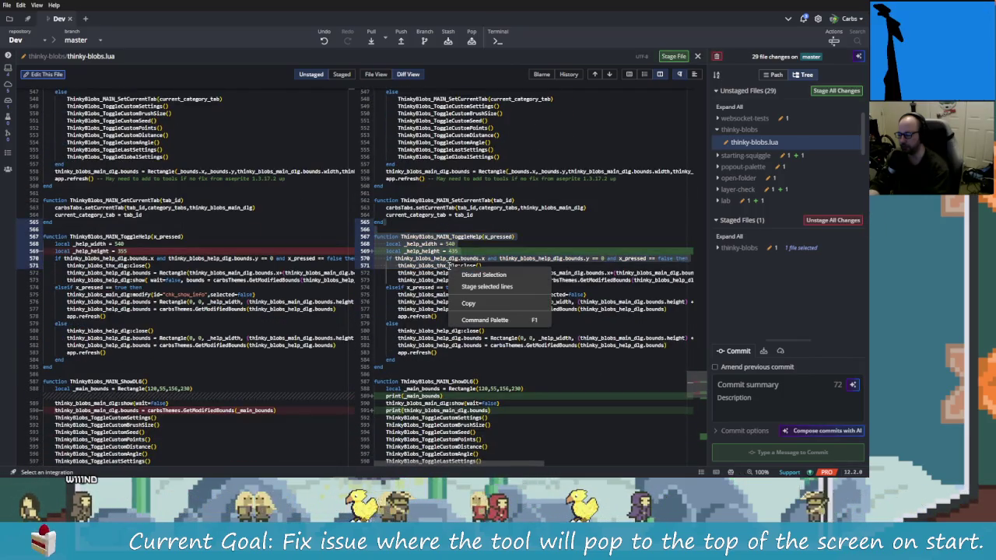
left_click(492, 288)
scroll(474, 234, "down", 2)
scroll(474, 233, "down", 1)
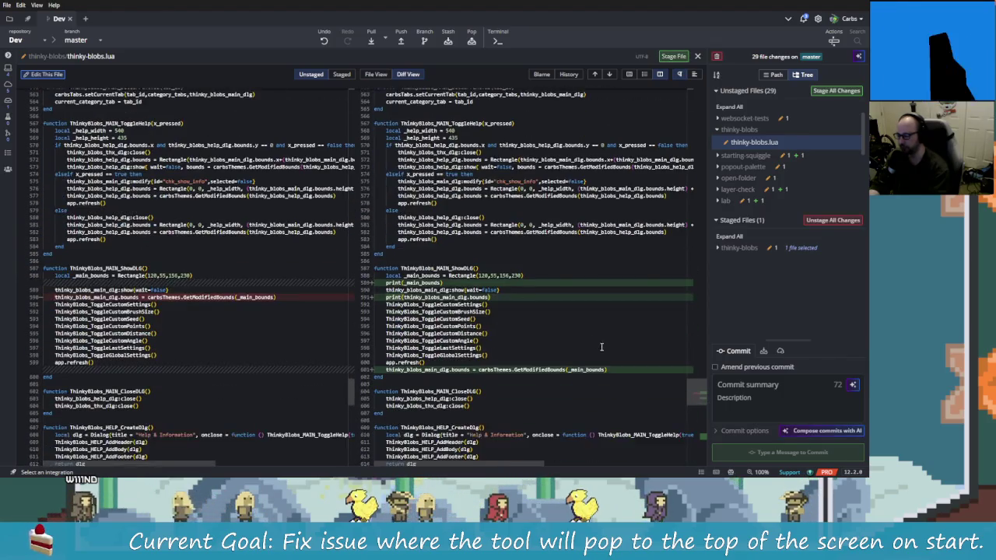
scroll(470, 217, "down", 2)
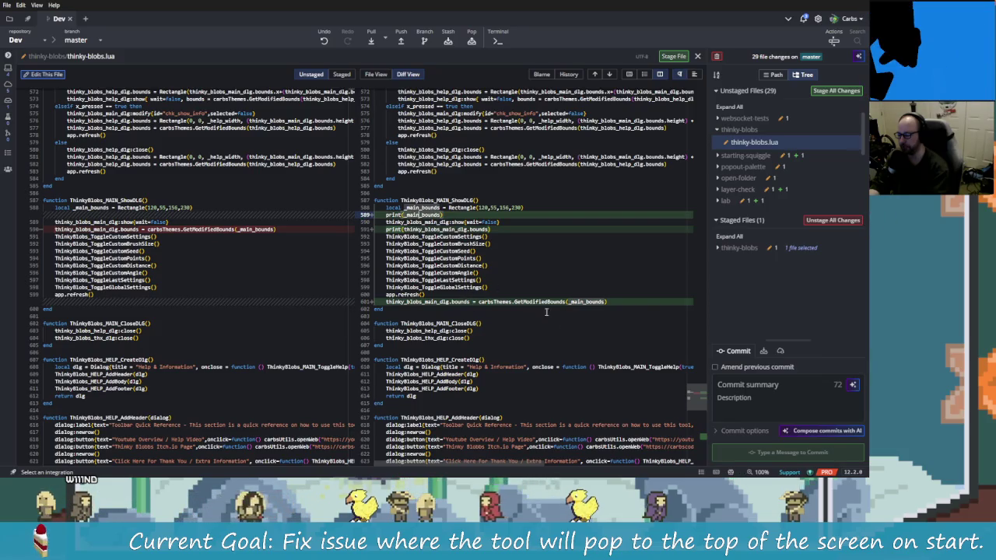
left_click(422, 223)
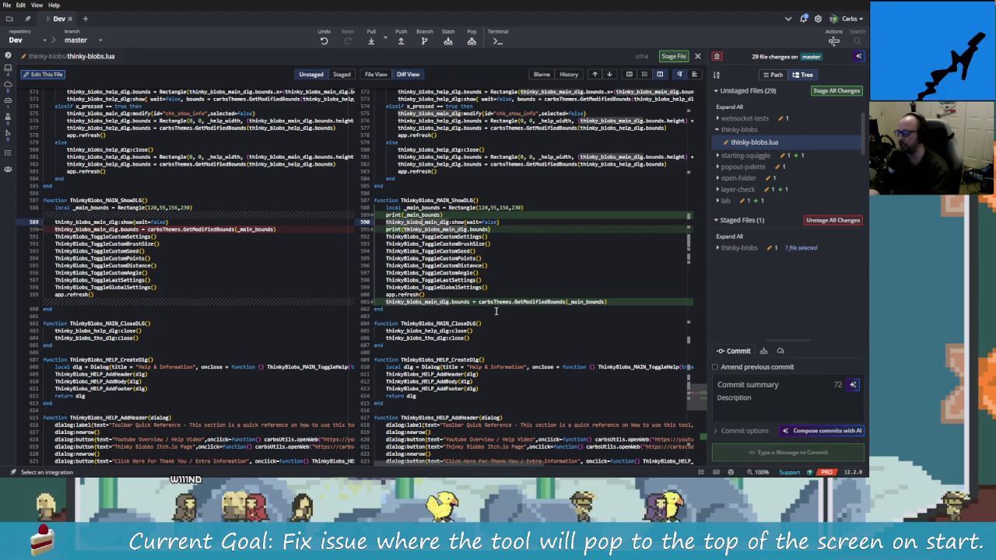
key("alt+Tab")
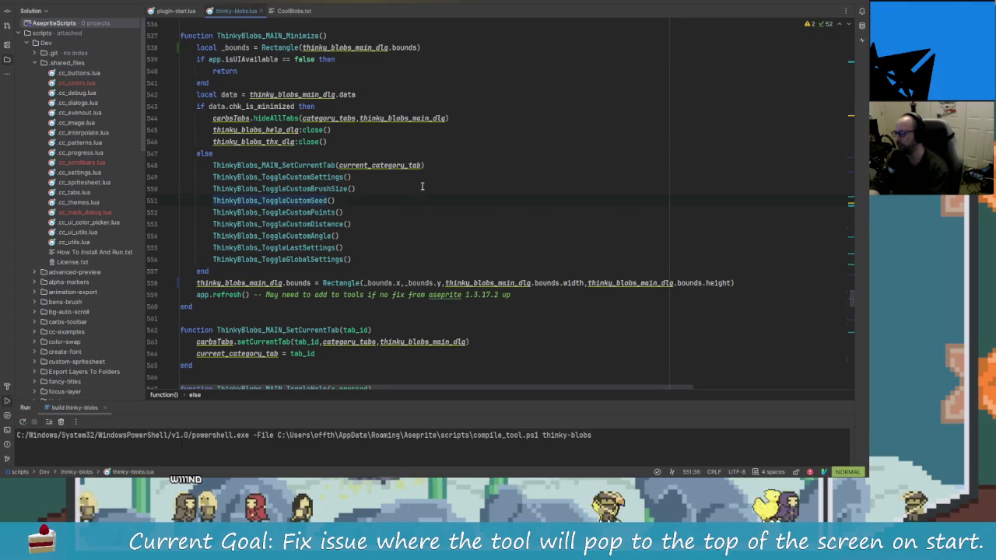
- In ShowDLG, move the dialog bounds line to sit right below the show() call
left_click(480, 268)
scroll(451, 257, "down", 4)
scroll(405, 245, "down", 3)
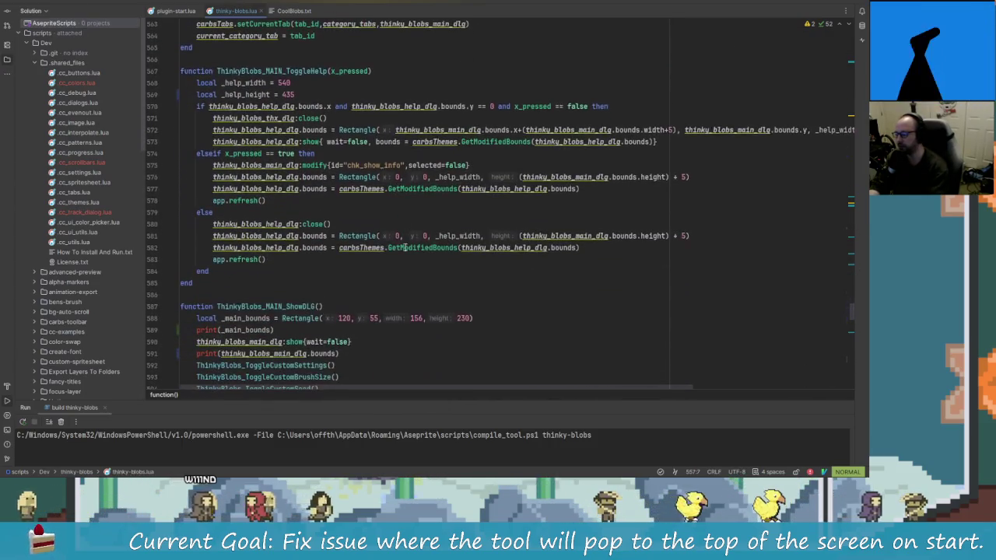
scroll(350, 229, "down", 4)
scroll(296, 214, "down", 4)
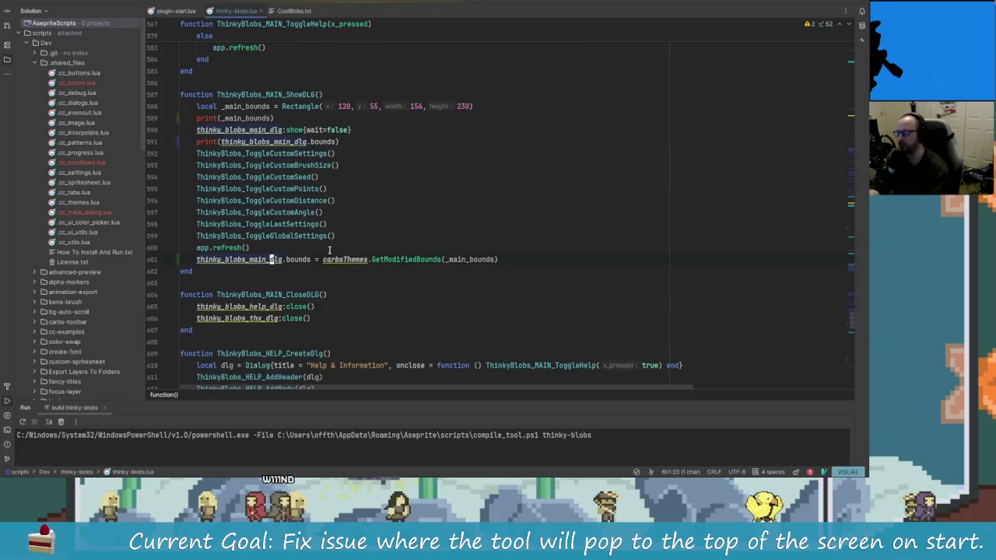
key("alt+shift+Up")
key("alt+shift+Up")
key("alt+shift+Up")
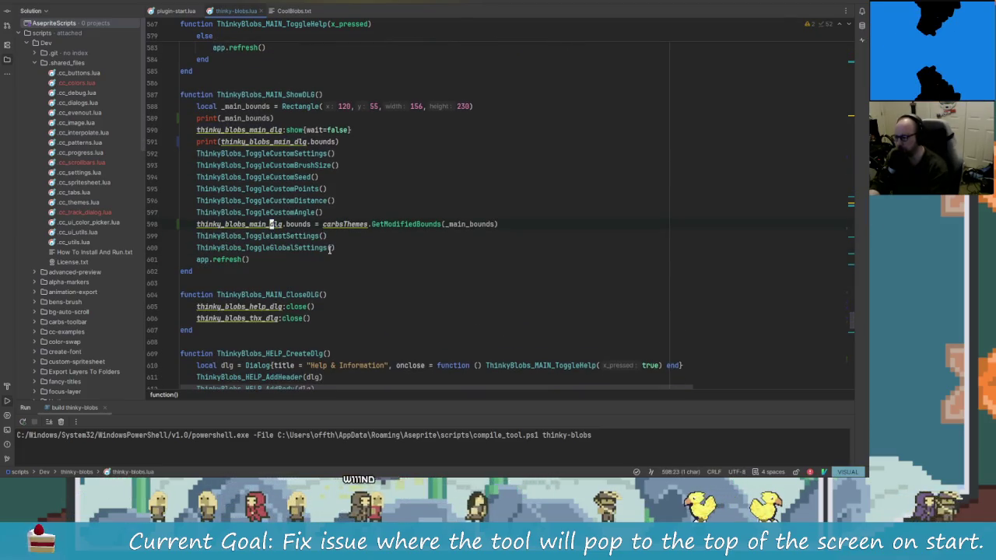
key("alt+shift+Up")
key("alt+shift+Up")
key("alt+shift+Up")
key("alt+shift+Up")
key("alt+shift+Up")
key("alt+shift+Up")
key("alt+shift+Up")
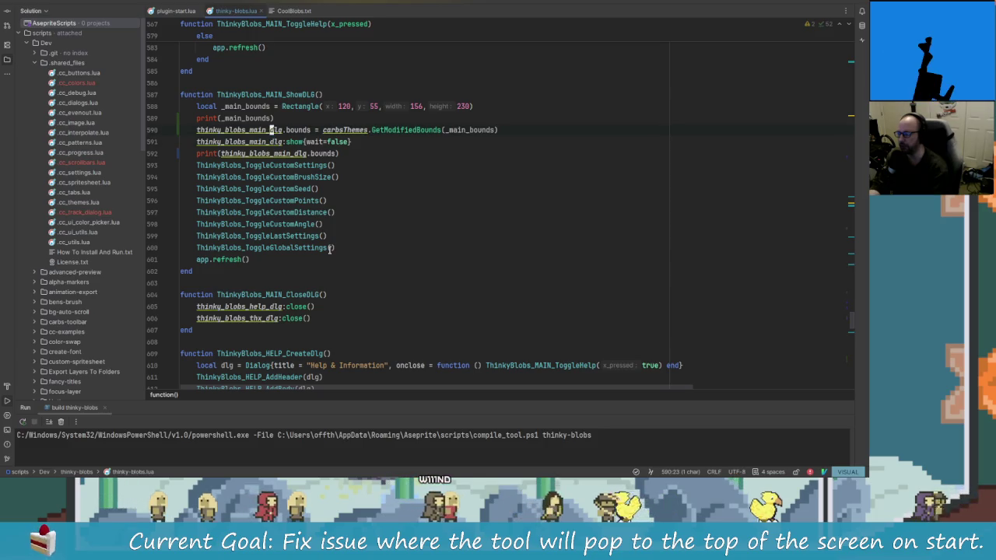
key("alt+shift+Down")
key("Escape")
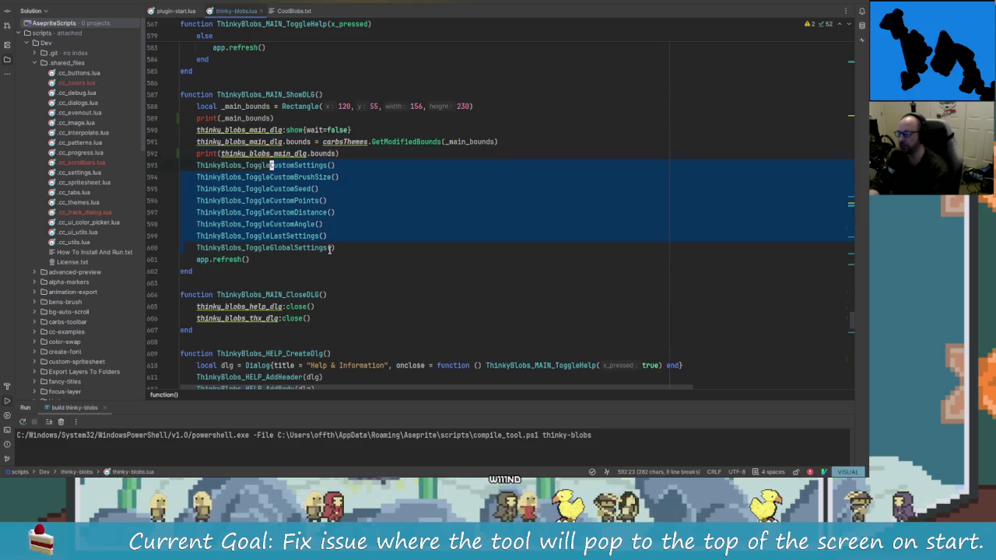
- Delete the print(_main_bounds) and print(thinky_blobs_main_dlg.bounds) debug lines with Vim commands
key("k")
key("k")
key("k")
key("j")
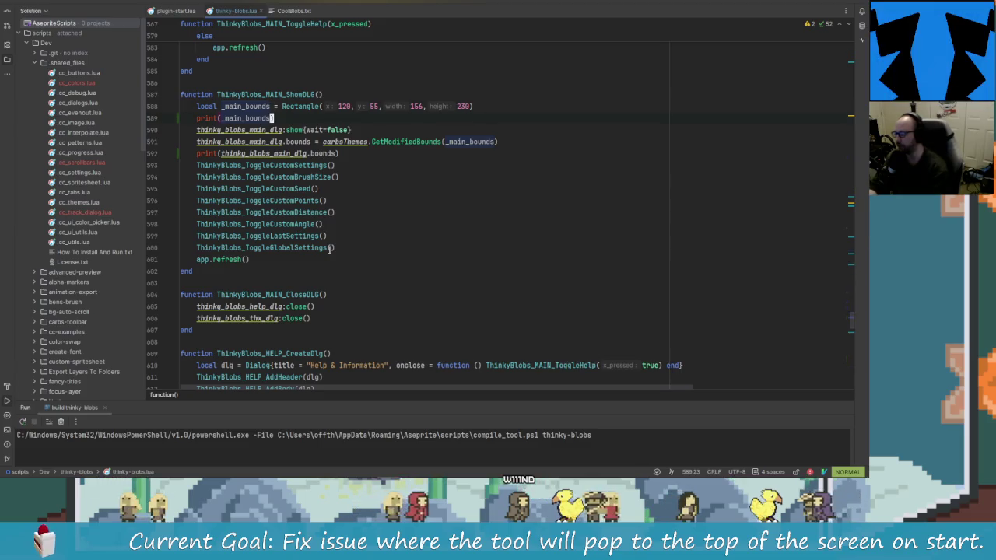
key("shift+v")
key("d")
key("j")
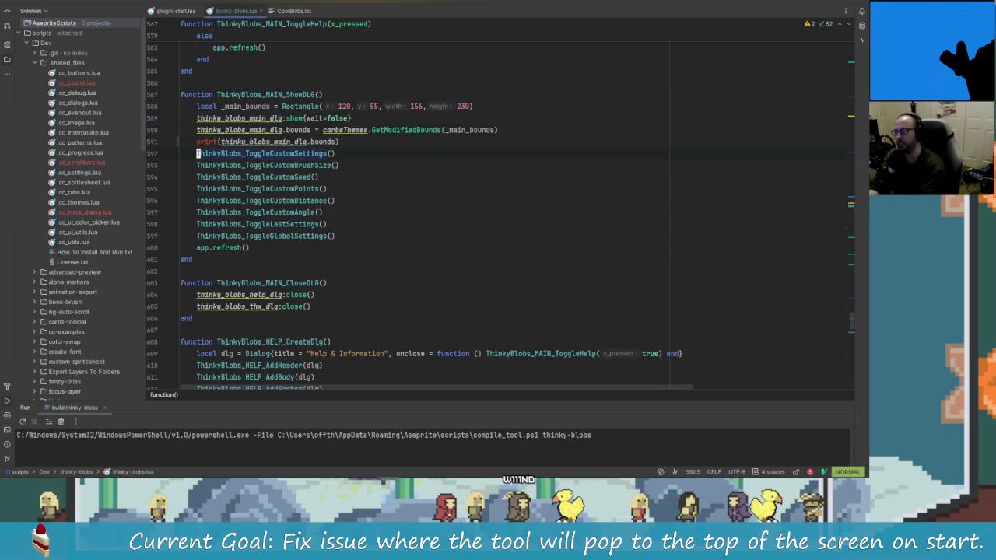
key("shift+v")
key("d")
key("k")
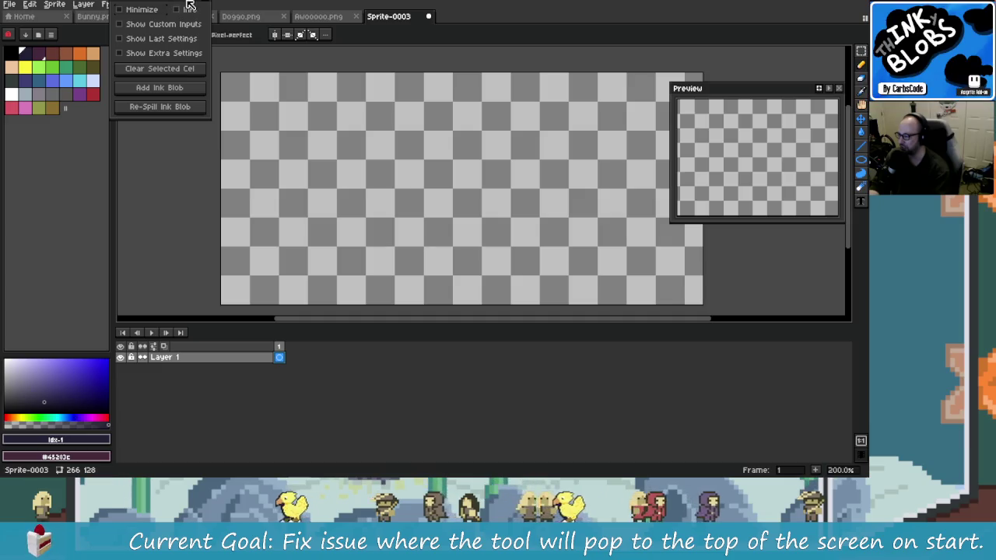
- Drag the Thinky Blobs panel down over the canvas and toggle Minimize on and off
left_click_drag(189, 5, 210, 74)
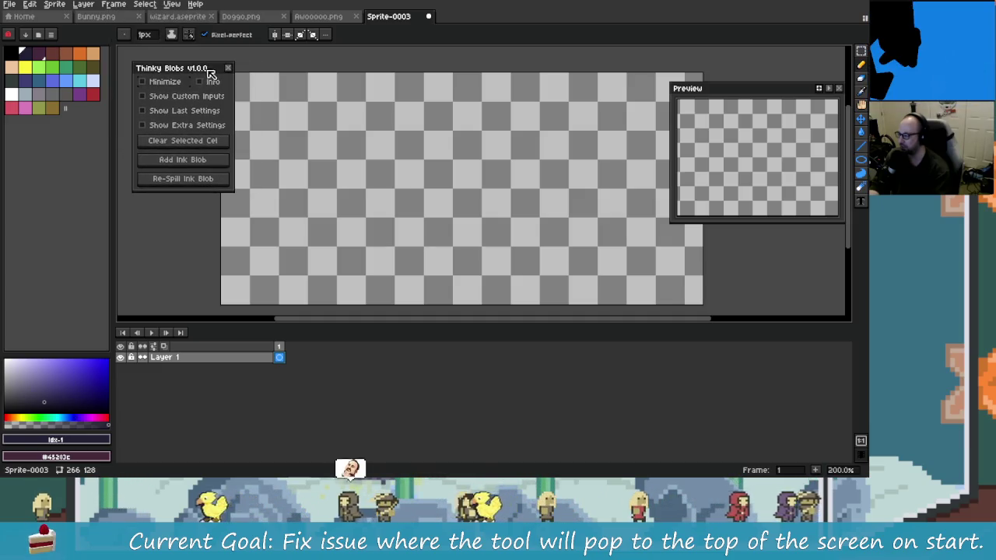
left_click(177, 82)
left_click(178, 82)
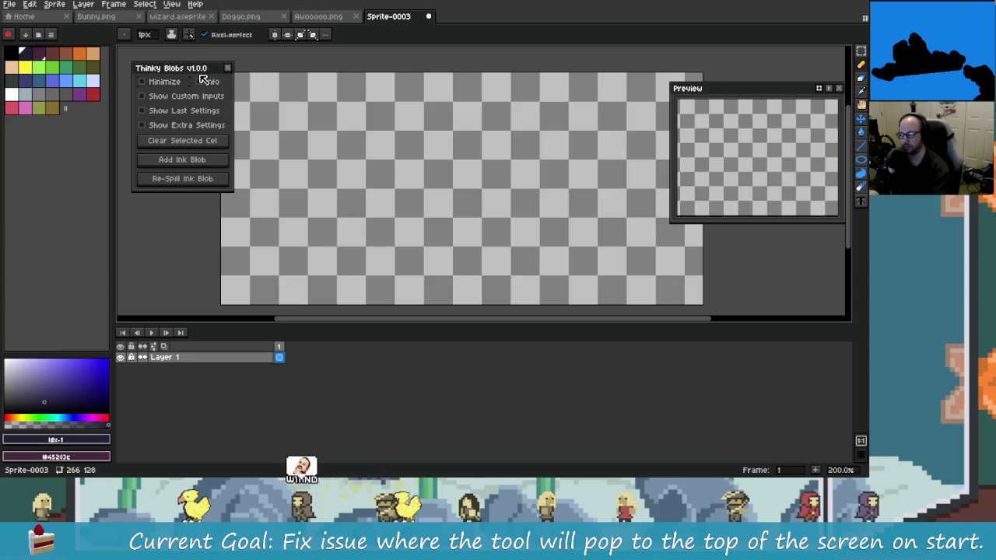
key("alt+Tab")
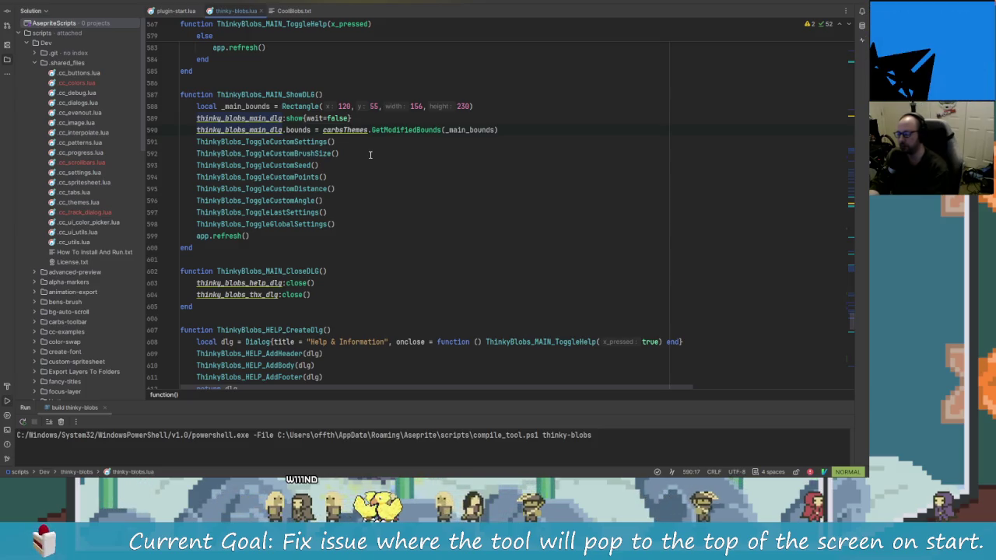
- Move thinky_blobs_main_dlg:show below ToggleGlobalSettings, just before app.refresh, and the bounds line up among the toggles
key("alt+shift+Down")
key("alt+shift+Down")
key("alt+shift+Down")
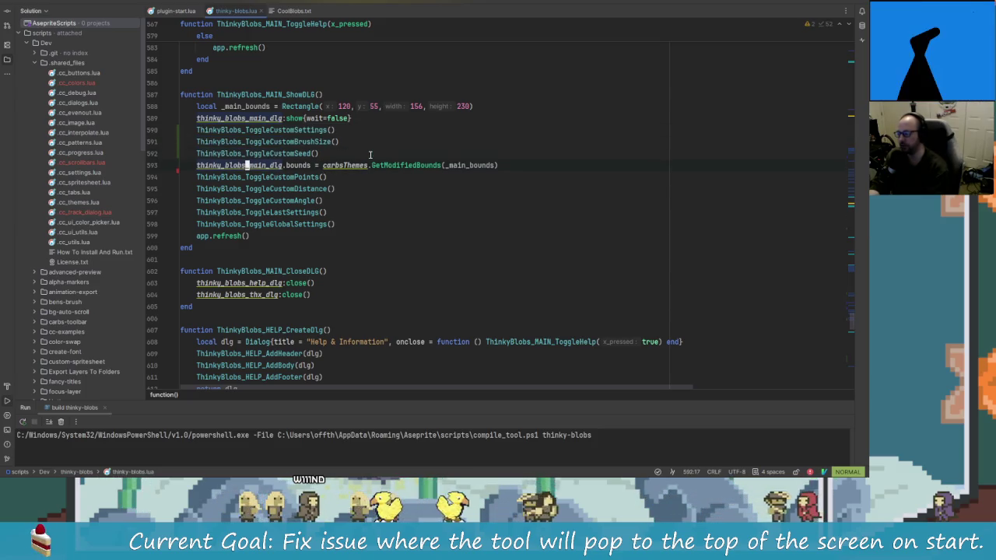
key("alt+shift+Up")
key("alt+shift+Up")
key("alt+shift+Up")
key("Up")
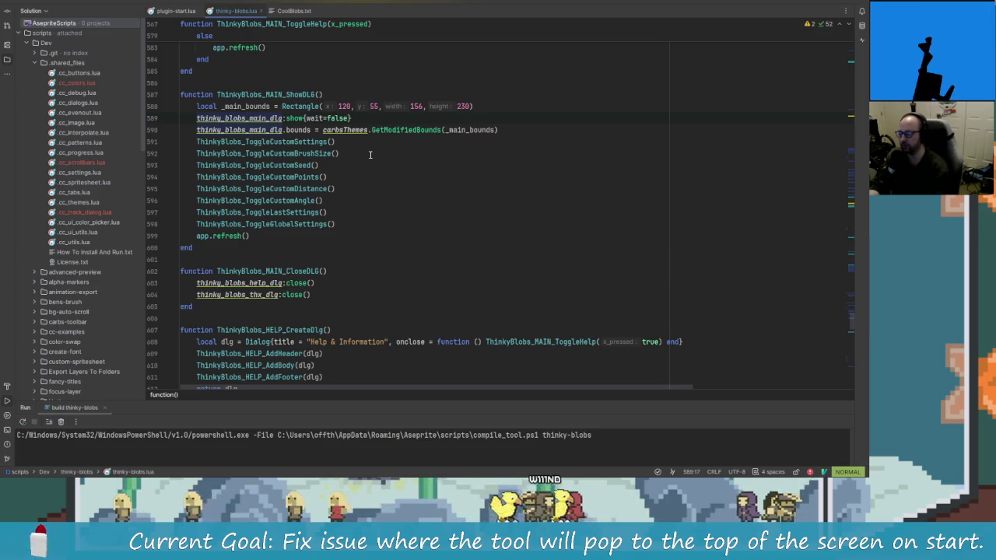
key("alt+shift+Down")
key("alt+shift+Down")
key("alt+shift+Down")
key("alt+shift+Down")
key("alt+shift+Down")
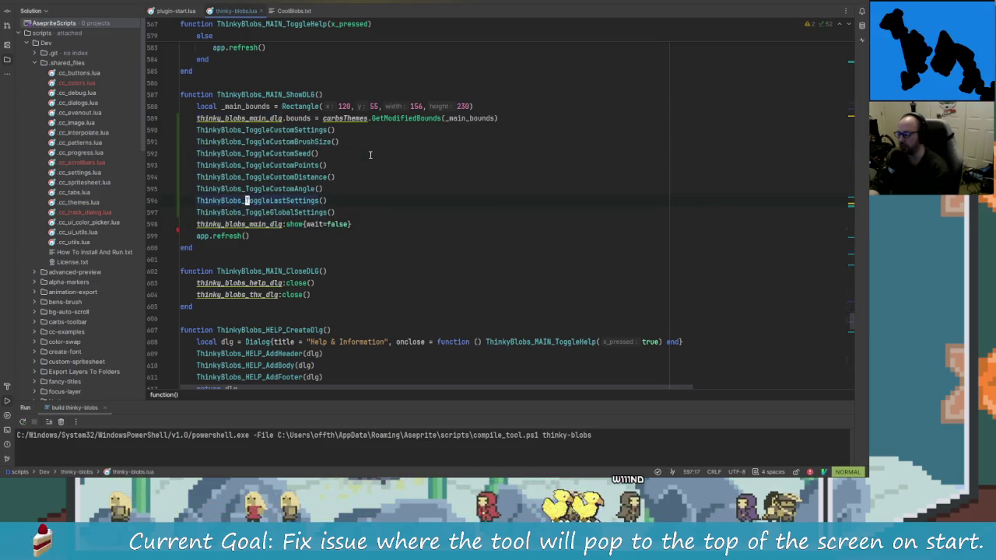
key("k")
key("k")
key("k")
key("k")
key("k")
key("k")
key("alt+shift+Down")
key("alt+shift+Down")
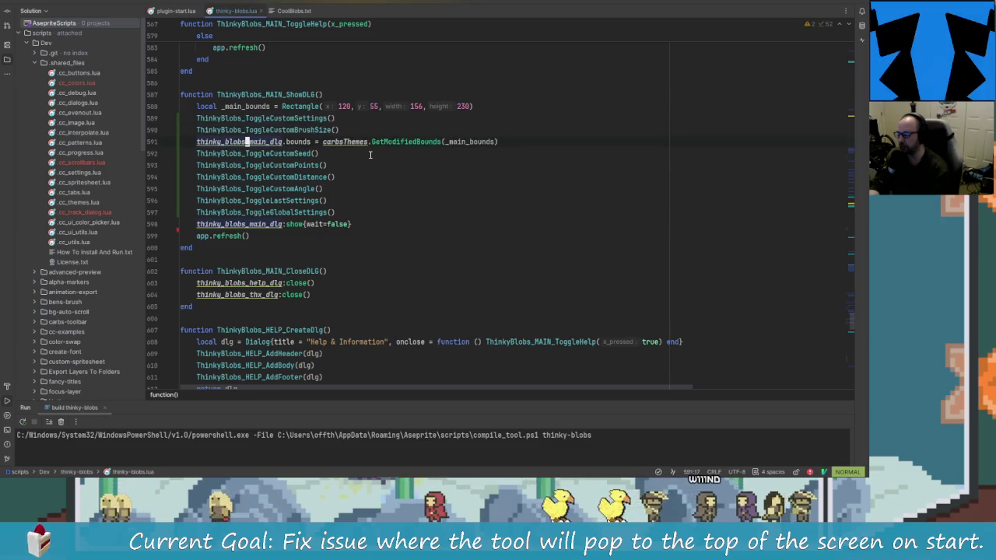
key("alt+shift+Down")
key("alt+shift+Down")
key("alt+shift+Down")
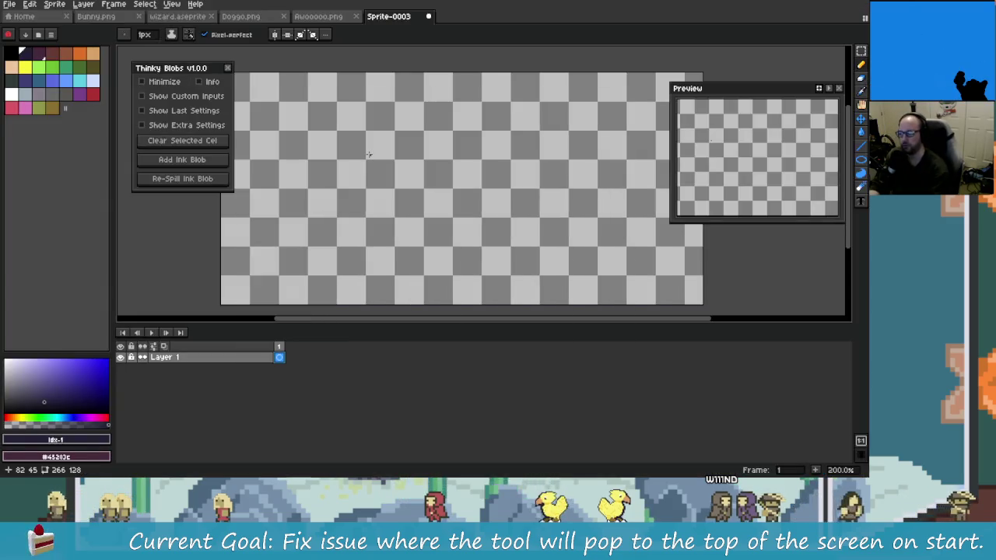
- Close the Thinky Blobs and Carbs Toolbar dialogs, relaunch Thinky Blobs, and toggle its Minimize checkbox
left_click(227, 68)
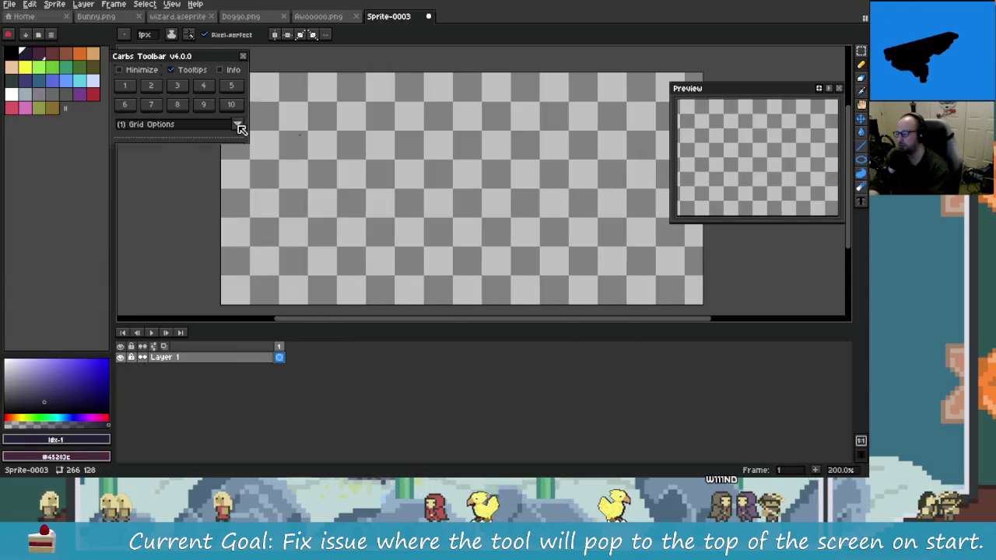
left_click(243, 57)
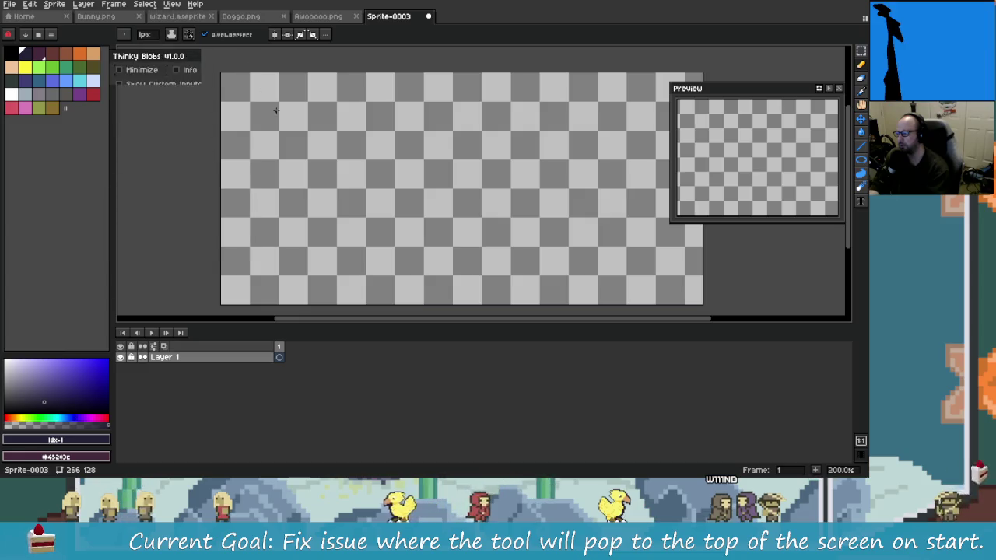
left_click(210, 58)
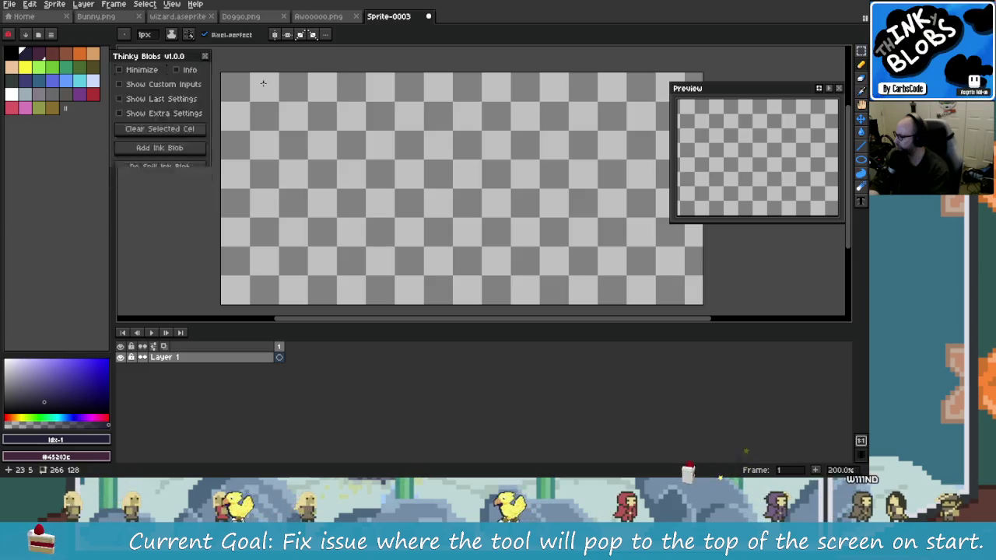
left_click(144, 69)
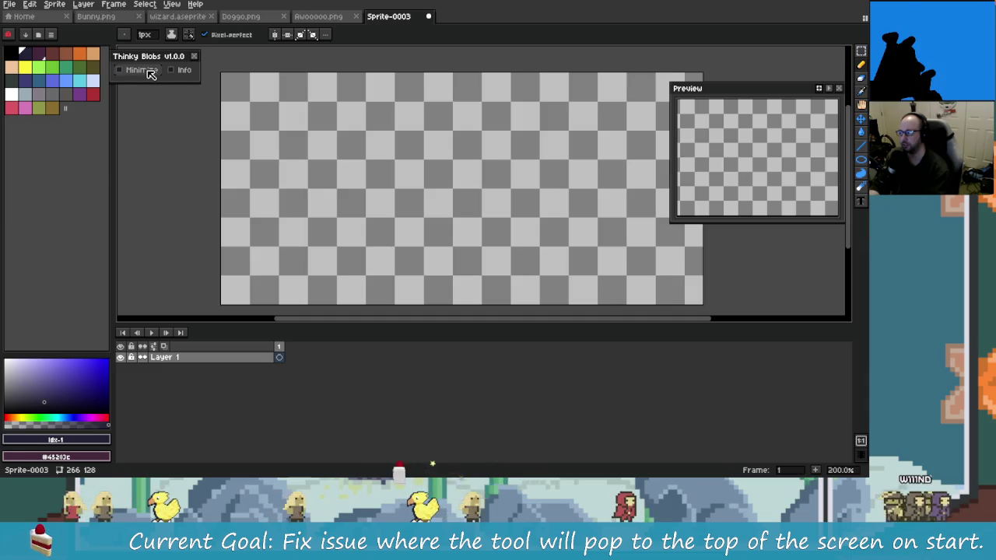
left_click(148, 69)
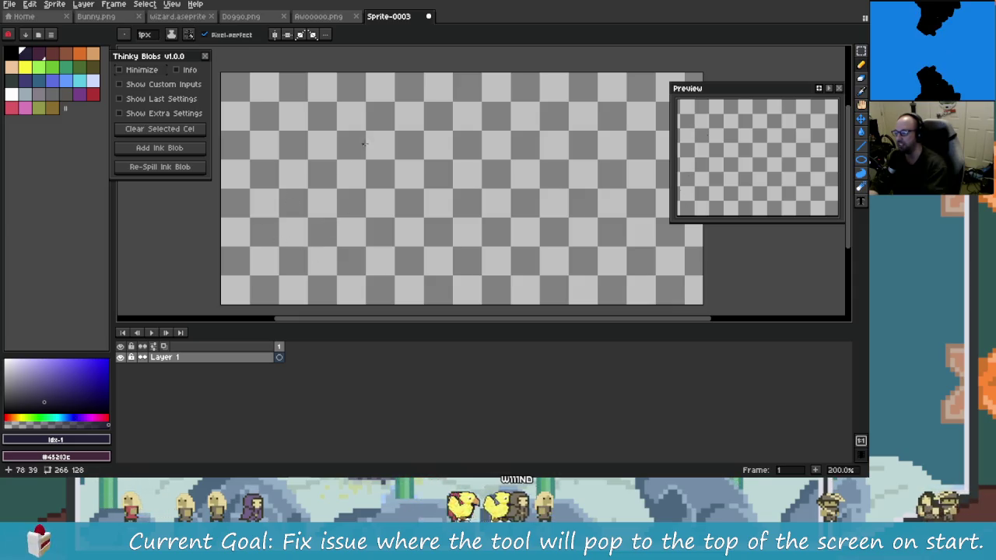
left_click_drag(482, 216, 372, 246)
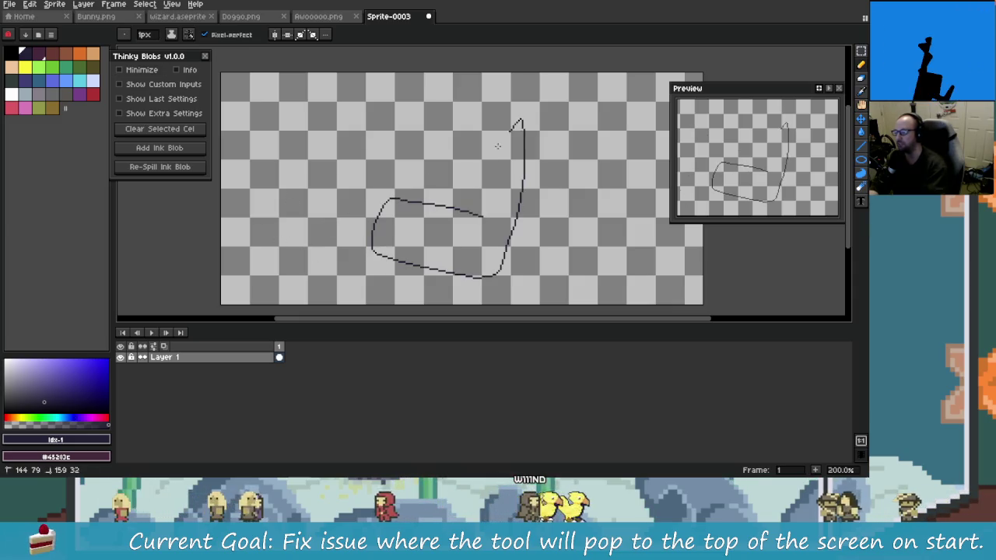
left_click_drag(522, 120, 475, 214)
mouse_move(271, 255)
left_mouse_down()
mouse_move(259, 178)
mouse_move(319, 256)
mouse_move(280, 258)
left_mouse_up()
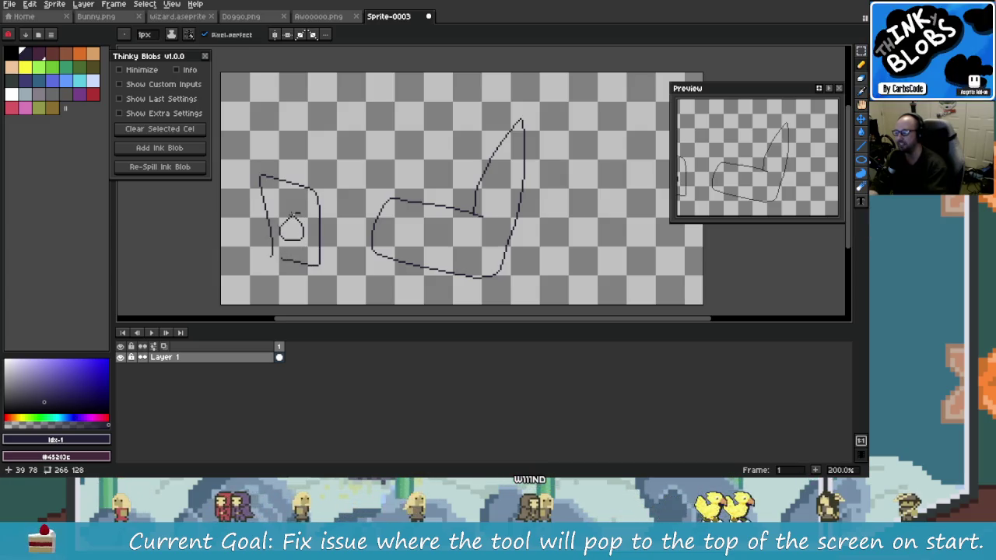
left_click_drag(305, 195, 279, 192)
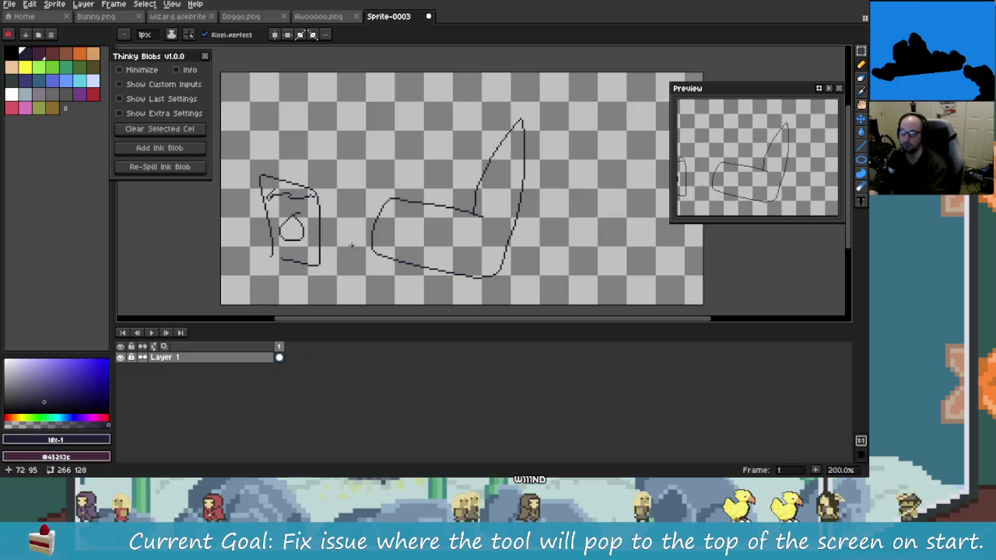
key("ctrl+z")
key("ctrl+z")
key("ctrl+z")
key("ctrl+z")
key("ctrl+z")
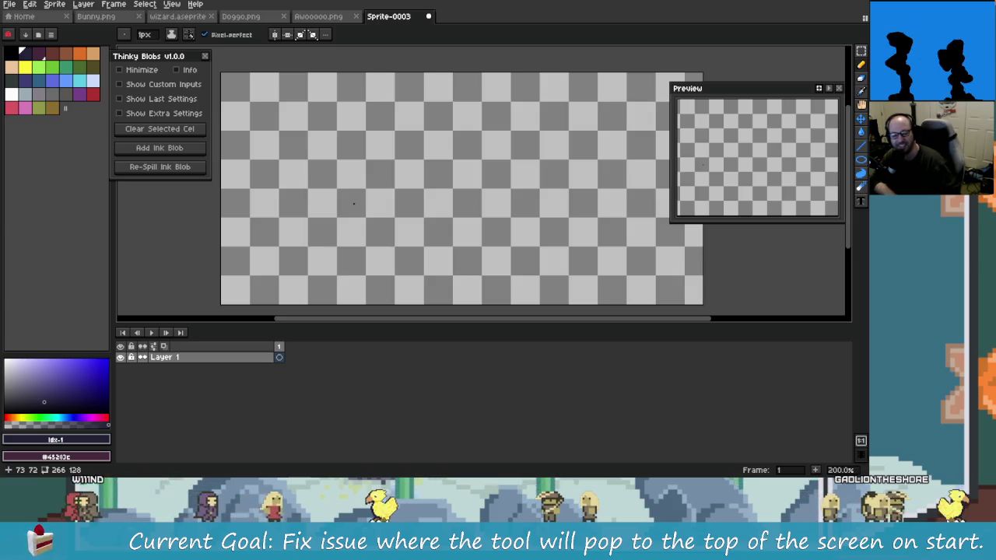
- With the ink-blob brush, paint a large blob lower left and one near the top-left
key("b")
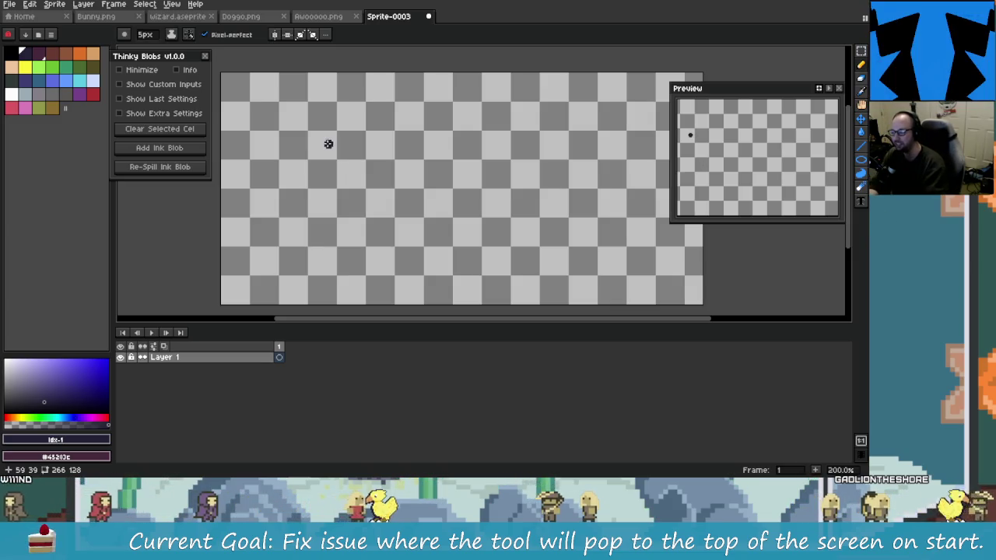
left_click_drag(340, 239, 365, 210)
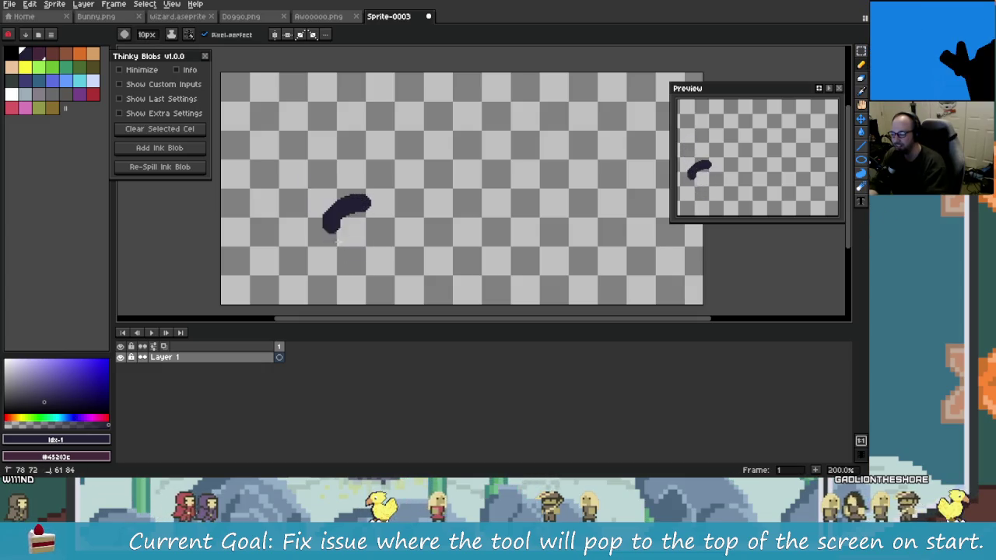
left_click(307, 179)
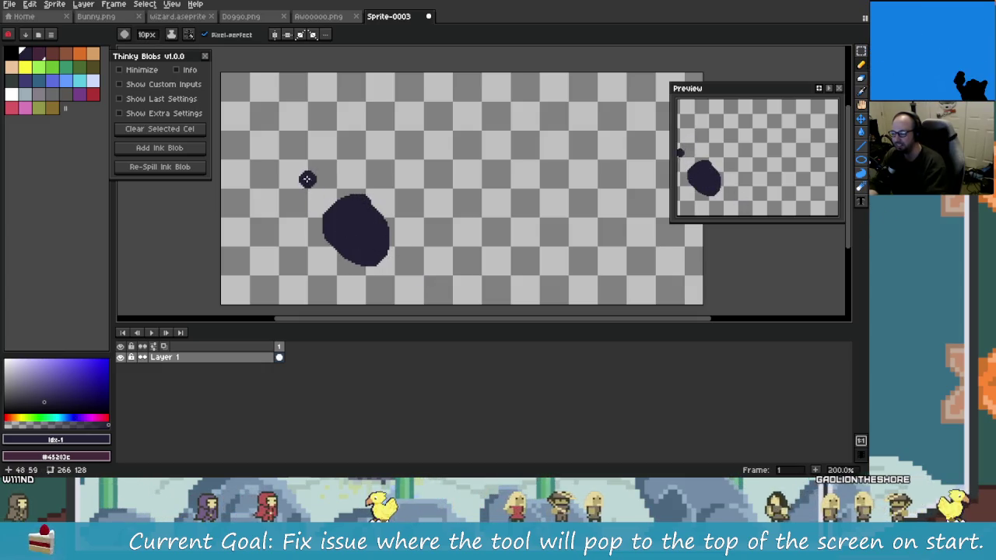
left_click_drag(293, 119, 335, 160)
left_click_drag(429, 112, 403, 122)
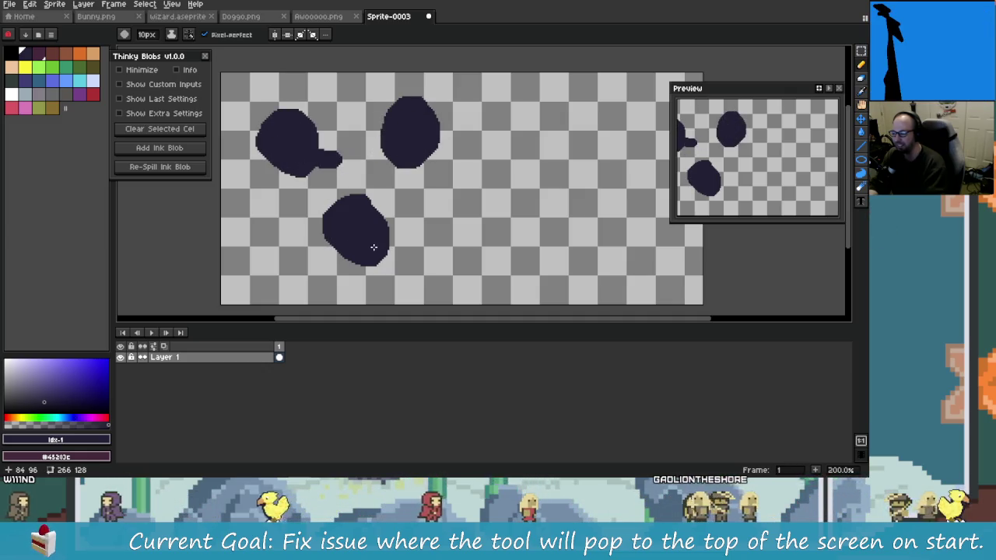
key("ctrl+z")
- Repaint the top-left and top-centre blobs, undo stray dots, and shrink the brush slightly
left_click(371, 143)
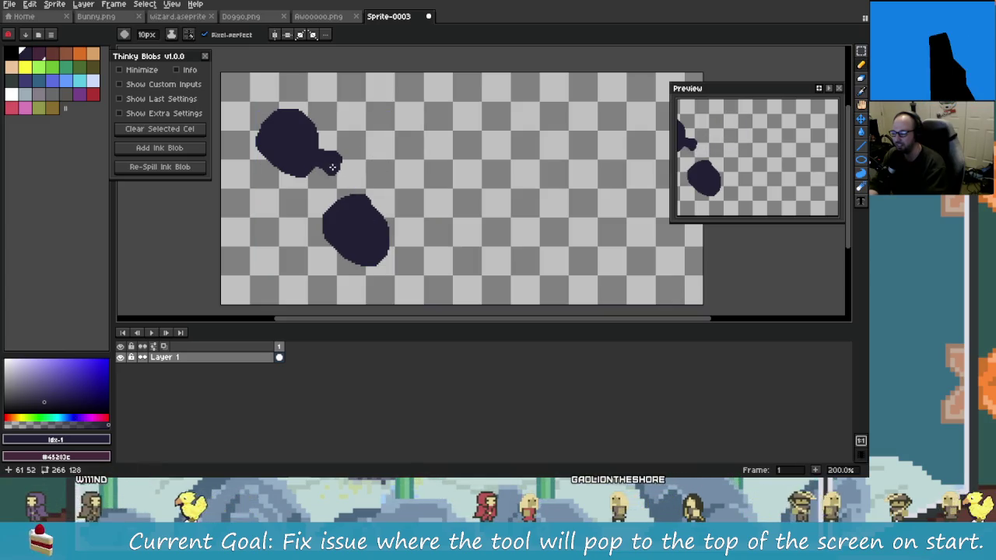
key("ctrl+z")
key("ctrl+z")
left_click_drag(307, 145, 319, 140)
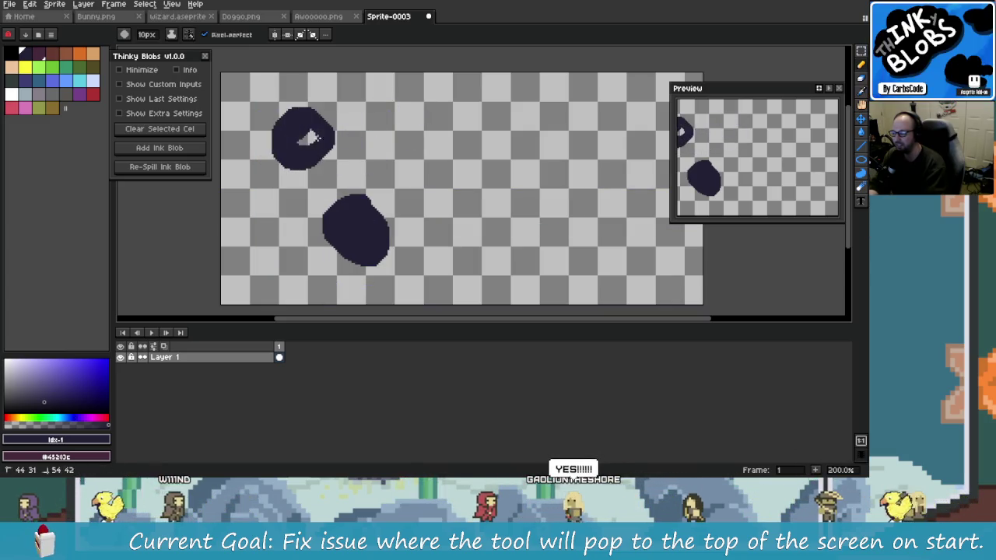
left_click(406, 130)
left_click(491, 259)
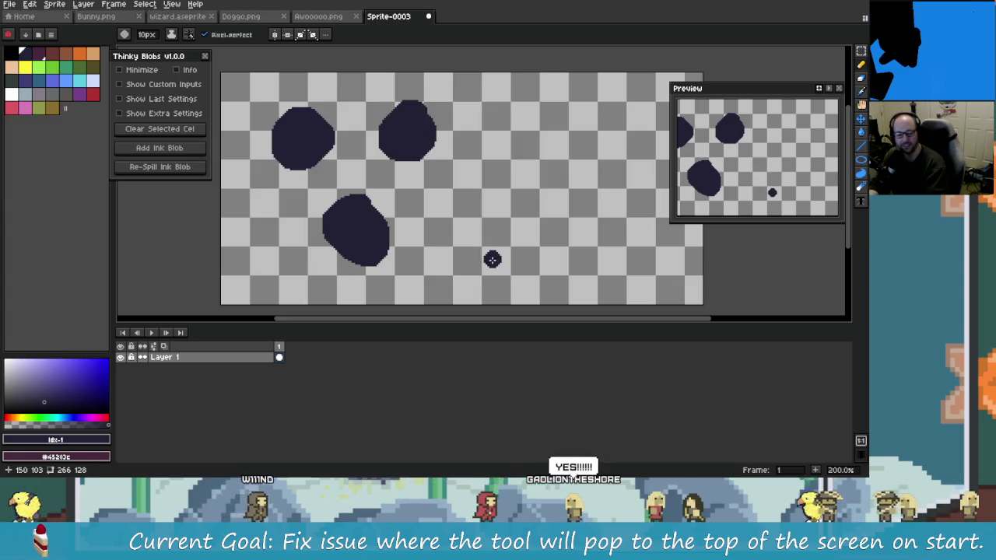
key("ctrl+z")
key("minus")
left_click(410, 241)
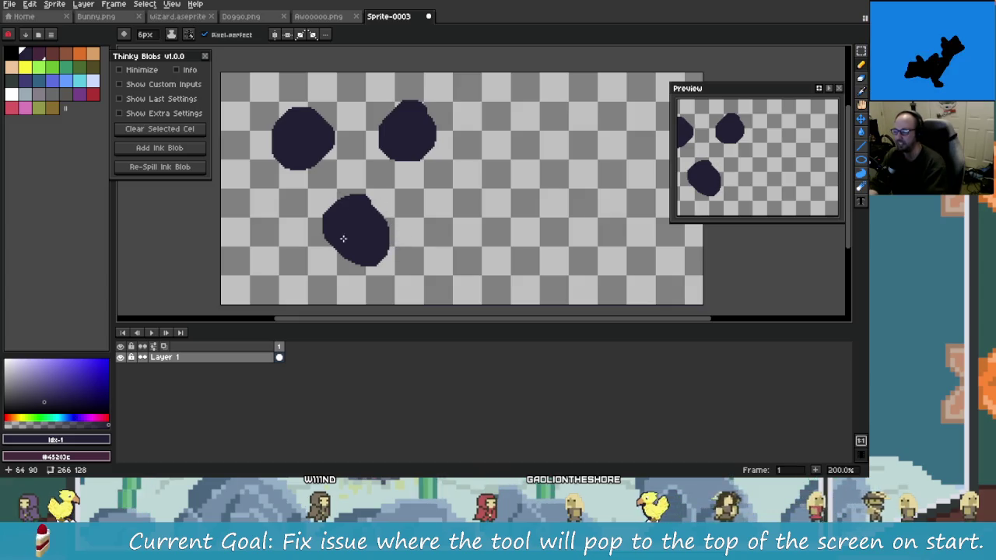
- Draw test strokes connecting the existing blobs, then undo them
left_click_drag(366, 199, 298, 200)
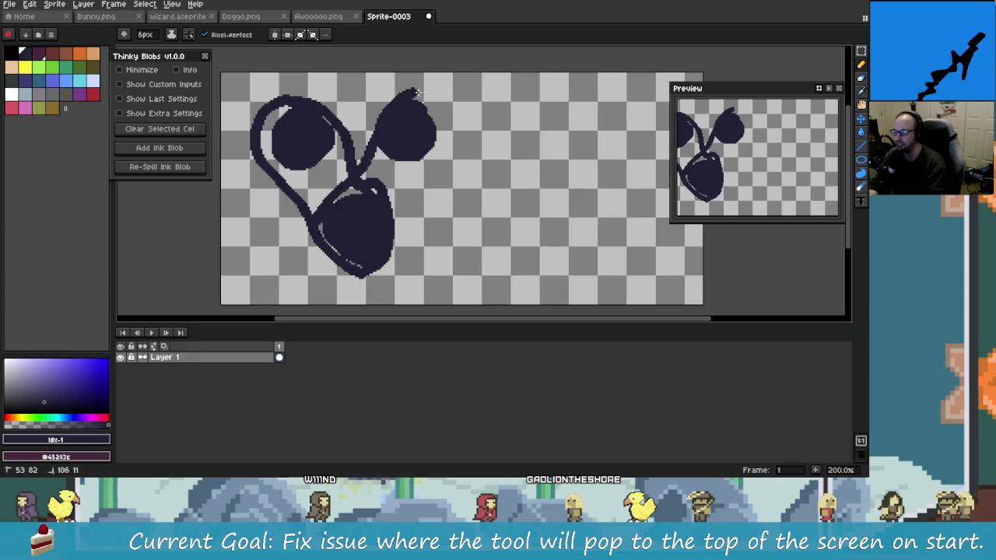
left_click_drag(418, 93, 309, 247)
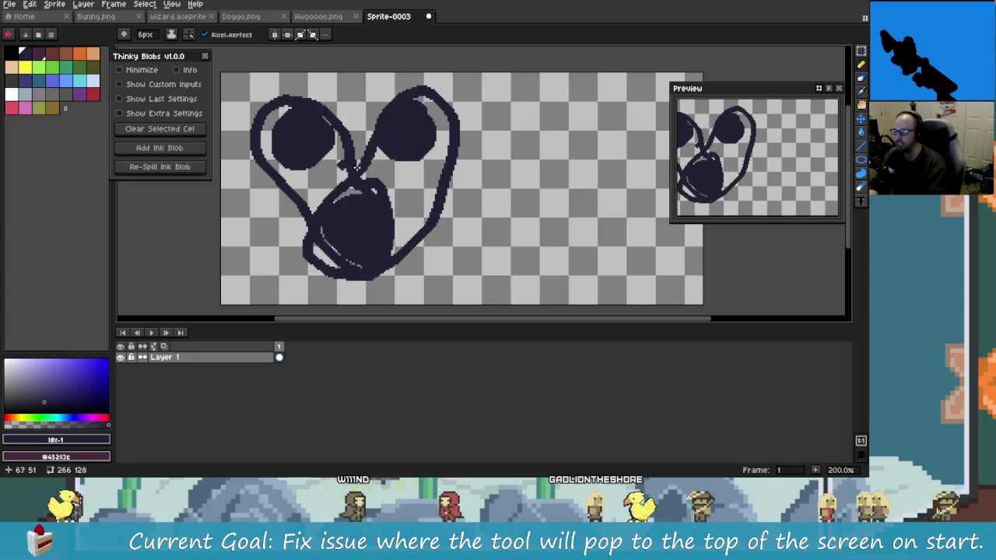
scroll(356, 167, "up", 1)
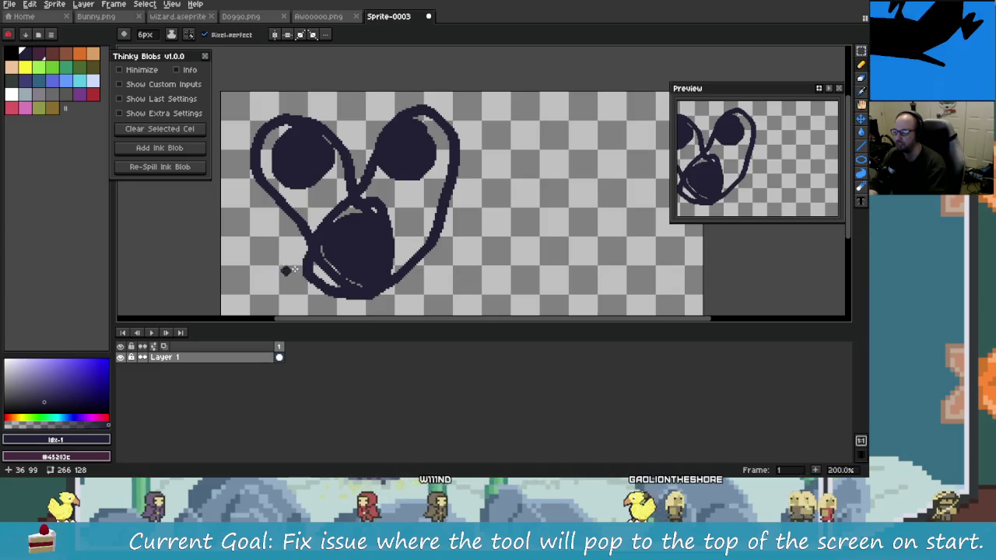
scroll(349, 212, "right", 2)
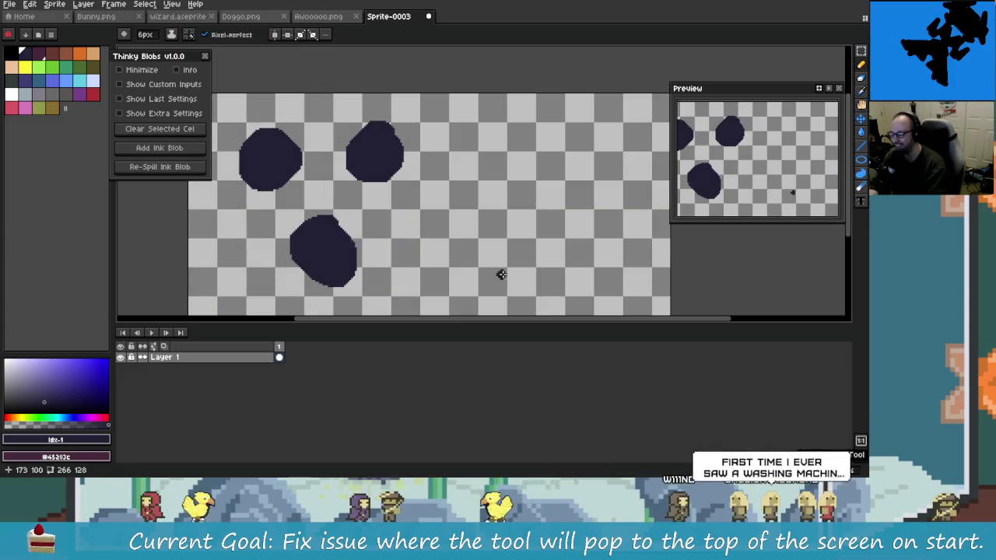
scroll(293, 189, "right", 6)
scroll(293, 189, "down", 3)
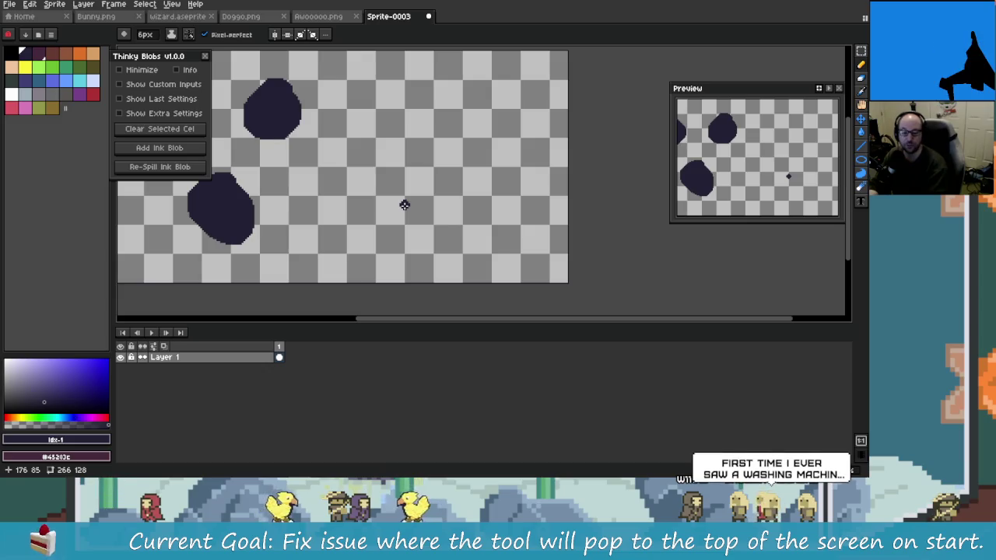
scroll(415, 189, "left", 6)
scroll(416, 189, "up", 1)
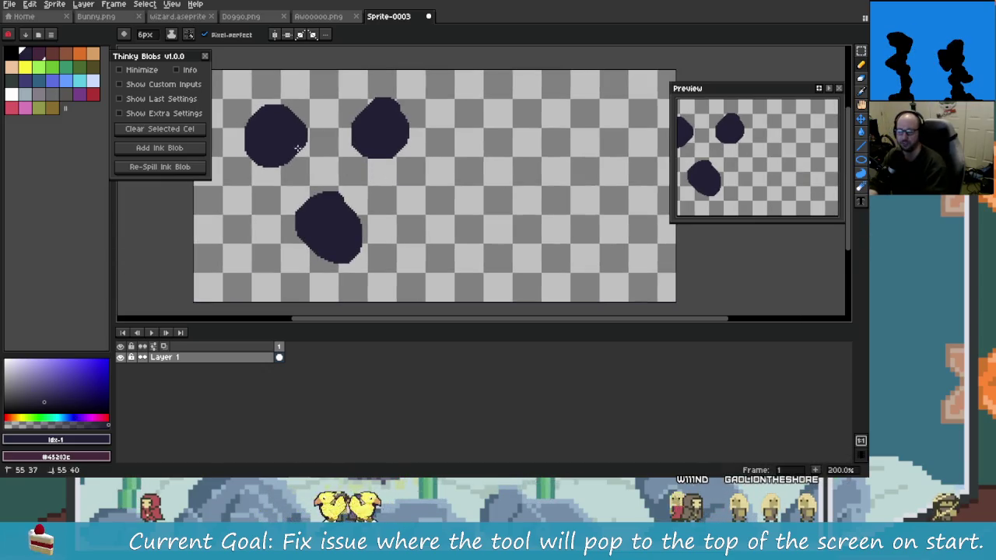
mouse_move(298, 148)
left_mouse_down()
mouse_move(331, 168)
mouse_move(377, 132)
left_mouse_up()
key("ctrl+z")
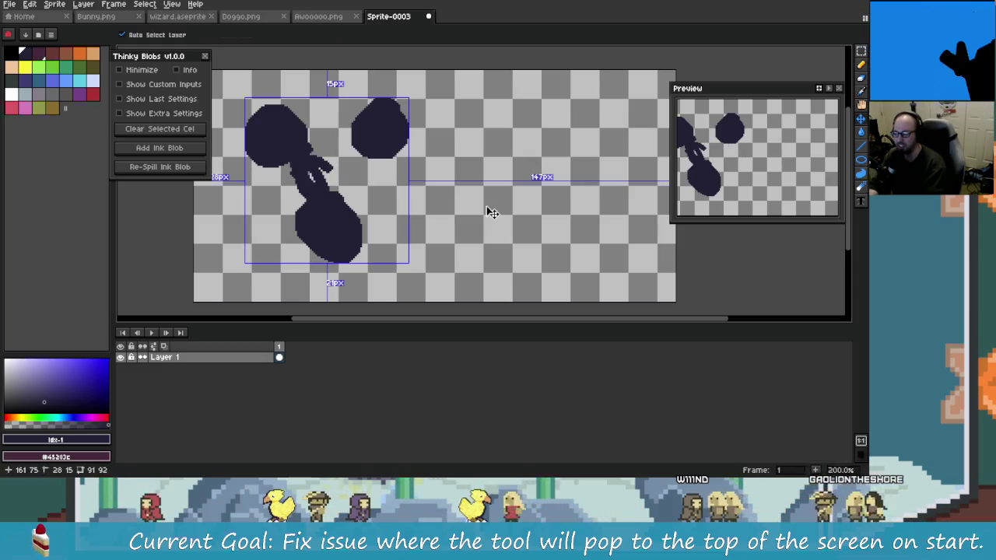
key("ctrl+z")
- Paint a large oval ink blob on the empty right side of the canvas
scroll(474, 216, "right", 4)
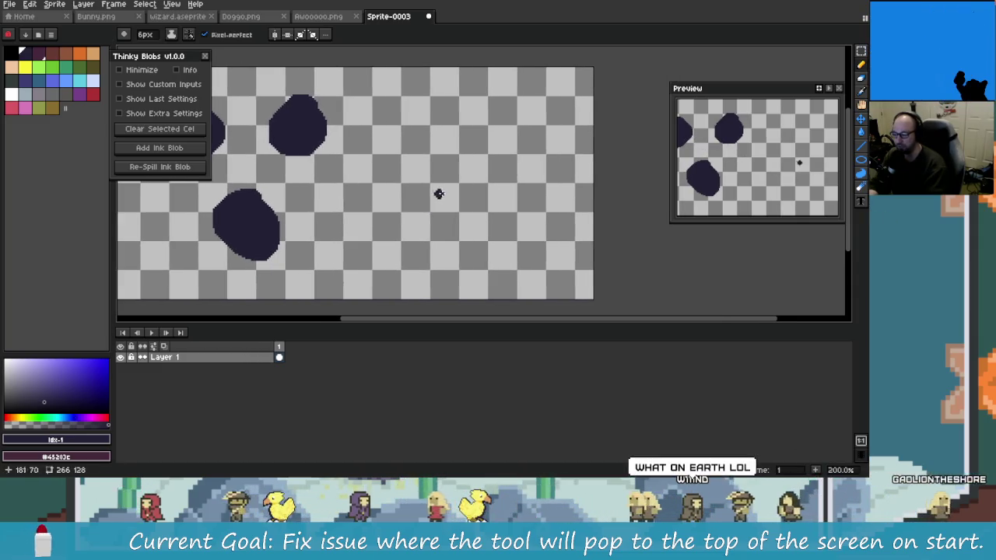
scroll(438, 193, "up", 1)
scroll(459, 175, "left", 3)
scroll(460, 184, "right", 1)
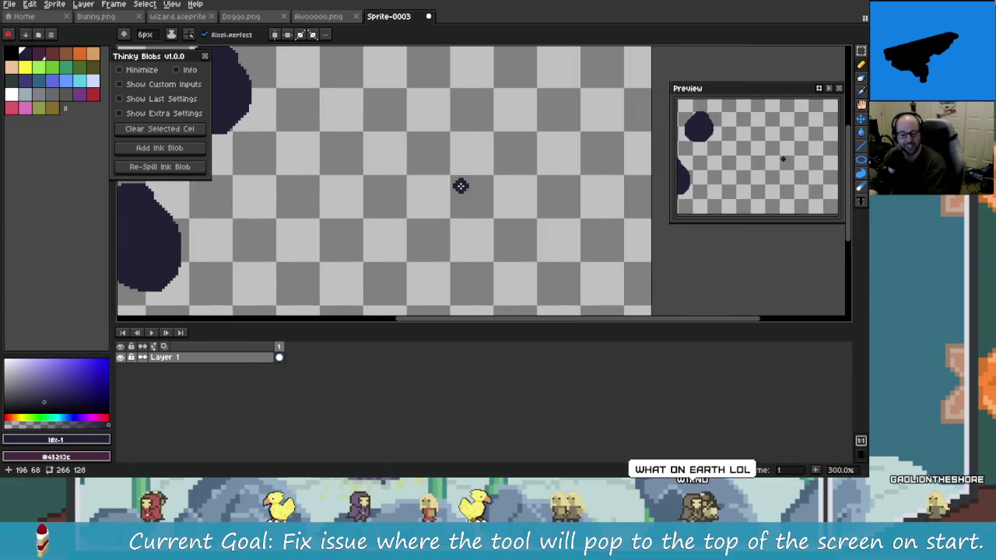
scroll(446, 201, "up", 1)
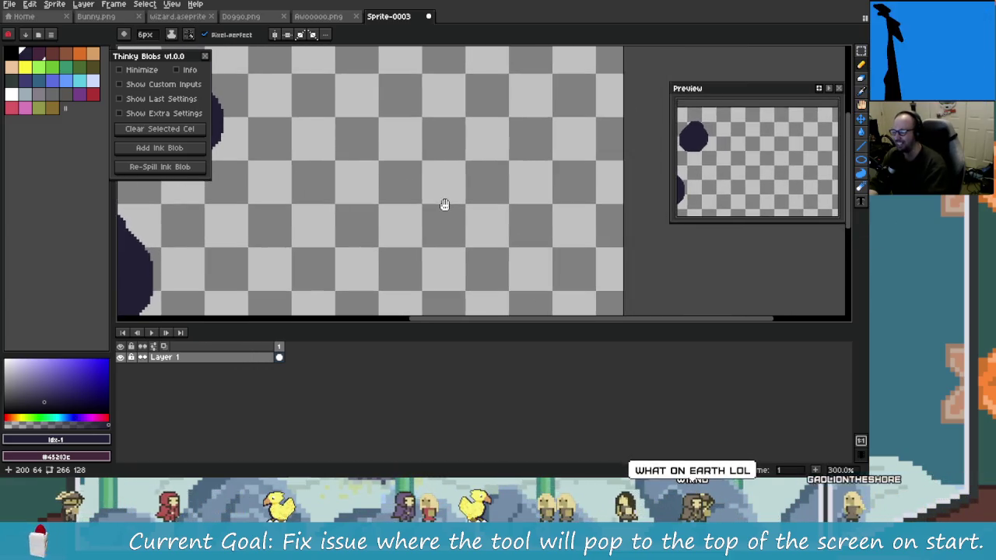
left_click(449, 201)
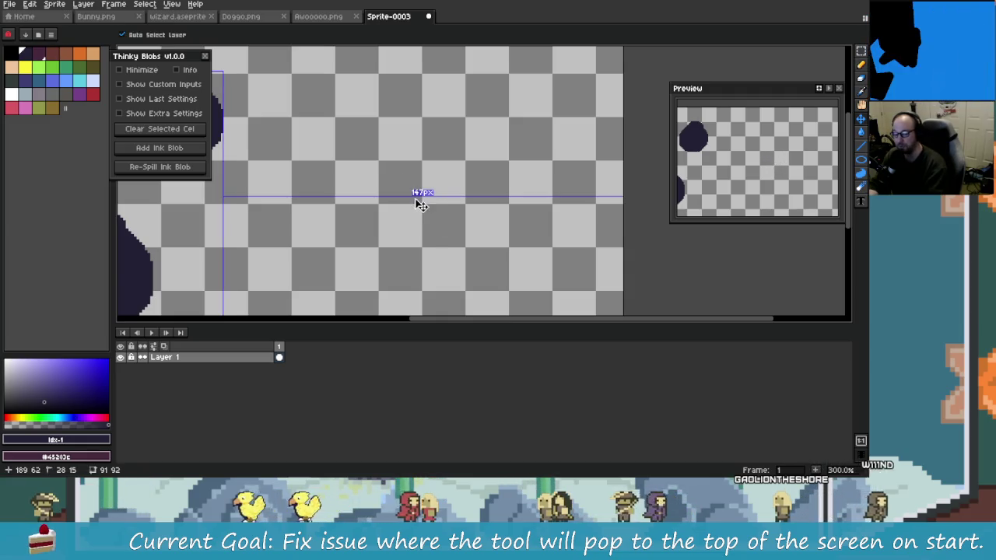
left_click_drag(490, 171, 465, 208)
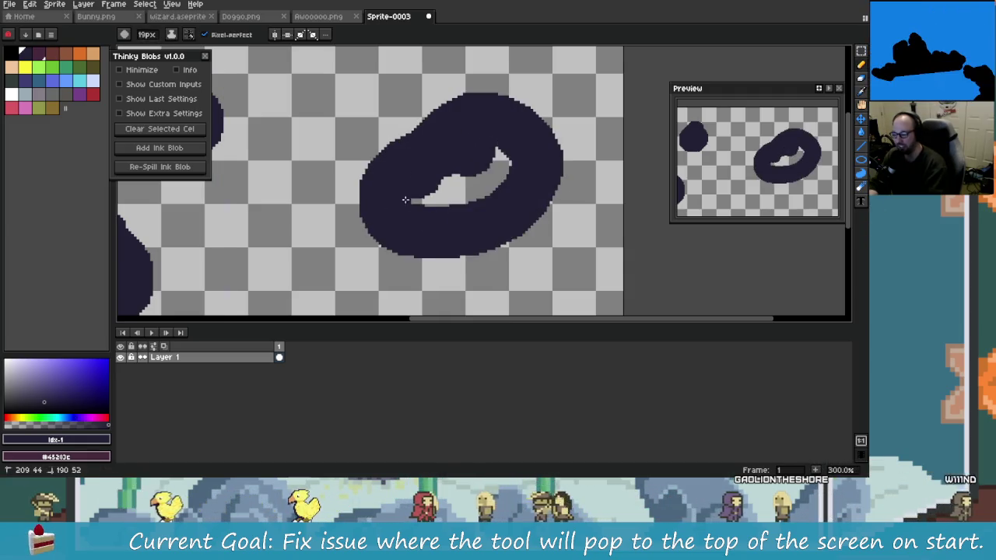
scroll(459, 208, "down", 3)
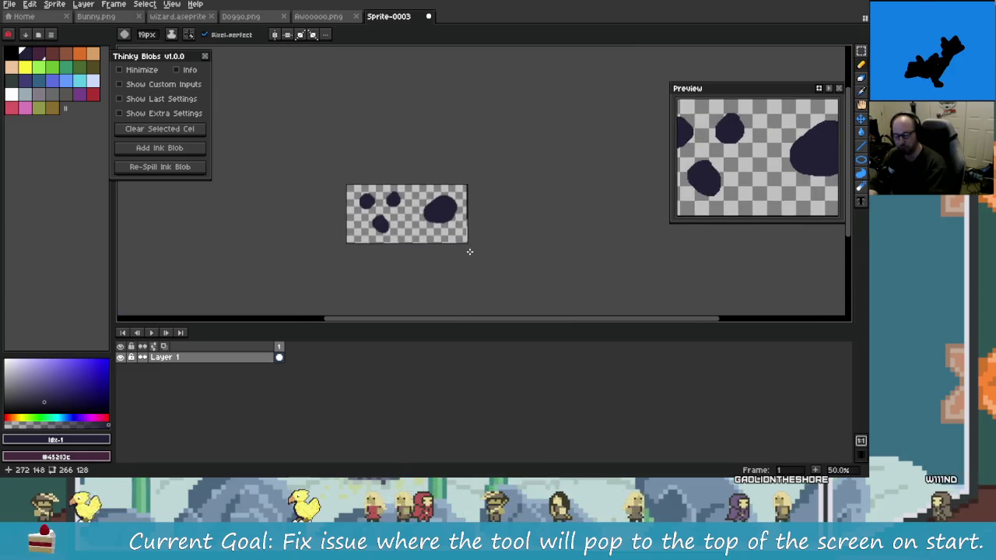
scroll(436, 206, "up", 5)
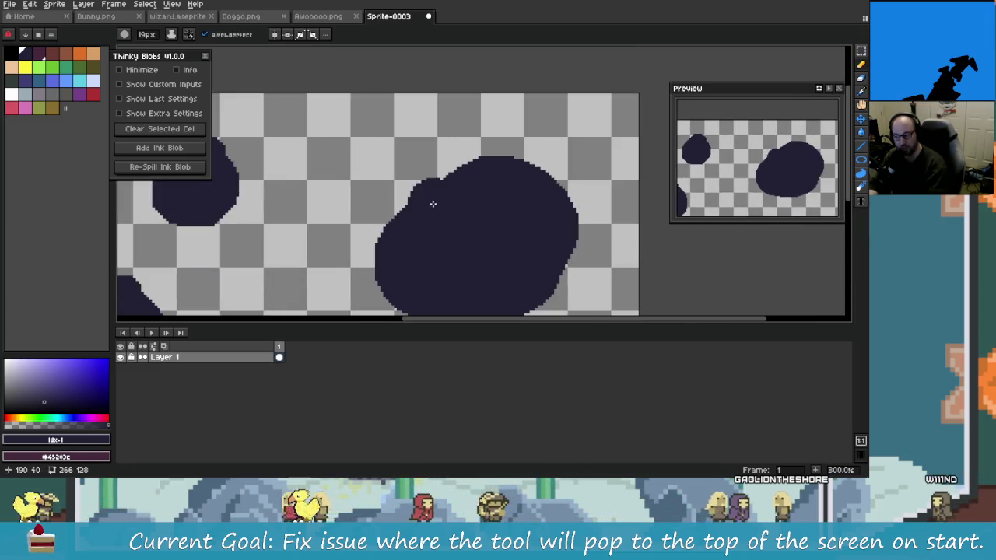
scroll(484, 232, "down", 1)
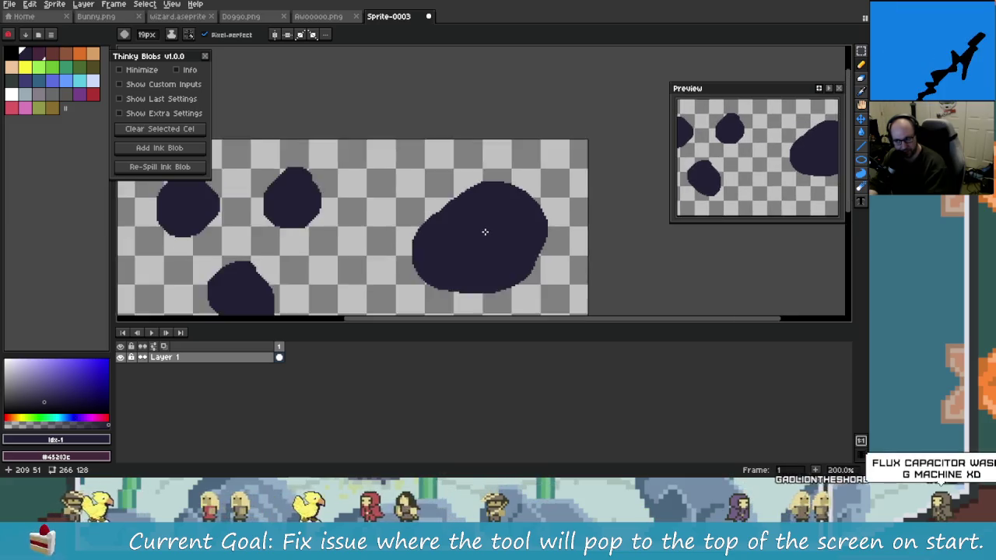
scroll(485, 225, "down", 1)
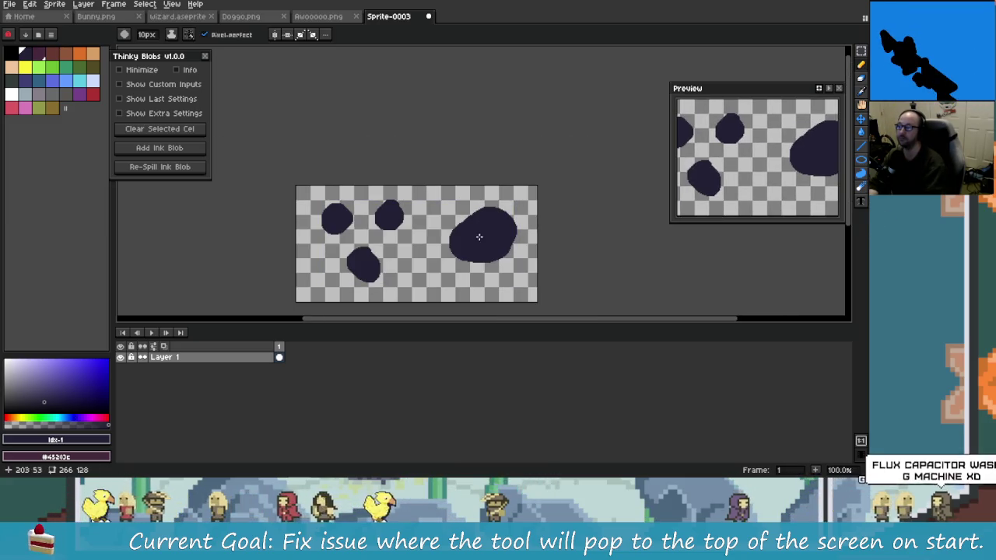
scroll(459, 220, "up", 1)
scroll(447, 219, "down", 1)
- Scribble test pencil strokes, dots, an X and a bottom-centre blob over the canvas
mouse_move(414, 208)
left_mouse_down()
mouse_move(477, 284)
mouse_move(510, 283)
left_mouse_up()
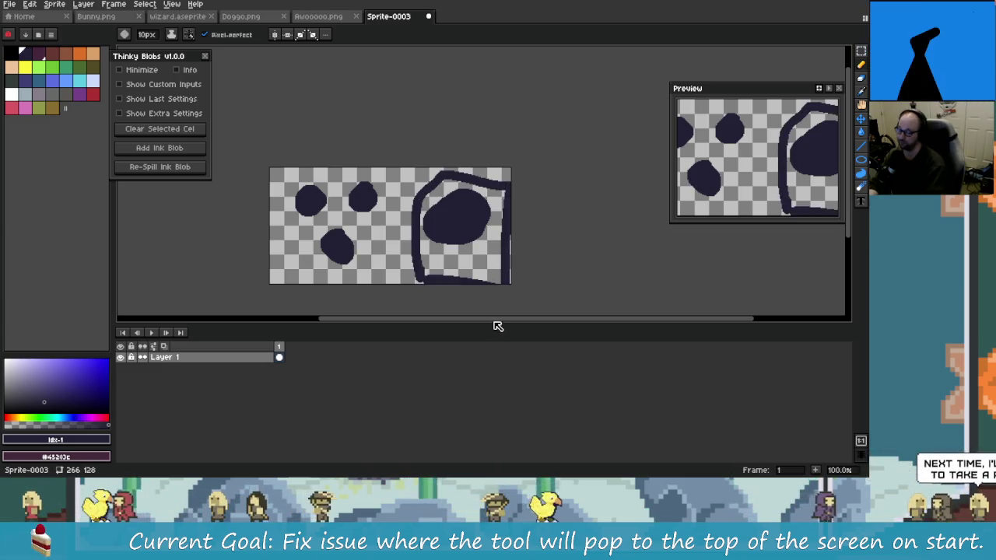
left_click(378, 219)
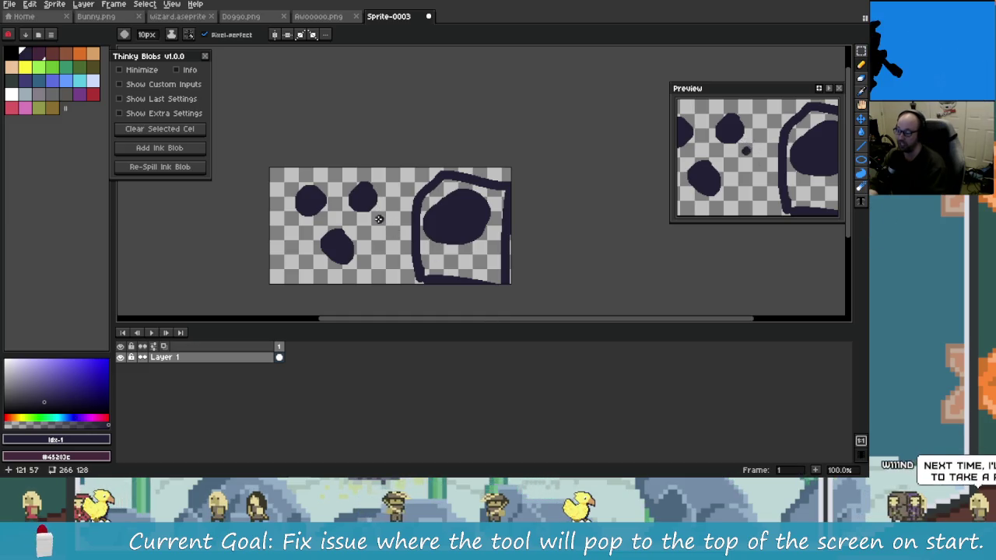
left_click_drag(367, 206, 366, 224)
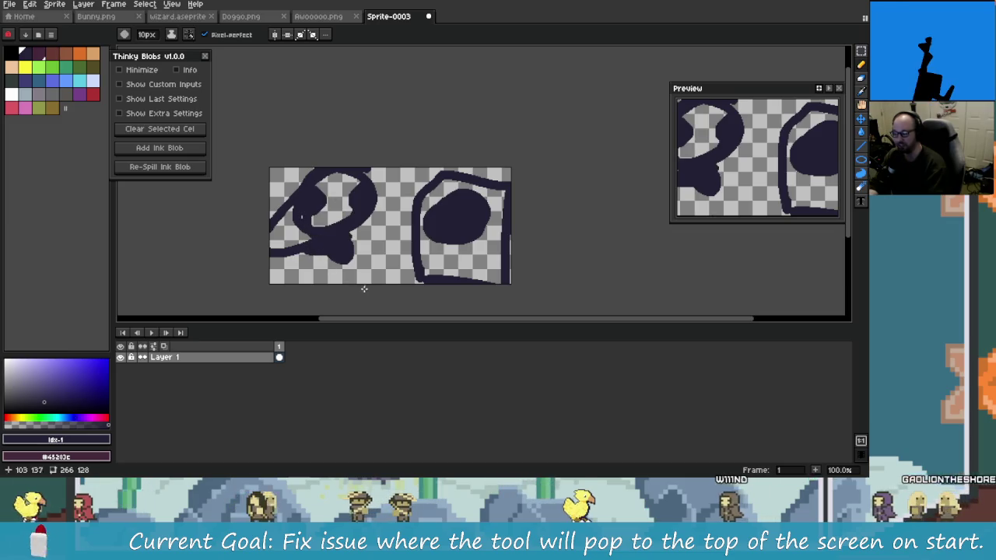
left_click(363, 259)
left_click_drag(363, 259, 432, 173)
left_click_drag(425, 233, 387, 187)
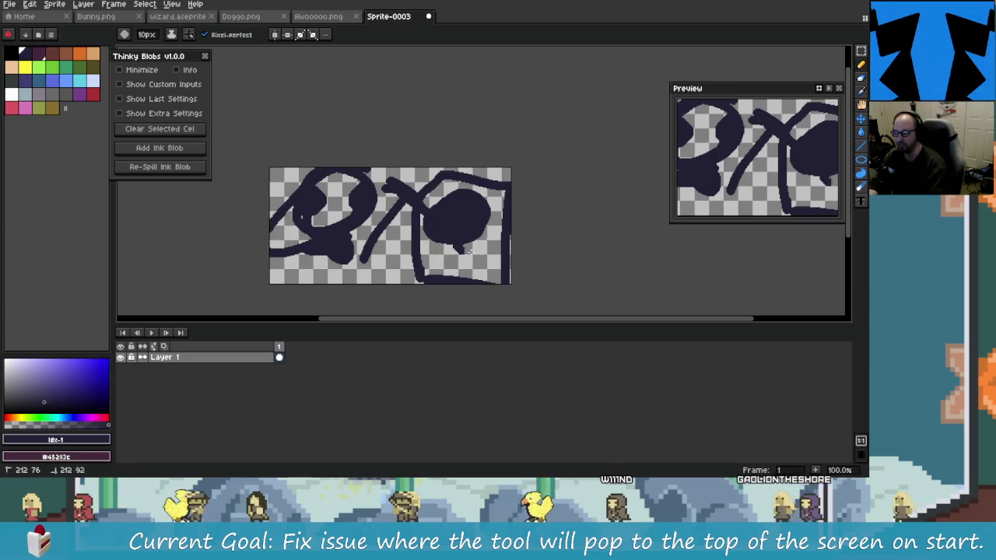
left_click_drag(478, 247, 461, 231)
left_click_drag(350, 274, 396, 263)
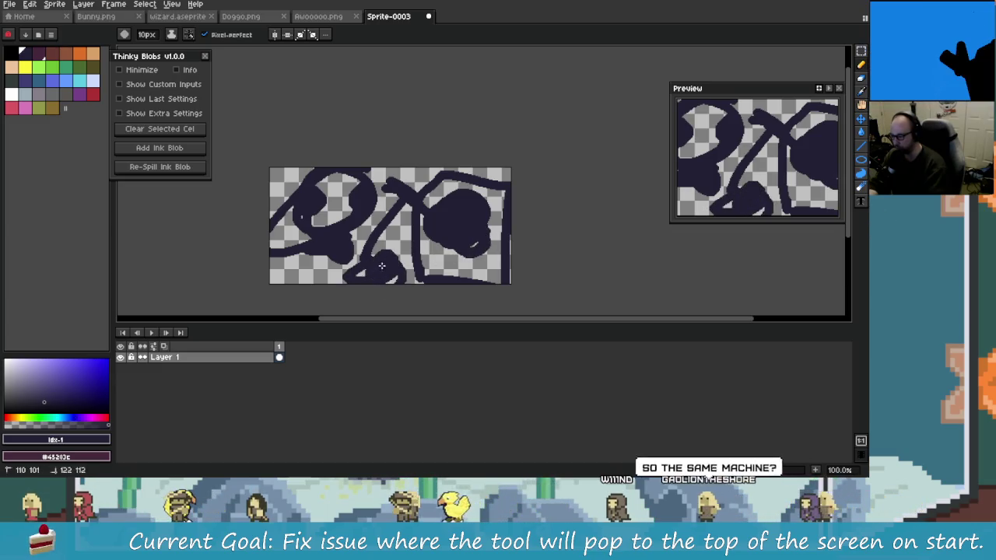
- Undo the scribbles until only the vertical ink line beside the large blob remains
key("ctrl+z")
key("ctrl+z")
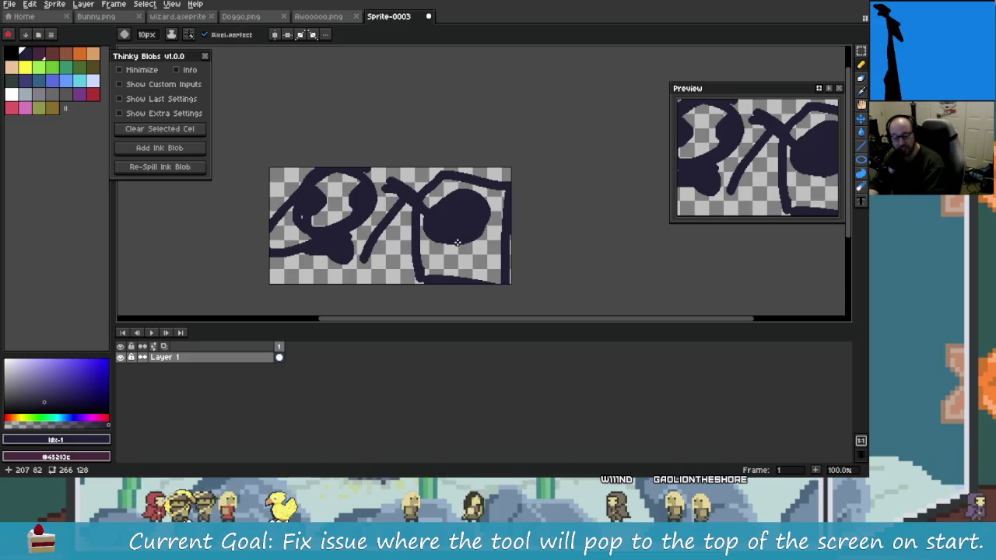
key("ctrl+z")
left_click_drag(457, 241, 432, 200)
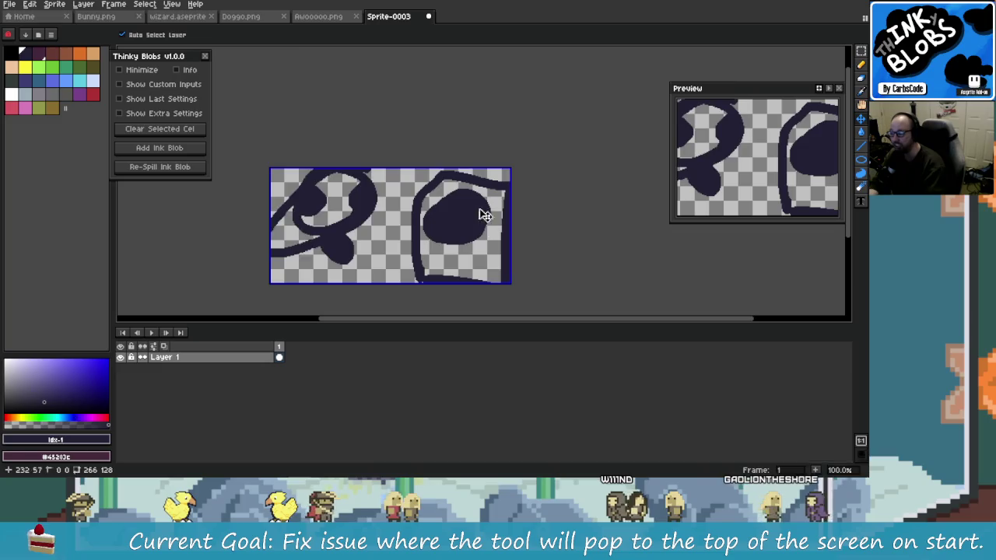
key("ctrl+z")
key("ctrl+z")
key("ctrl+y")
key("ctrl+y")
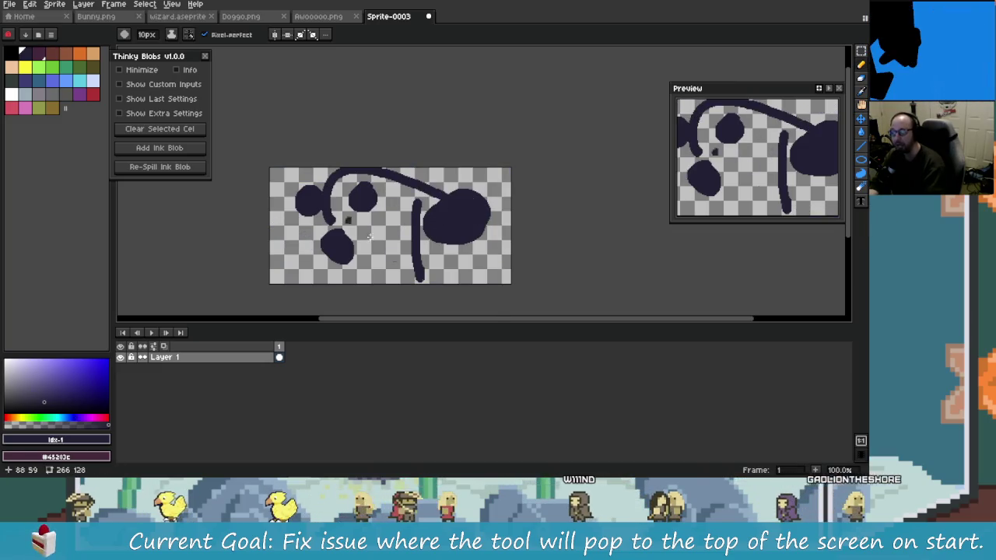
key("ctrl+z")
key("ctrl+y")
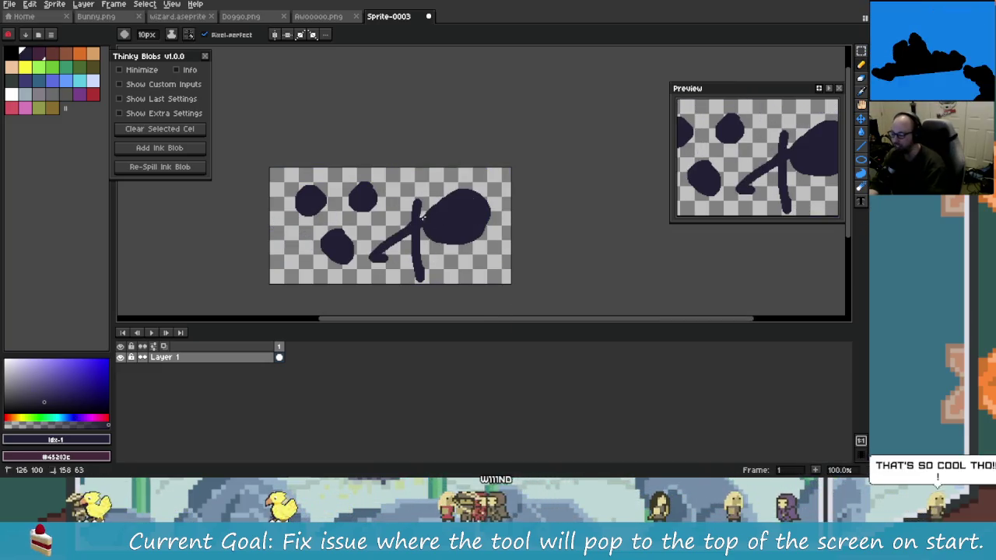
key("ctrl+z")
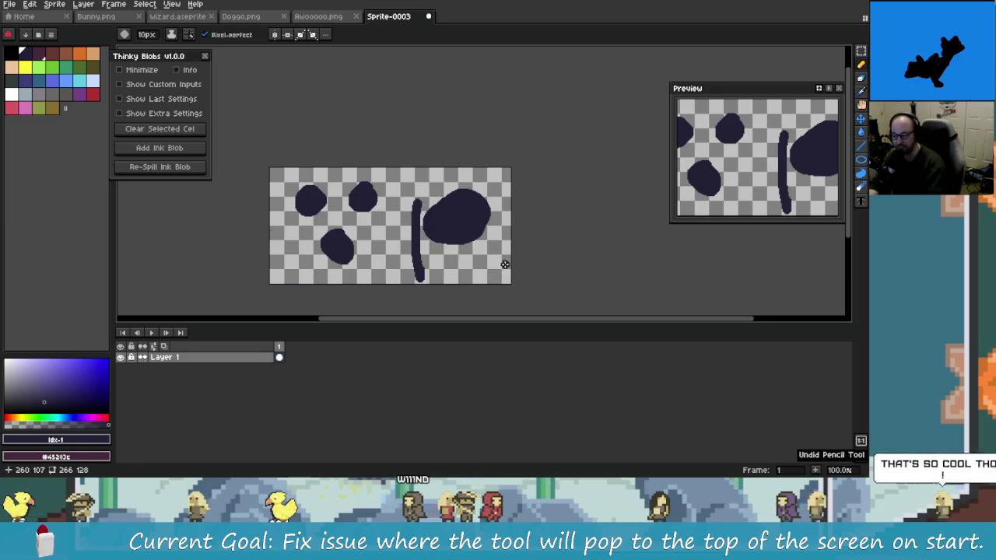
left_click_drag(459, 246, 440, 251)
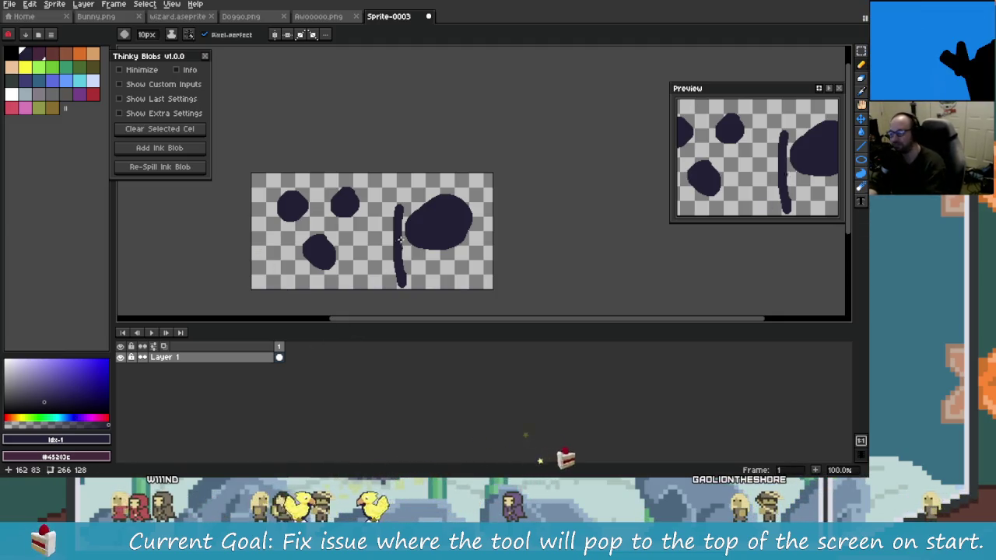
key("ctrl+z")
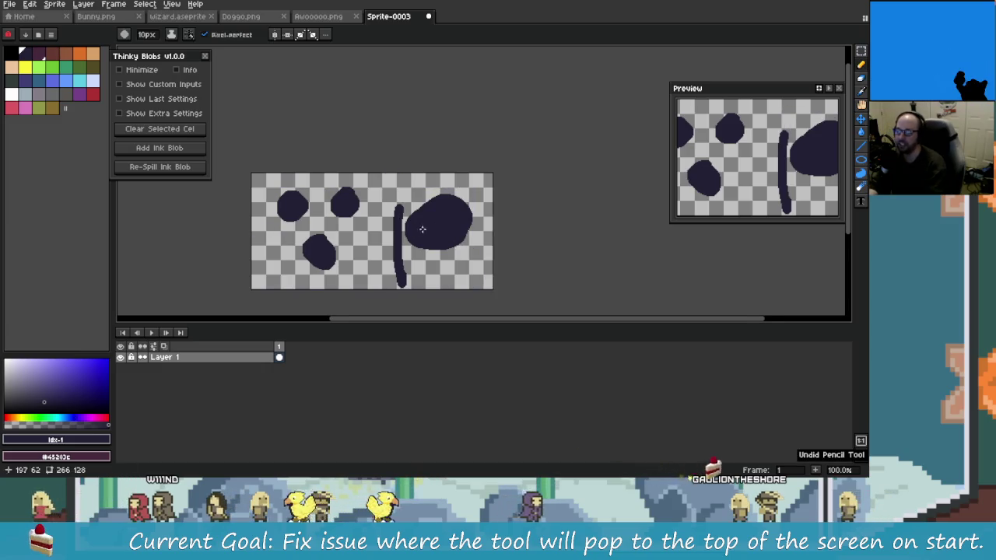
left_click(342, 226)
- Undo earlier strokes, then sketch two blobs and a tall box outline around them
key("ctrl+z")
key("ctrl+z")
key("ctrl+z")
key("ctrl+z")
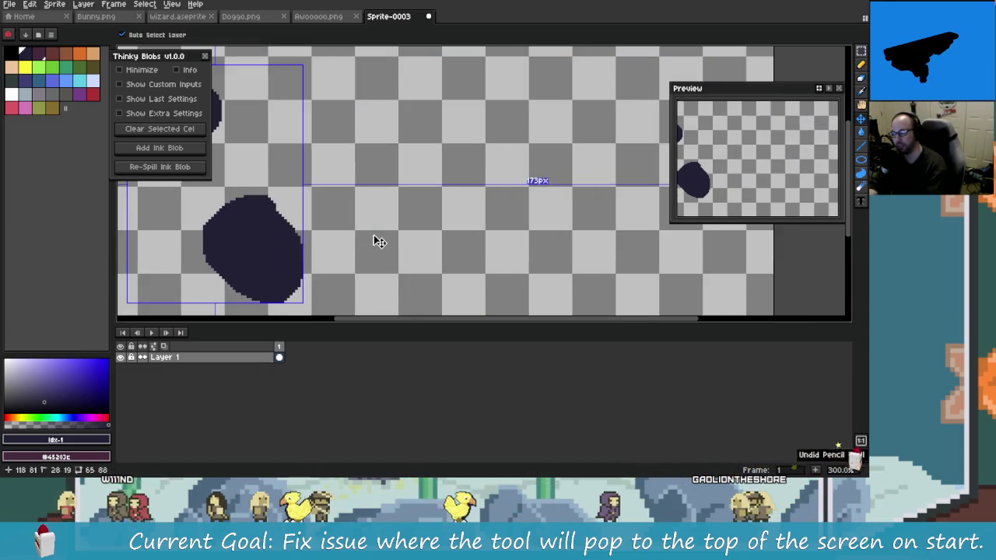
key("ctrl+z")
scroll(409, 239, "up", 2)
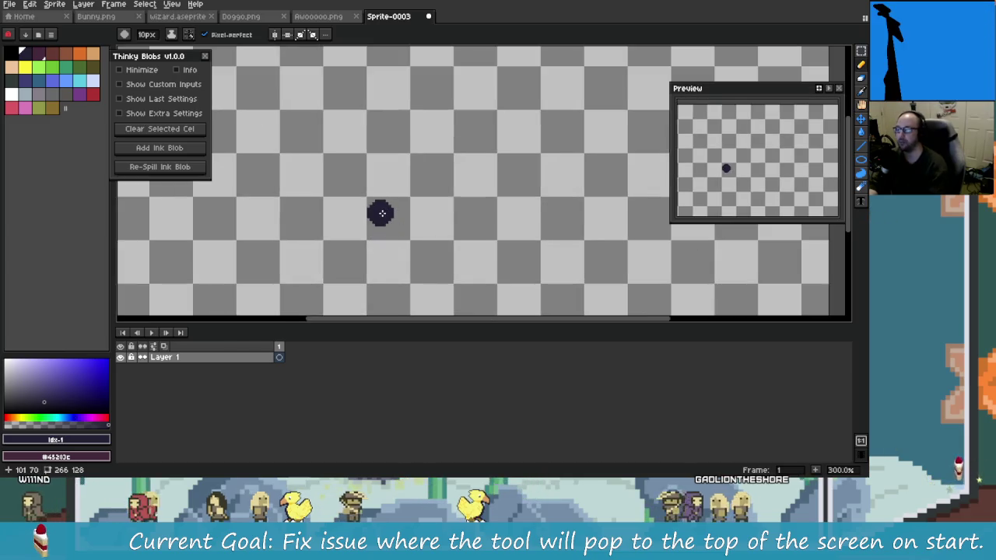
scroll(443, 219, "down", 1)
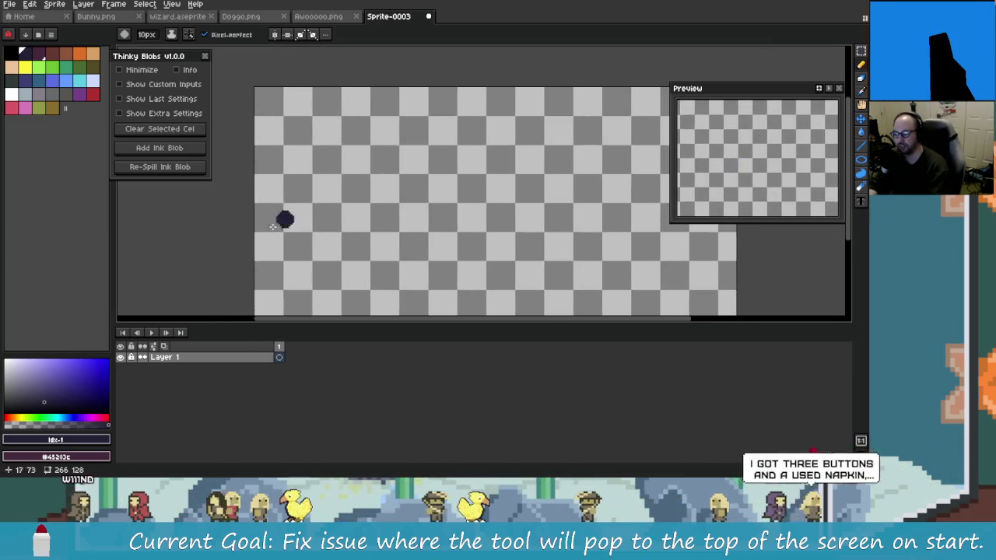
left_click_drag(381, 222, 393, 237)
left_click_drag(381, 113, 375, 146)
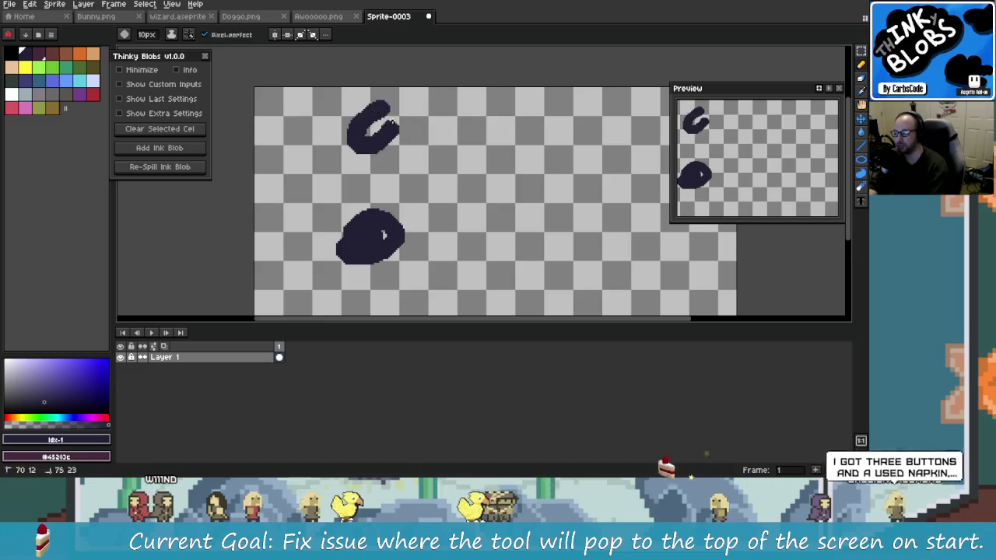
mouse_move(327, 195)
left_mouse_down()
mouse_move(331, 88)
mouse_move(428, 201)
mouse_move(327, 294)
left_mouse_up()
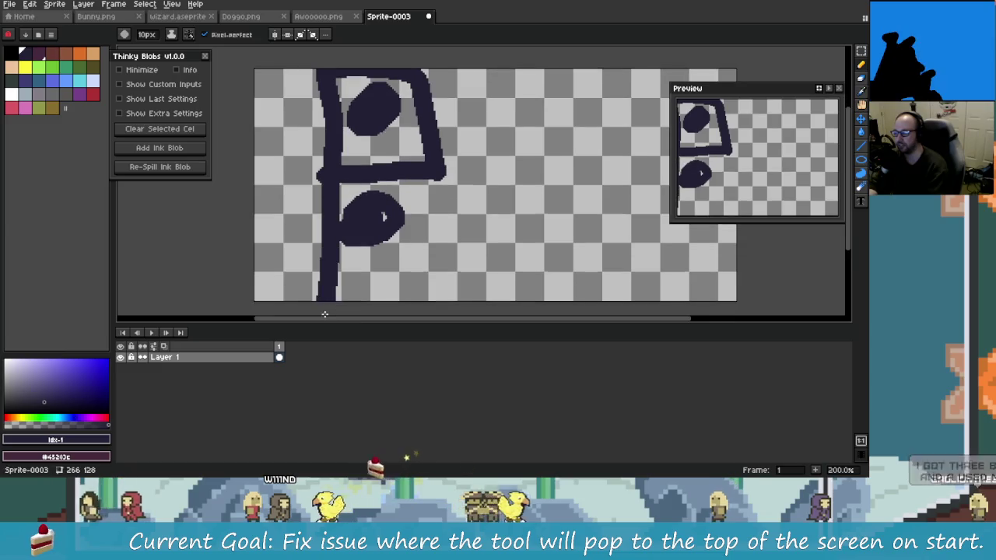
left_click_drag(428, 160, 445, 294)
- Draw two arrows pointing at the box, then undo everything to empty the canvas
left_click_drag(551, 215, 487, 230)
left_click_drag(487, 202, 525, 256)
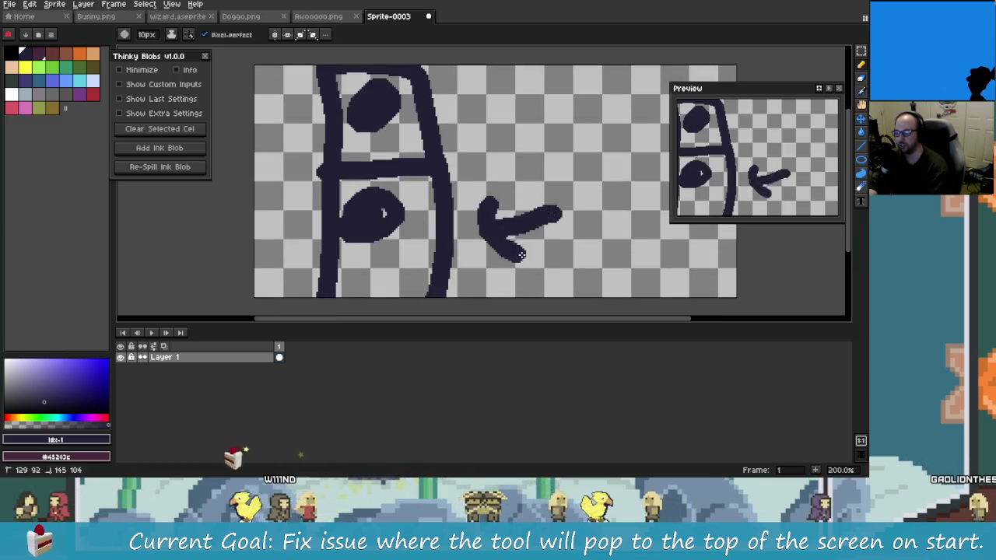
left_click_drag(548, 160, 459, 105)
left_click_drag(470, 162, 509, 117)
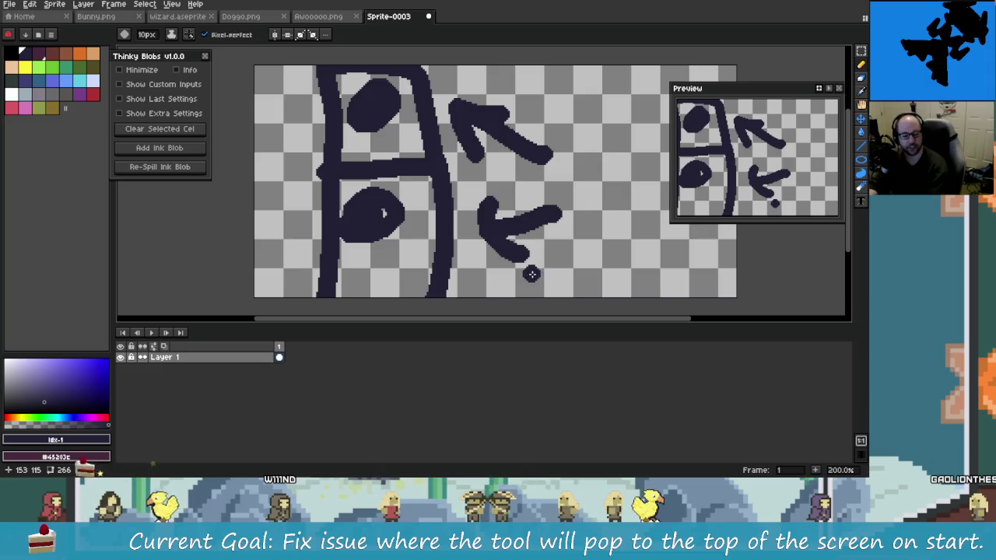
key("ctrl+z")
key("ctrl+z")
key("ctrl+z")
key("ctrl+z")
key("ctrl+z")
key("ctrl+z")
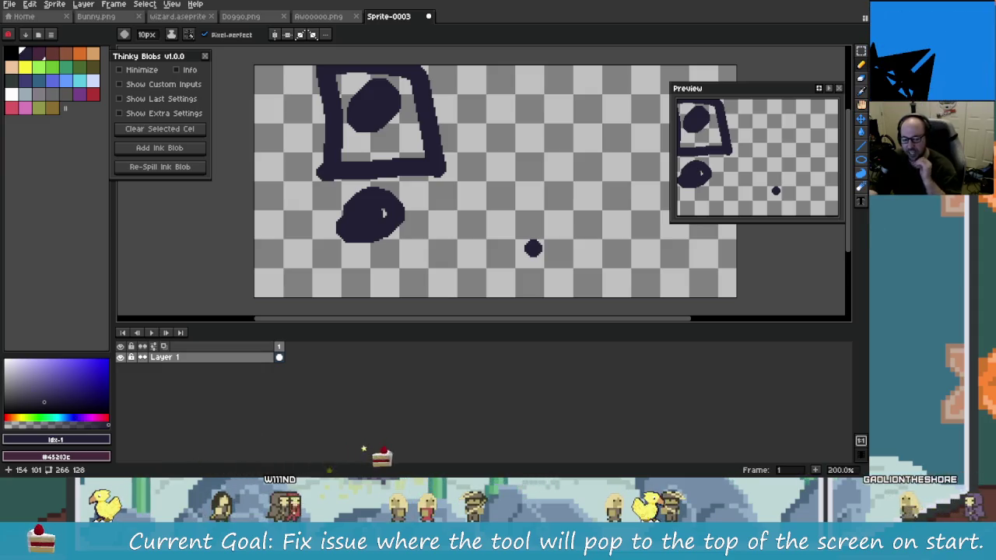
key("ctrl+z")
key("ctrl+z")
key("ctrl+z")
key("ctrl+z")
key("ctrl+z")
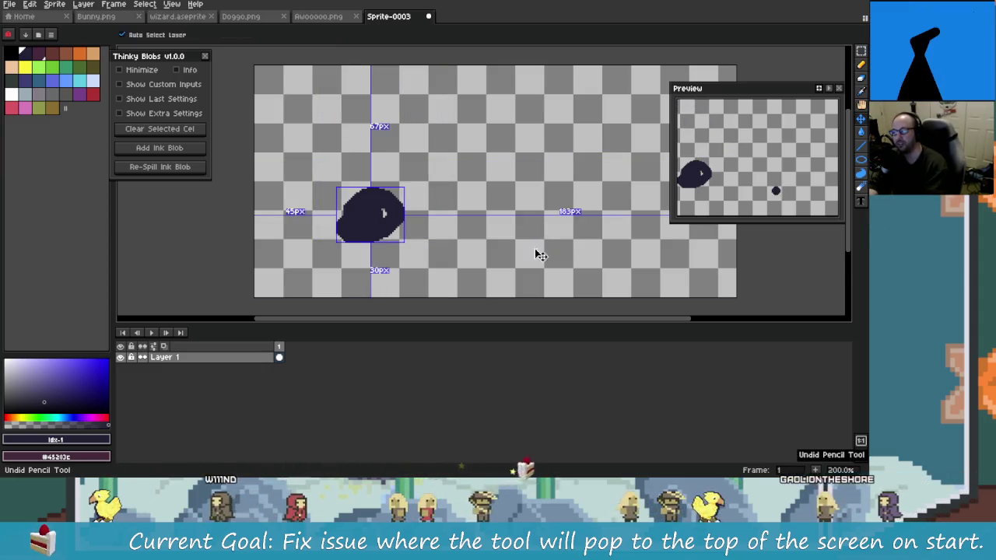
key("ctrl+z")
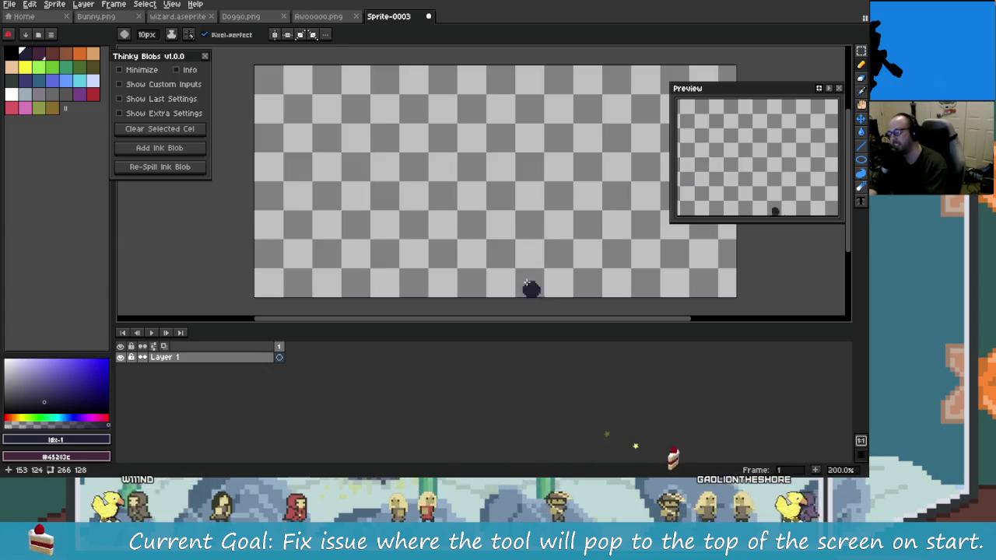
- Resize the brush from 10px down to 6px, then up to 7px
scroll(453, 179, "right", 2)
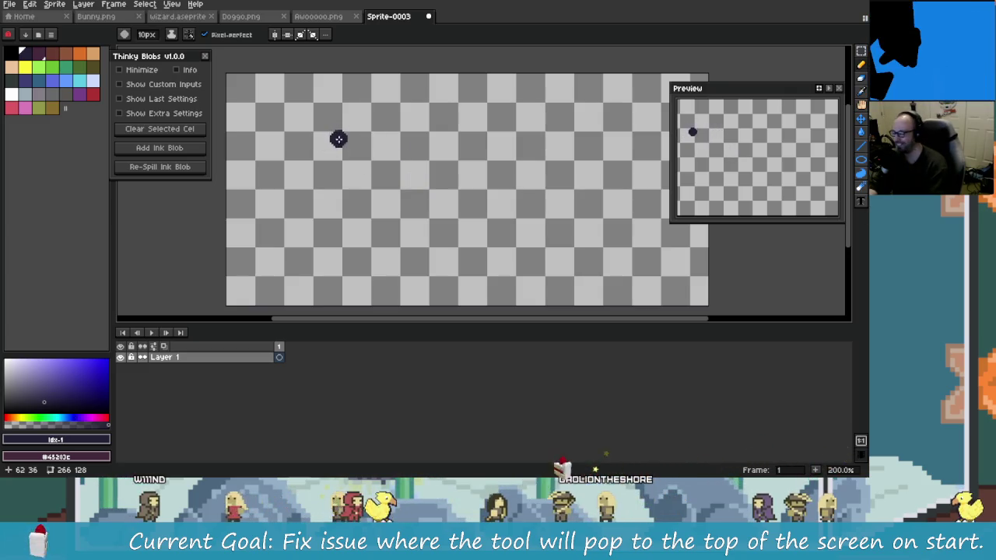
key("minus")
key("minus")
key("minus")
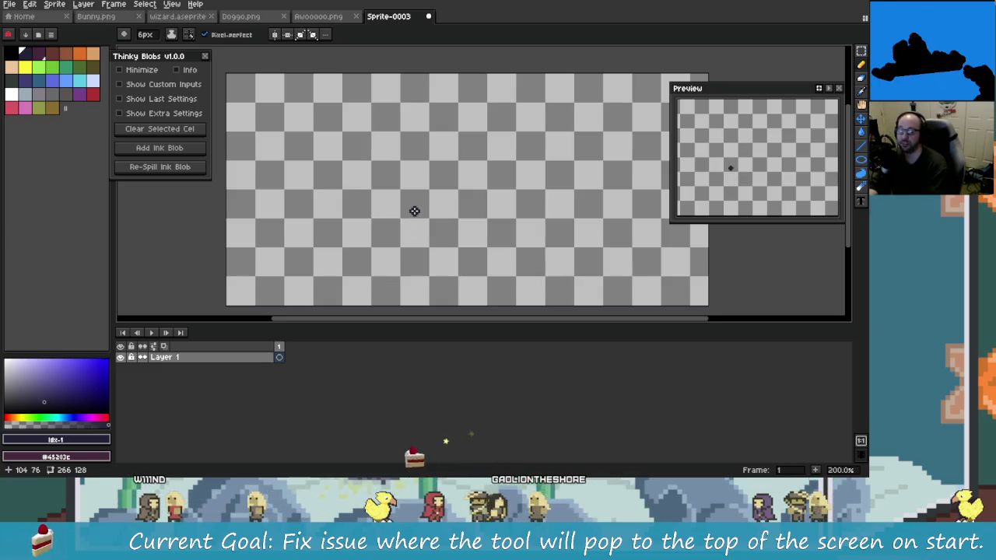
key("plus")
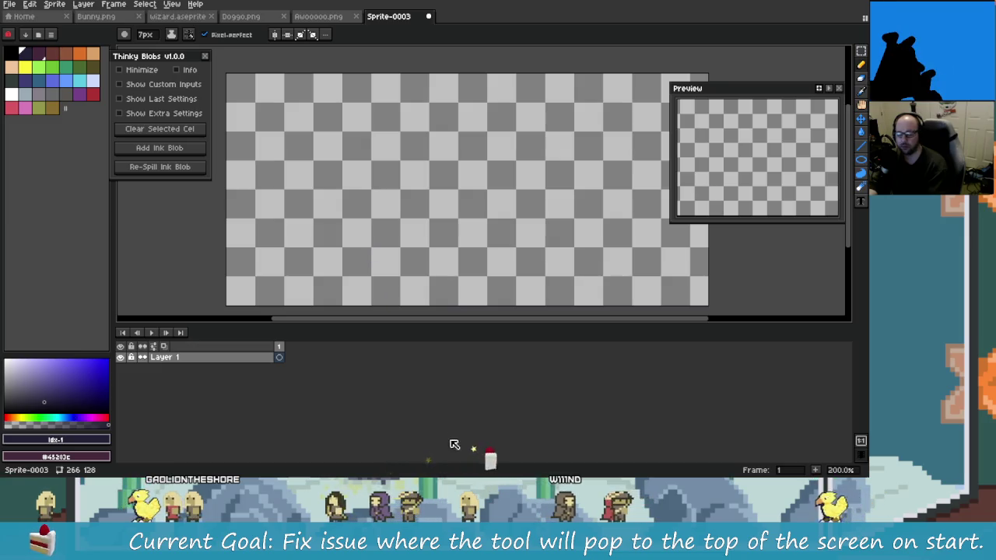
mouse_move(299, 469)
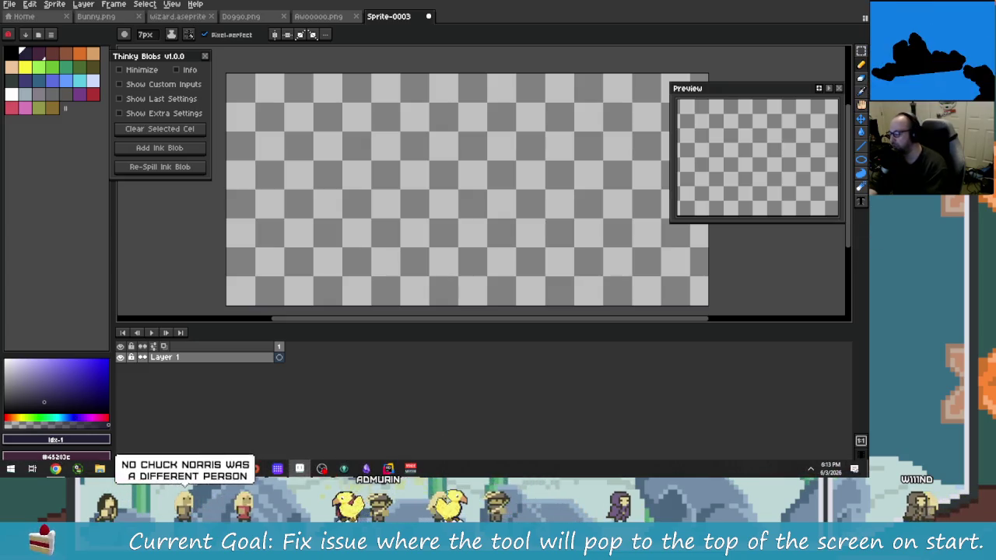
left_click(55, 469)
- Search Google for 'who plays mcgiver' in a new Chrome tab
key("ctrl+t")
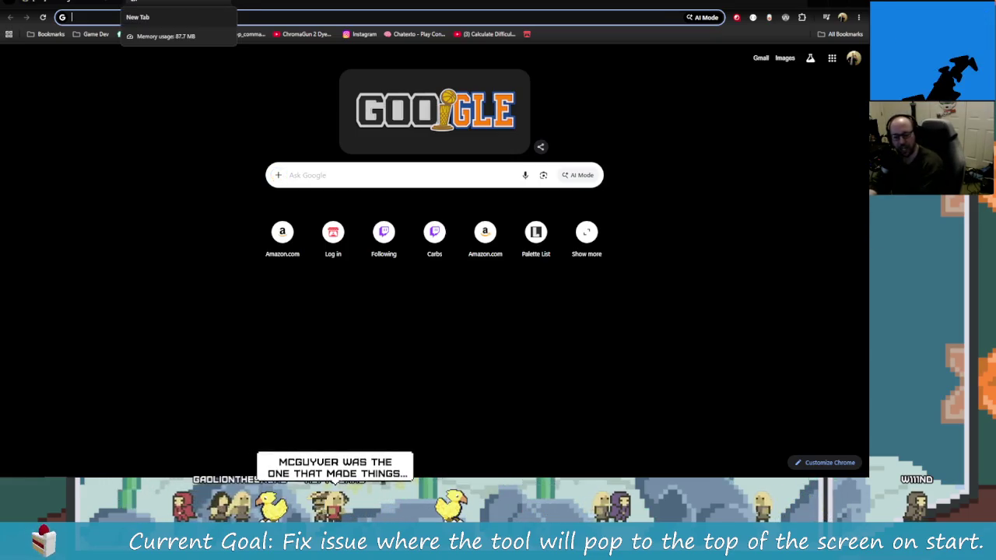
type("google.com")
key("Return")
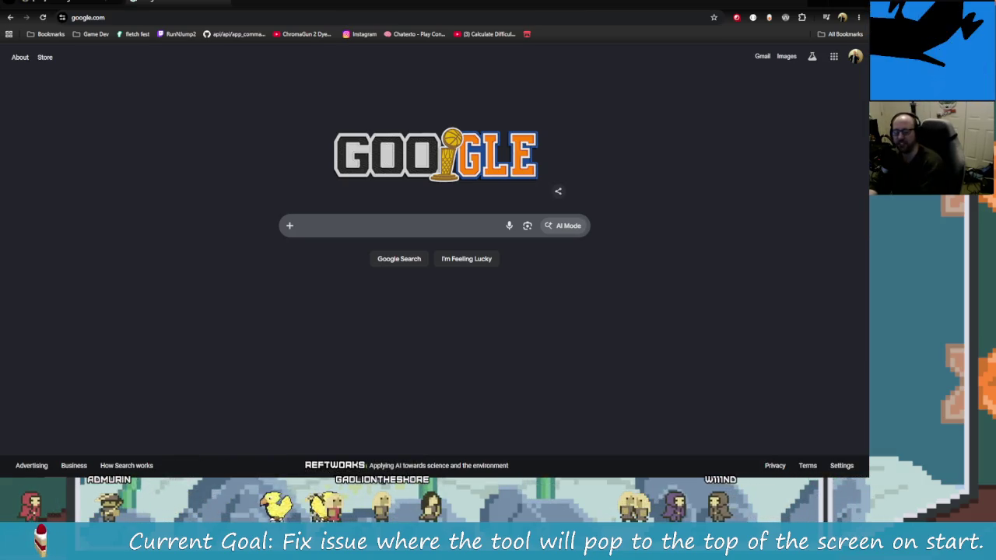
type("w")
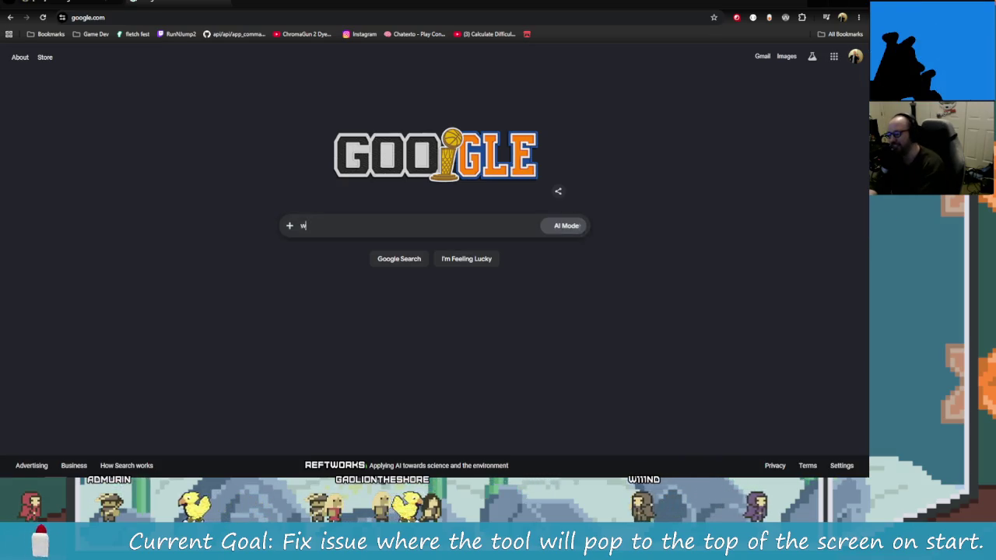
type("ho plays m")
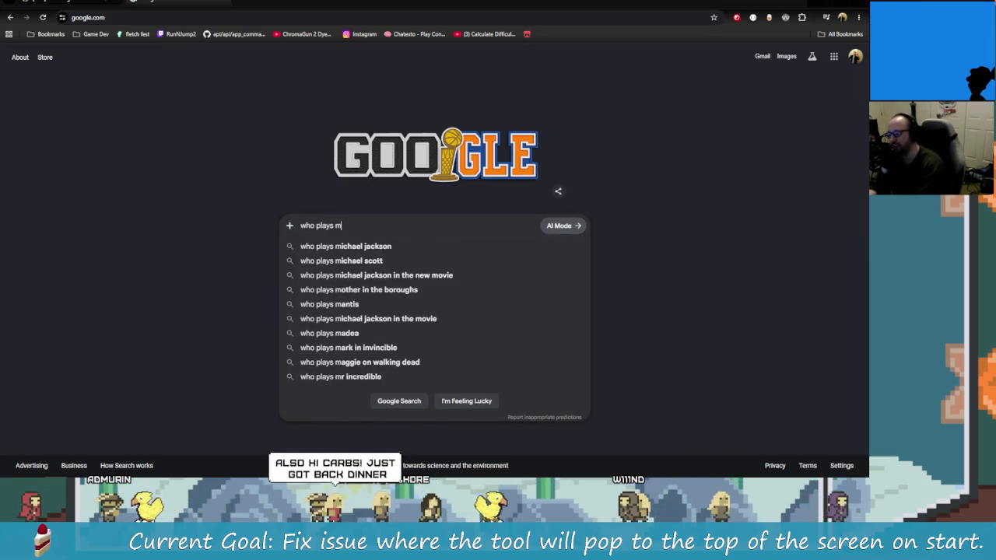
type("c")
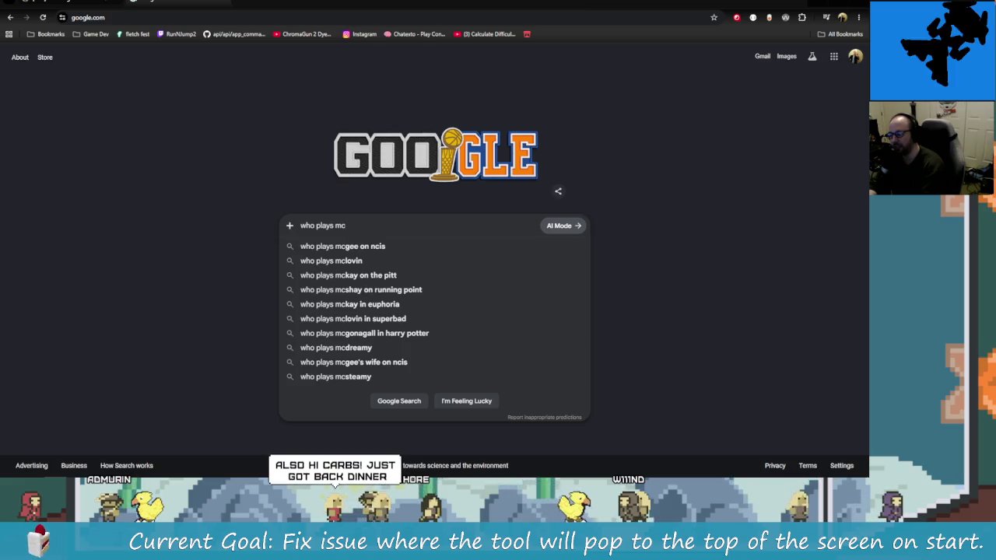
type("giver")
key("Return")
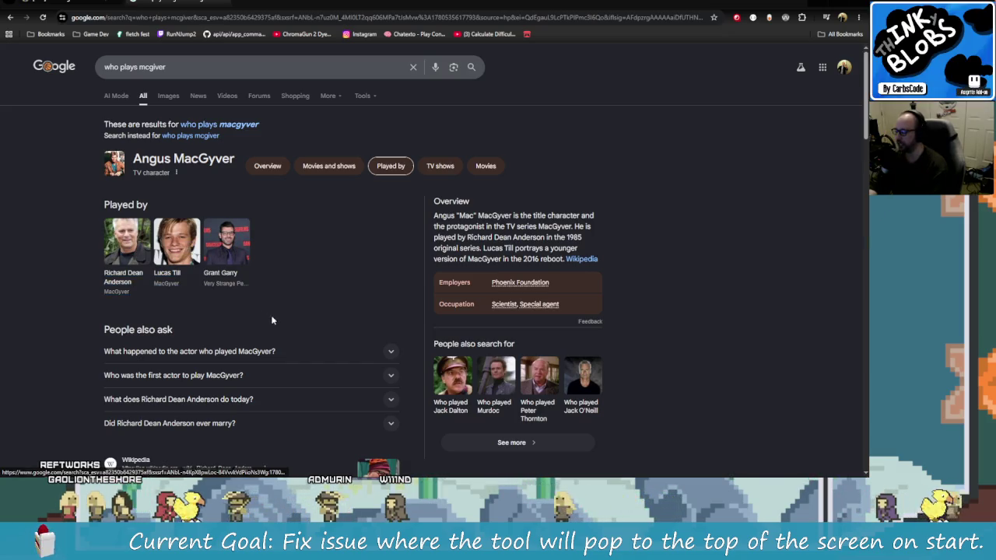
- Expand the question about the MacGyver actor, then return to Aseprite
left_click(293, 344)
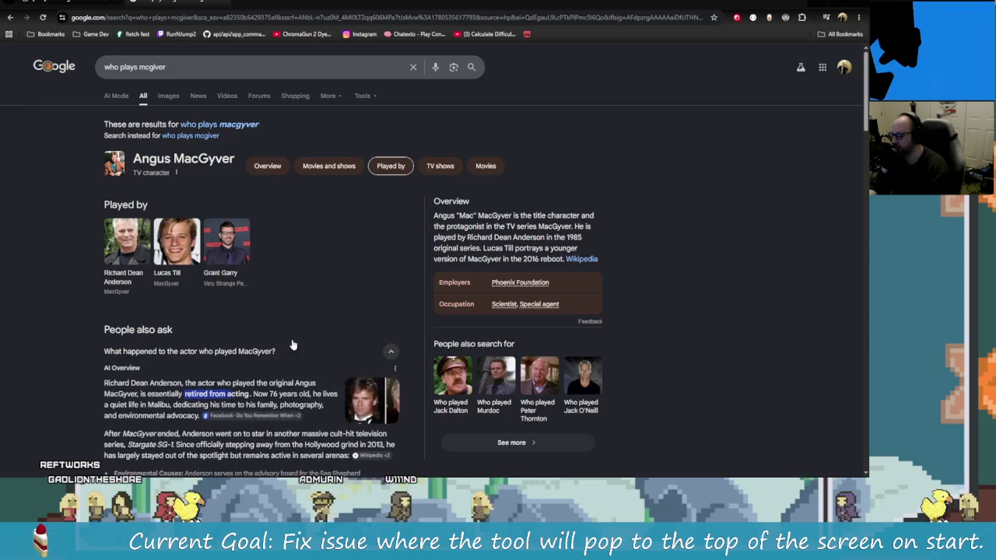
scroll(292, 345, "down", 1)
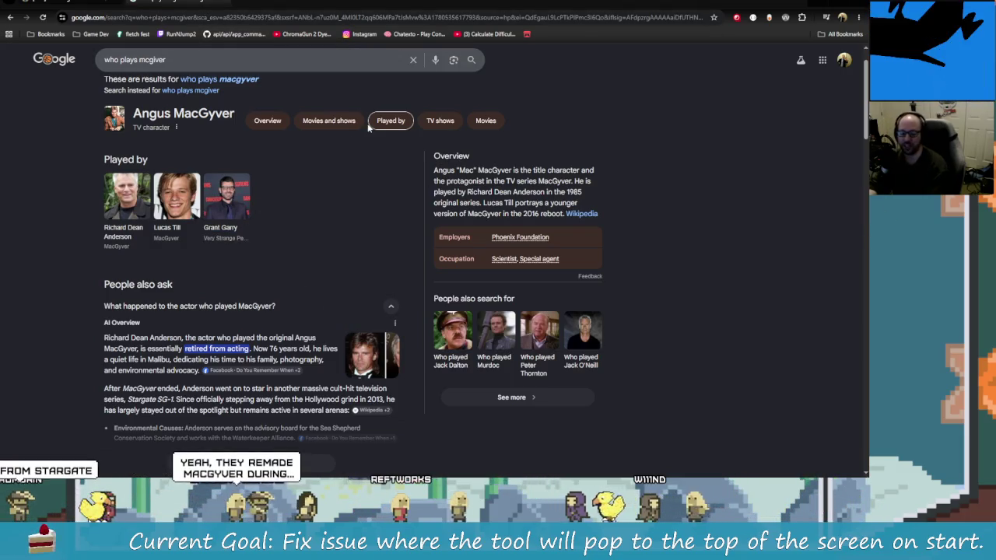
left_click(232, 4)
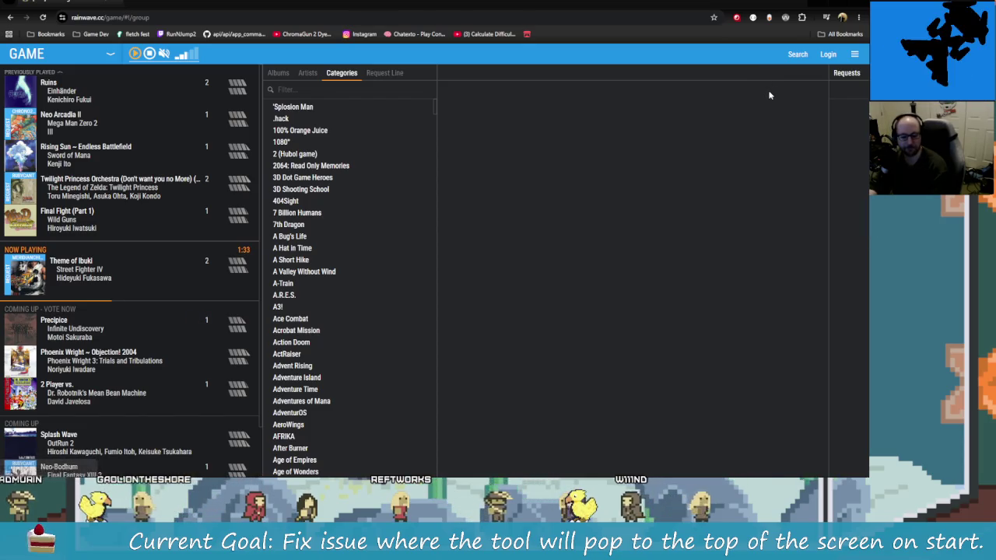
key("alt+Tab")
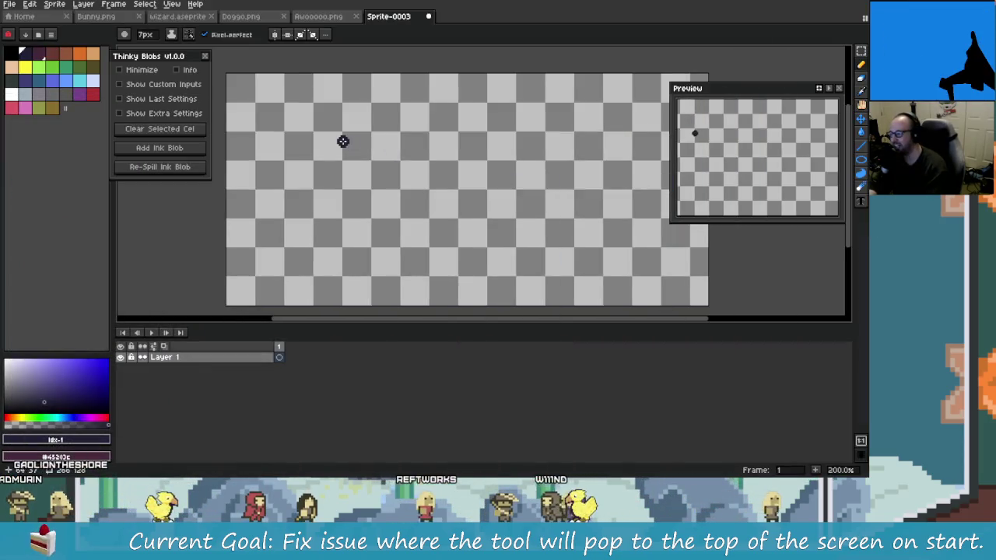
- Switch to the Awooooo.png wolf drawing and undo the stray black stroke
left_click_drag(342, 141, 334, 112)
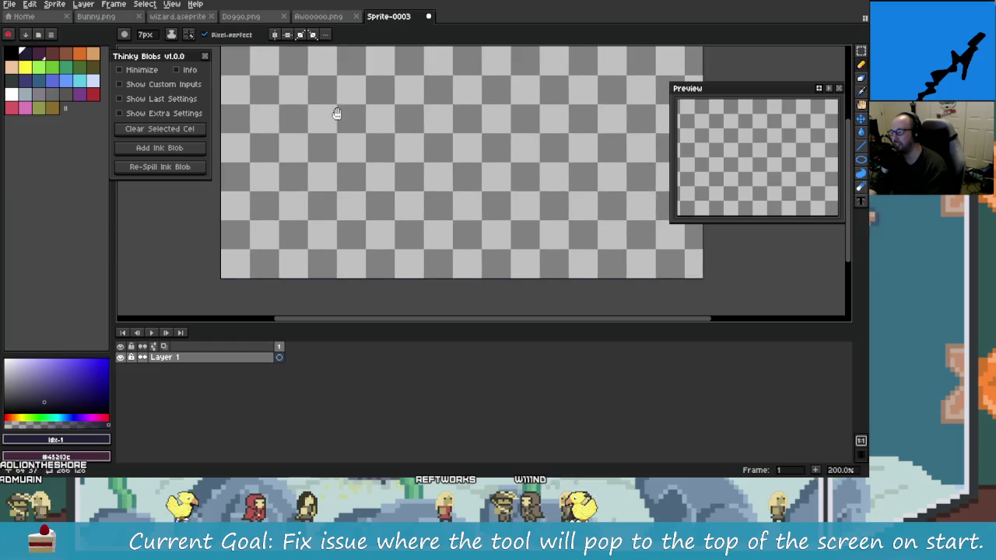
left_click(333, 21)
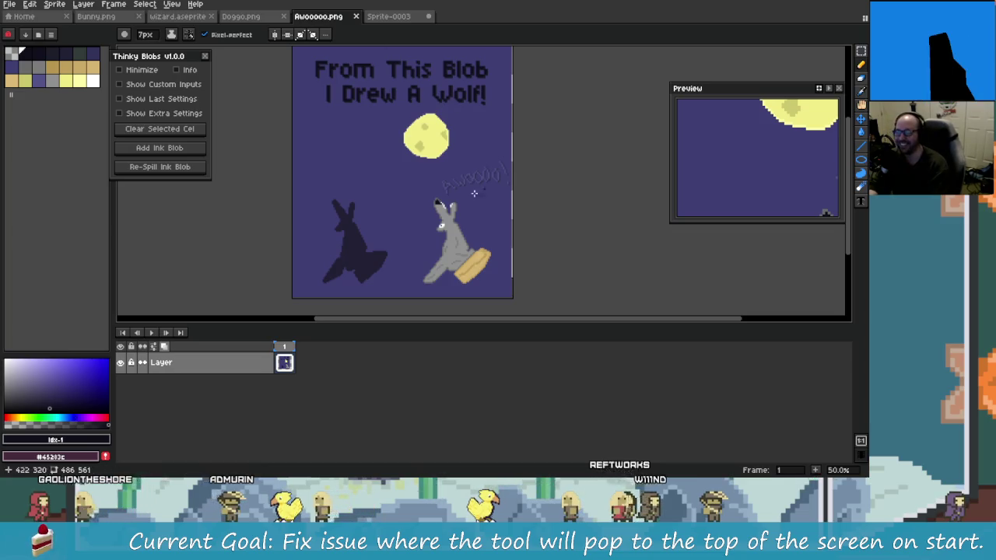
scroll(477, 217, "up", 2)
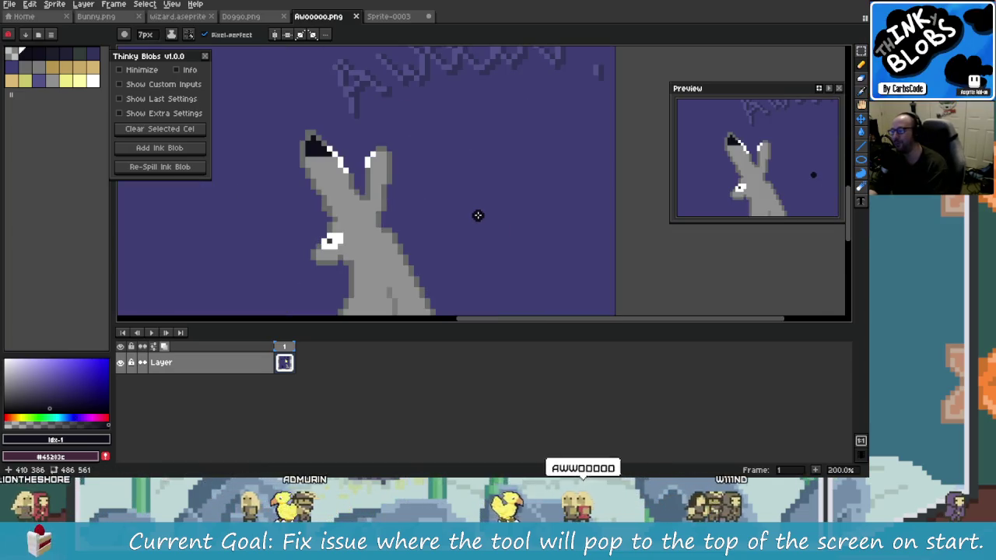
scroll(478, 216, "down", 2)
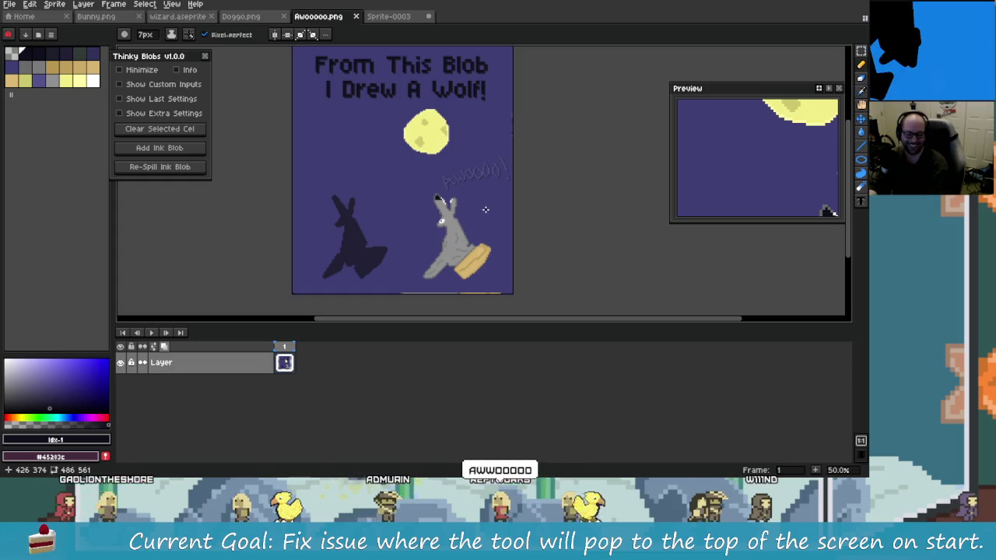
mouse_move(403, 218)
left_mouse_down()
mouse_move(419, 202)
mouse_move(382, 199)
left_mouse_up()
key("v")
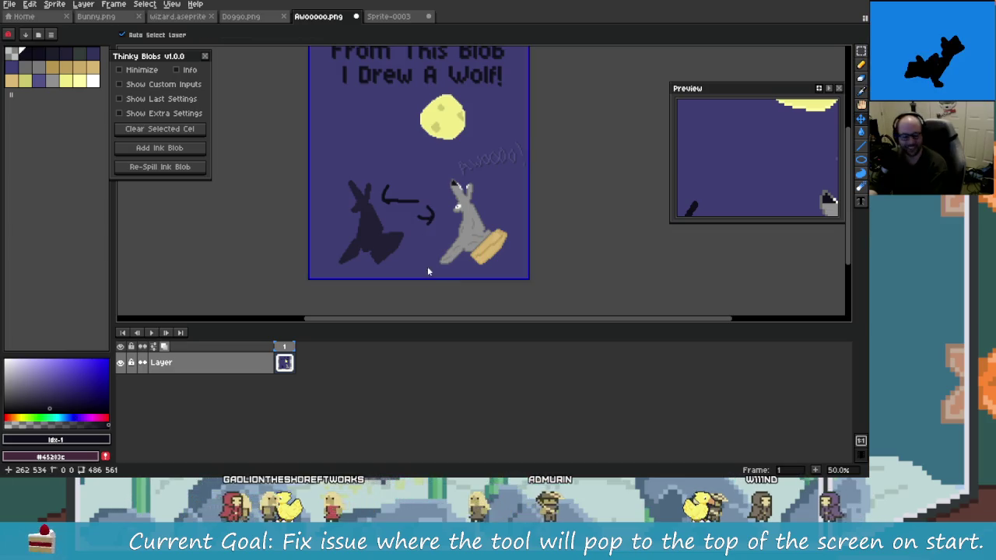
key("ctrl+z")
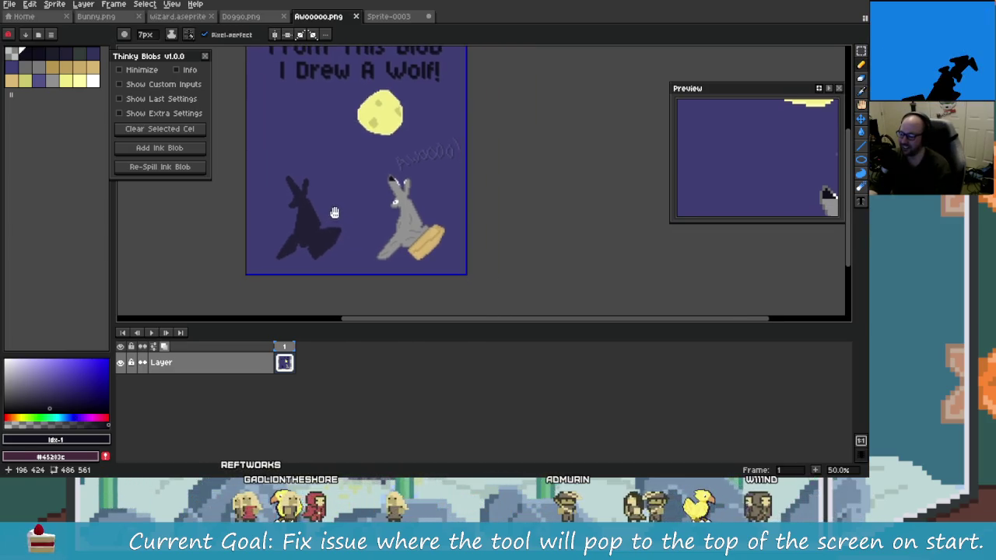
- Undo the remaining stray strokes, including the dark blob by the wolf's ear, leaving the artwork unchanged
scroll(402, 227, "up", 2)
scroll(501, 259, "down", 1)
key("ctrl+z")
key("ctrl+z")
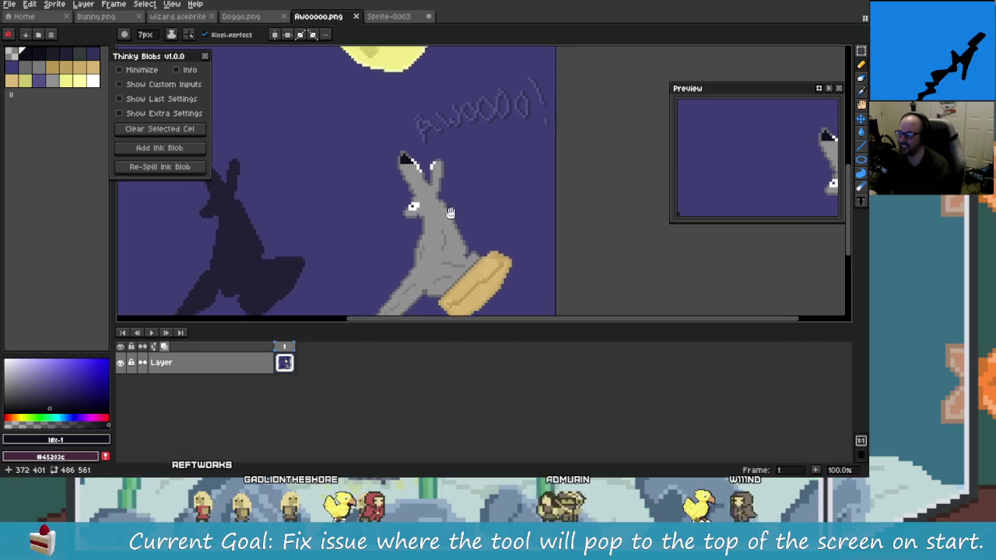
key("ctrl+z")
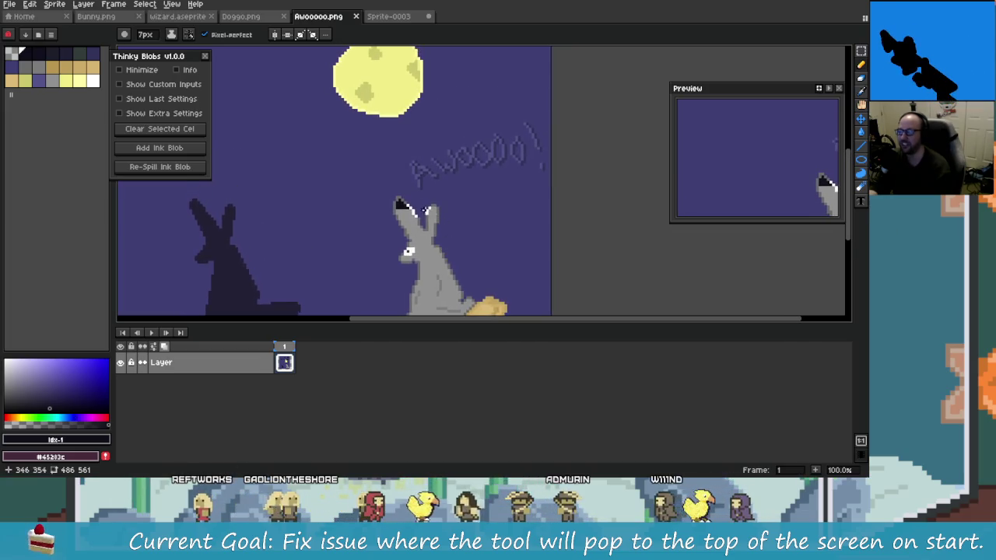
scroll(424, 210, "up", 4)
left_click_drag(439, 204, 417, 182)
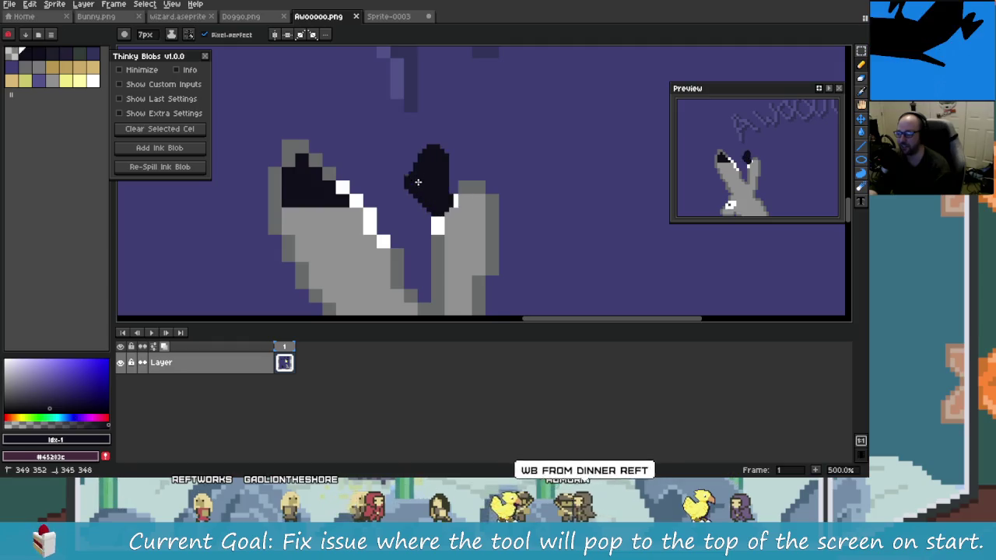
key("ctrl+z")
scroll(538, 270, "down", 4)
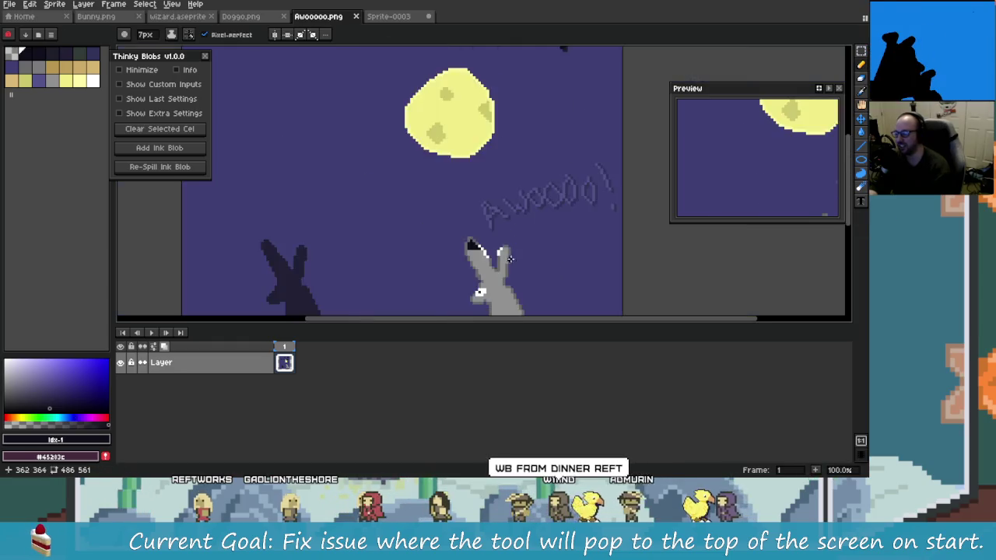
scroll(487, 181, "down", 1)
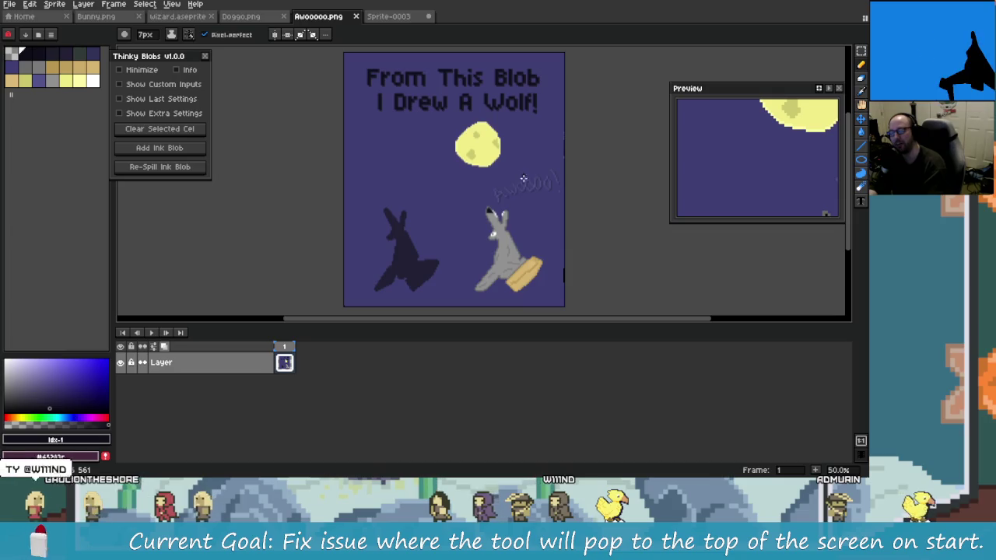
scroll(524, 180, "up", 1)
scroll(526, 156, "up", 2)
scroll(552, 167, "down", 1)
scroll(560, 179, "down", 2)
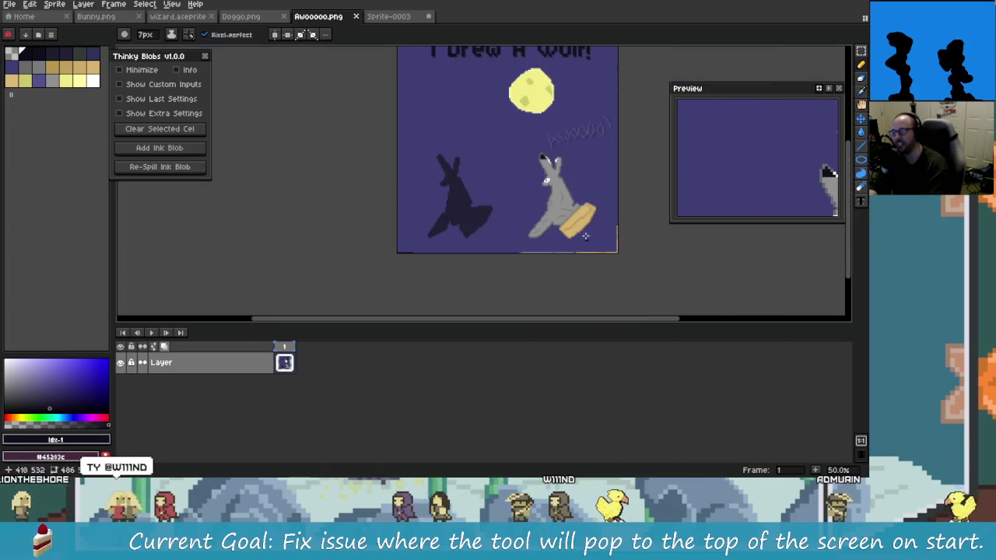
scroll(498, 216, "up", 4)
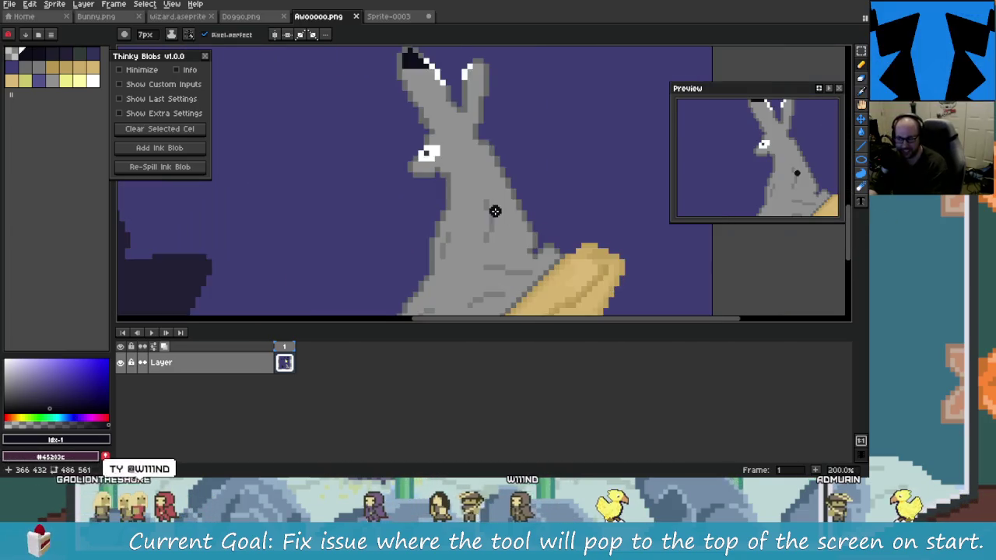
scroll(482, 206, "down", 1)
scroll(517, 227, "down", 4)
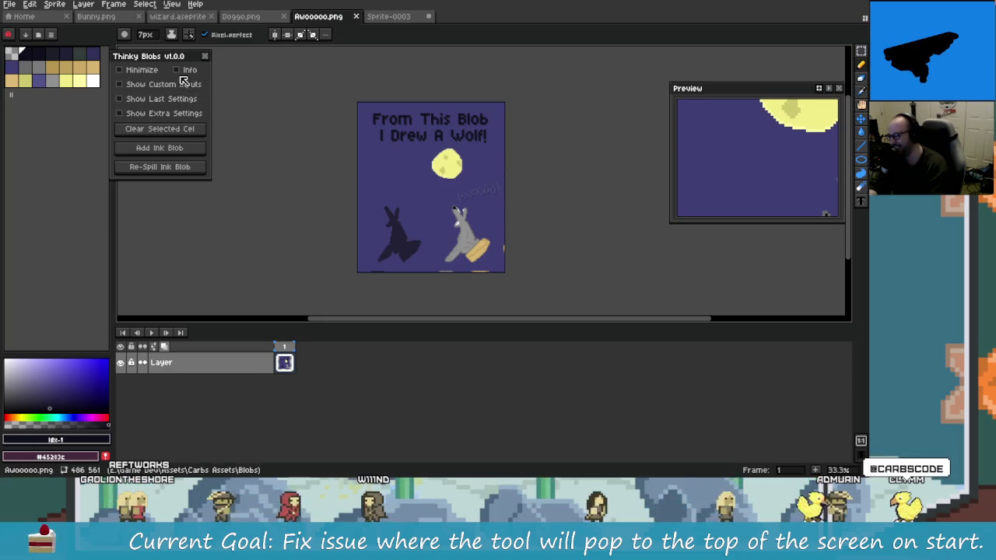
- Nudge the Thinky Blobs dialog slightly right, then switch away from Aseprite
left_click_drag(174, 56, 191, 57)
key("alt+Tab")
key("alt+Tab")
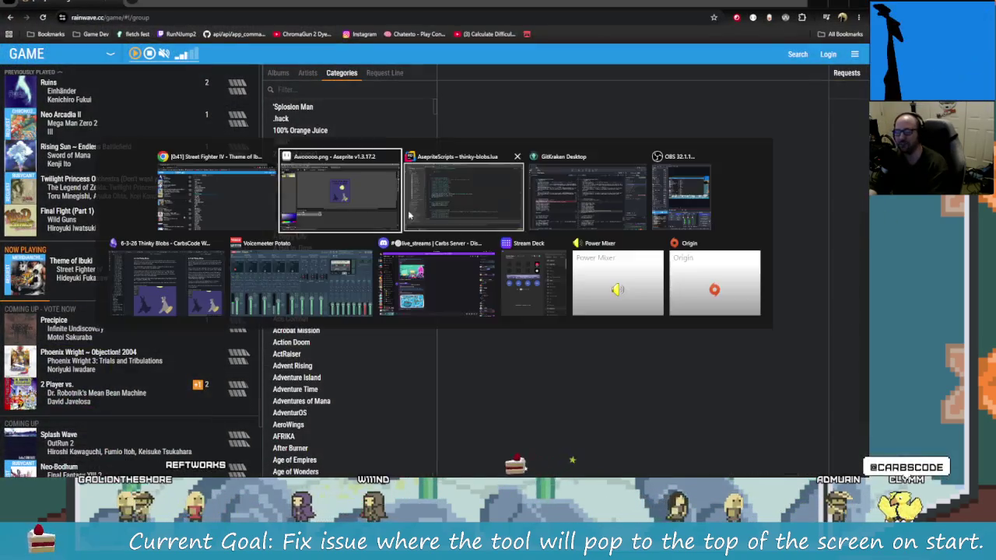
key("alt+Tab")
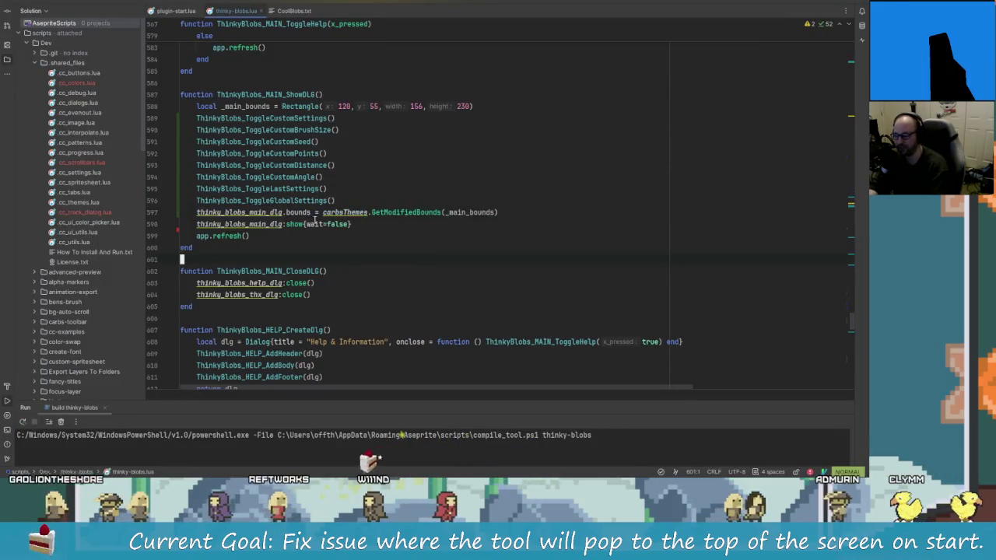
key("alt+Tab")
key("alt+Tab")
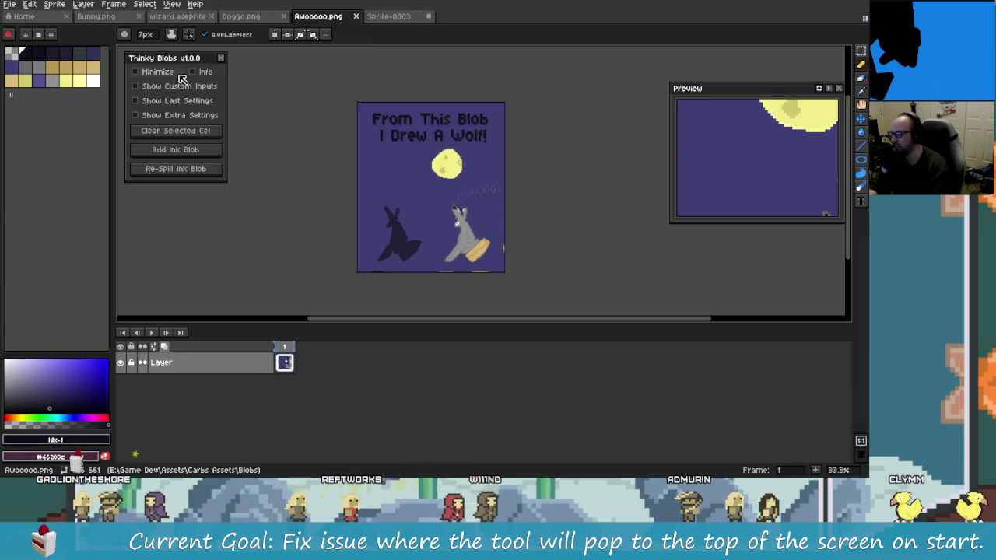
- Collapse, expand and close the Thinky Blobs dialog, then relaunch it from the Frame menu
left_click(134, 71)
left_click(135, 71)
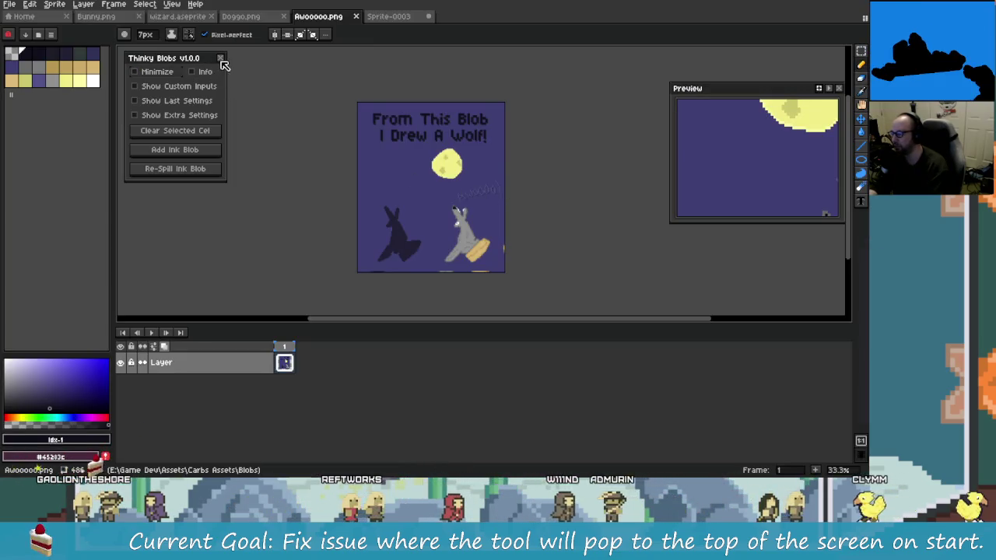
left_click(220, 57)
left_click(172, 4)
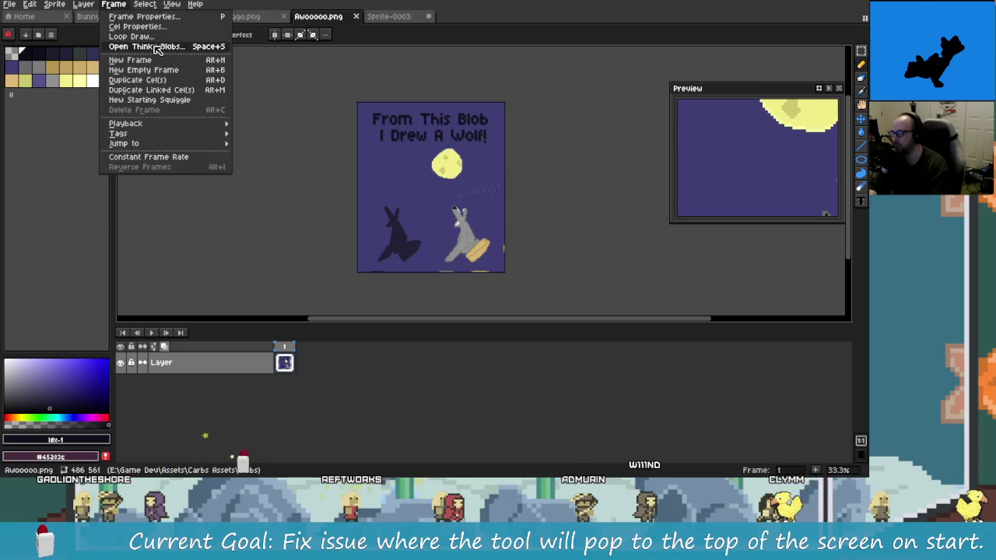
left_click(146, 46)
left_click(154, 72)
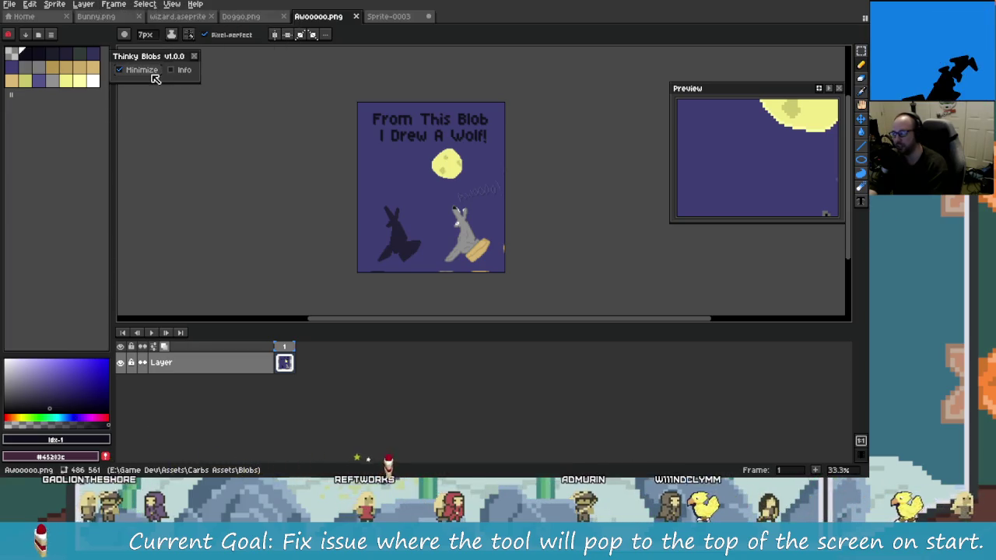
- Un-minimize the dialog, maximize and restore it, then switch over to GitKraken
left_click(156, 70)
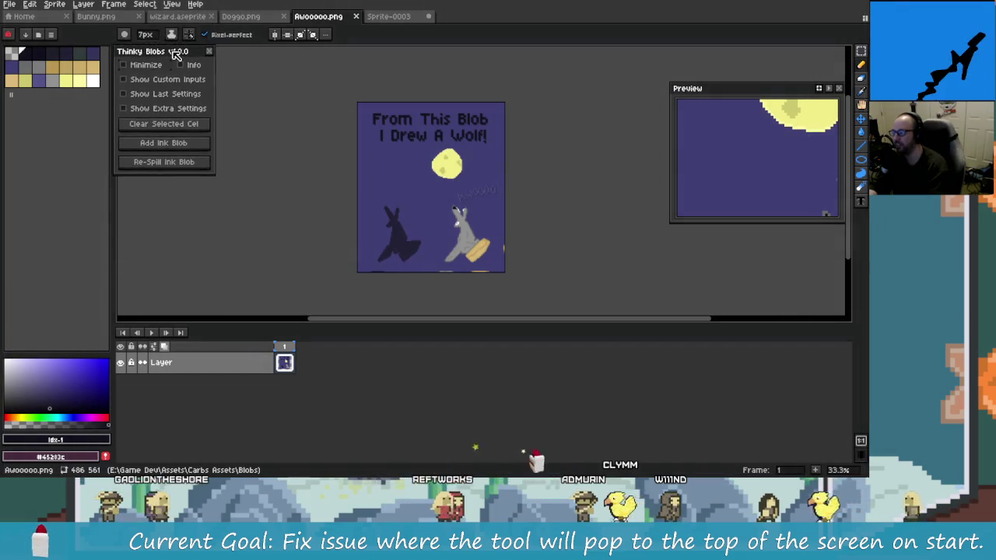
left_click_drag(168, 14, 171, 18)
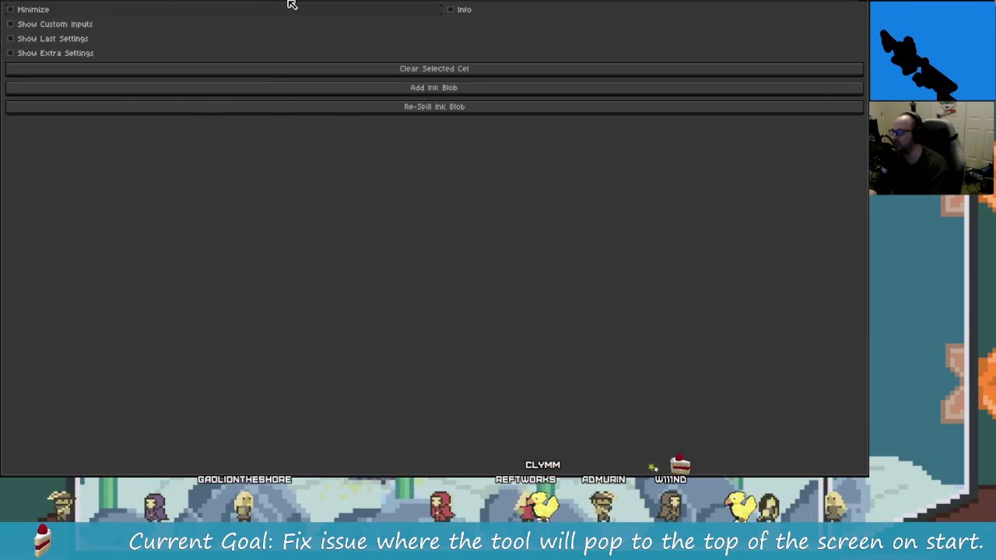
left_click_drag(288, 7, 259, 180)
key("alt+Tab")
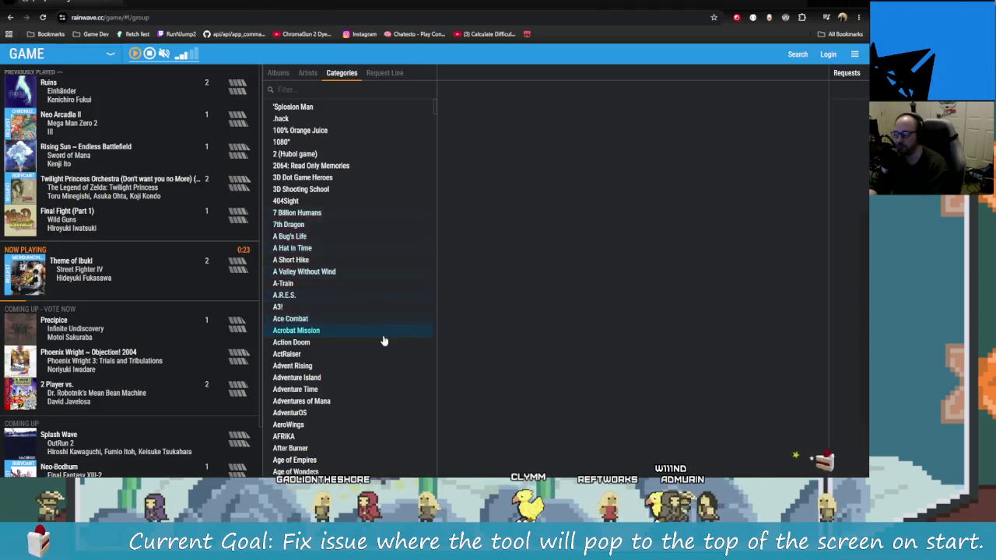
key("alt+Tab")
key("alt+Tab")
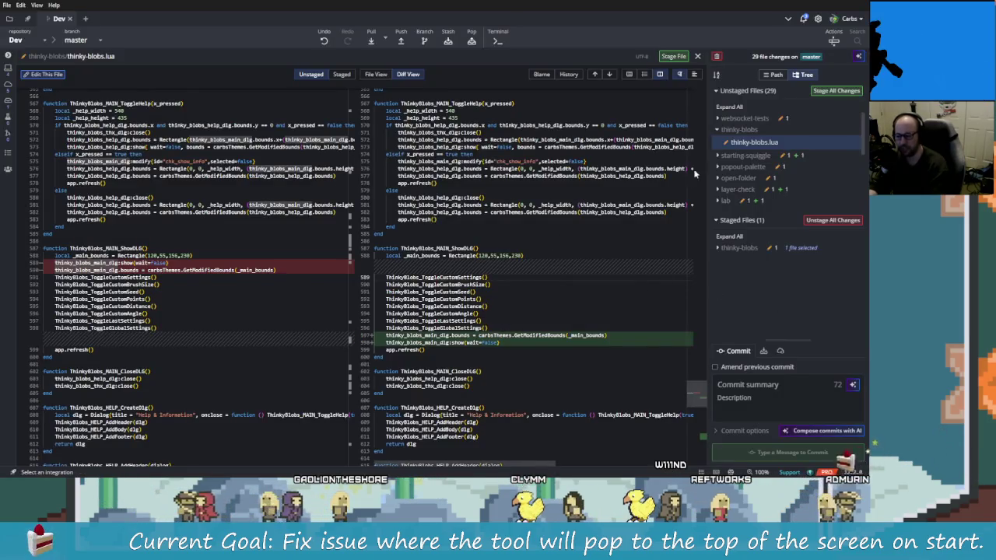
- Stage the reordered dialog bounds and show lines (587–592) in thinky-blobs.lua
left_click(750, 142)
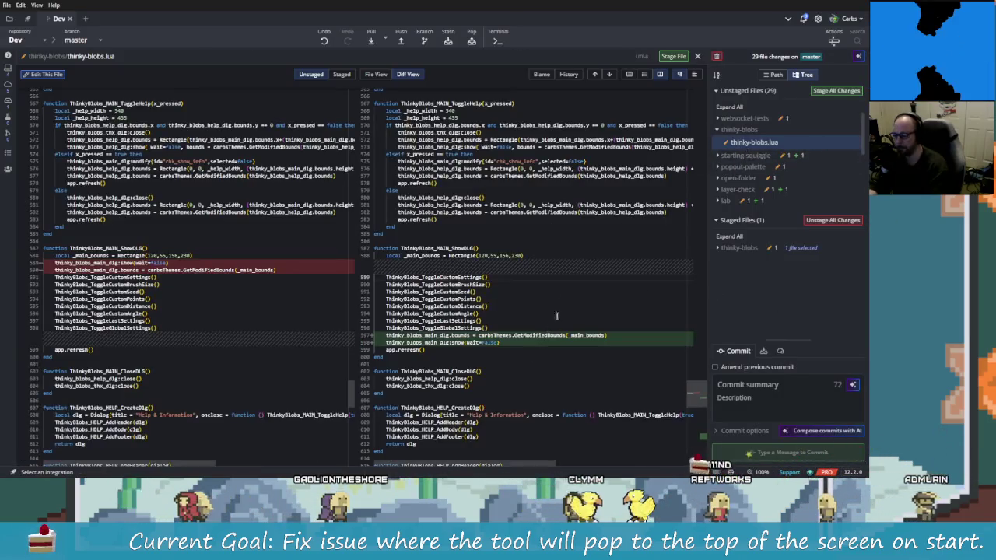
scroll(556, 316, "down", 3)
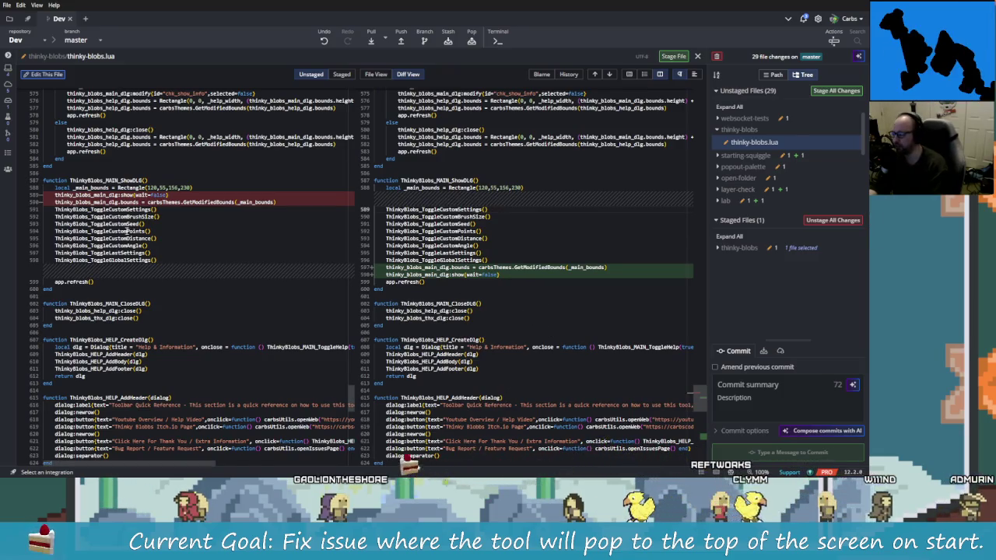
left_click_drag(430, 281, 465, 254)
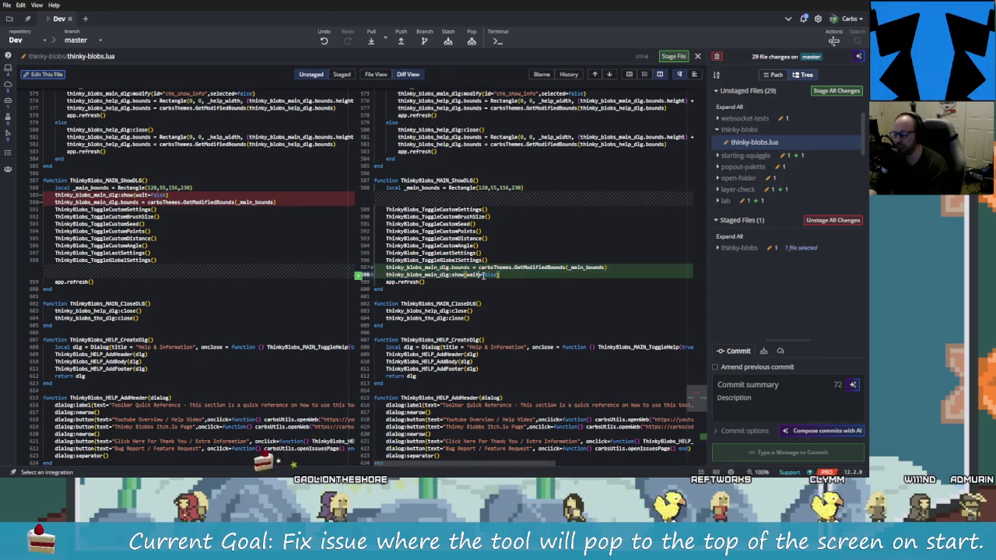
mouse_move(389, 181)
left_mouse_down()
mouse_move(459, 231)
mouse_move(449, 275)
left_mouse_up()
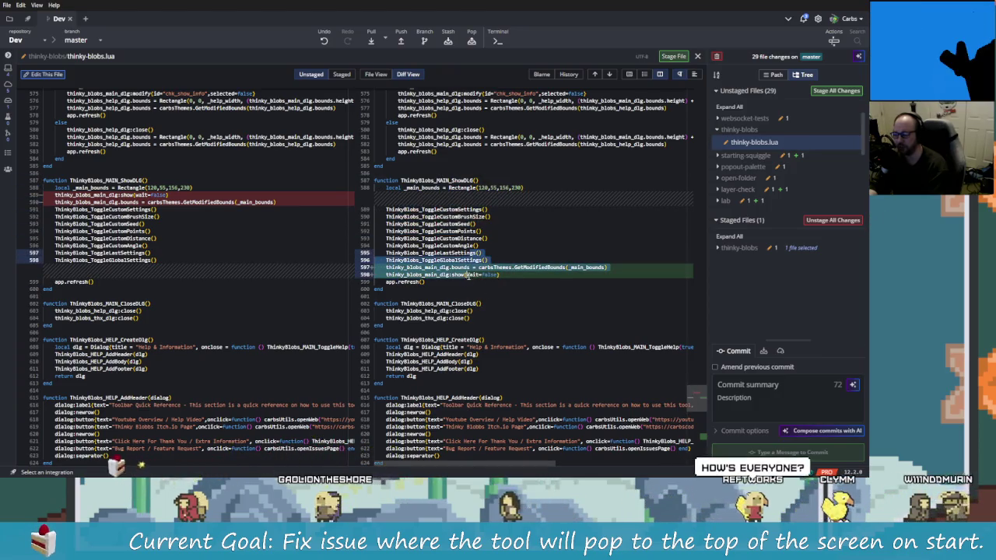
right_click(449, 279)
left_click(492, 301)
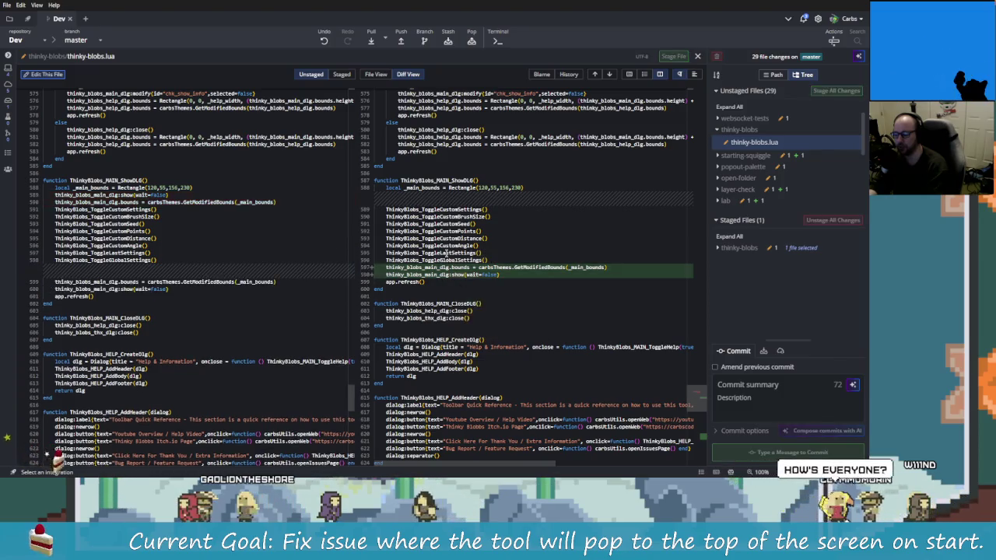
left_click_drag(425, 225, 444, 257)
right_click(444, 256)
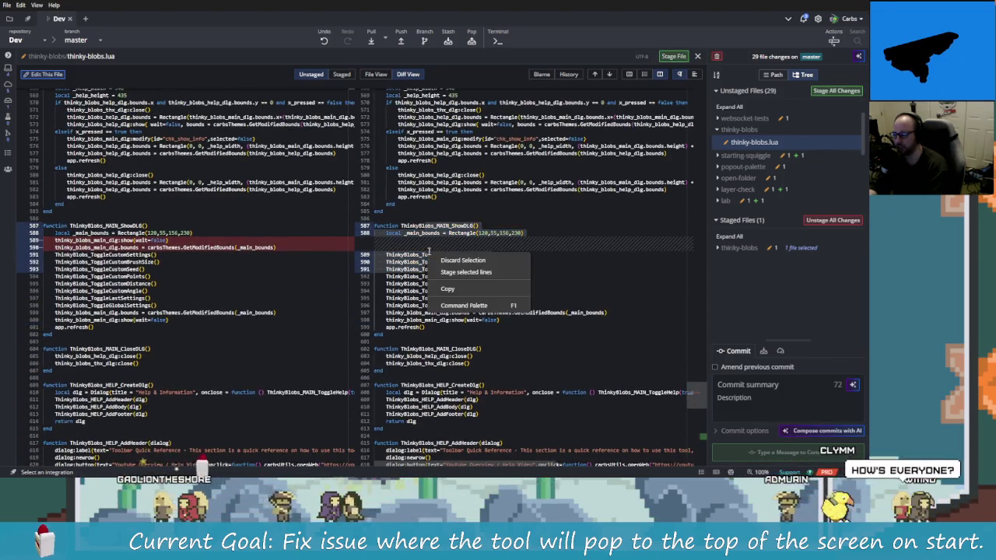
left_click(471, 272)
- Stage the Extra Settings help text lines 664–678
scroll(493, 264, "down", 5)
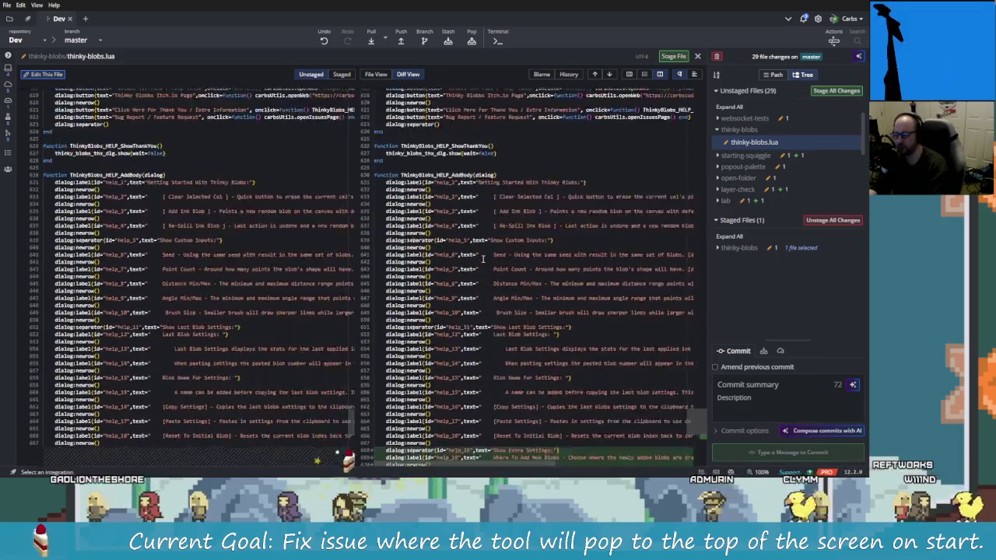
scroll(502, 295, "down", 5)
scroll(510, 327, "down", 4)
scroll(514, 338, "down", 2)
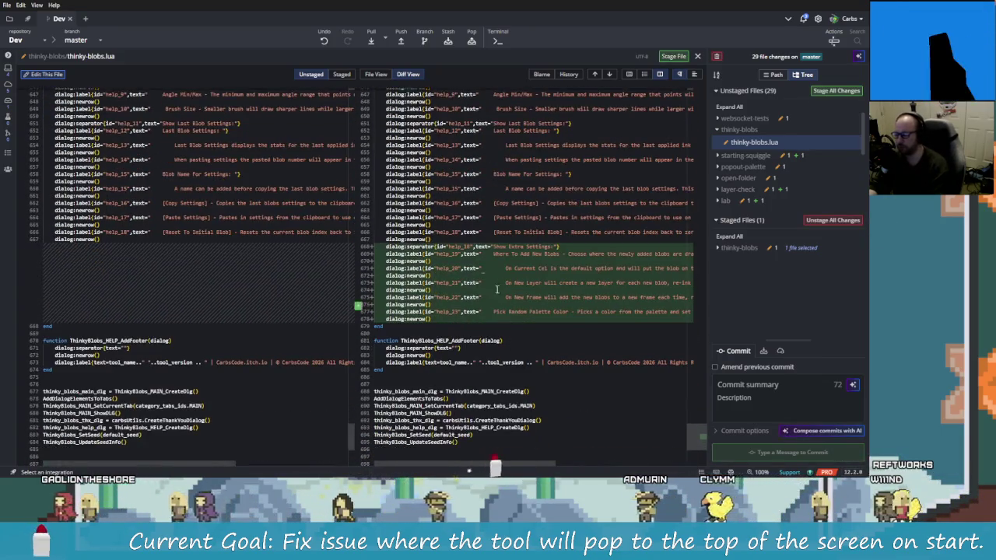
left_click_drag(426, 218, 442, 319)
right_click(442, 319)
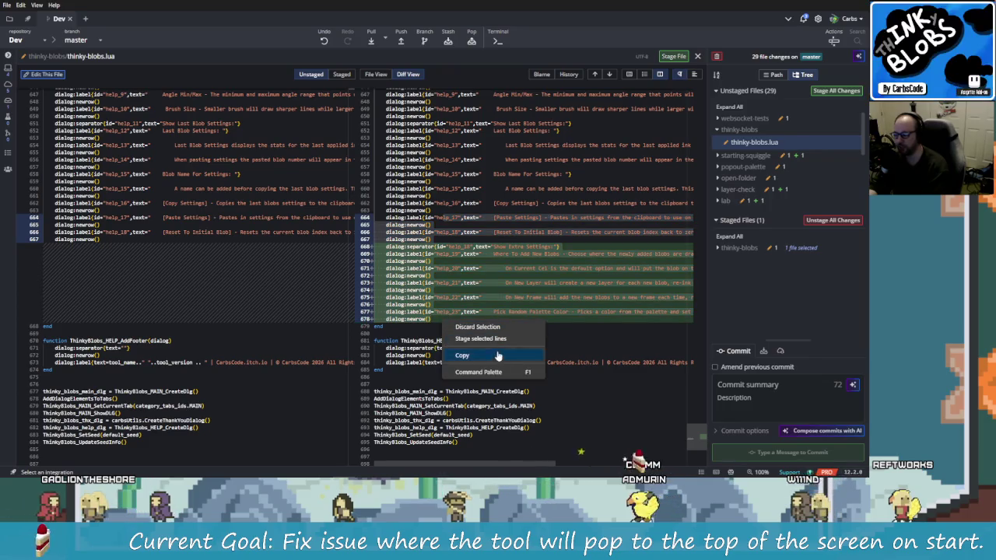
left_click(470, 335)
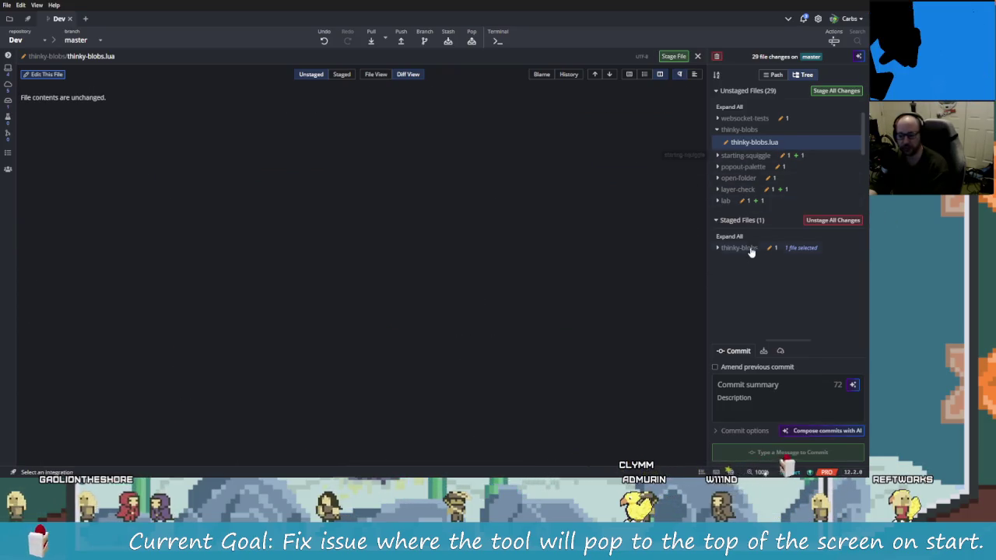
- Expand the staged thinky-blobs folder and review thinky-blobs.lua's staged Minimize-bounds changes
left_click(748, 249)
left_click(754, 144)
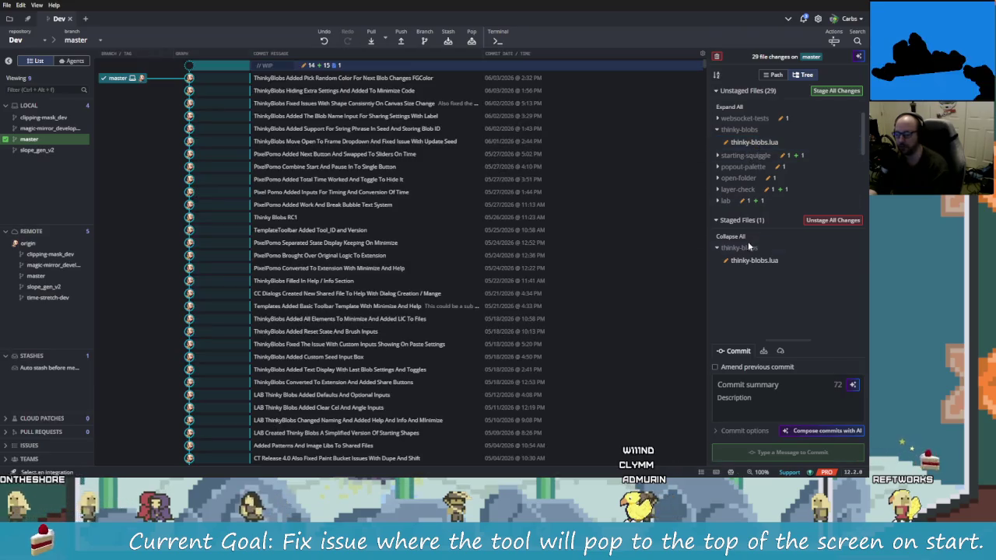
left_click(749, 143)
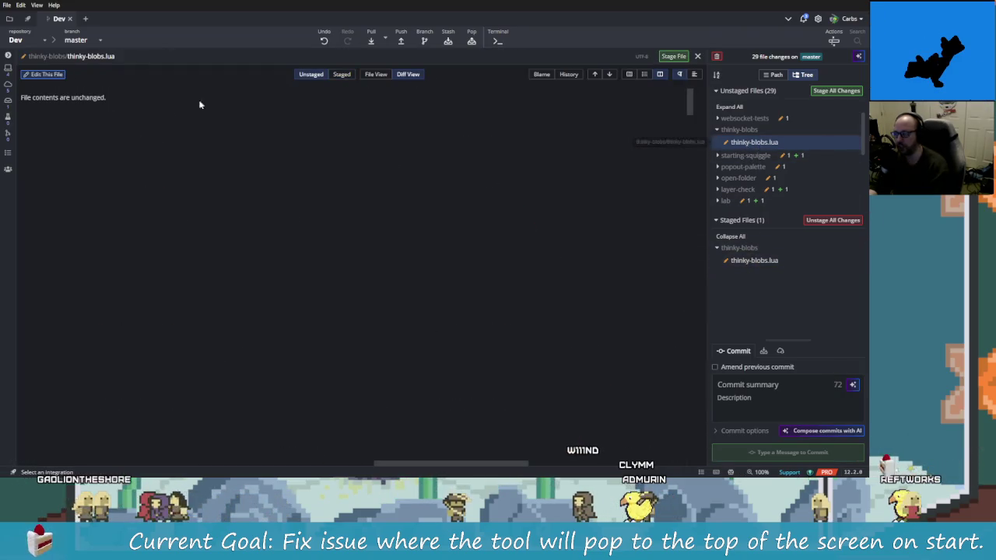
left_click(752, 261)
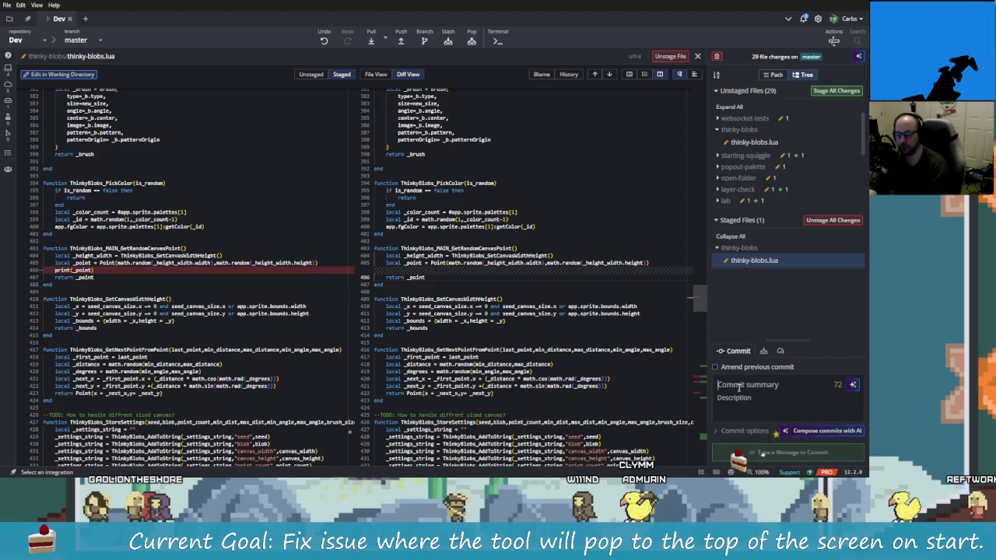
scroll(580, 344, "down", 5)
scroll(581, 343, "down", 5)
scroll(580, 340, "down", 5)
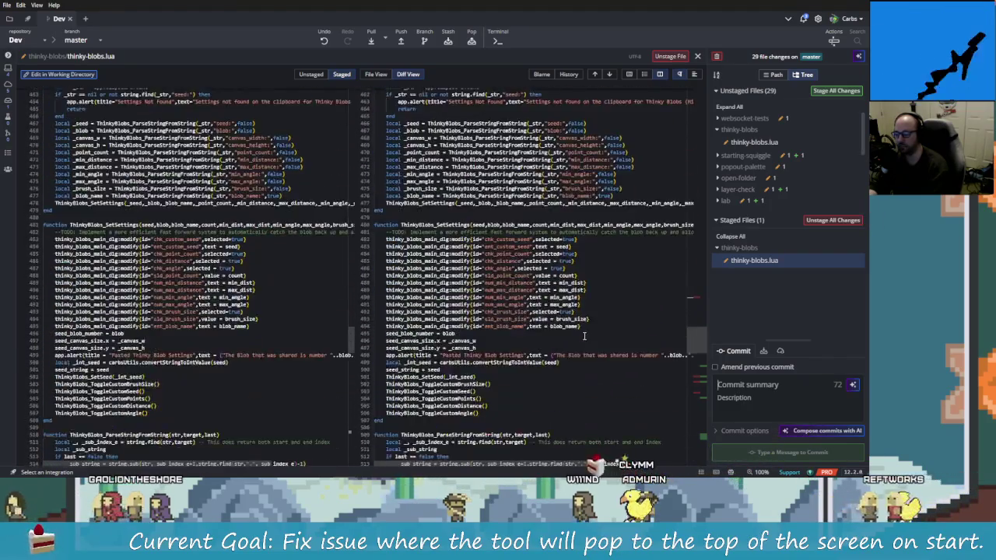
scroll(581, 337, "down", 5)
scroll(581, 336, "down", 5)
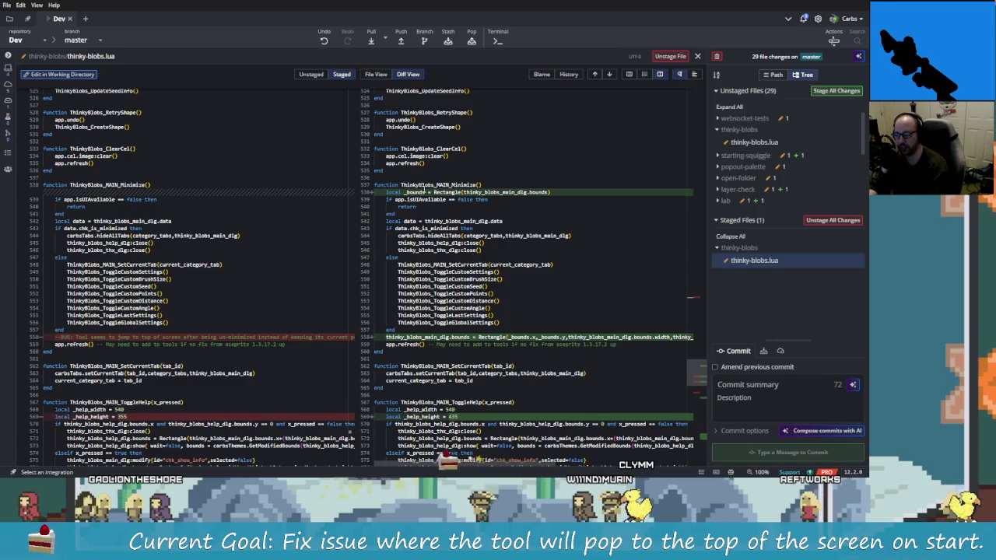
- Type a commit summary about fixing the tool position going to 0 y and added Help
left_click(749, 385)
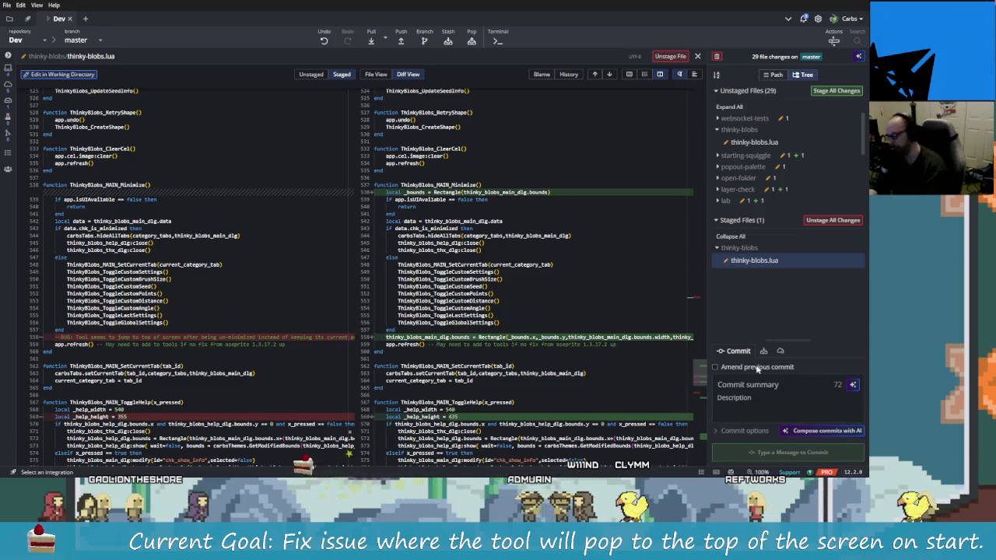
type("ThinkyBlo")
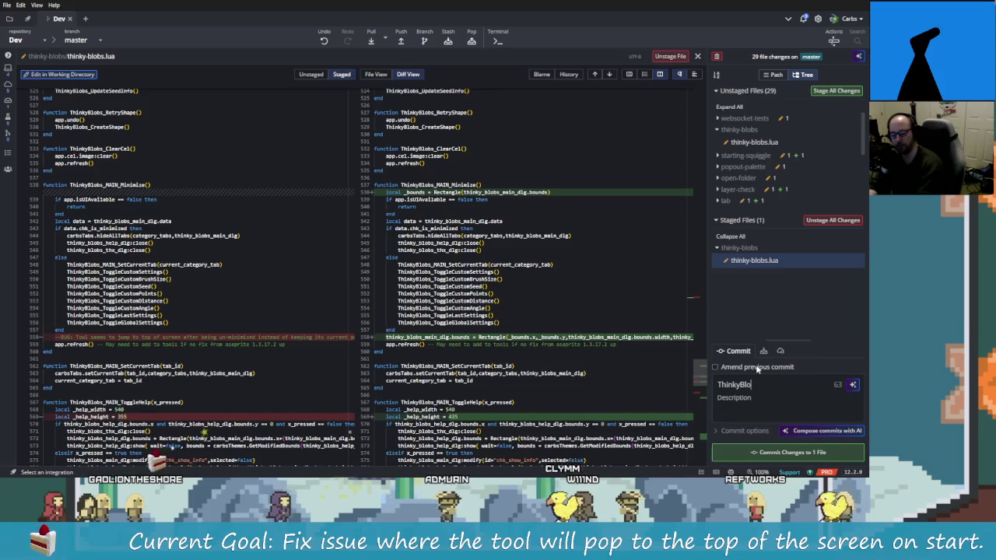
type("bs Fixed Isseu")
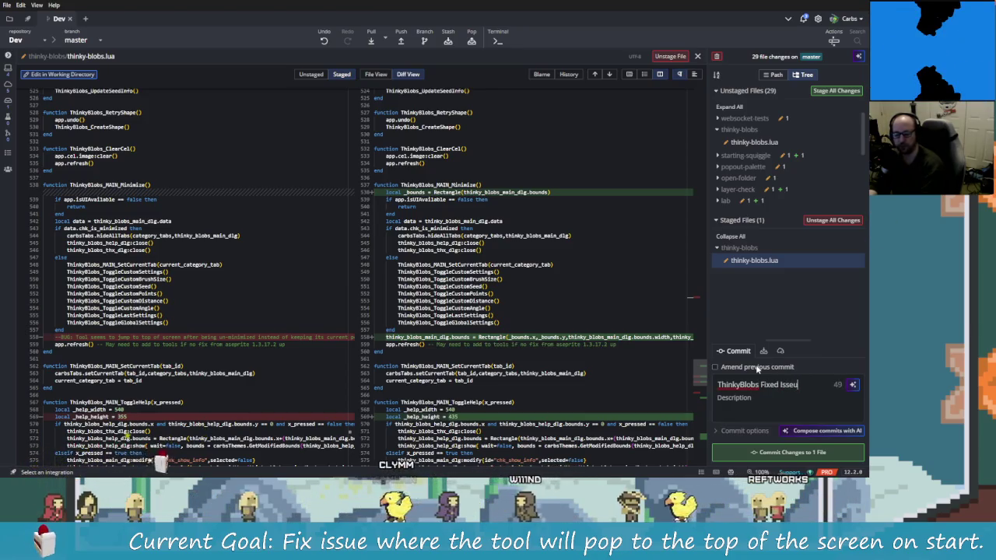
key("BackSpace")
key("BackSpace")
type("ues With")
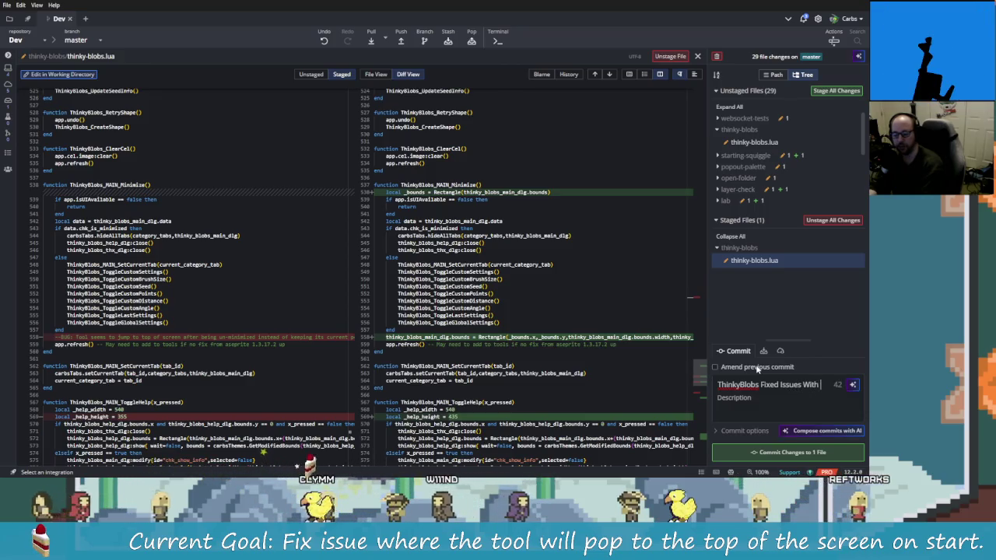
type(" Tool ")
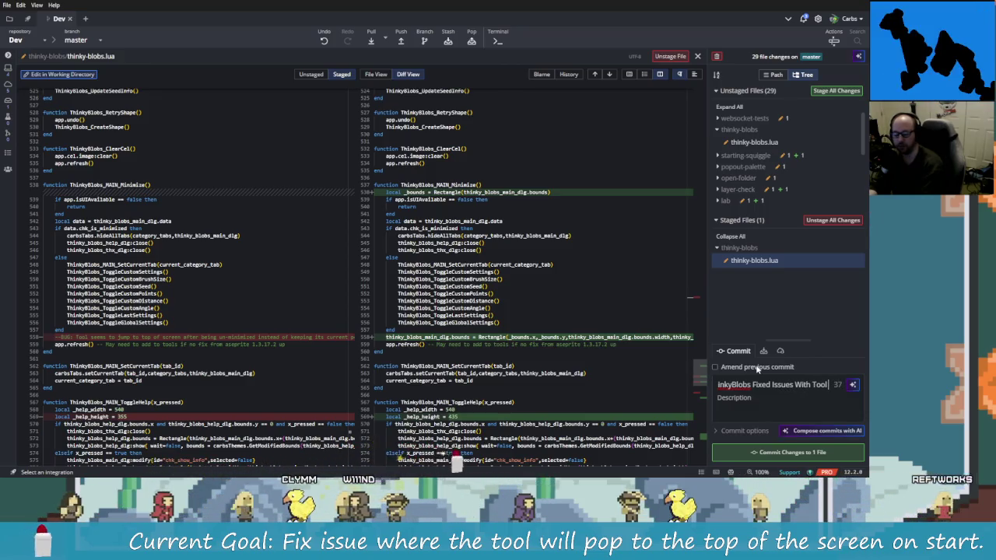
type("P")
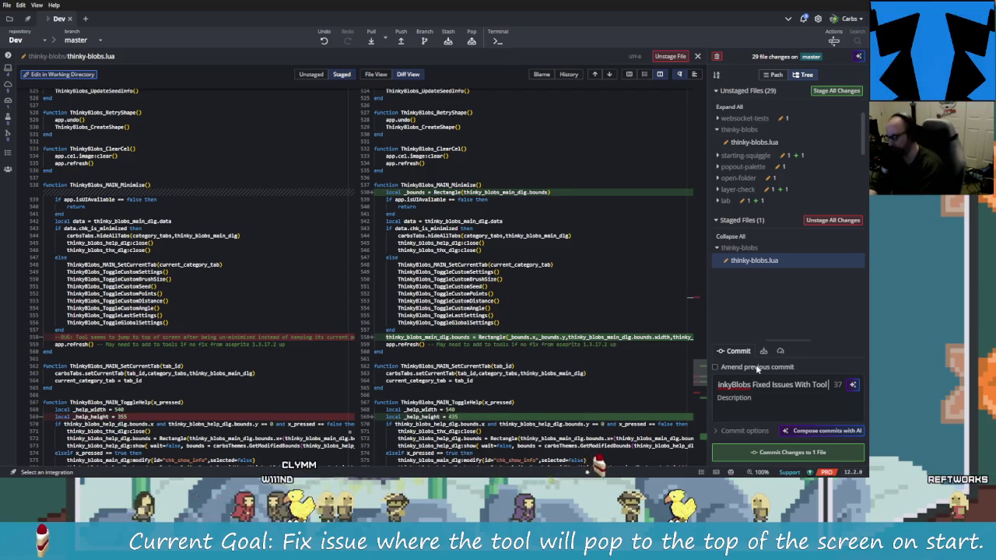
type("osition ")
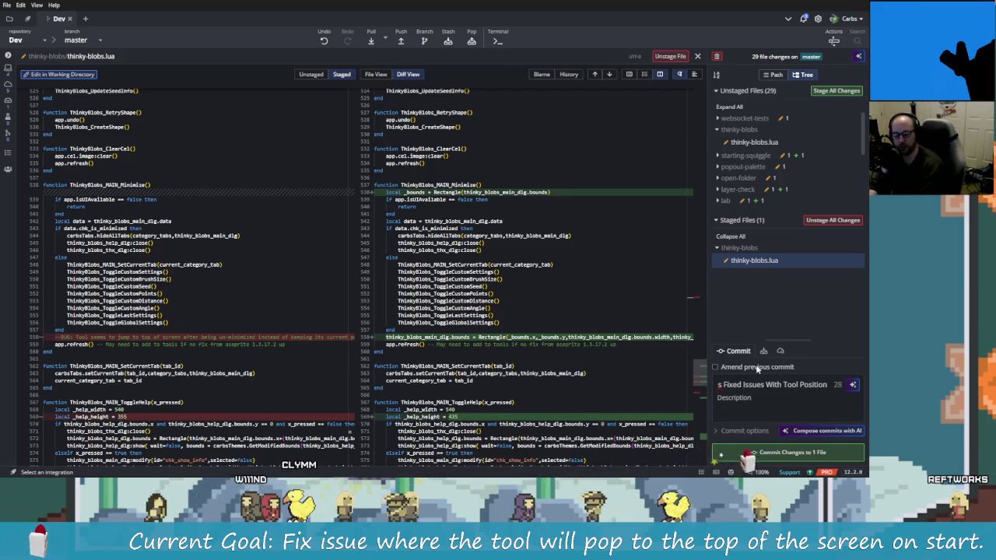
type("Go")
key("BackSpace")
key("BackSpace")
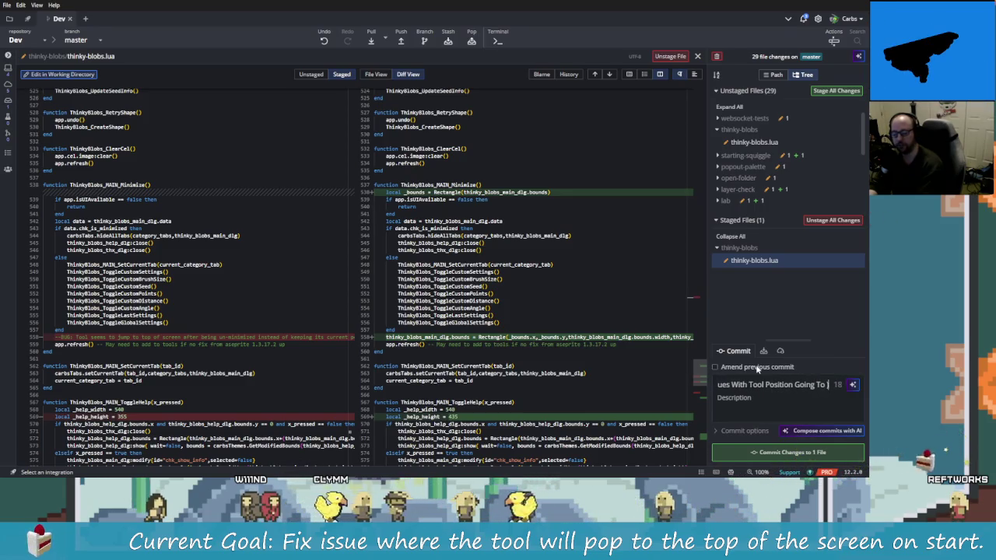
type("0 y")
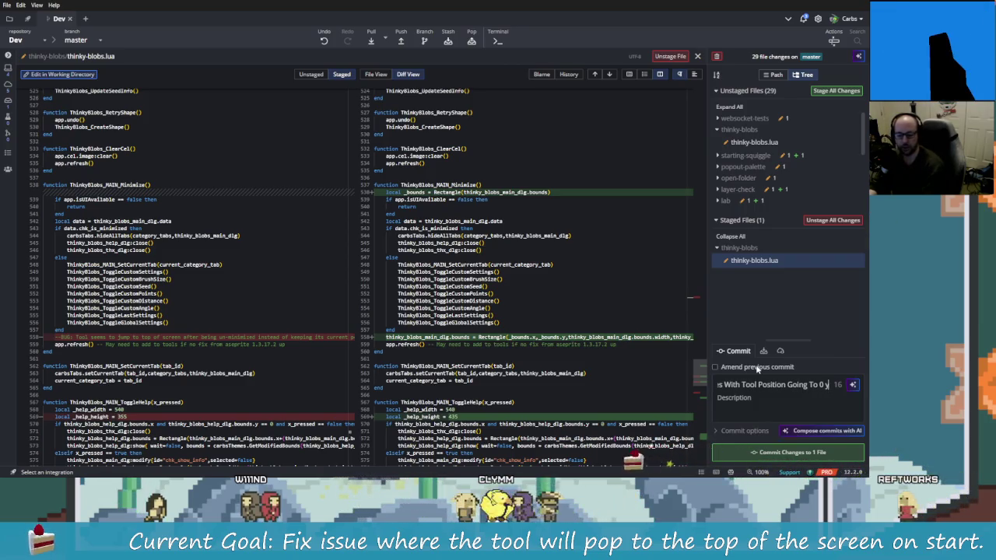
type(" and")
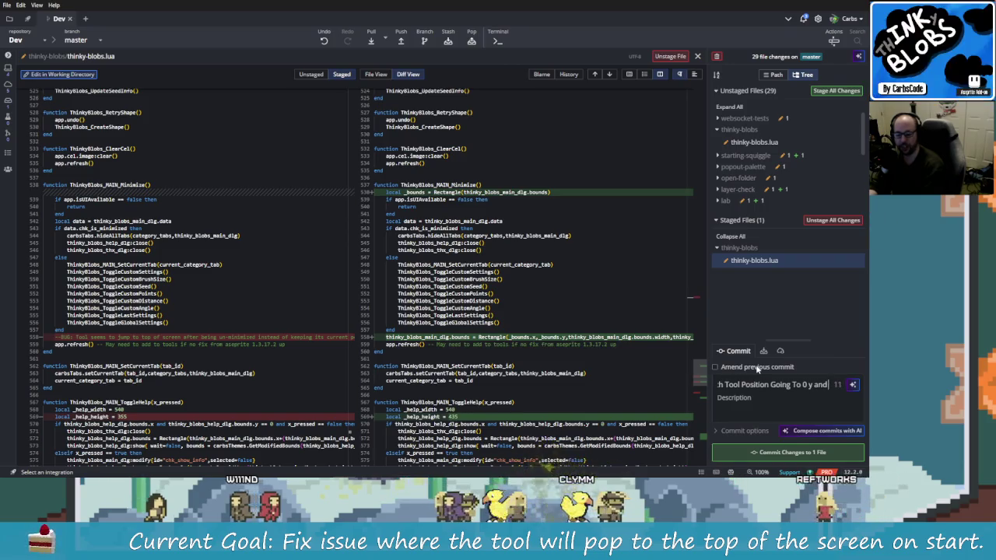
type(" added Help")
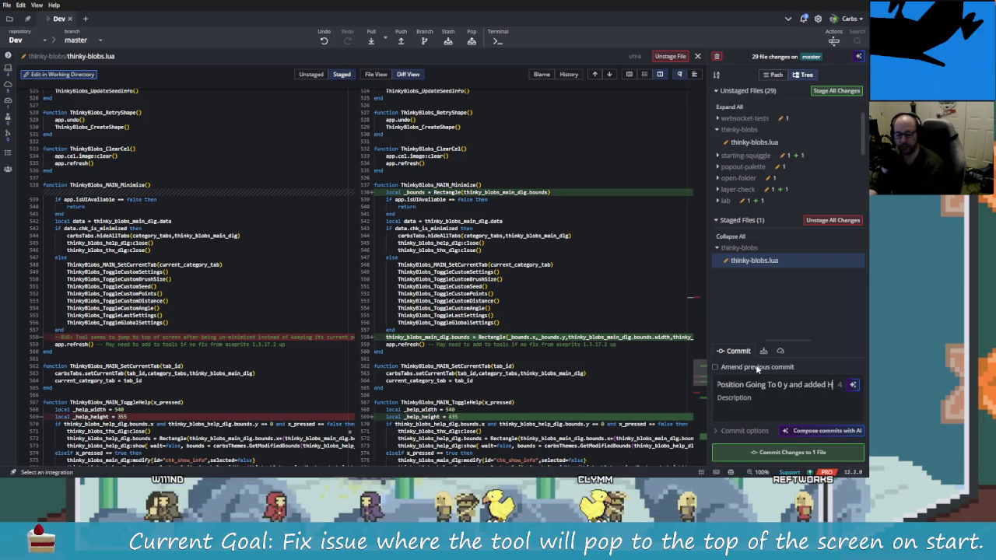
- Change the summary's ending so it finishes with 'and Help'
scroll(515, 330, "down", 3)
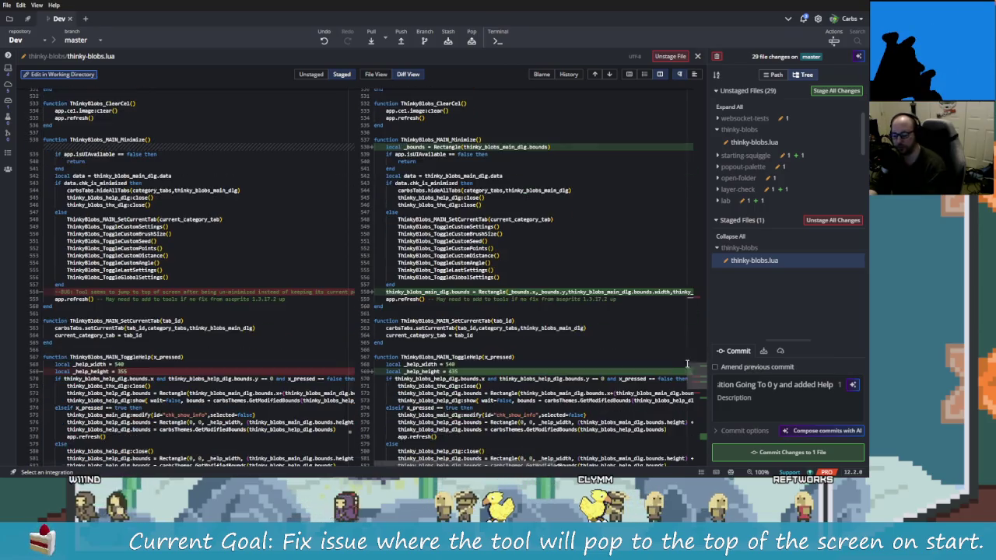
scroll(515, 330, "down", 15)
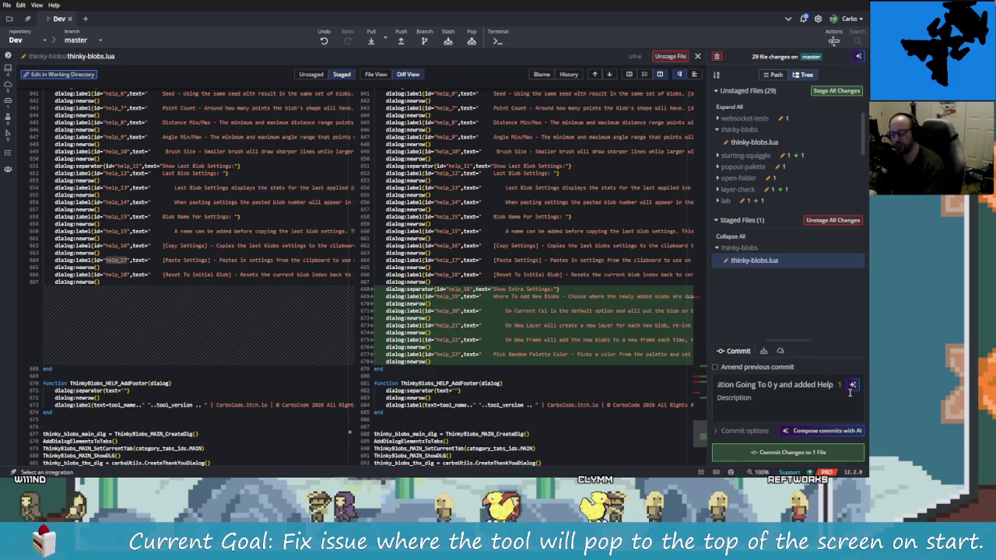
key("BackSpace")
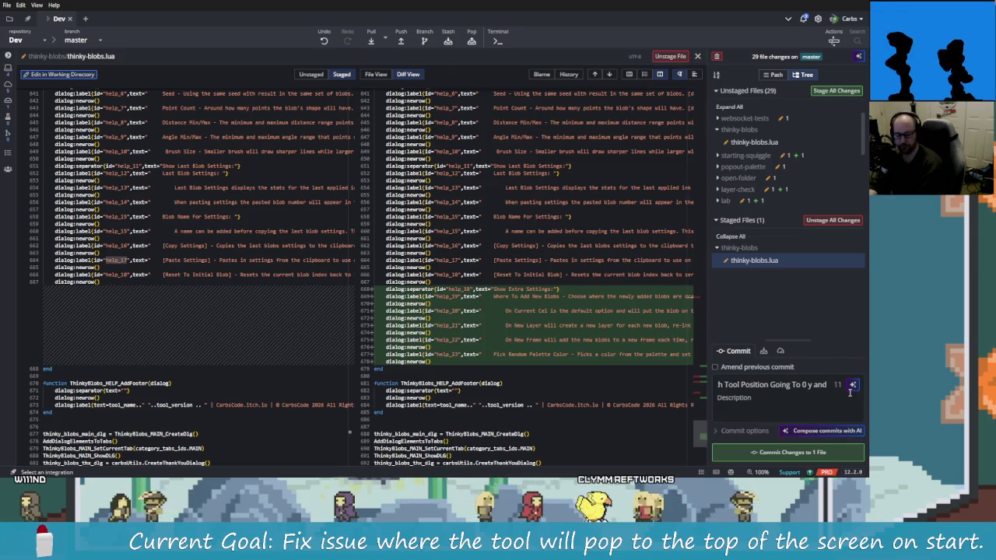
key("BackSpace")
key("BackSpace")
key("BackSpace")
type("Help")
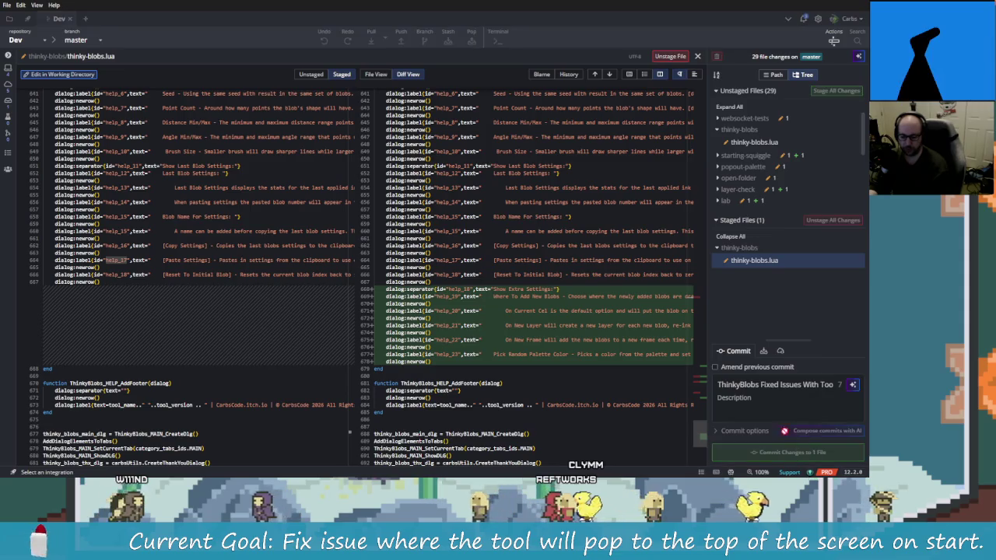
key("Escape")
- Commit the staged thinky-blobs.lua fix and push it to origin master
key("ctrl+Return")
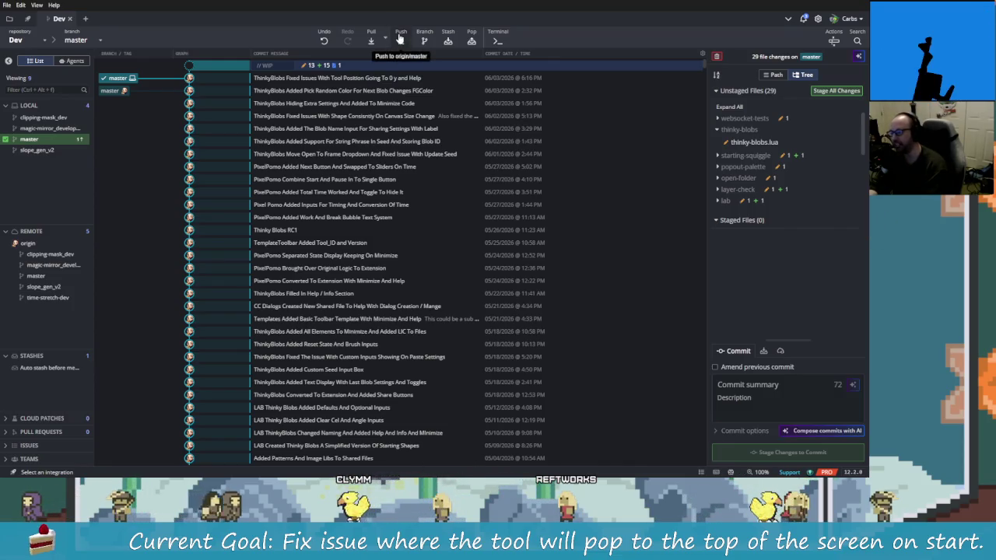
left_click(400, 38)
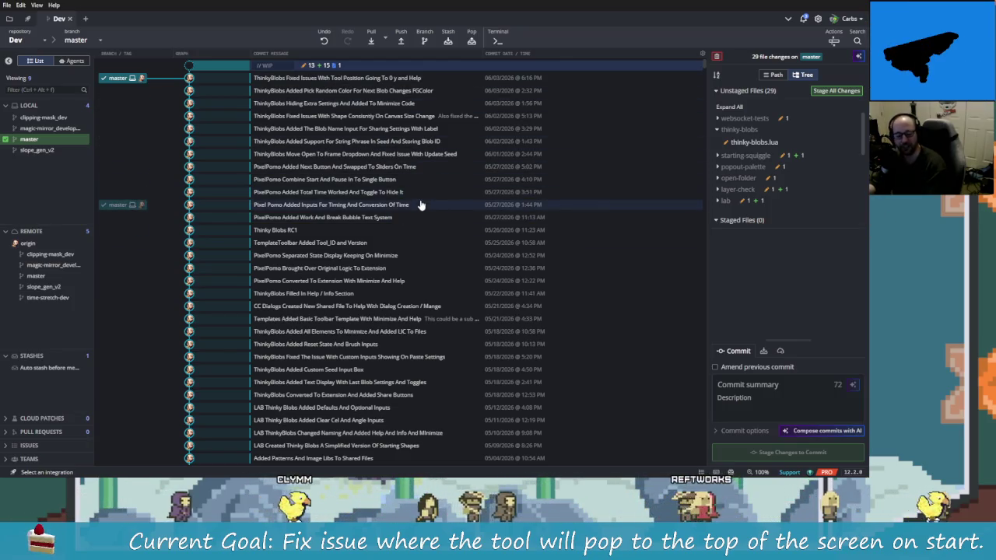
key("alt+Tab")
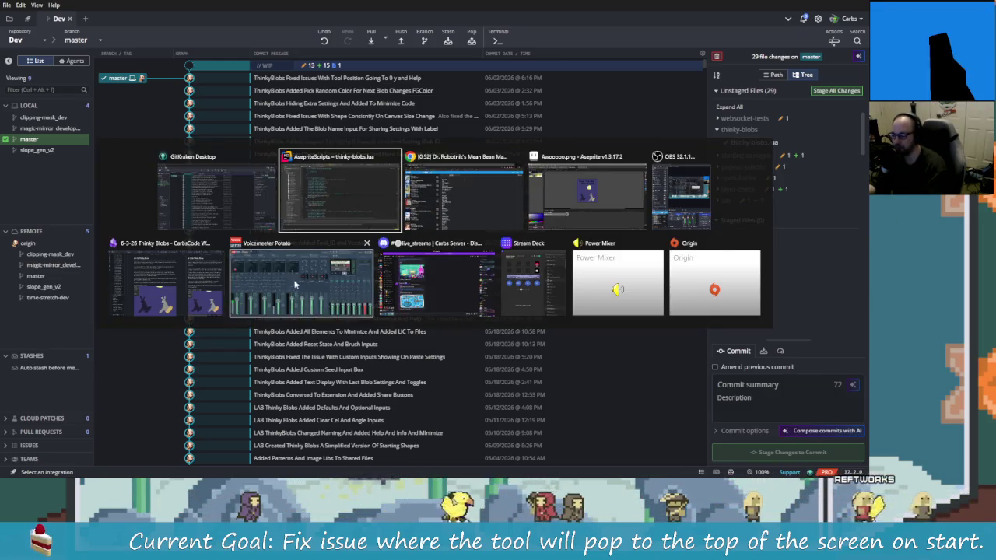
- Open the Thinky Blobs project note in Obsidian and close the Power Mixer window
left_click(167, 280)
left_click(685, 4)
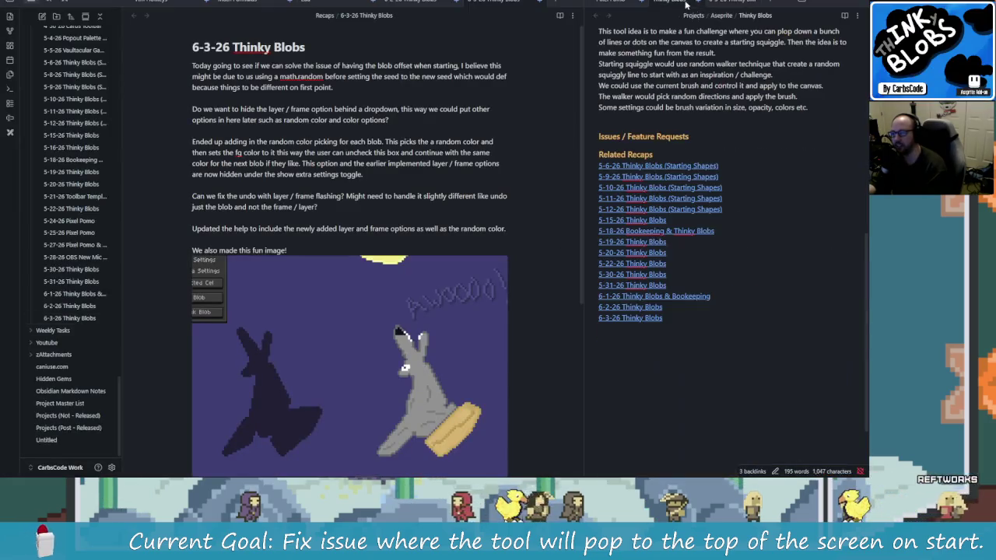
scroll(753, 245, "up", 5)
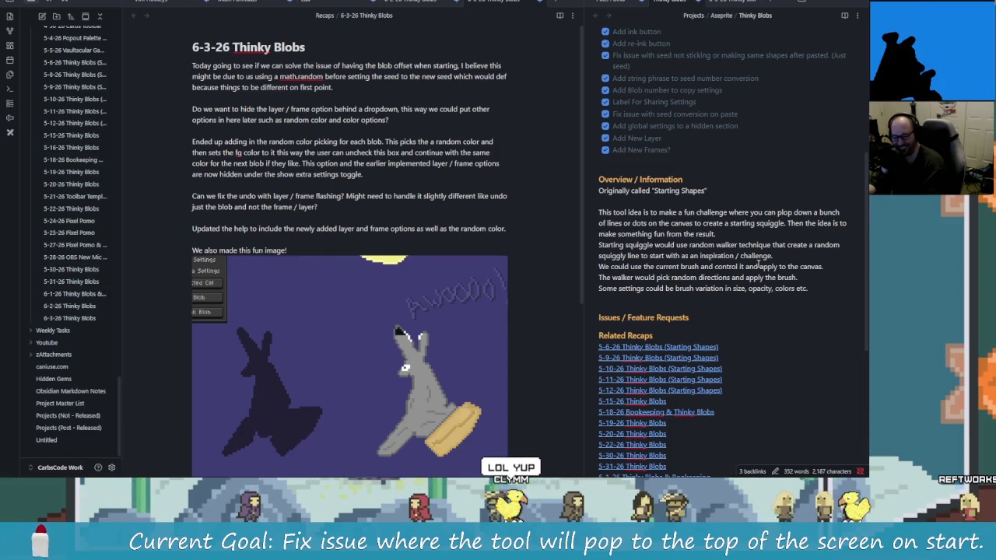
scroll(749, 245, "down", 1)
scroll(731, 247, "down", 1)
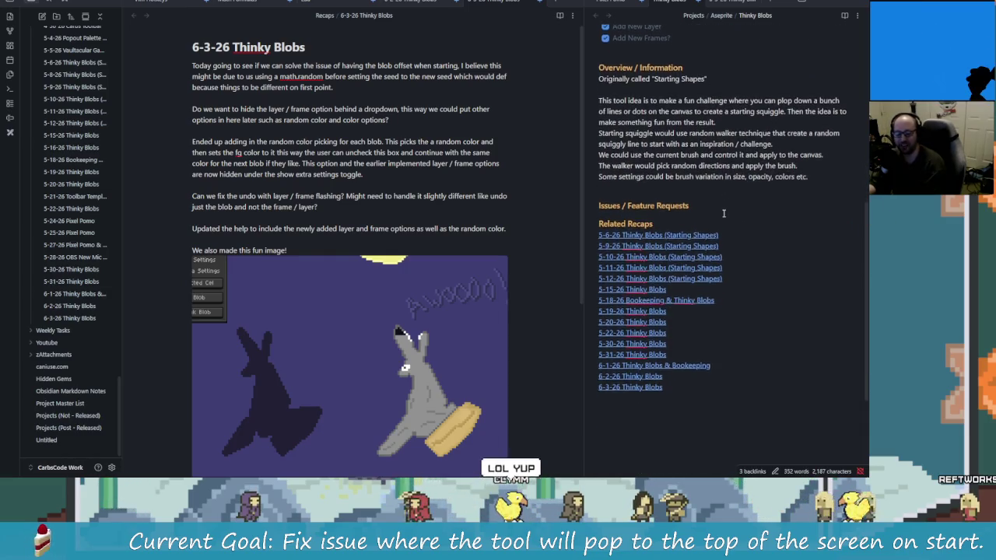
scroll(684, 256, "down", 1)
scroll(685, 255, "up", 6)
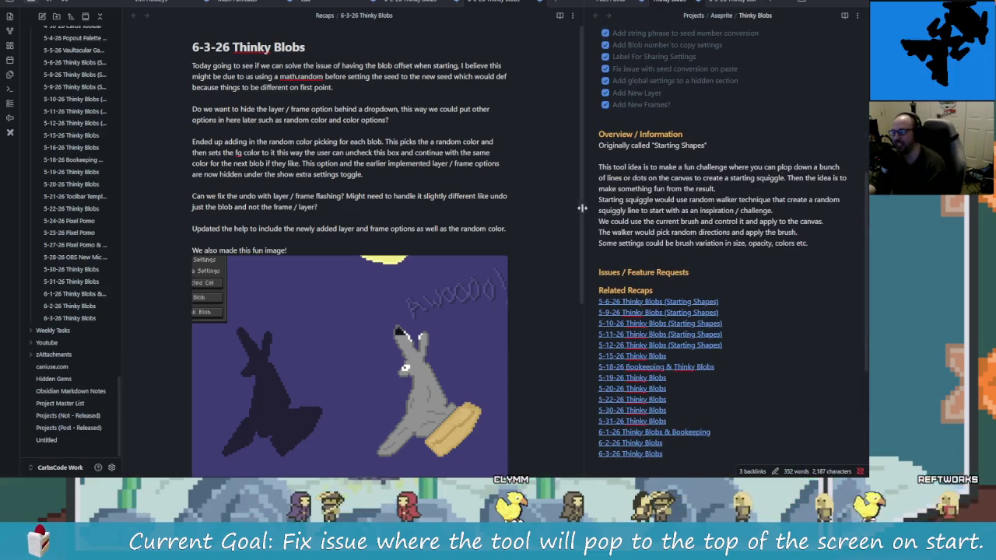
key("alt+Tab")
key("alt+Tab")
key("alt+Tab")
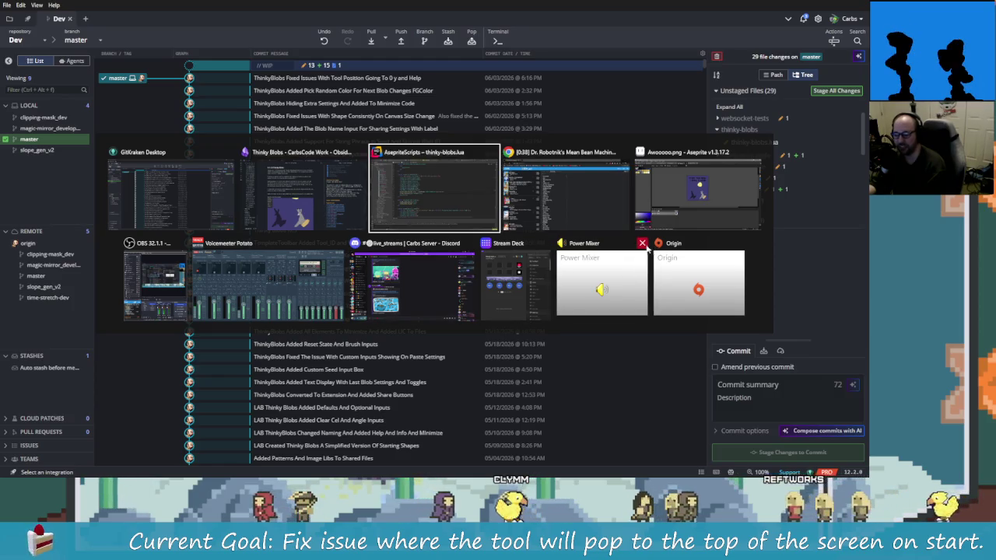
left_click(613, 293)
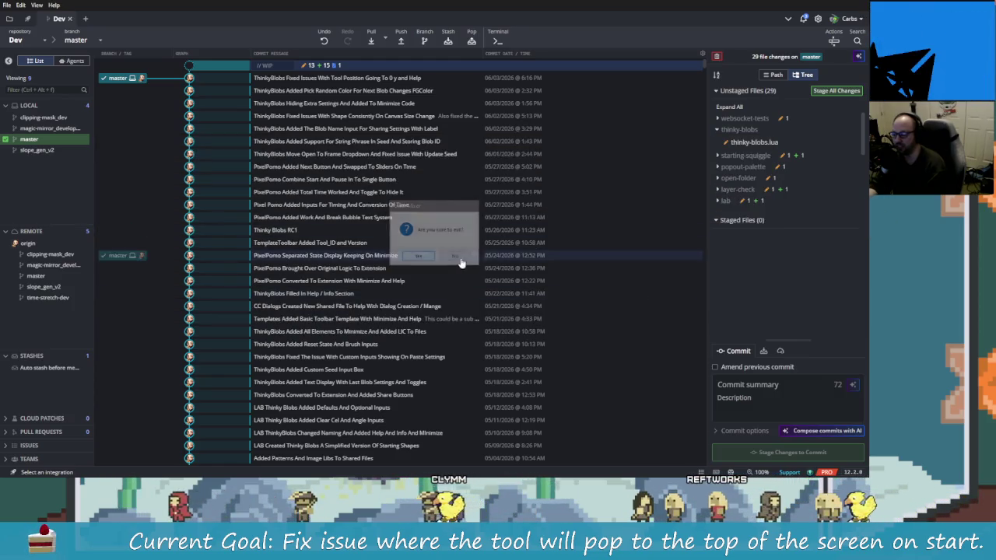
key("alt+Tab")
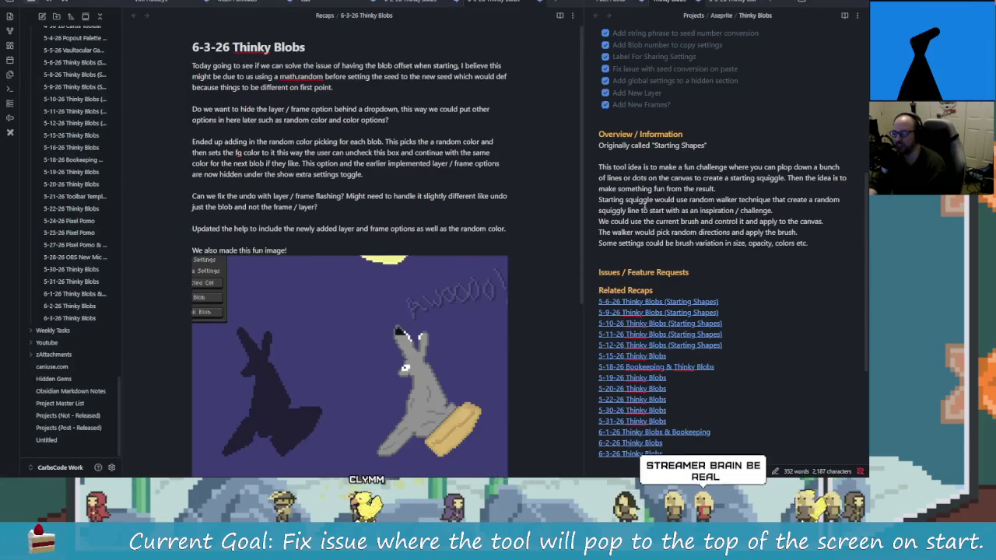
- Tick the 'Tool pops up to 0 on y when un-minimized?' task and select nearby task text
scroll(690, 265, "up", 3)
scroll(690, 265, "up", 3)
scroll(661, 203, "up", 3)
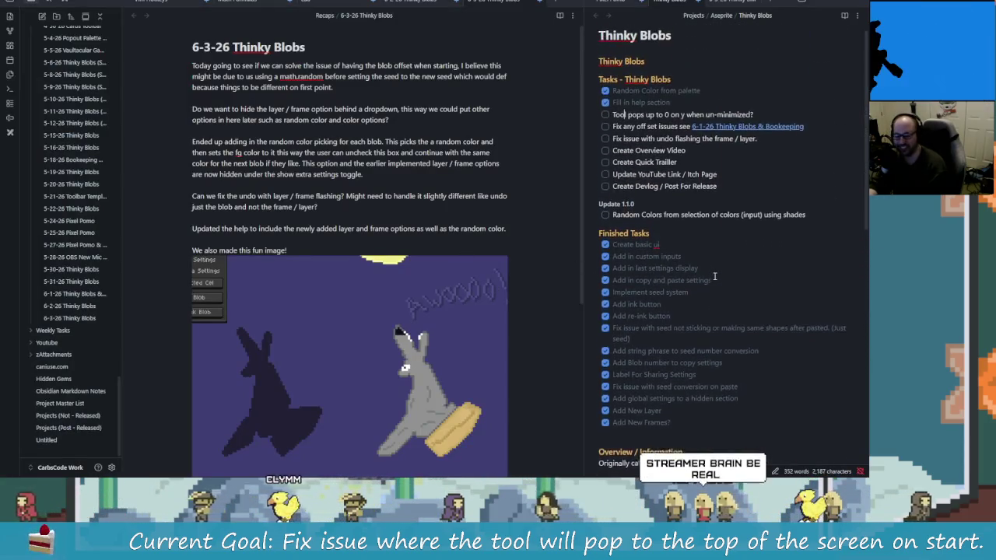
scroll(636, 144, "up", 1)
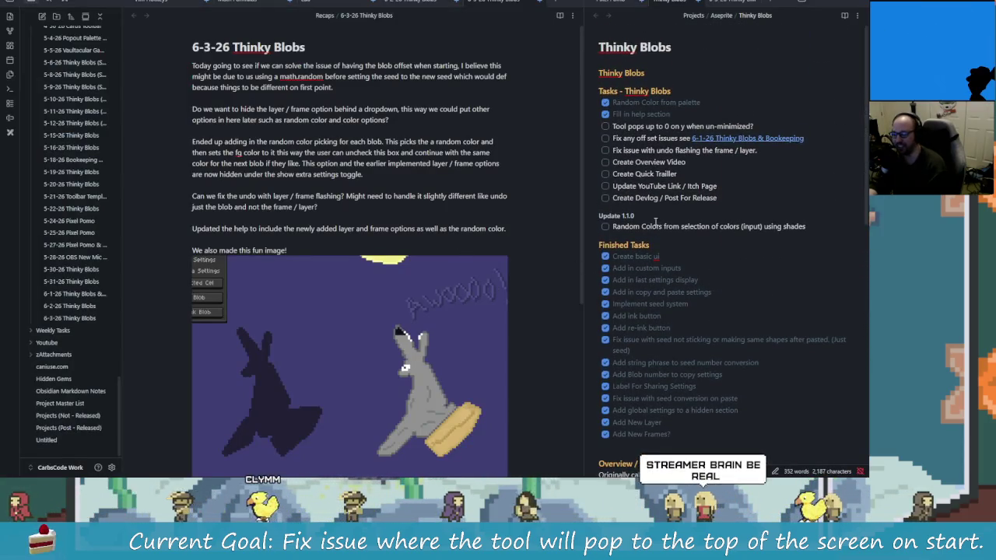
left_click(605, 126)
left_click_drag(753, 126, 669, 115)
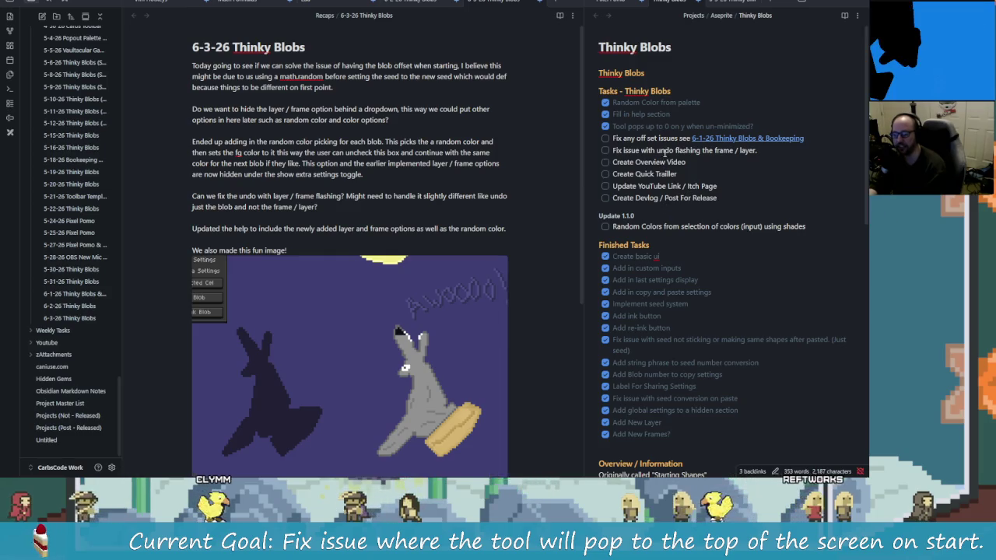
left_click_drag(612, 137, 706, 138)
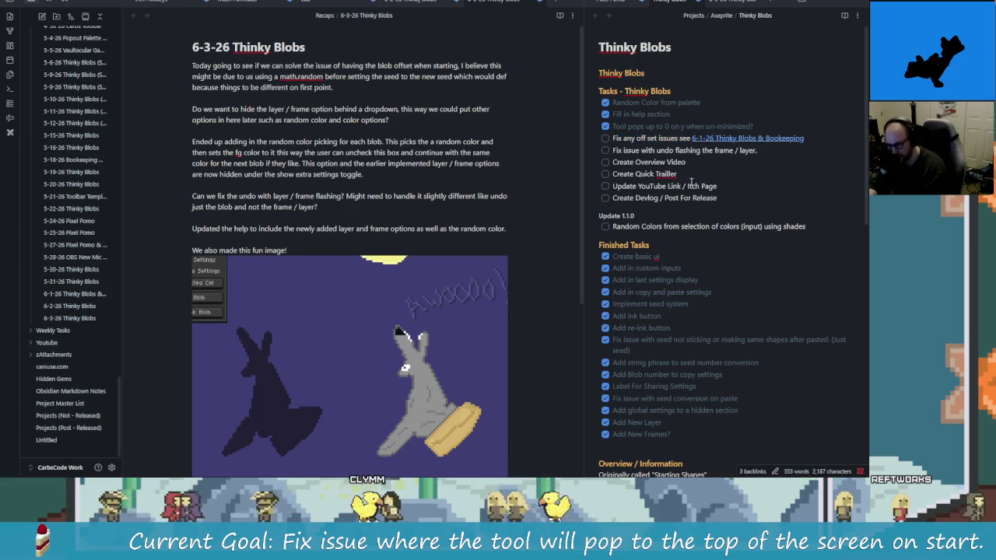
key("alt+Tab")
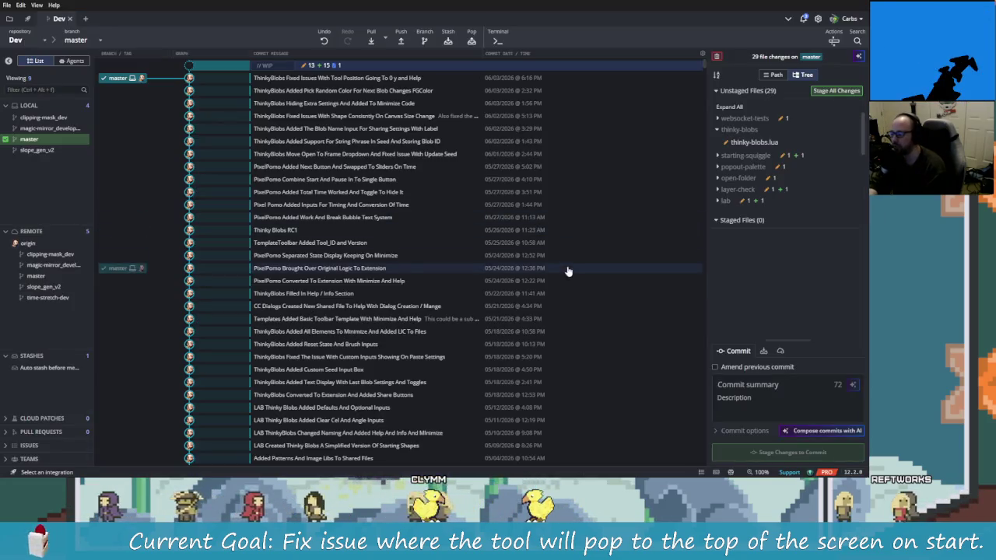
- Bring Aseprite's Awooooo.png wolf sprite forward, pan its canvas, then switch to the browser
key("alt+Tab")
key("Tab")
key("Tab")
key("Tab")
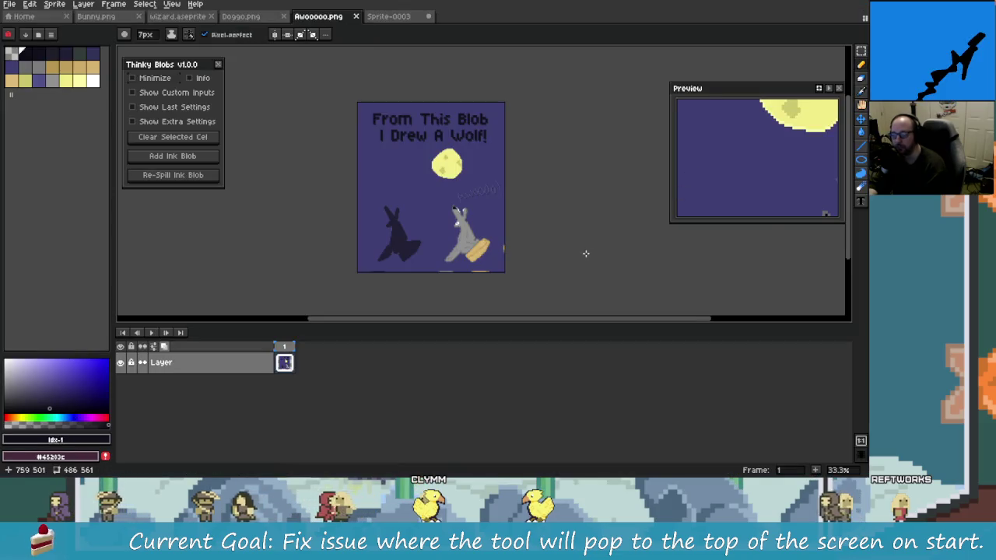
key("alt+Tab")
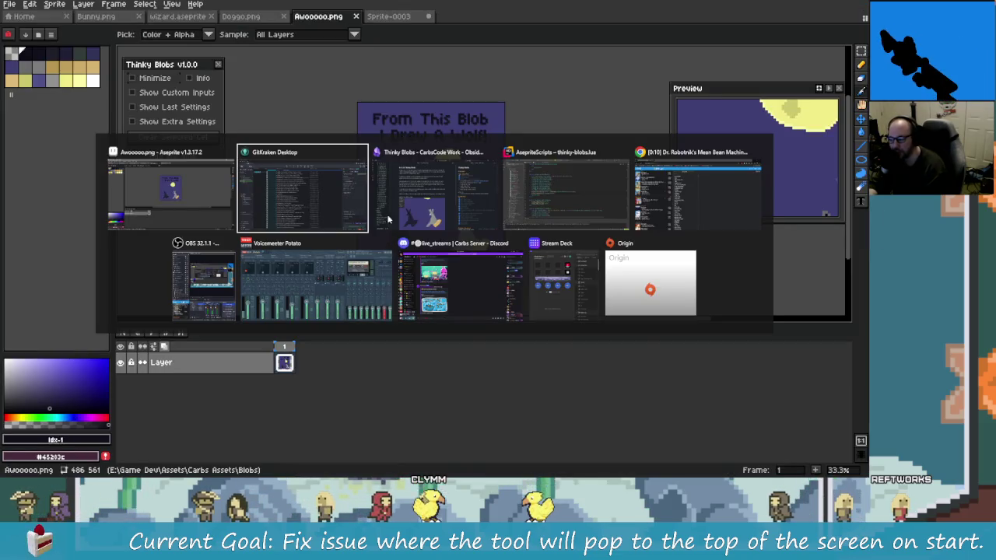
key("Escape")
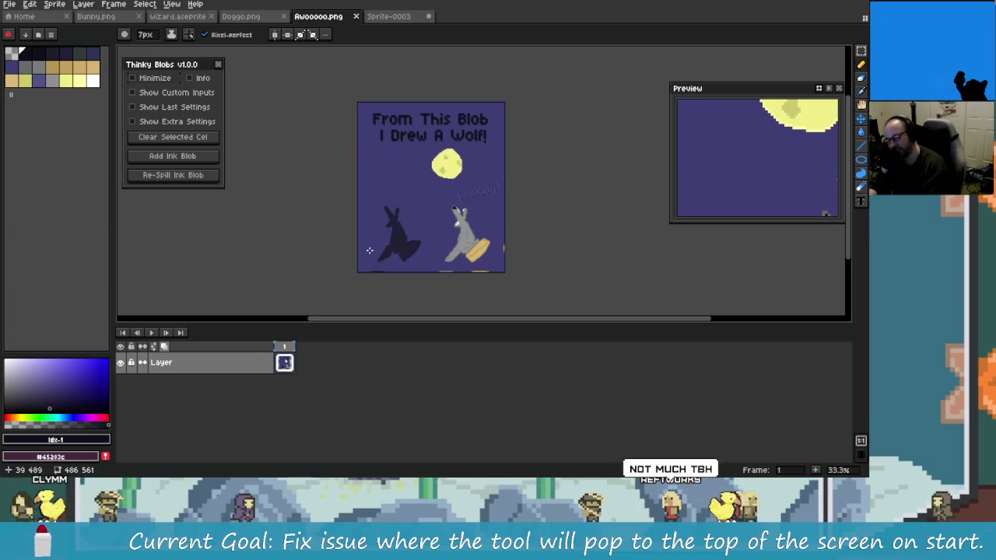
left_click_drag(382, 217, 355, 207)
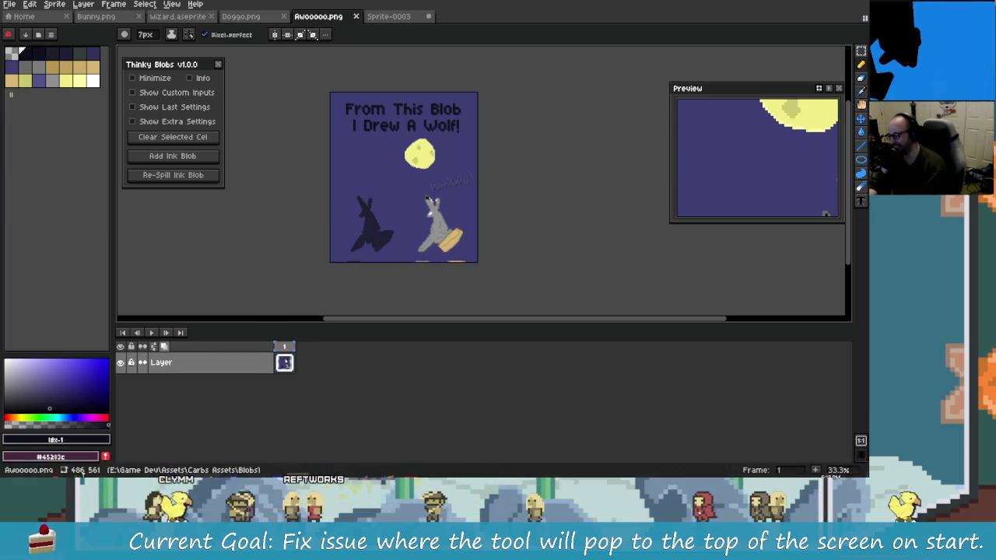
key("alt+Tab")
left_click(131, 2)
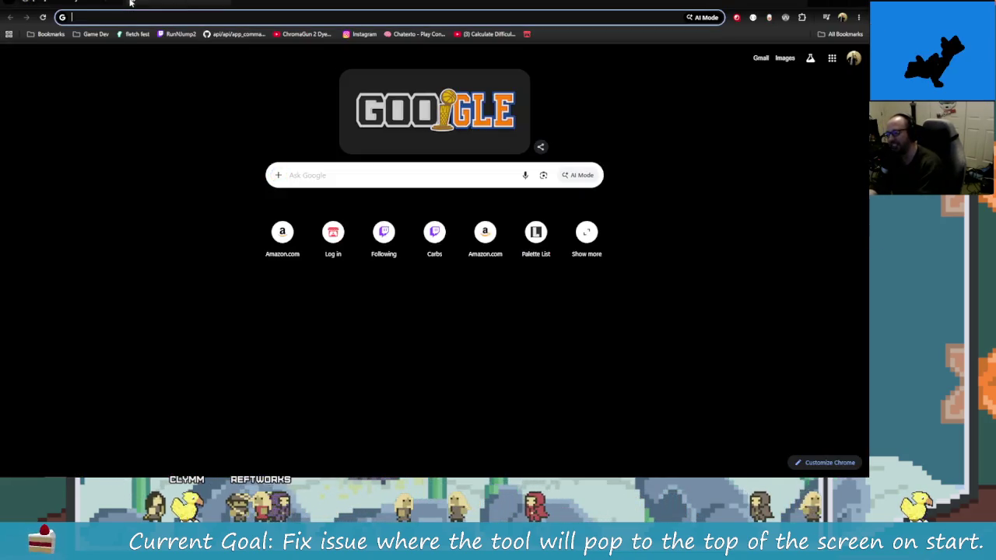
- Search Google for 'what is a dangling pointer in cpp'
type("what is a")
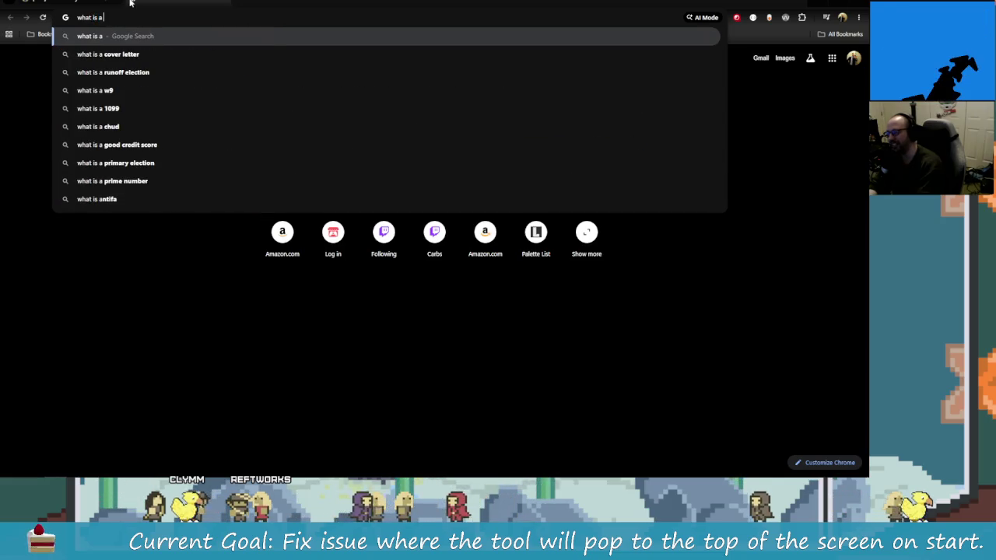
type(" dangling po")
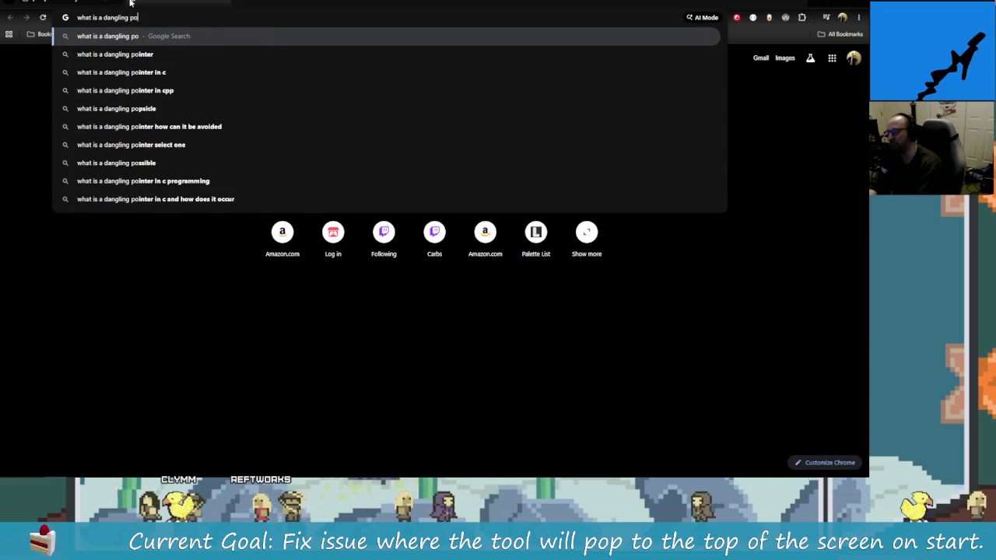
key("Down")
key("Down")
key("Down")
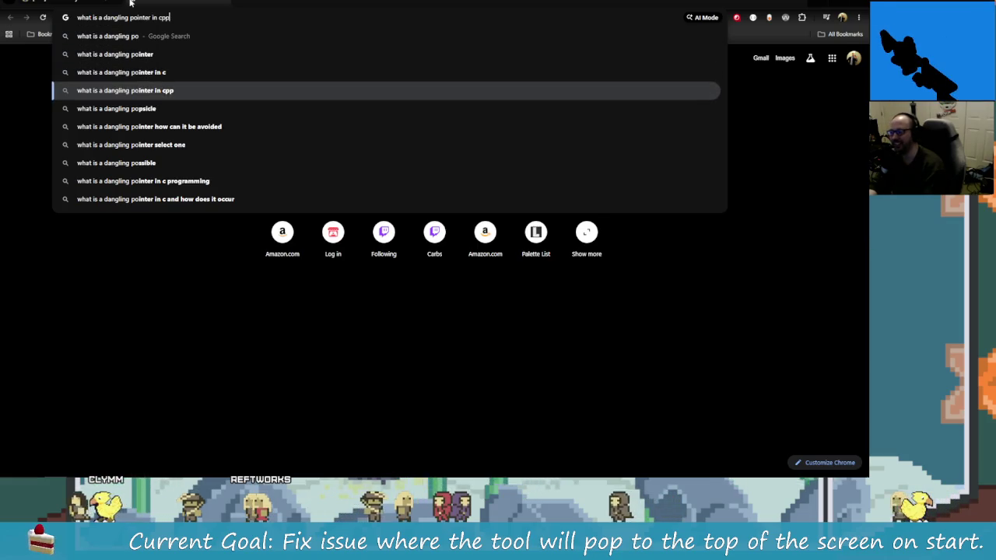
key("Return")
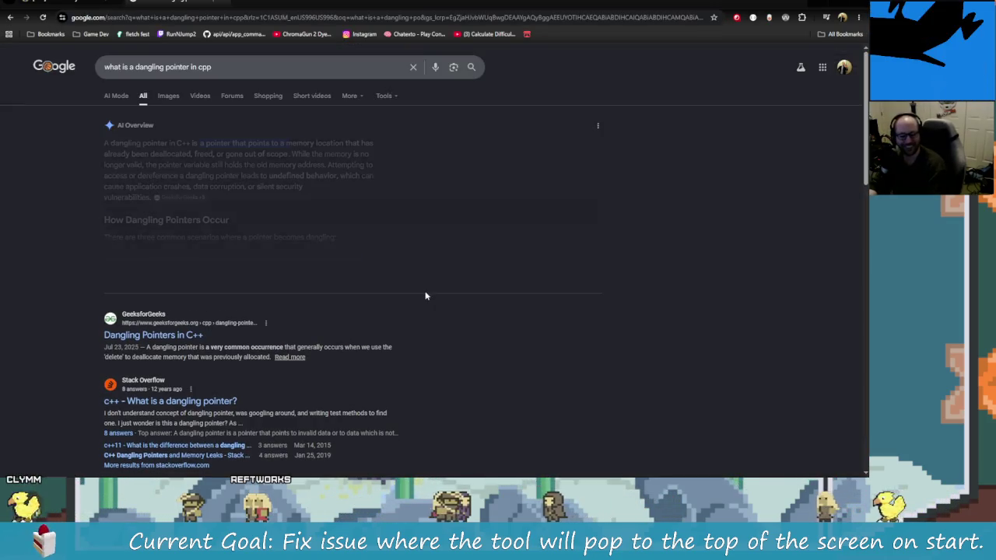
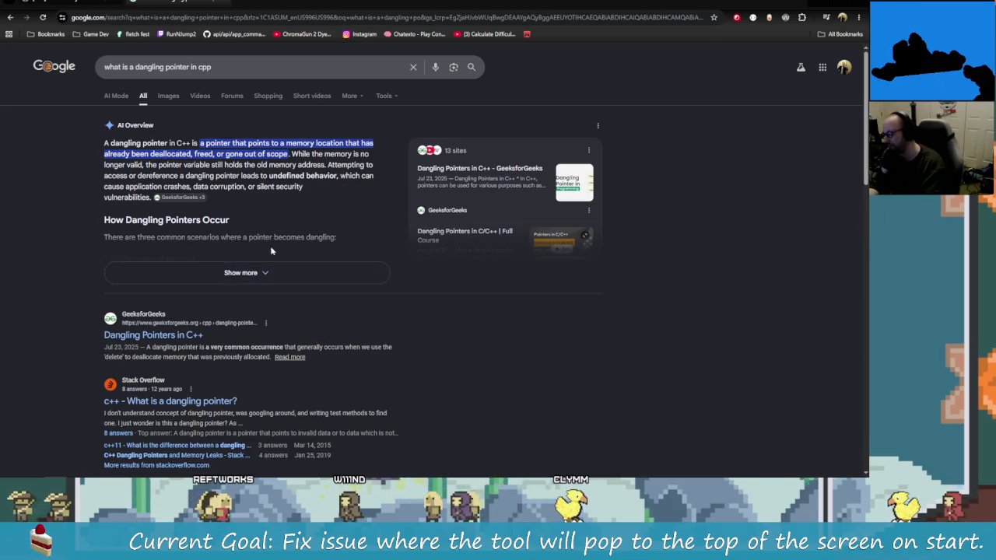
- Switch from Chrome's dangling-pointer search results to the Obsidian Thinky Blobs notes
key("alt+Tab")
key("alt+Tab")
key("alt+Tab")
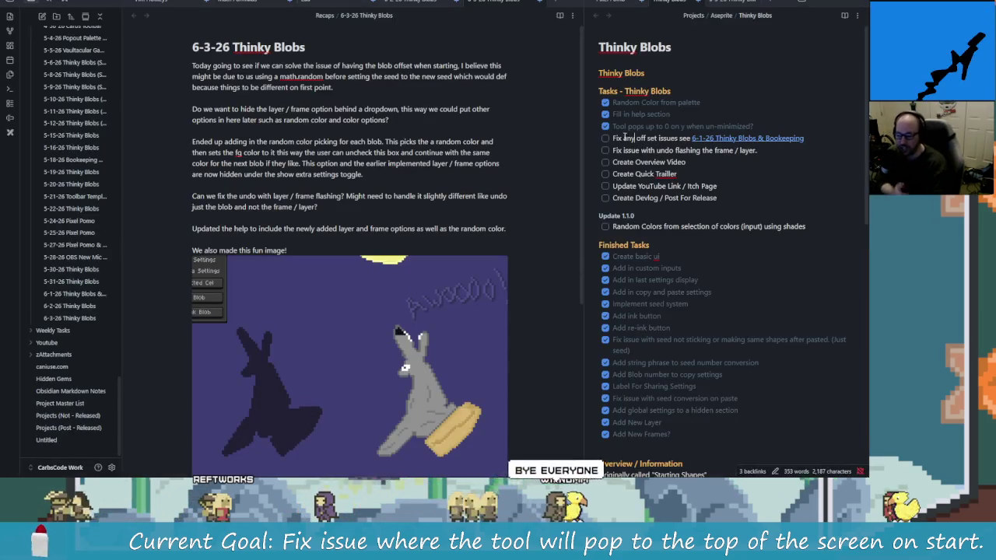
- Highlight words in the offset-issue task and scroll through the 6-3-26 recap
left_click_drag(623, 138, 666, 138)
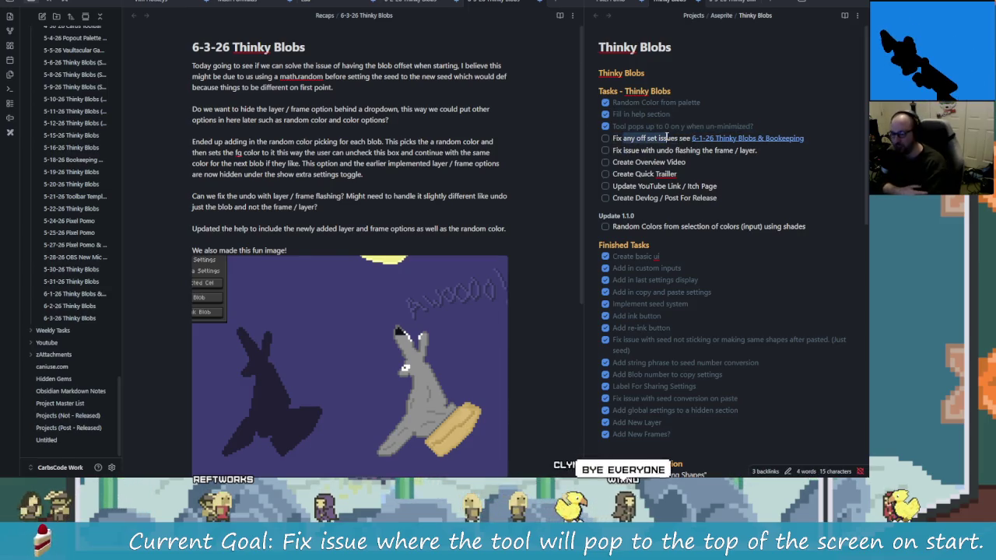
left_click(678, 151)
left_click(302, 152)
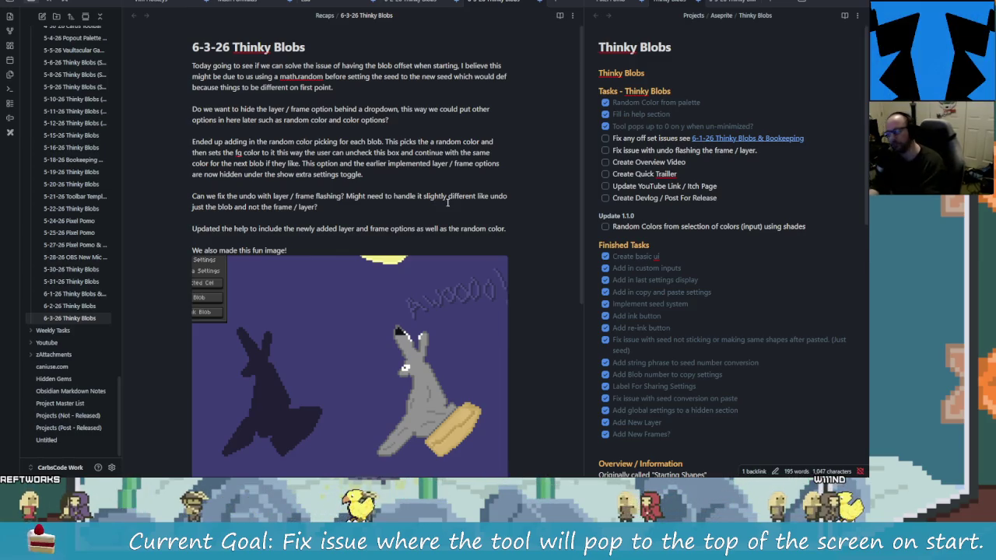
scroll(361, 192, "down", 1)
scroll(362, 192, "down", 3)
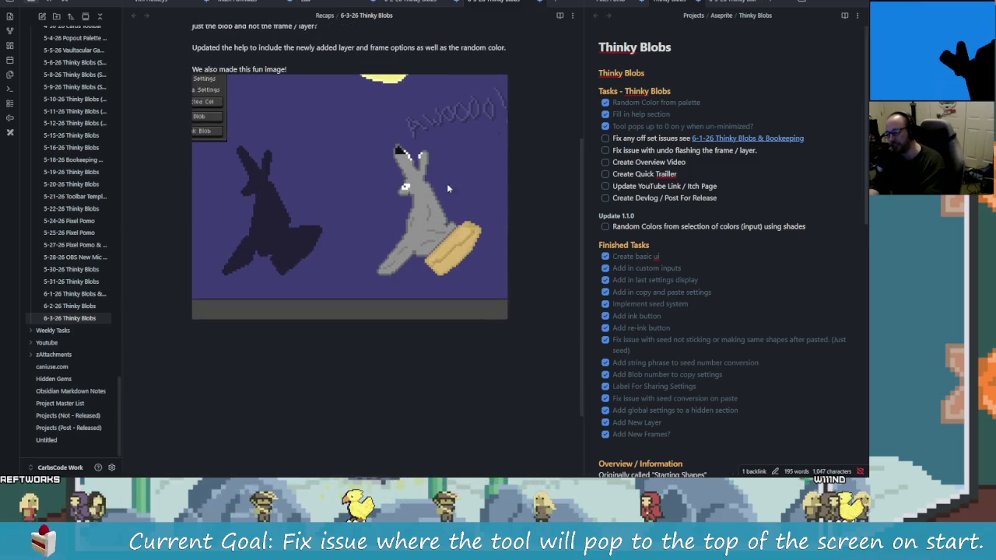
scroll(436, 158, "up", 2)
scroll(473, 193, "up", 2)
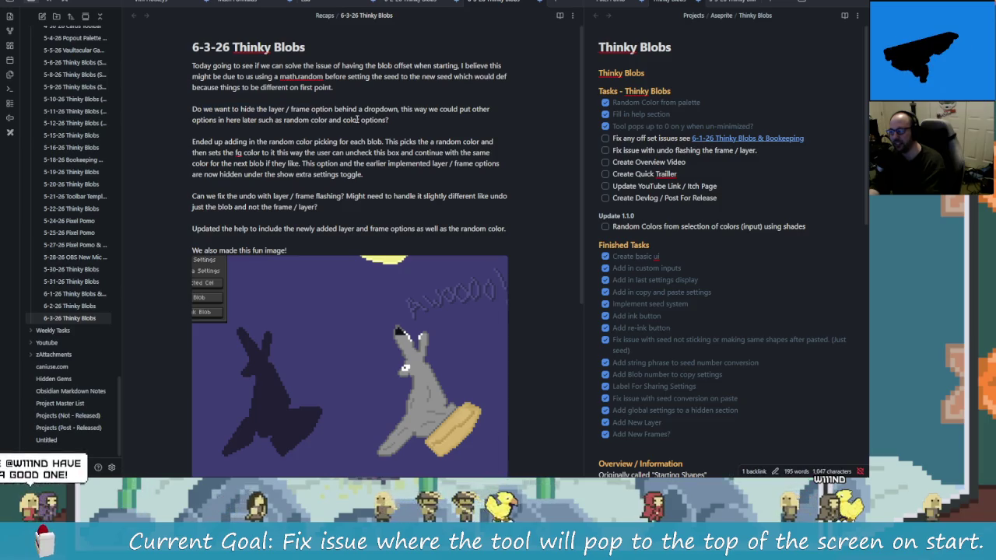
- Select the random color paragraph and the undo flashing question, then leave the notes
left_click_drag(192, 141, 338, 142)
left_click(348, 142)
triple_click(380, 165)
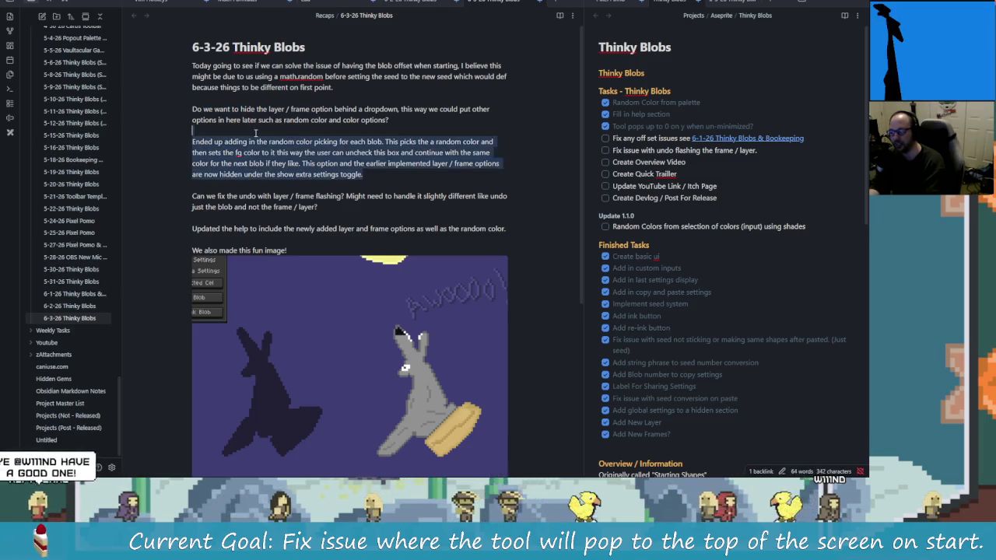
left_click(192, 142)
left_click_drag(192, 141, 394, 152)
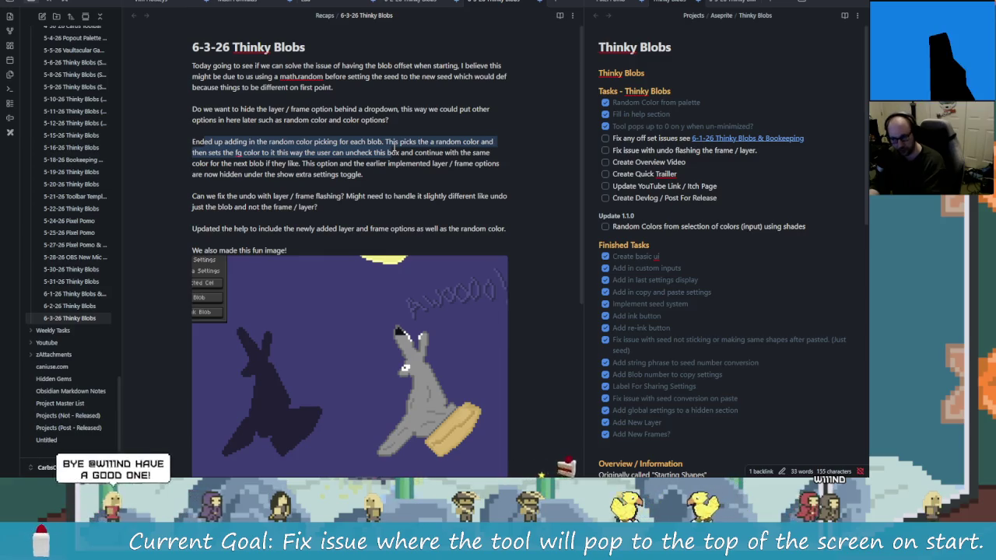
left_click(300, 162)
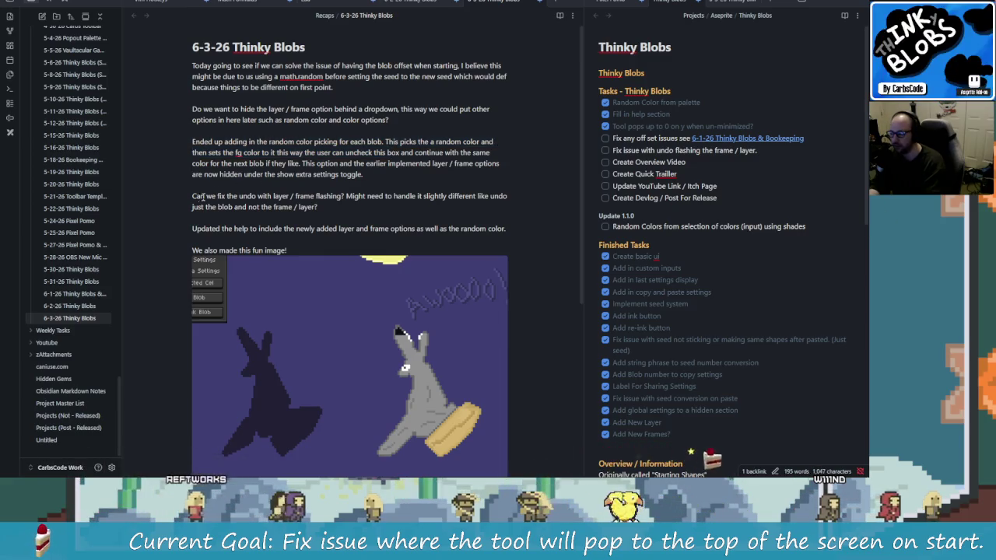
left_click_drag(318, 207, 217, 190)
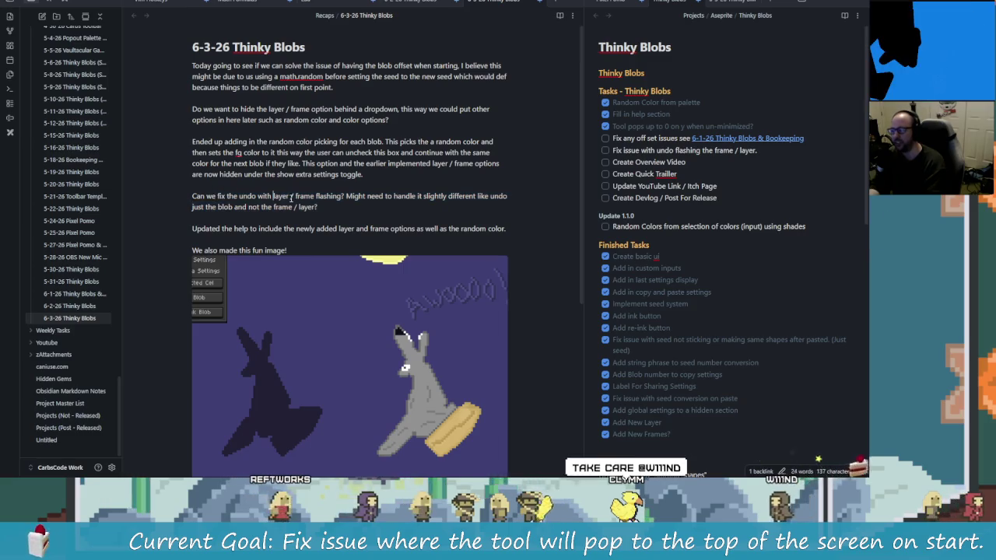
key("alt+Tab")
key("alt+Tab")
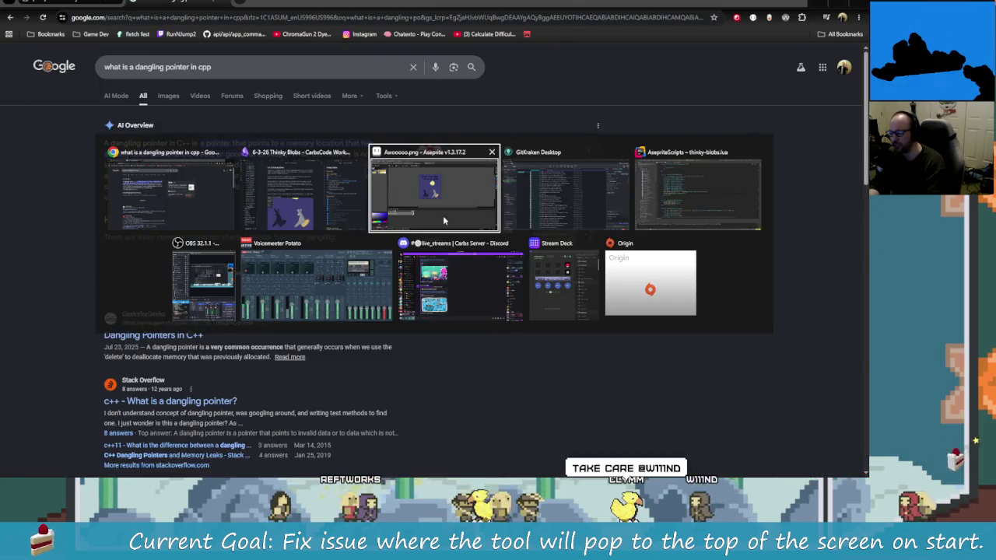
- Enable a custom Thinky Blobs seed set to a viewer's name, then go to Sprite-0003
left_click(442, 215)
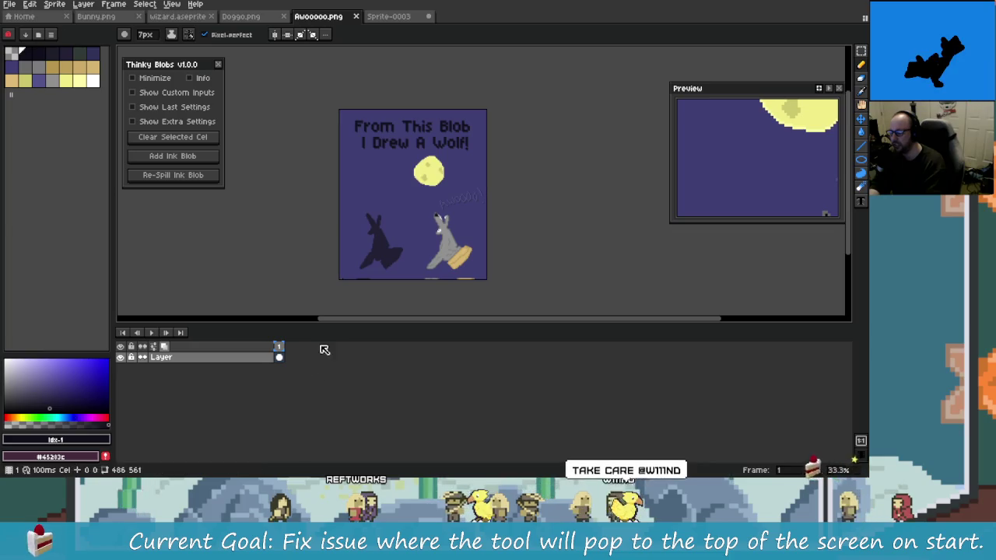
left_click(187, 107)
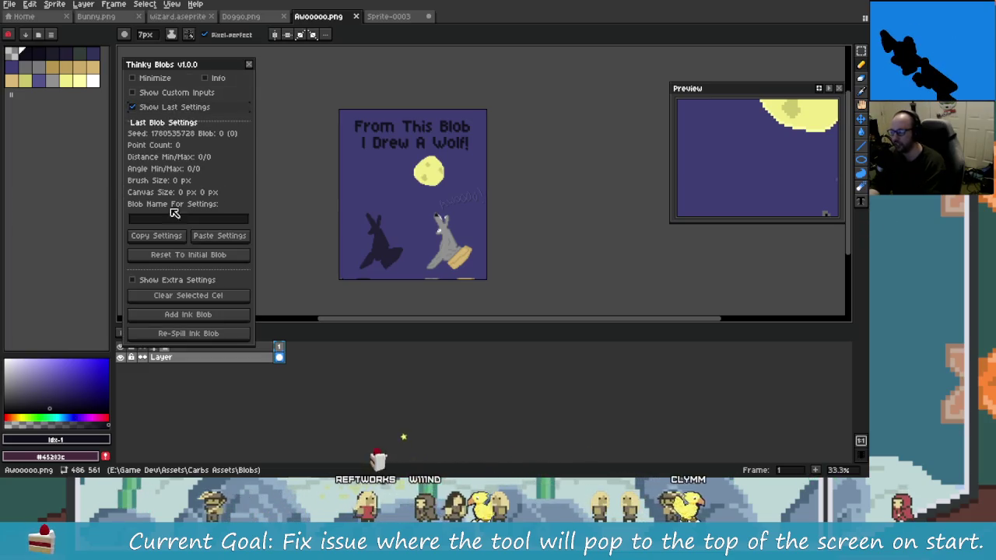
left_click(171, 92)
left_click(134, 121)
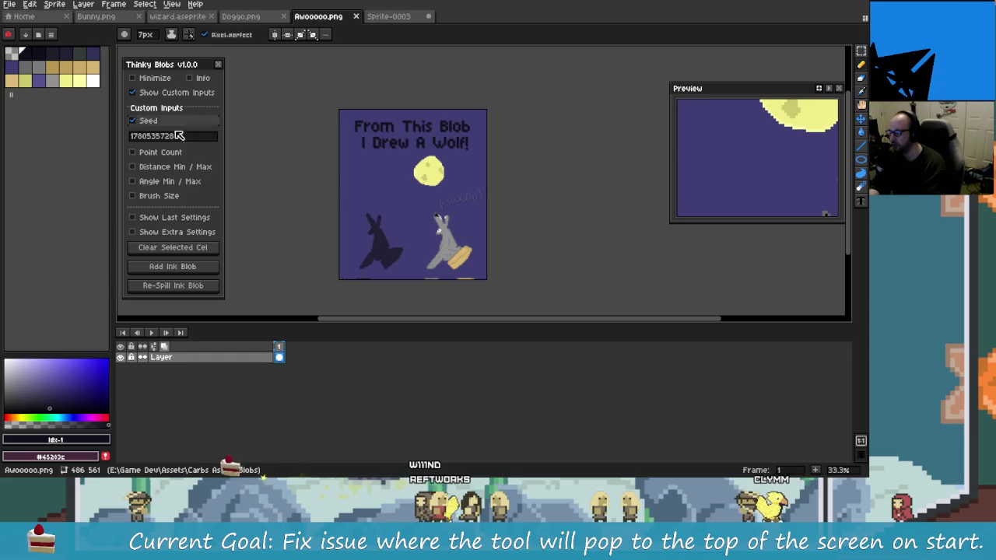
left_click(178, 135)
key("BackSpace")
type("8")
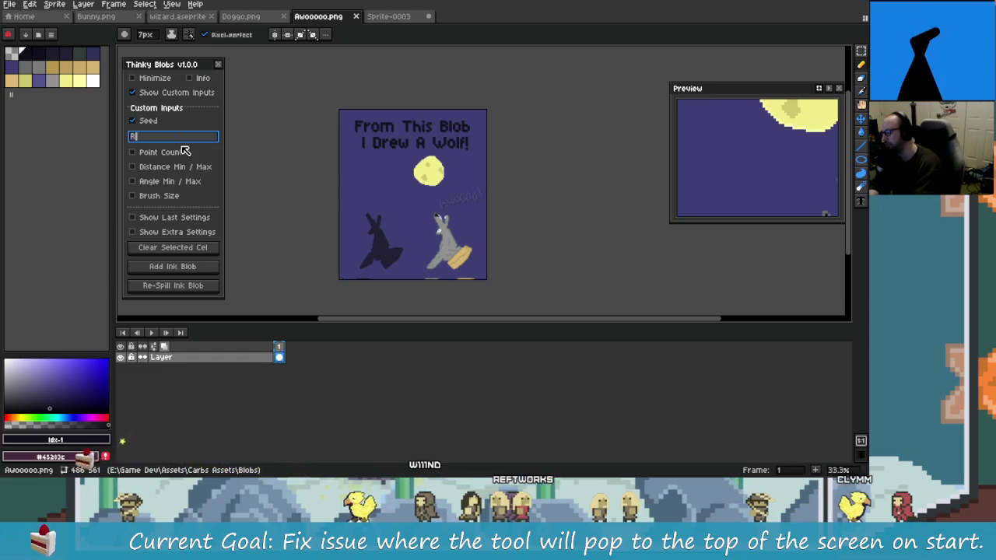
type("tW")
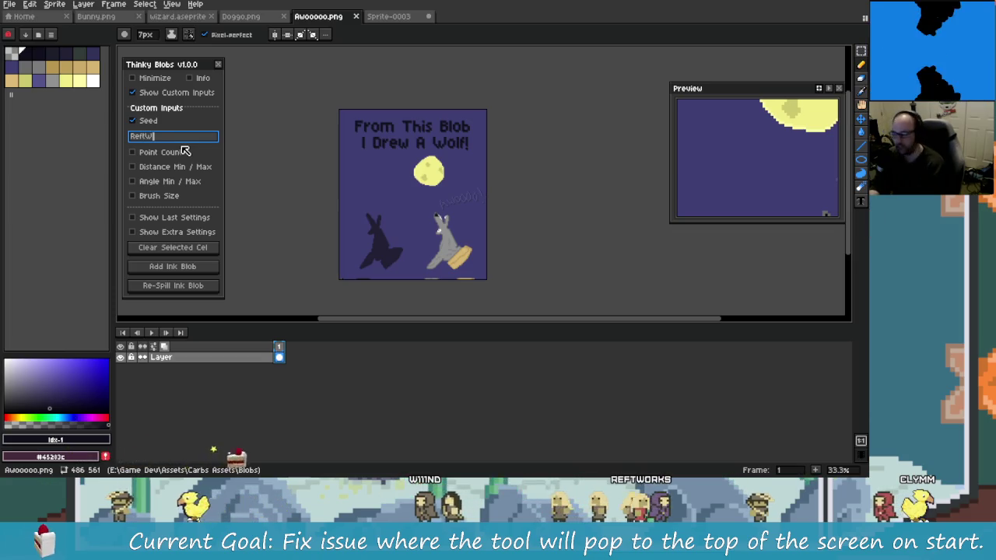
type("orkWorks")
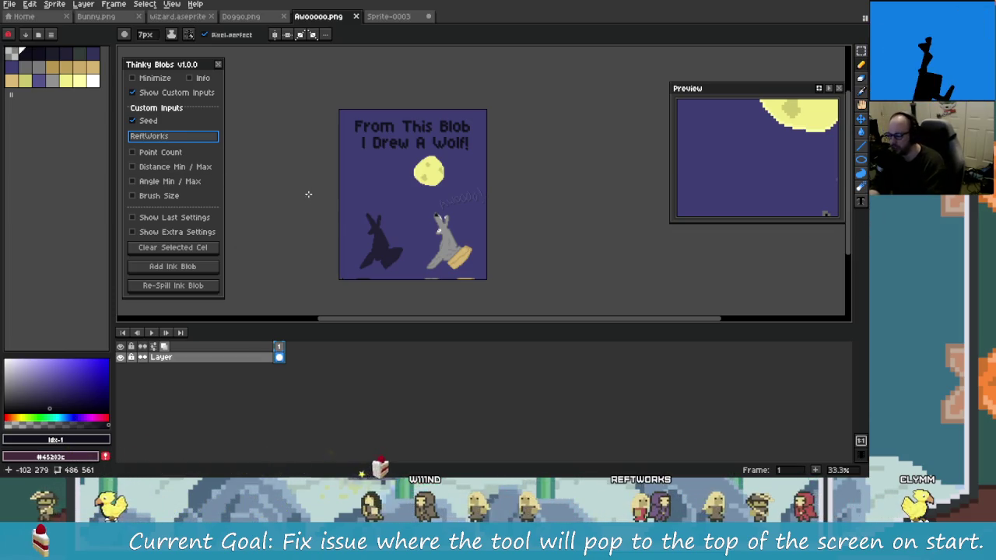
key("ctrl+Tab")
scroll(312, 172, "down", 2)
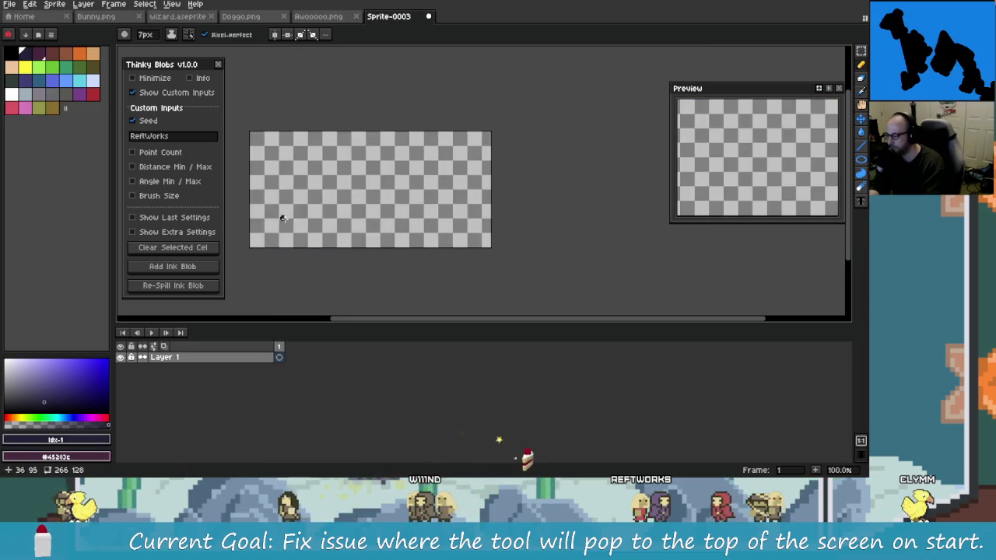
- Resize the Sprite-0003 canvas to 128x128 px
key("ctrl+alt+c")
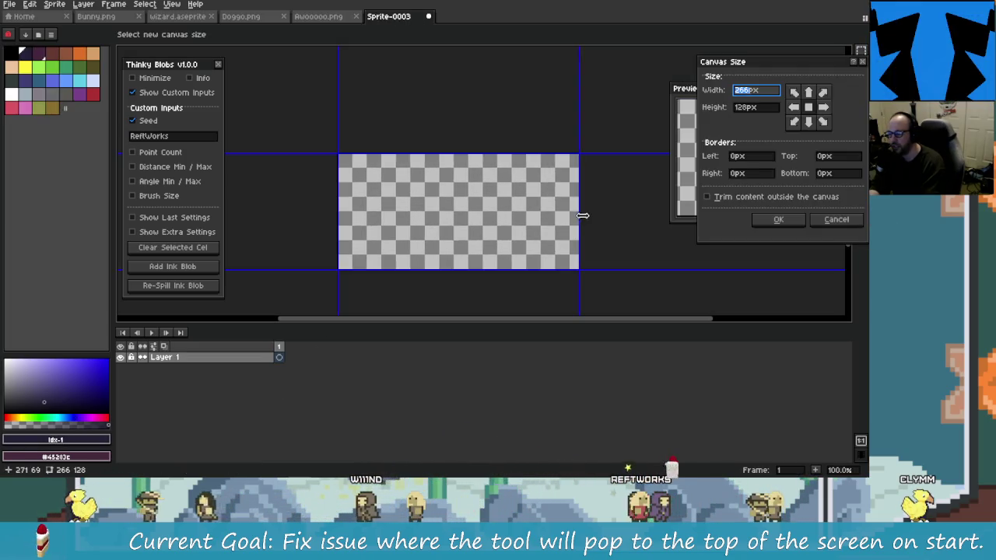
left_click_drag(578, 232, 457, 237)
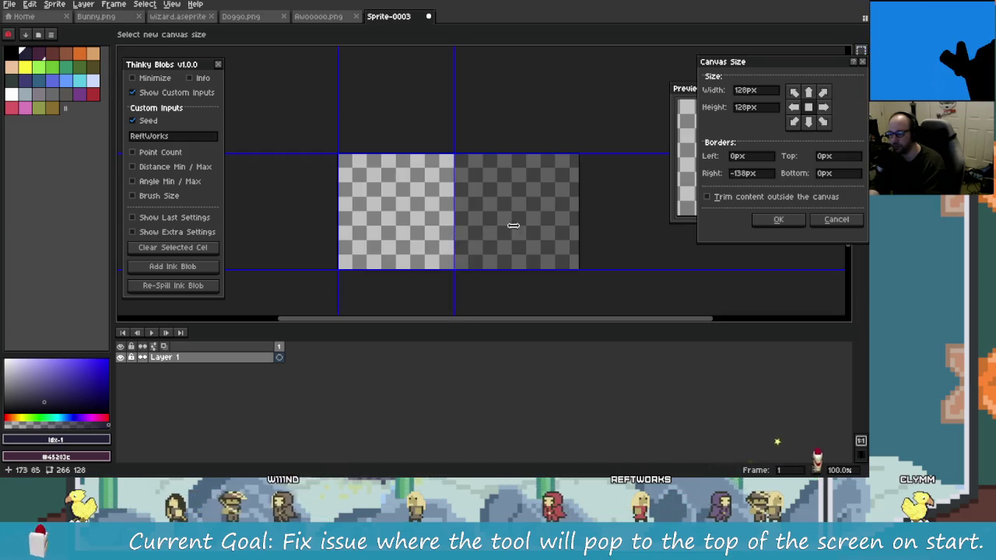
left_click(778, 219)
scroll(428, 204, "up", 1)
scroll(427, 205, "down", 1)
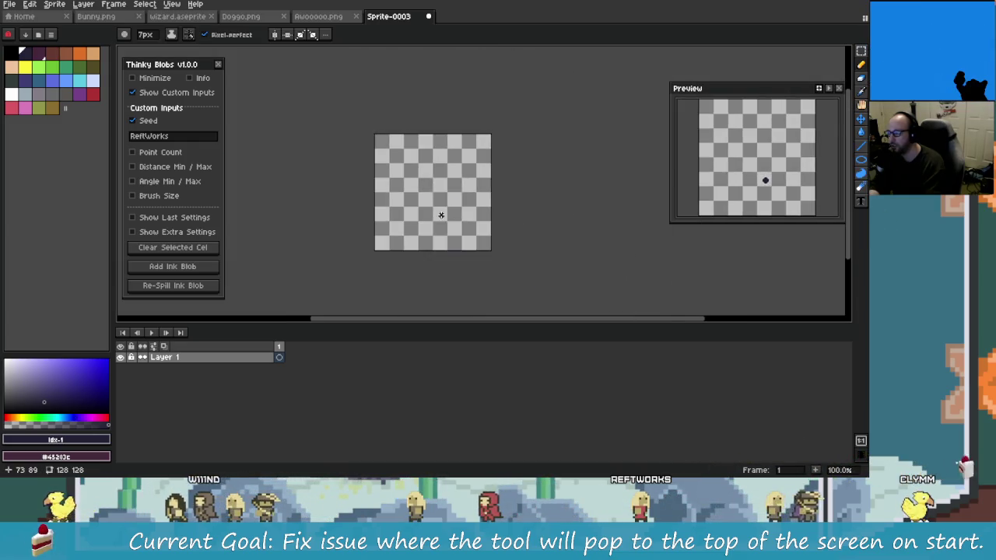
- Add a Thinky Blobs ink blob and re-spill it twice, zooming in to inspect it
left_click(187, 269)
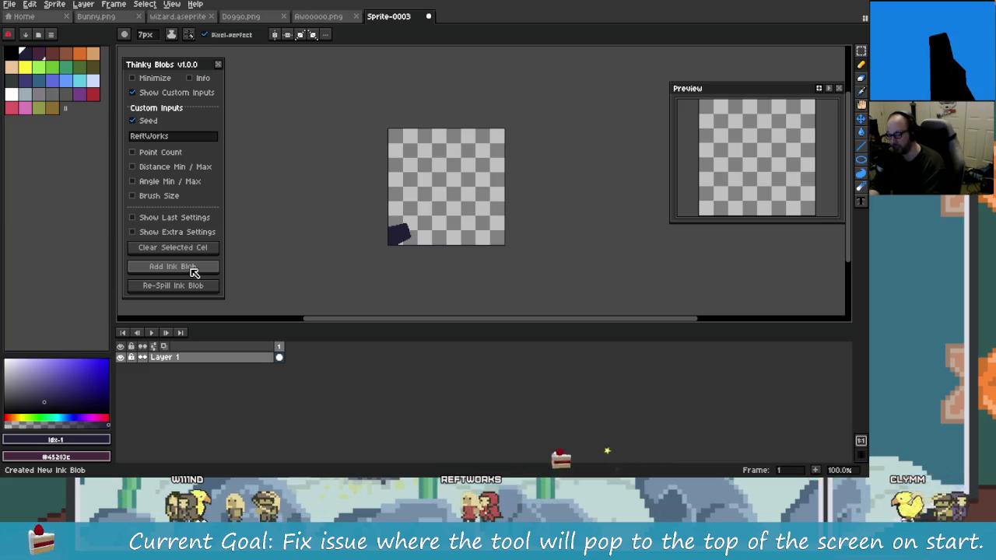
left_click(209, 288)
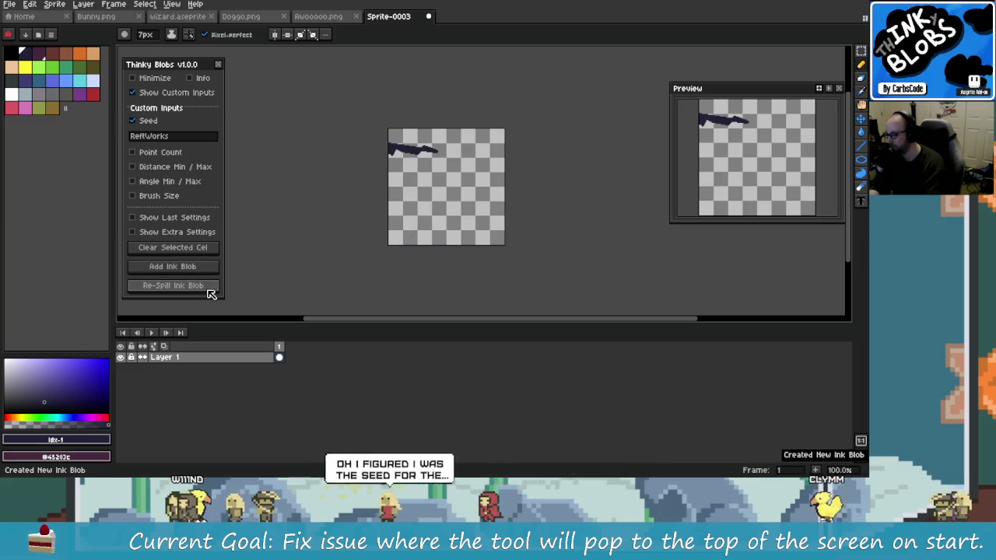
left_click(207, 291)
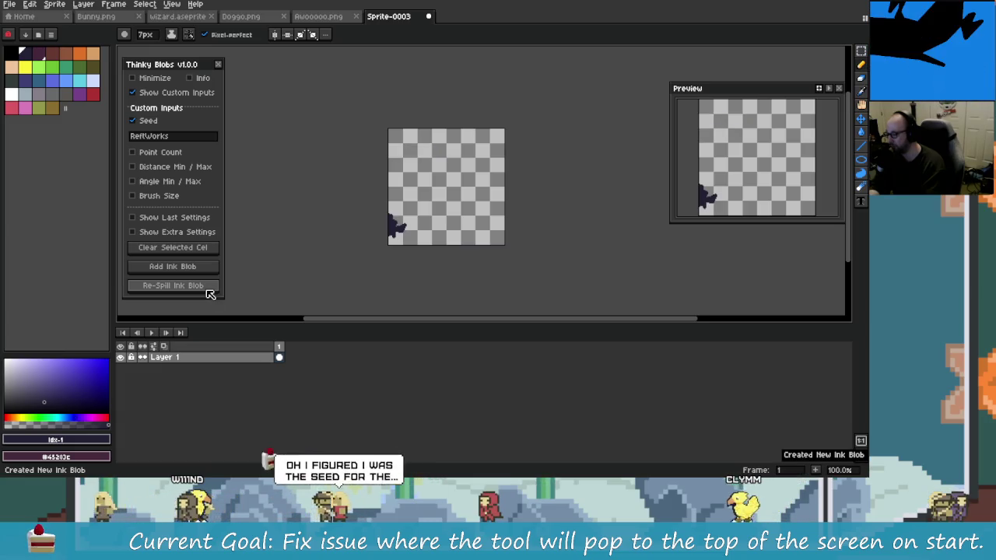
scroll(393, 272, "up", 1)
scroll(412, 261, "up", 1)
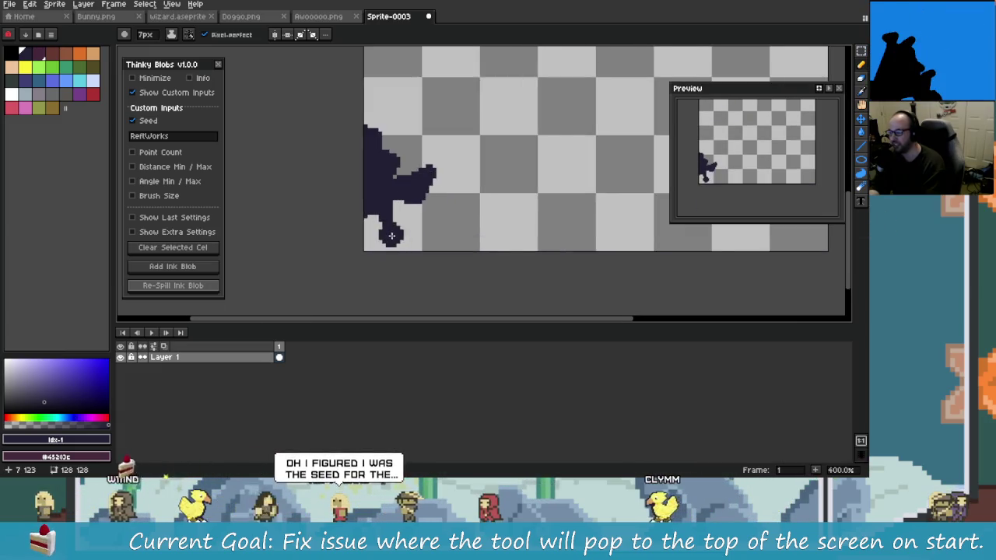
scroll(431, 253, "up", 2)
left_click_drag(431, 253, 391, 267)
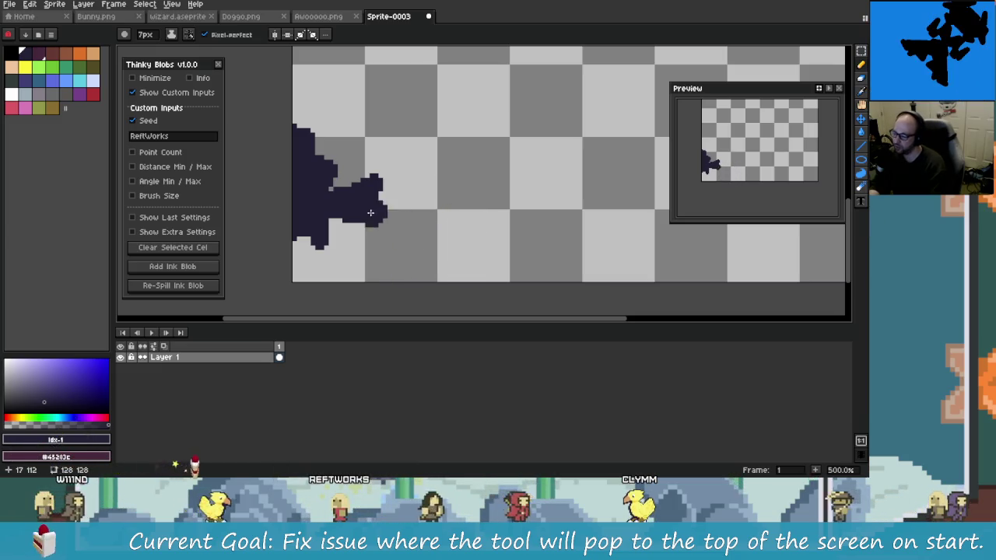
scroll(402, 222, "down", 1)
scroll(345, 294, "down", 1)
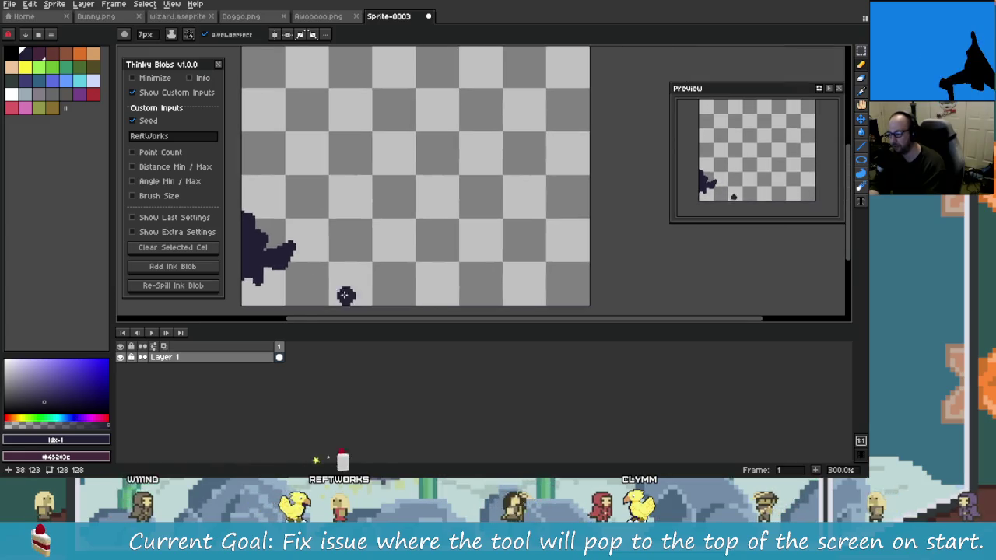
- Re-spill the blob several more times until a dark diagonal streak crosses the top
left_click(191, 286)
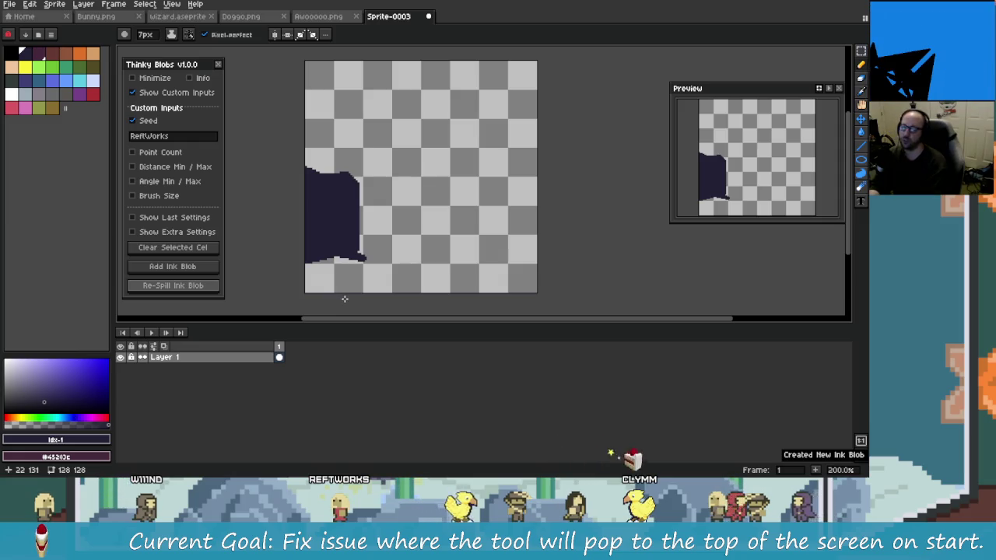
left_click(397, 269)
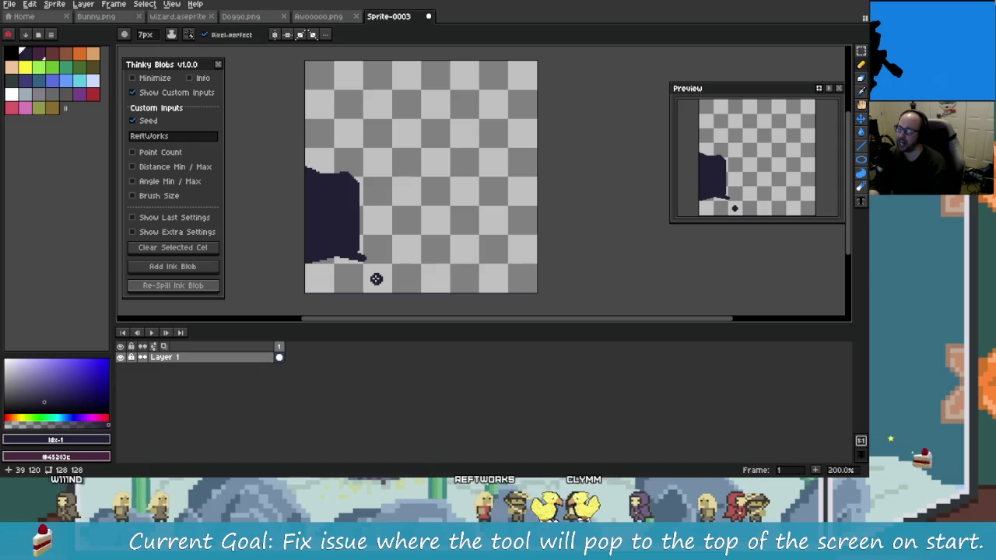
left_click(199, 286)
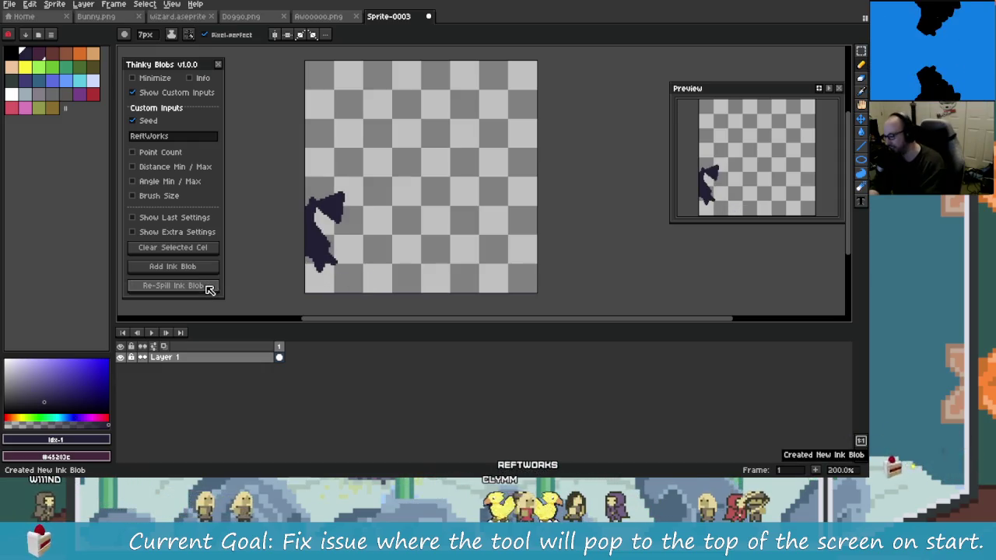
left_click(196, 287)
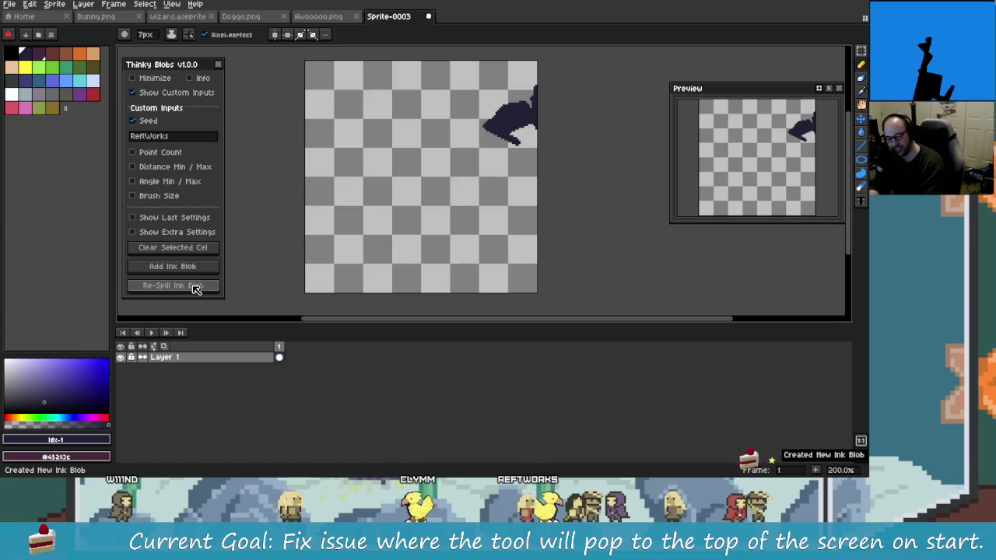
left_click(190, 287)
left_click(194, 287)
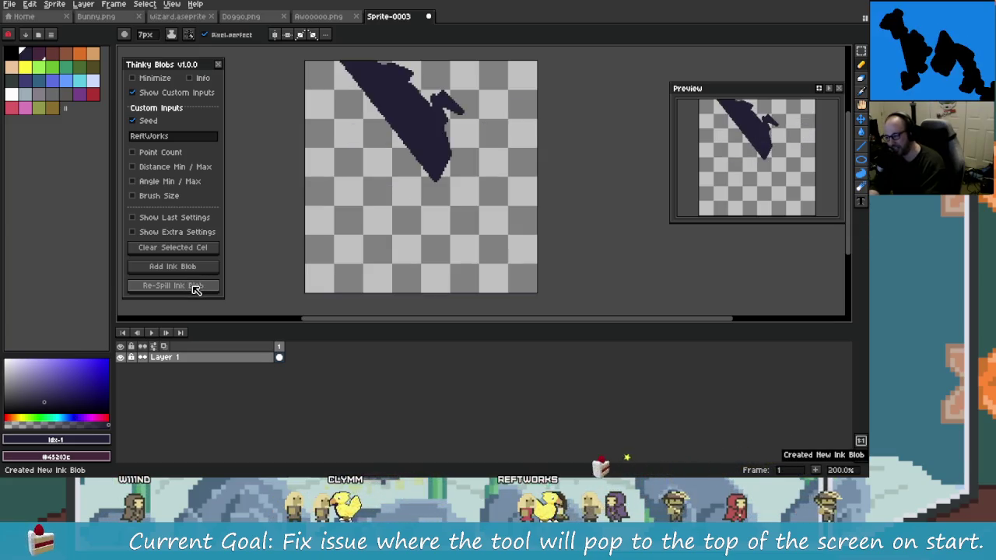
left_click_drag(389, 228, 351, 247)
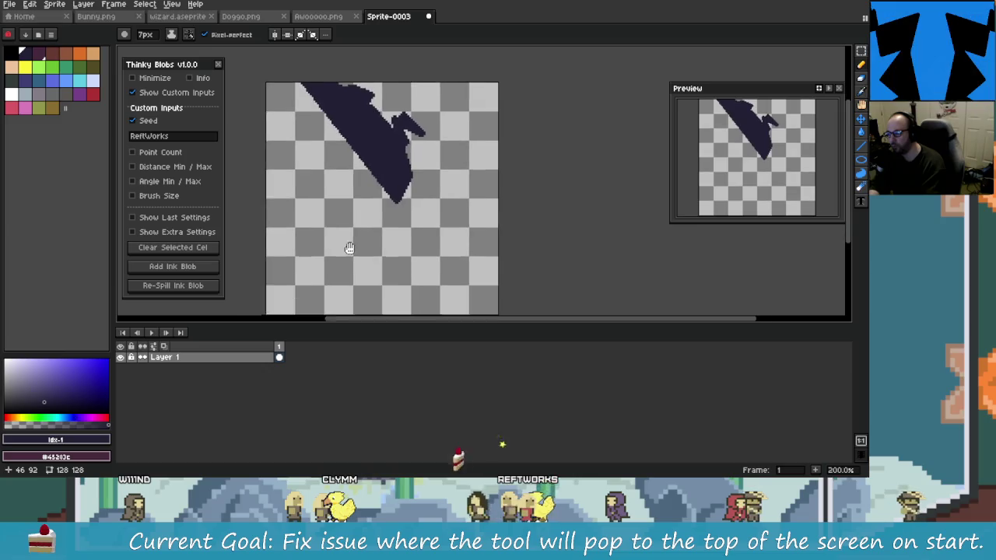
- Select the whole blob, move it down and rotate it to about 52°
key("m")
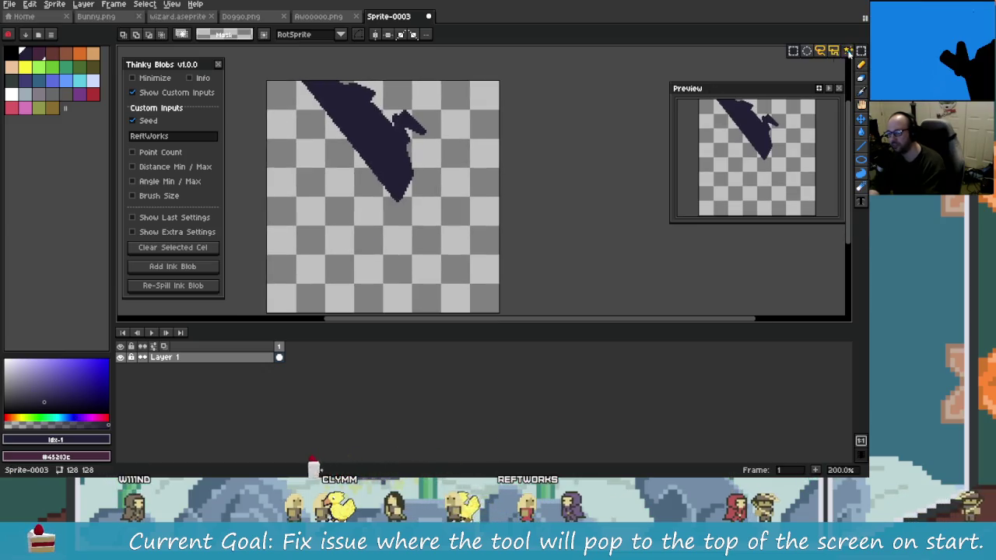
key("ctrl+a")
left_click_drag(407, 163, 448, 211)
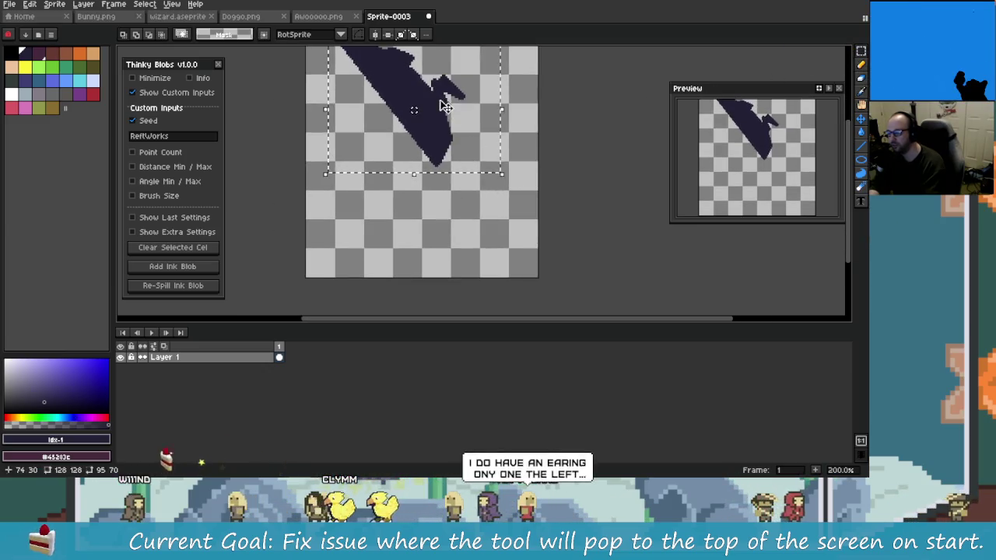
left_click_drag(522, 139, 417, 149)
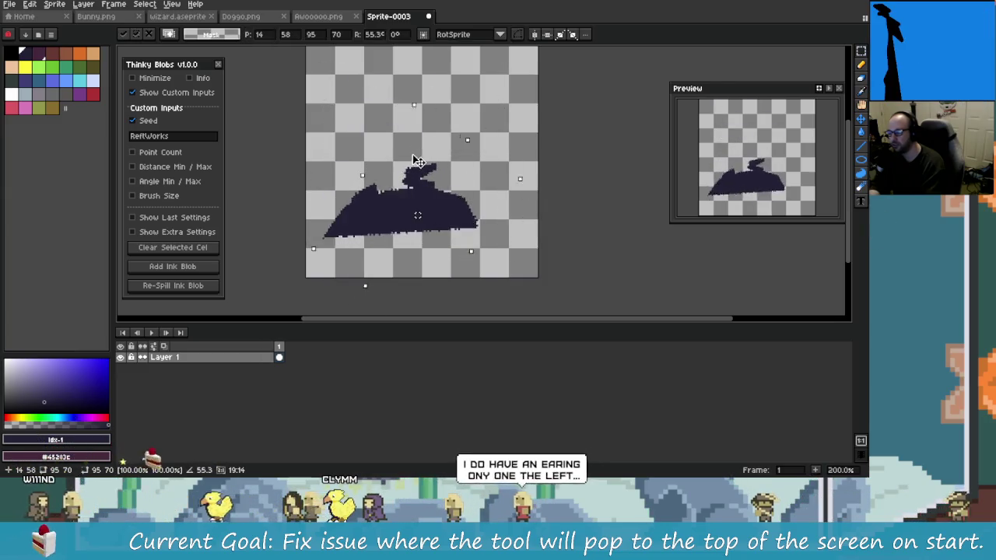
mouse_move(417, 148)
left_mouse_down()
mouse_move(449, 210)
mouse_move(451, 251)
left_mouse_up()
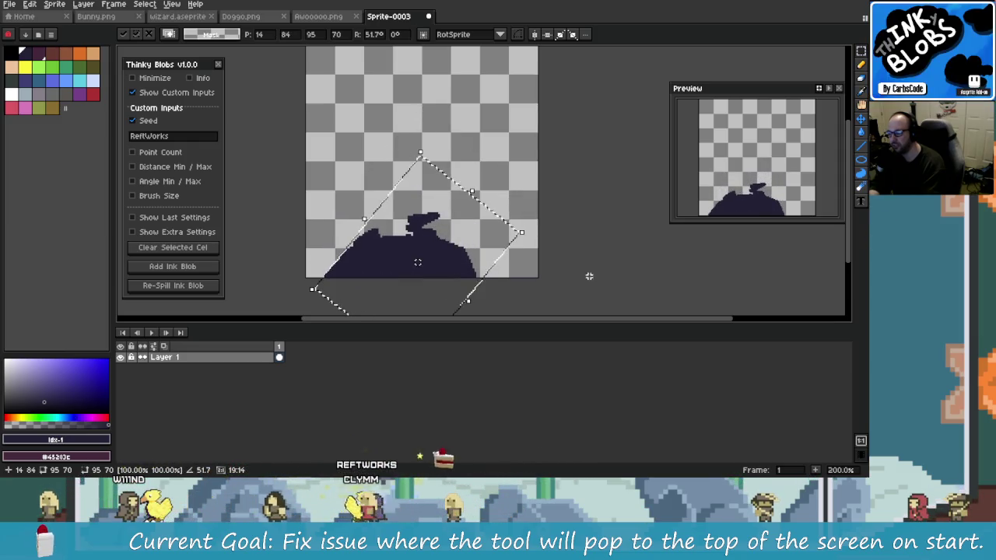
key("ctrl+d")
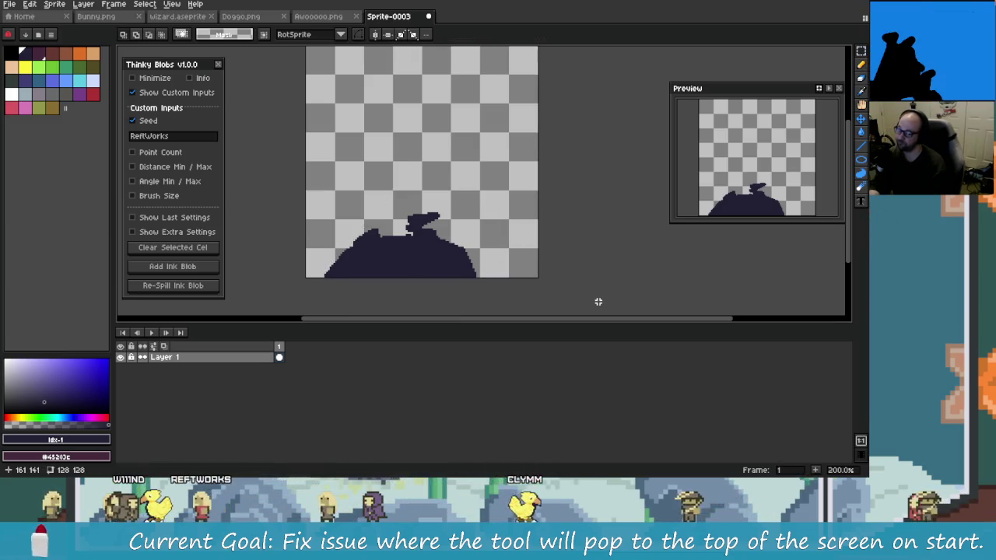
- Move the rotated blob down onto the canvas bottom and commit it in place
key("b")
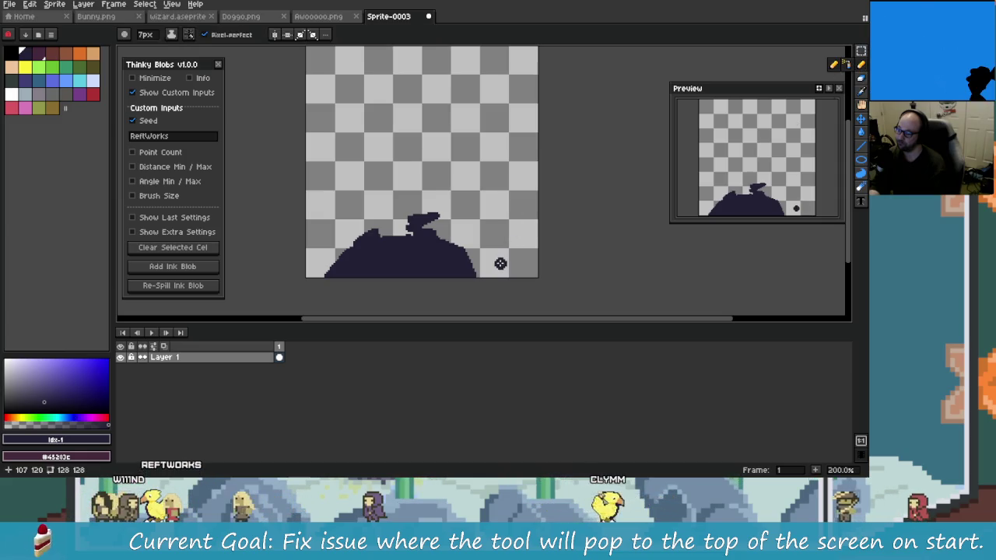
left_click_drag(366, 245, 387, 254)
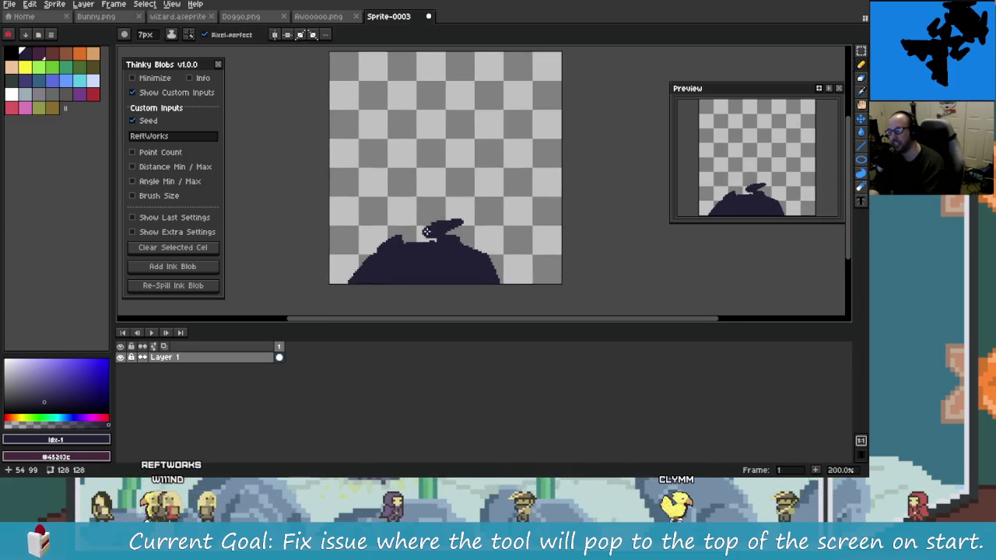
scroll(418, 242, "up", 4)
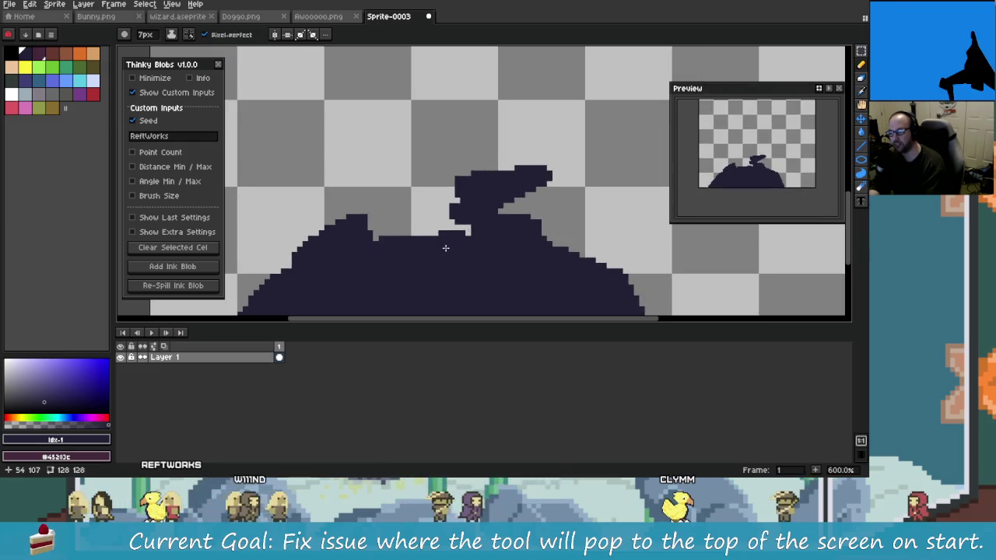
scroll(447, 244, "down", 2)
scroll(442, 236, "down", 1)
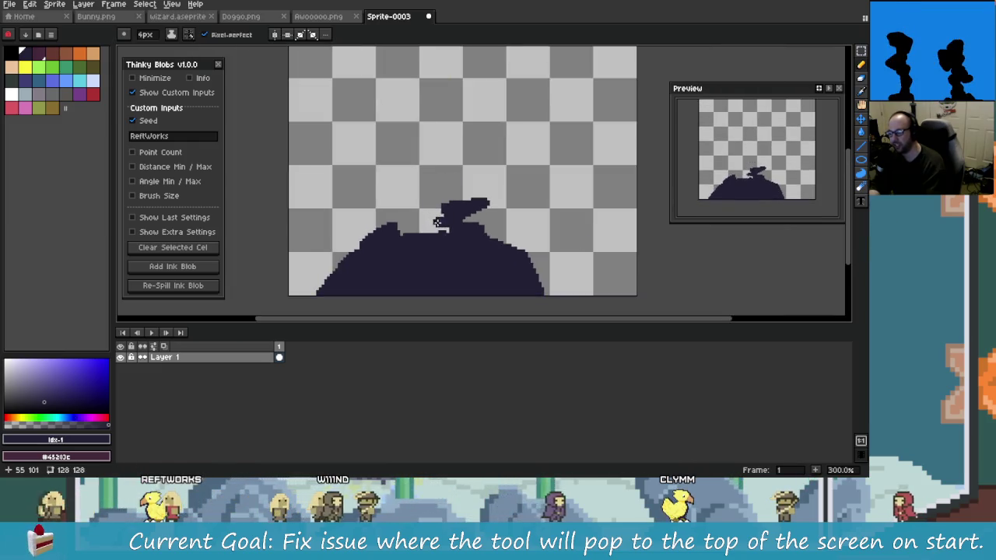
scroll(437, 228, "up", 3)
scroll(420, 221, "down", 1)
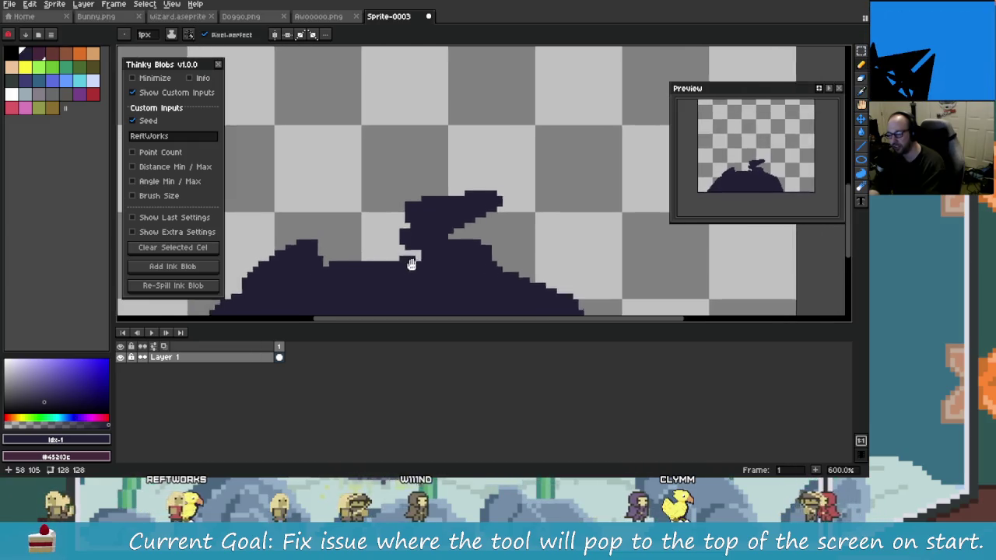
scroll(405, 215, "up", 1)
scroll(401, 206, "up", 1)
scroll(393, 187, "up", 1)
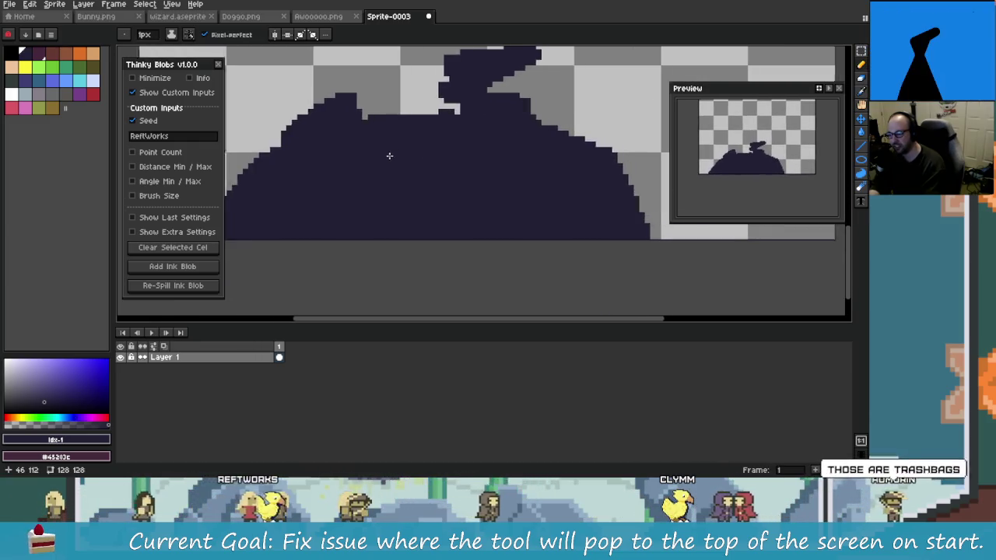
scroll(385, 171, "down", 3)
scroll(456, 173, "up", 1)
scroll(493, 189, "down", 1)
scroll(479, 202, "down", 1)
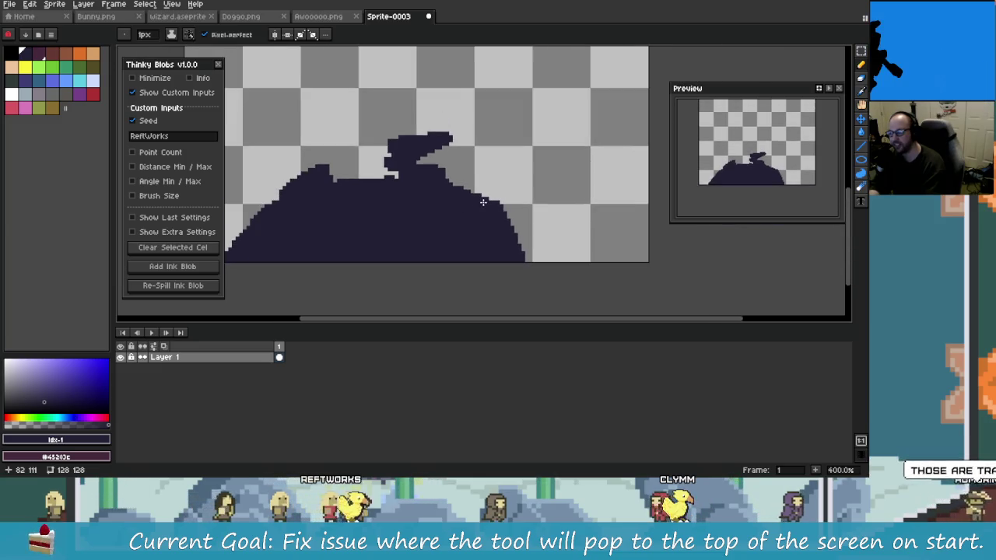
scroll(506, 209, "down", 1)
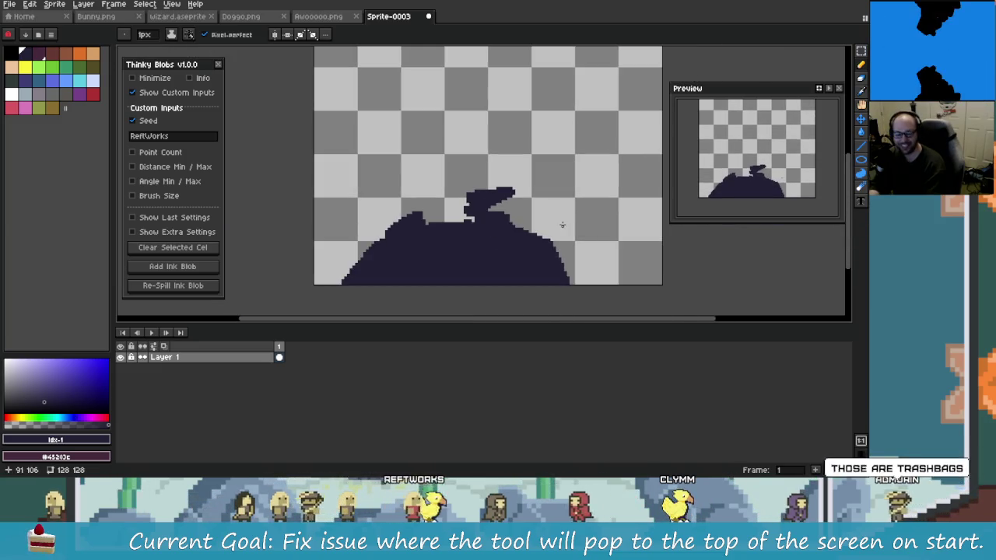
left_click_drag(548, 204, 526, 243)
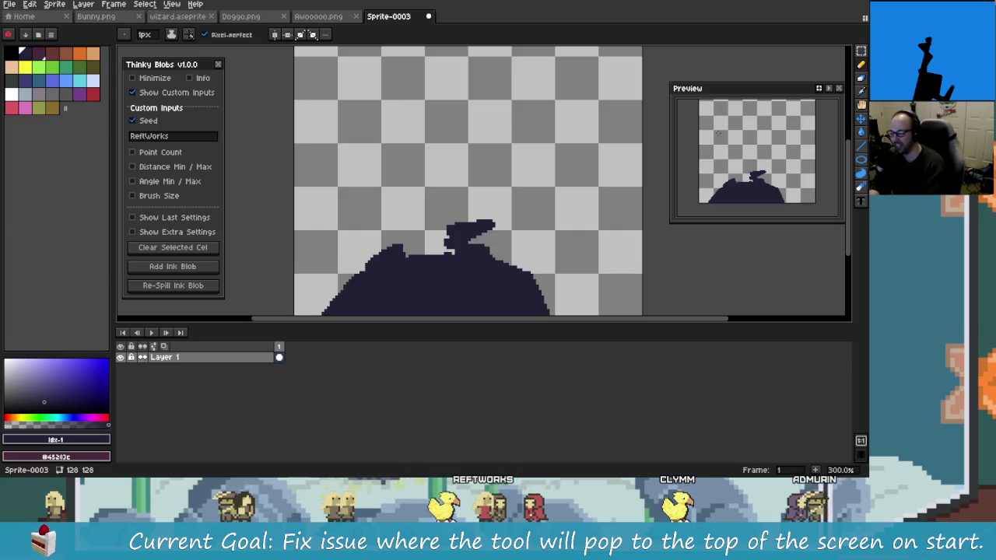
scroll(544, 233, "down", 1)
left_click(543, 237)
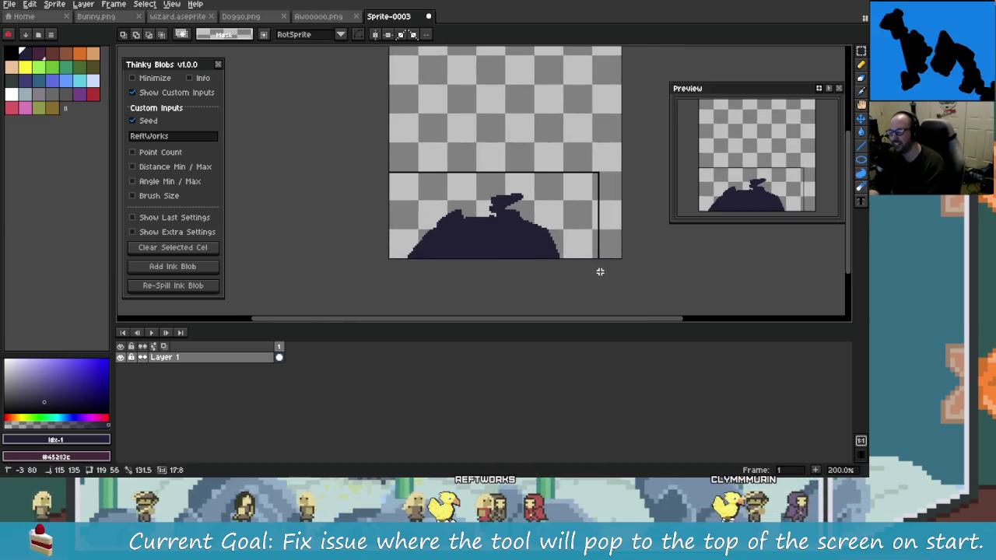
key("Return")
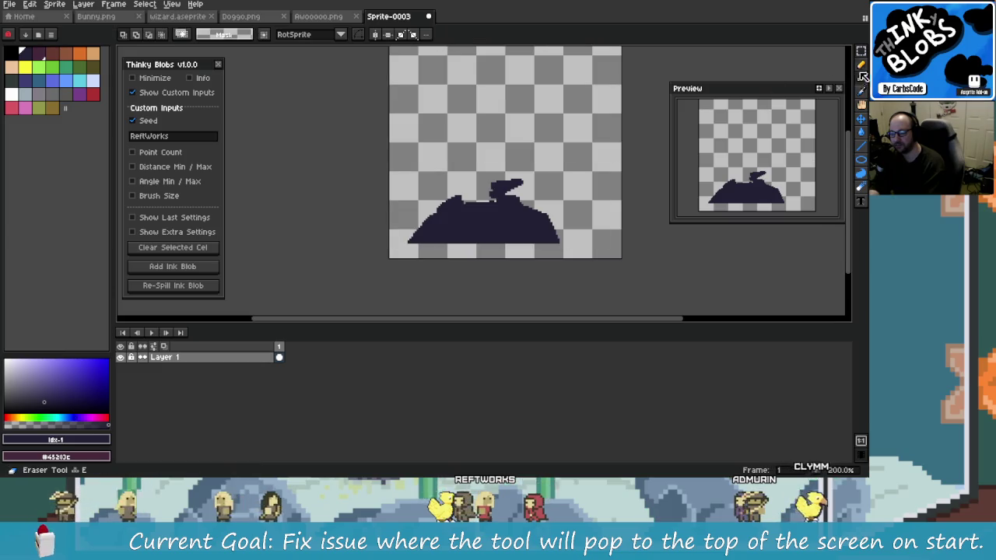
- Dab a small dark pencil dot at the blob's lower left
left_click(861, 66)
scroll(327, 265, "up", 1)
scroll(327, 265, "up", 1)
left_click(326, 266)
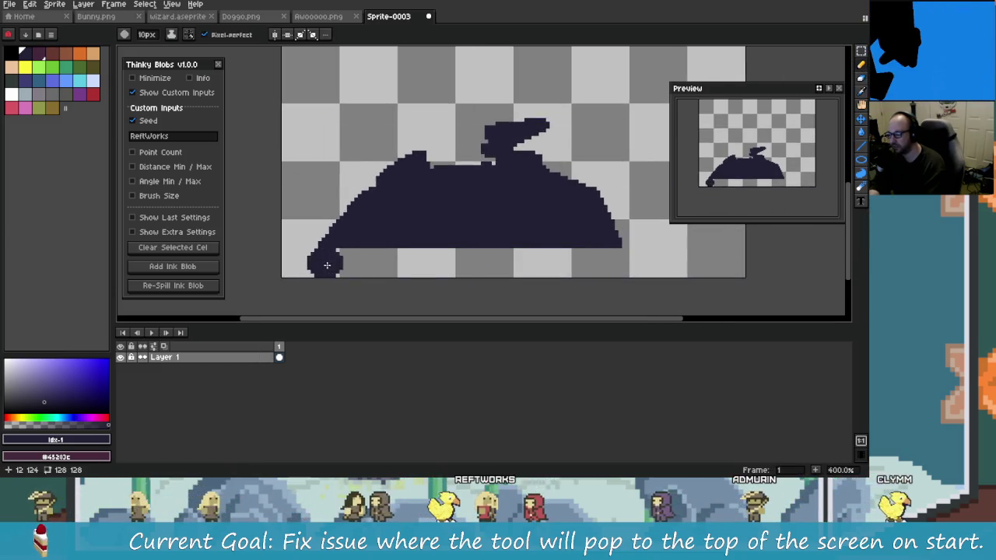
- Enlarge the brush to 20px and stamp two dark grey-green wheels under the blob
key("ctrl+z")
key("plus")
key("plus")
key("plus")
left_click(341, 267)
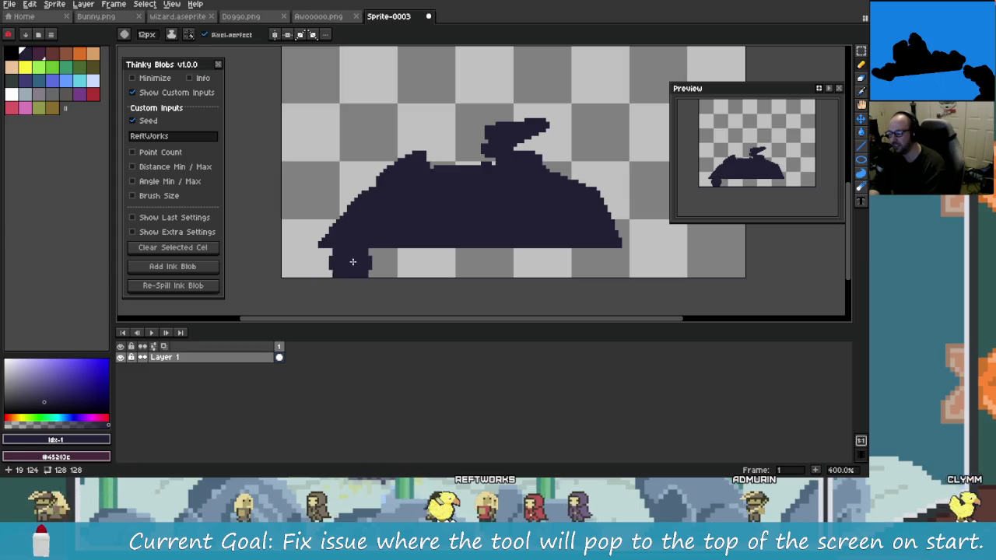
left_click(17, 84)
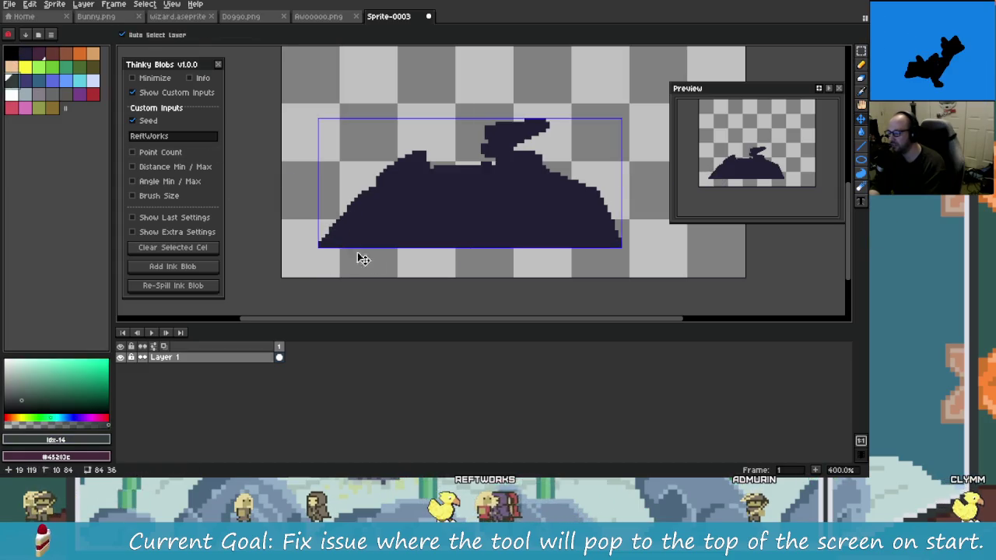
left_click(380, 241)
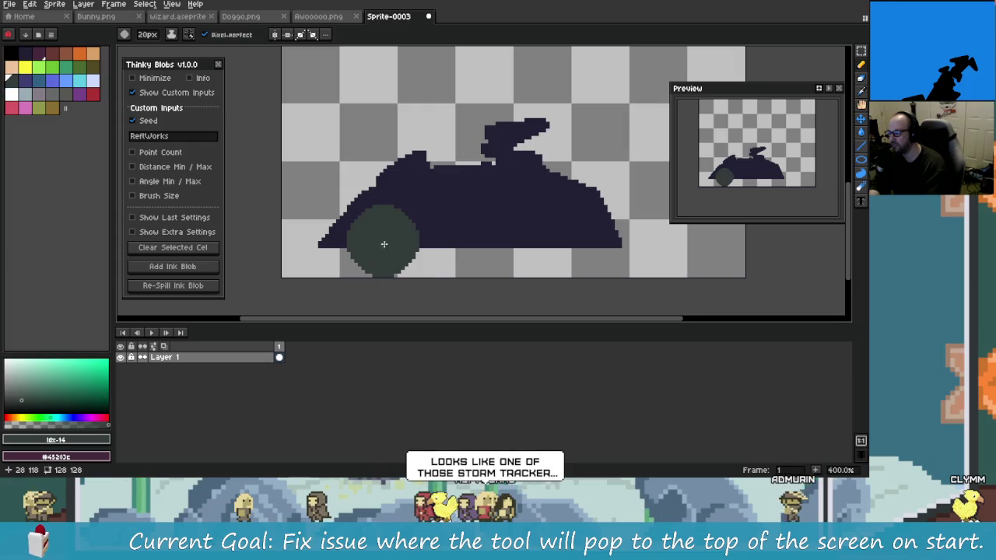
left_click(561, 240)
scroll(671, 314, "down", 2)
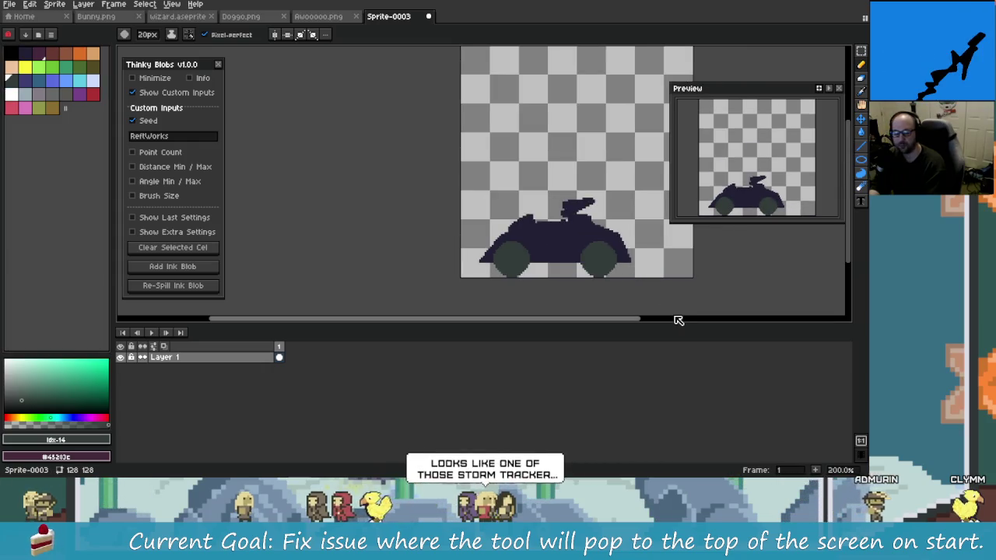
left_click_drag(664, 283, 607, 289)
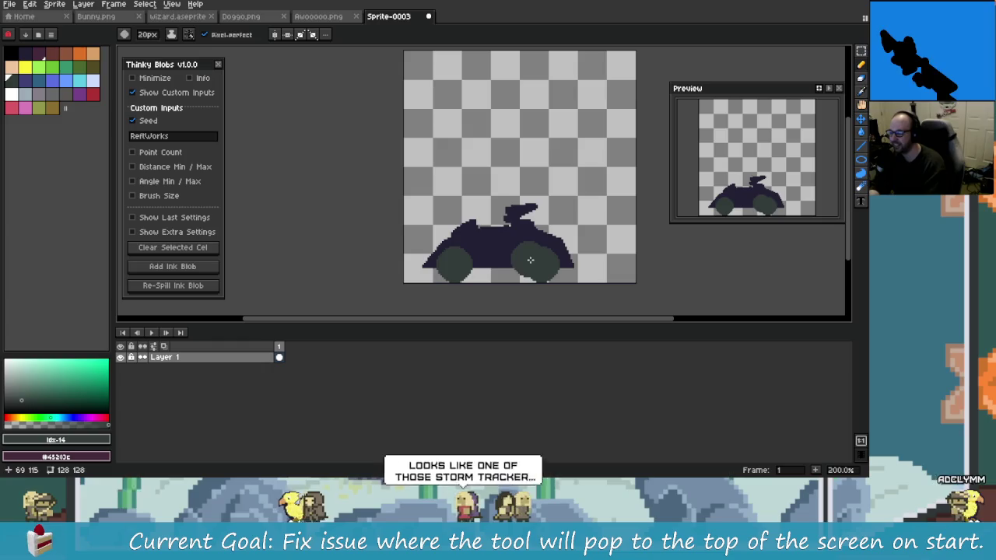
left_click(560, 292)
key("ctrl+z")
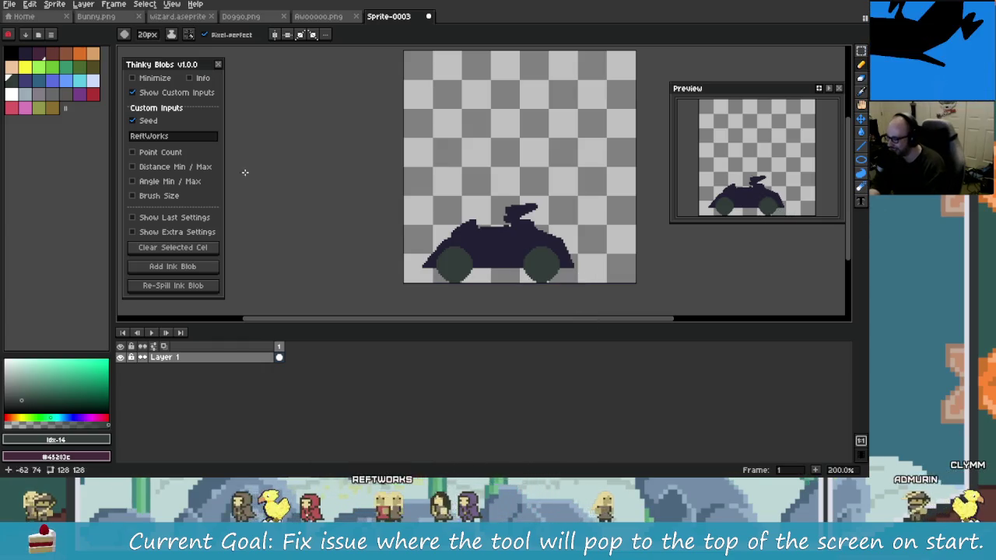
- Draw white 3px speed lines, then undo the doodle back to the plain mound
left_click(11, 94)
left_click(453, 109)
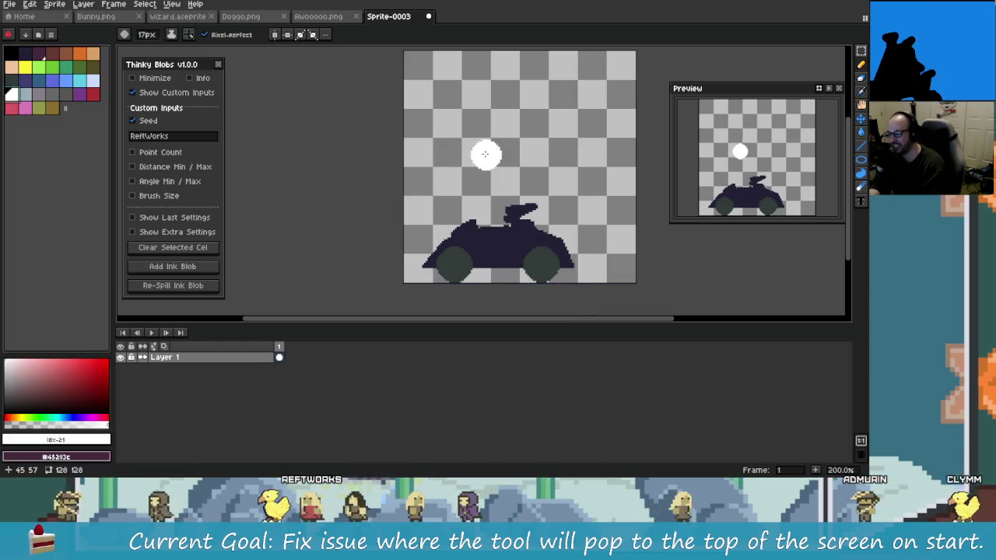
key("minus")
key("minus")
key("minus")
left_click_drag(482, 160, 570, 142)
left_click_drag(546, 173, 576, 180)
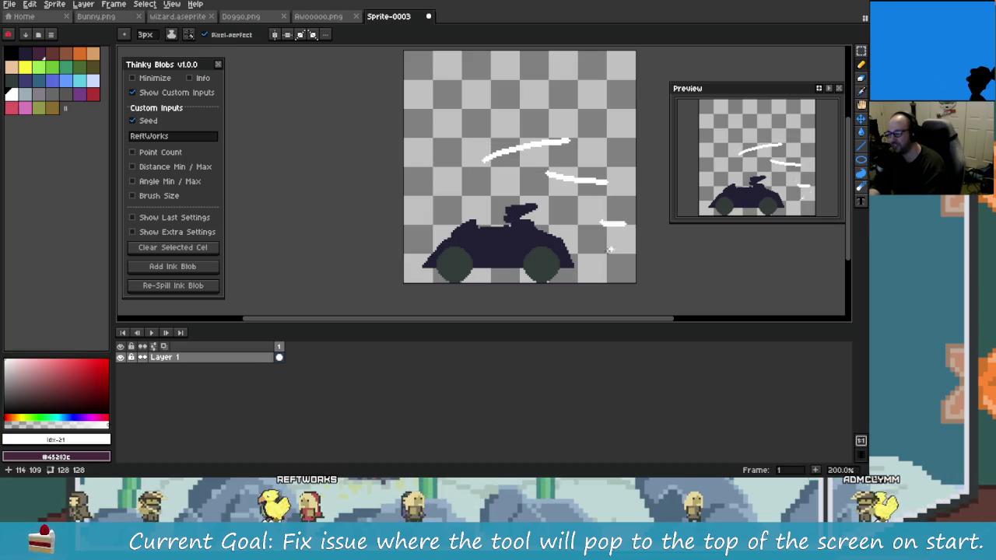
left_click_drag(623, 252, 601, 253)
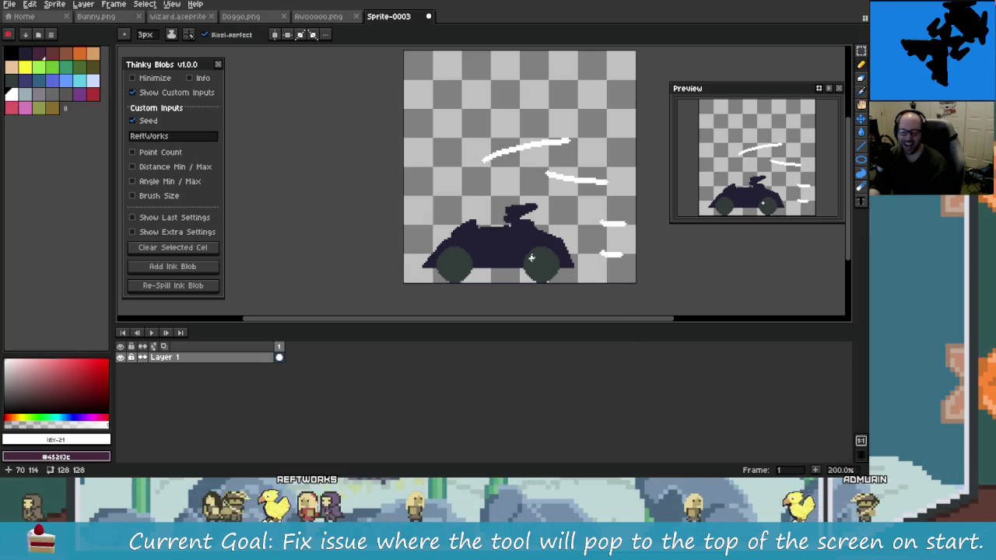
key("v")
key("ctrl+z")
key("ctrl+z")
key("ctrl+z")
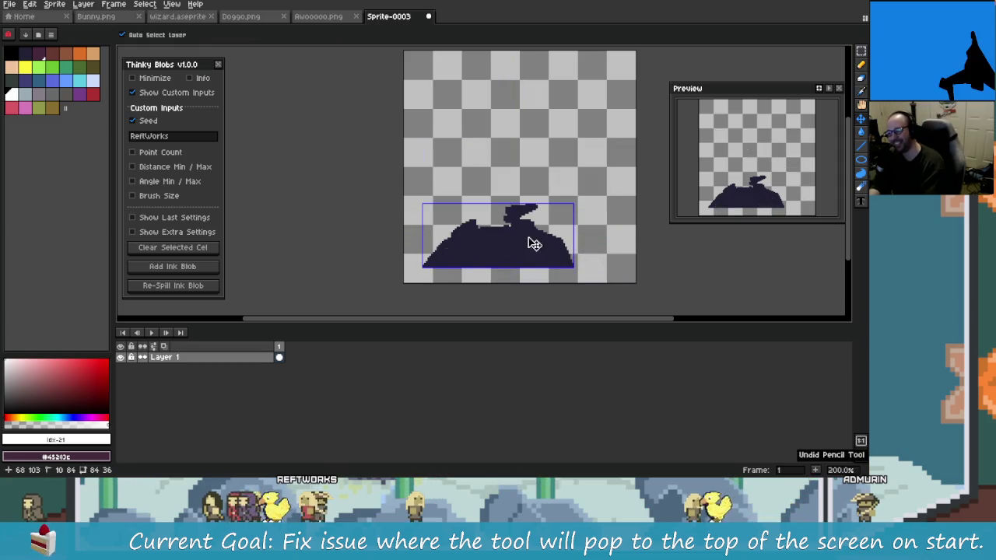
key("ctrl+z")
key("ctrl+z")
- Re-spill the dark ink blob repeatedly, trying out new shapes and positions
key("b")
mouse_move(538, 139)
left_mouse_down()
mouse_move(481, 200)
mouse_move(492, 235)
mouse_move(487, 207)
left_mouse_up()
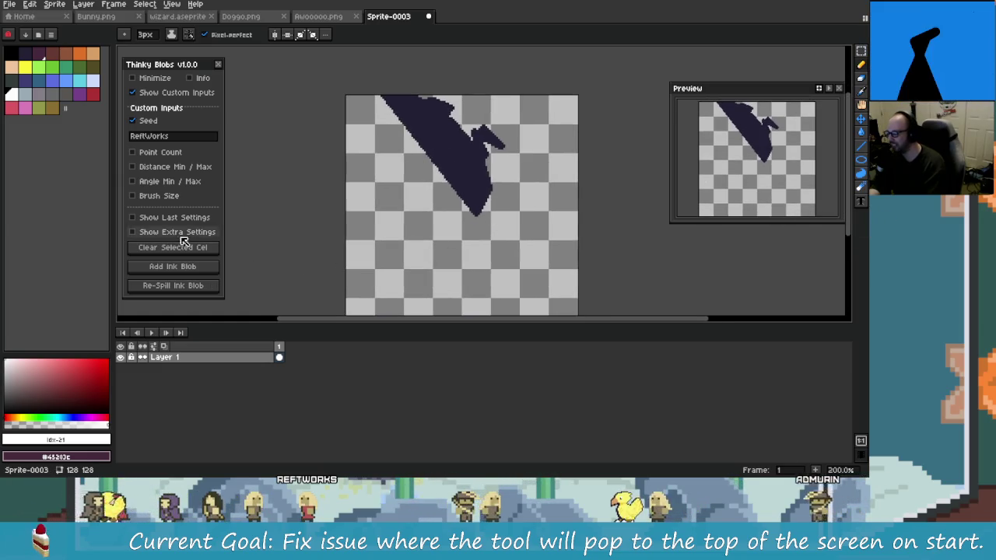
left_click(190, 287)
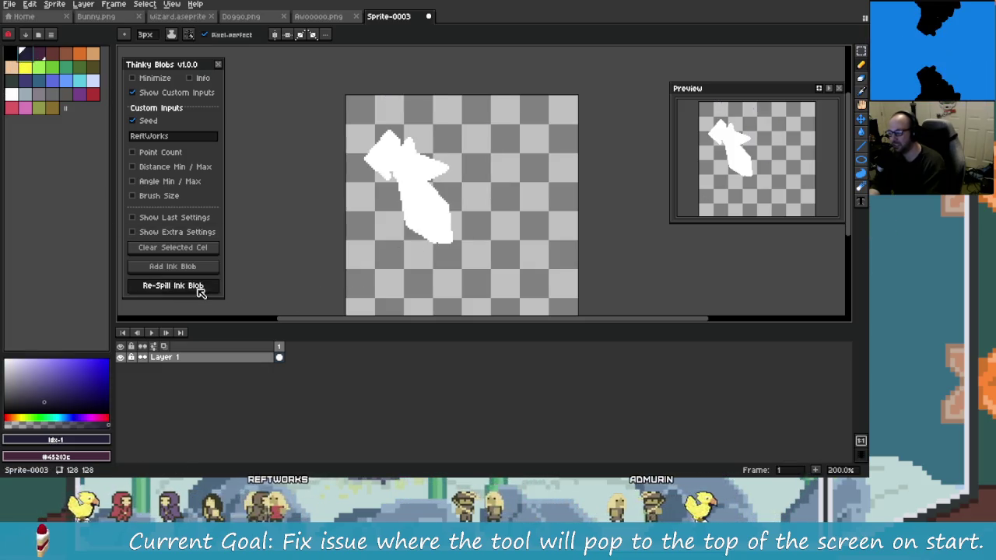
left_click(198, 285)
left_click_drag(358, 276, 364, 227)
left_click(173, 277)
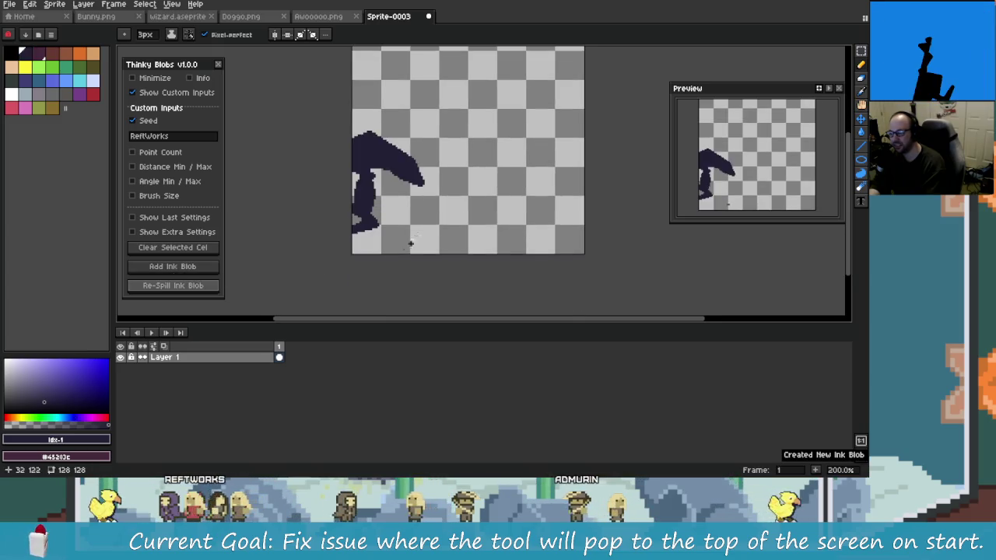
left_click(196, 290)
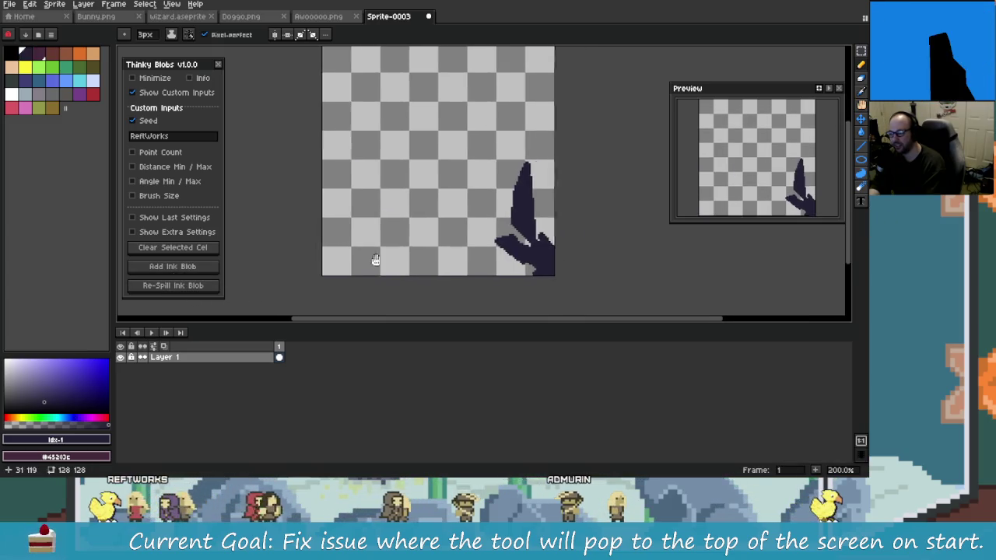
left_click(201, 289)
left_click(202, 290)
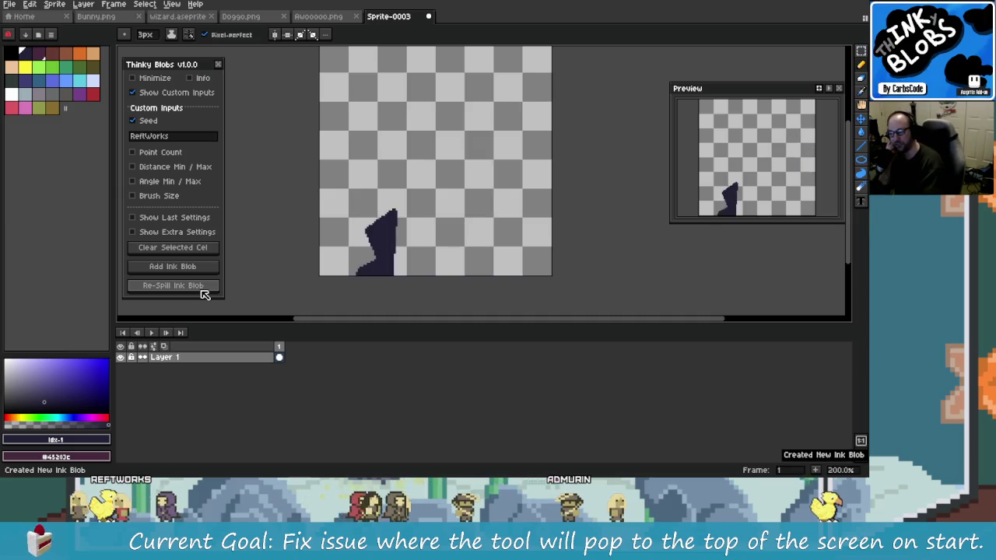
left_click(196, 289)
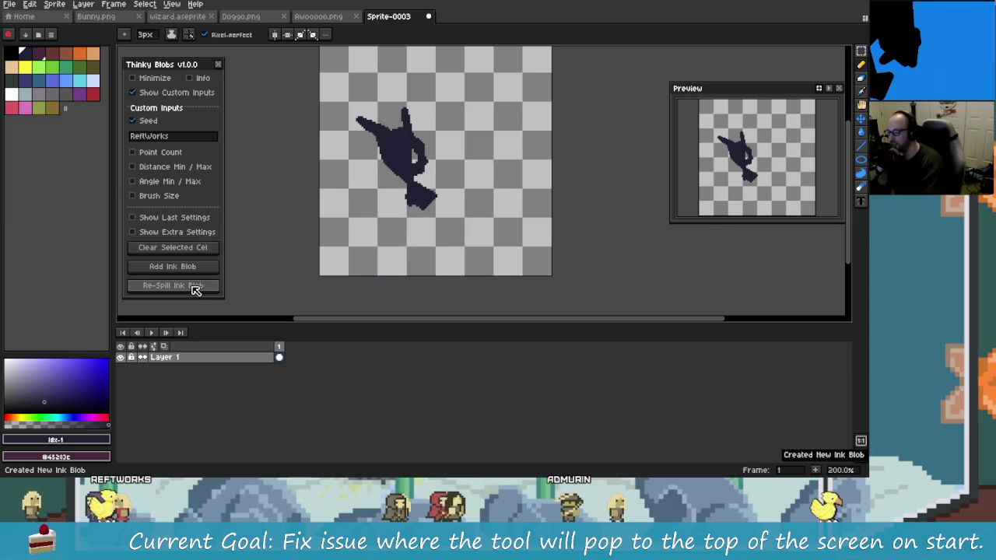
left_click(191, 287)
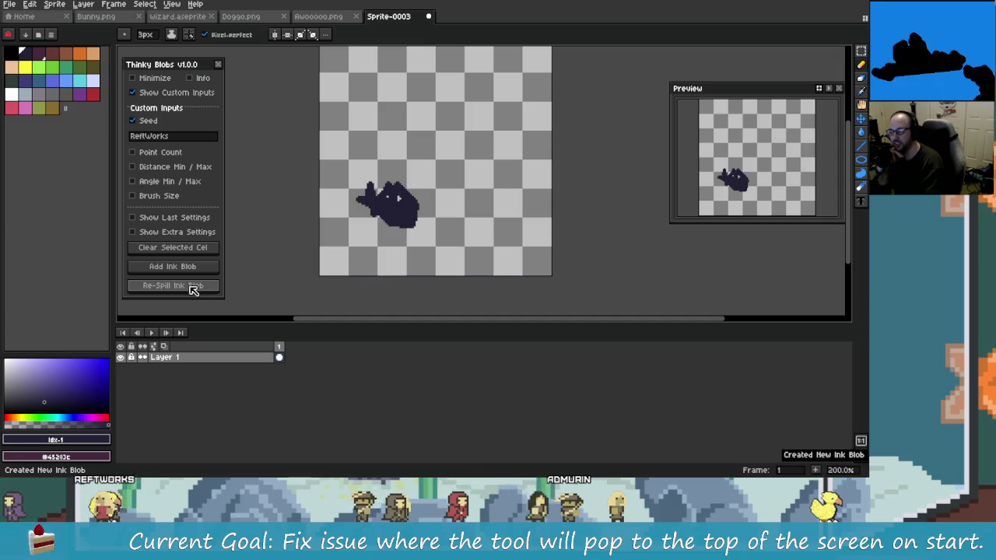
left_click(192, 287)
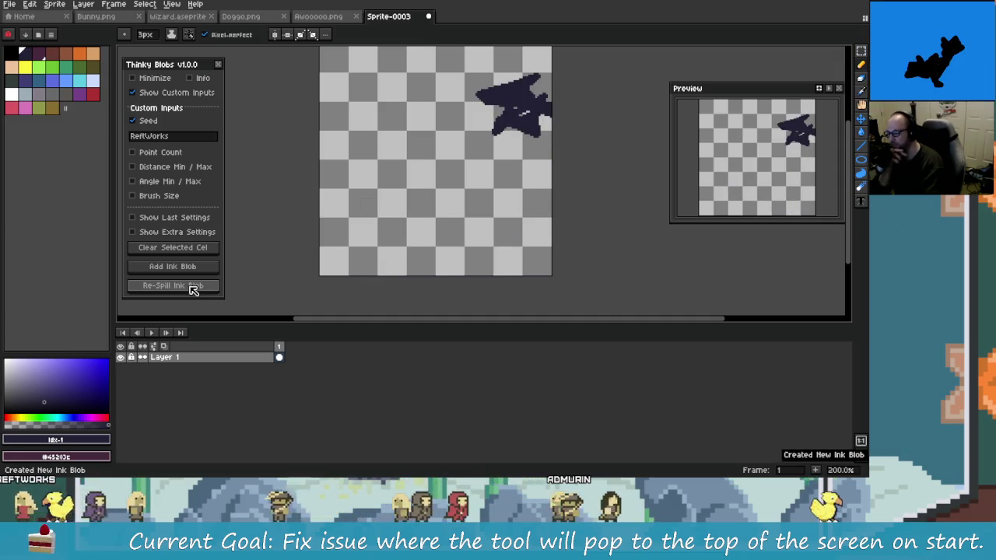
left_click(193, 286)
left_click(193, 288)
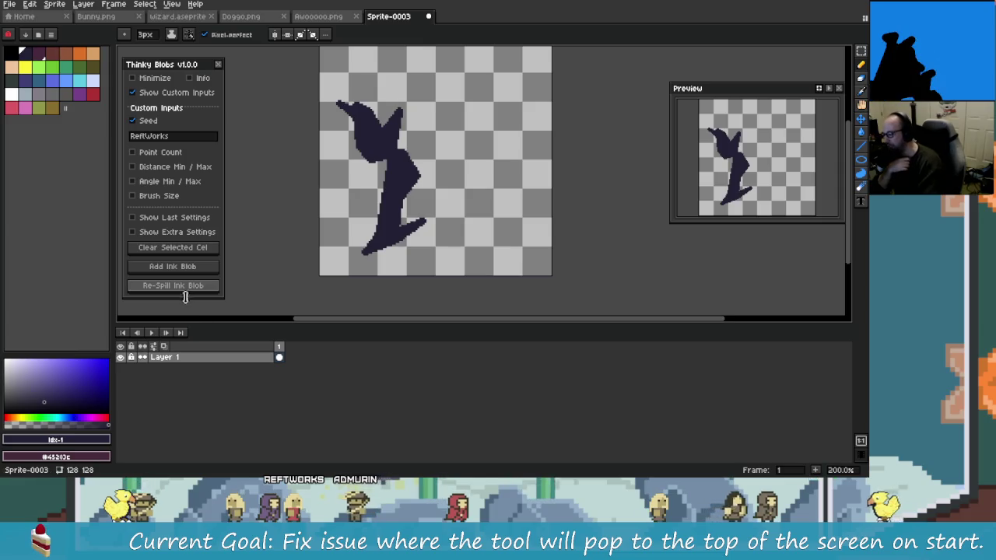
- Keep re-spilling until a large wedge fills the centre, then enable Show Extra Settings
left_click(193, 288)
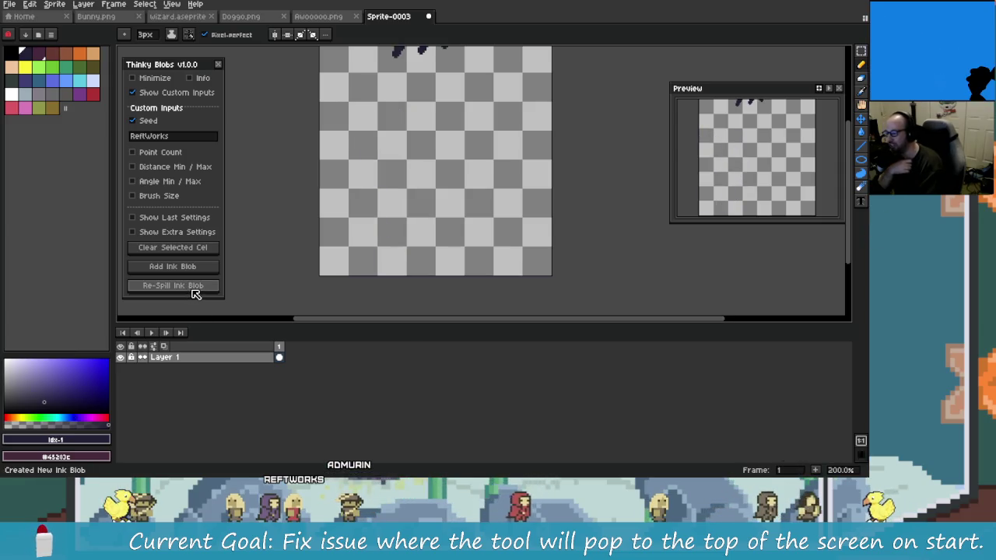
left_click(195, 288)
left_click(201, 288)
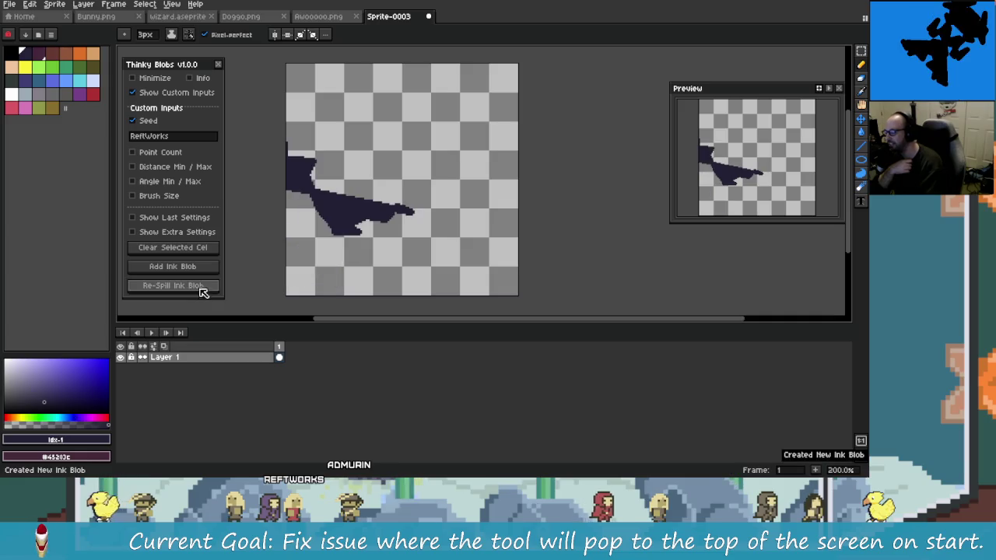
left_click(199, 290)
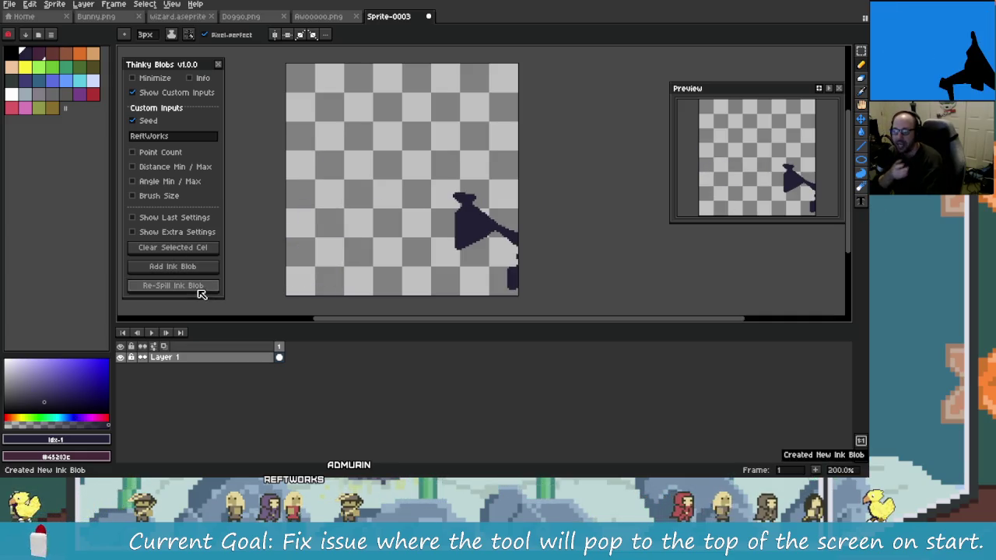
left_click(201, 287)
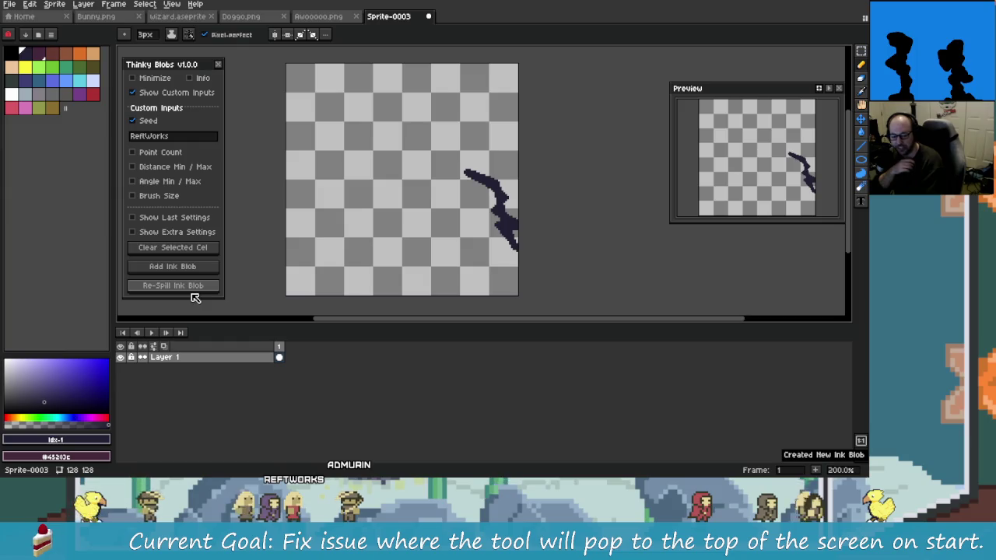
left_click(190, 286)
left_click(187, 287)
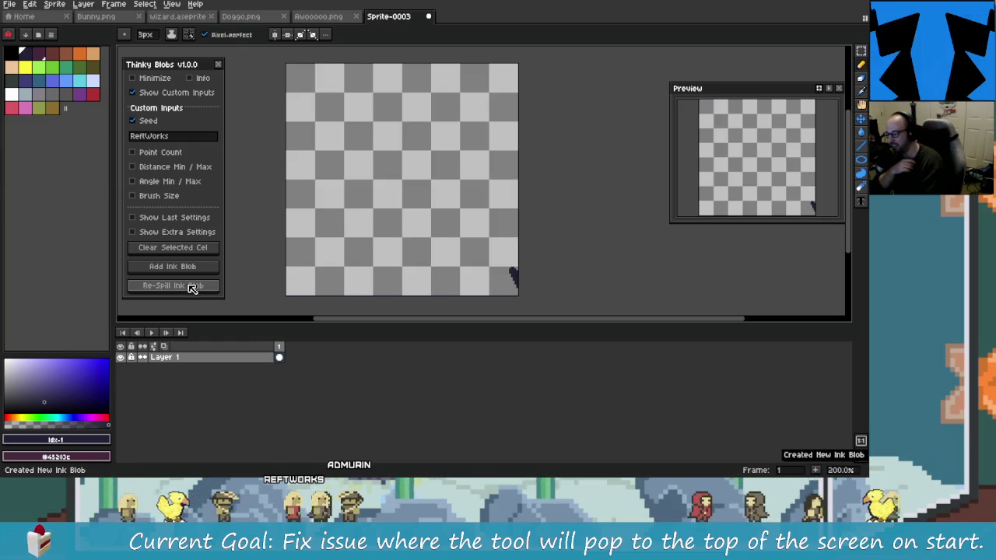
left_click(191, 288)
left_click(192, 286)
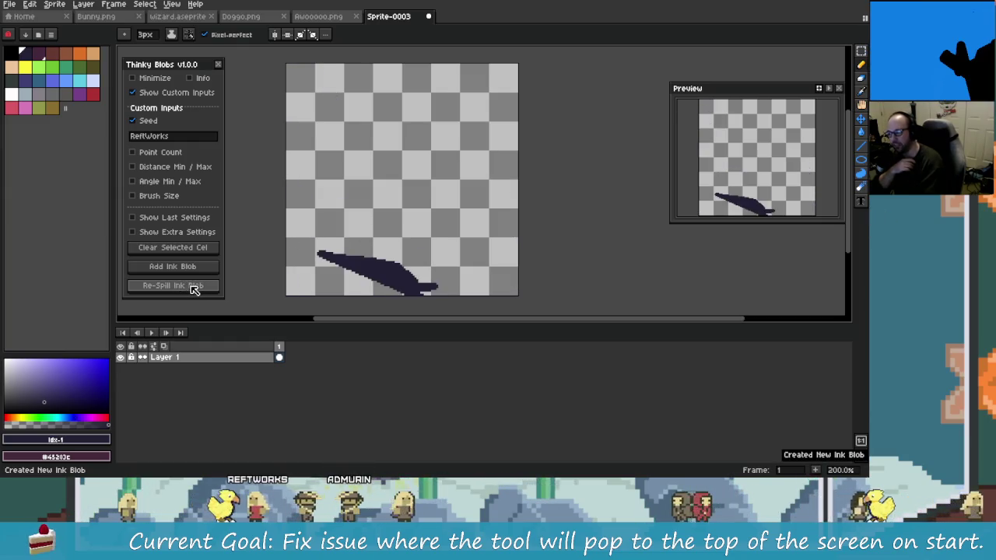
left_click(191, 287)
left_click(194, 287)
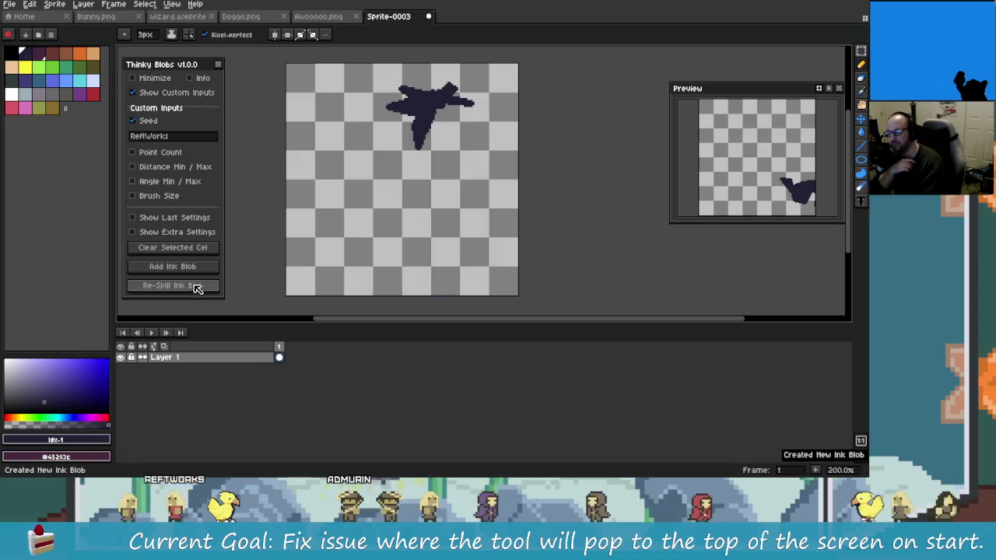
left_click(195, 287)
left_click(196, 288)
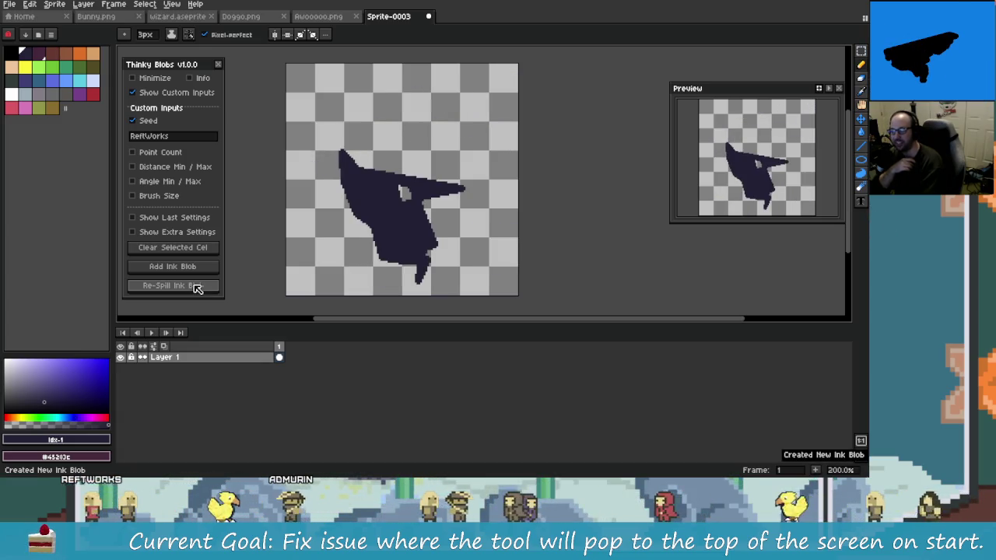
left_click(174, 234)
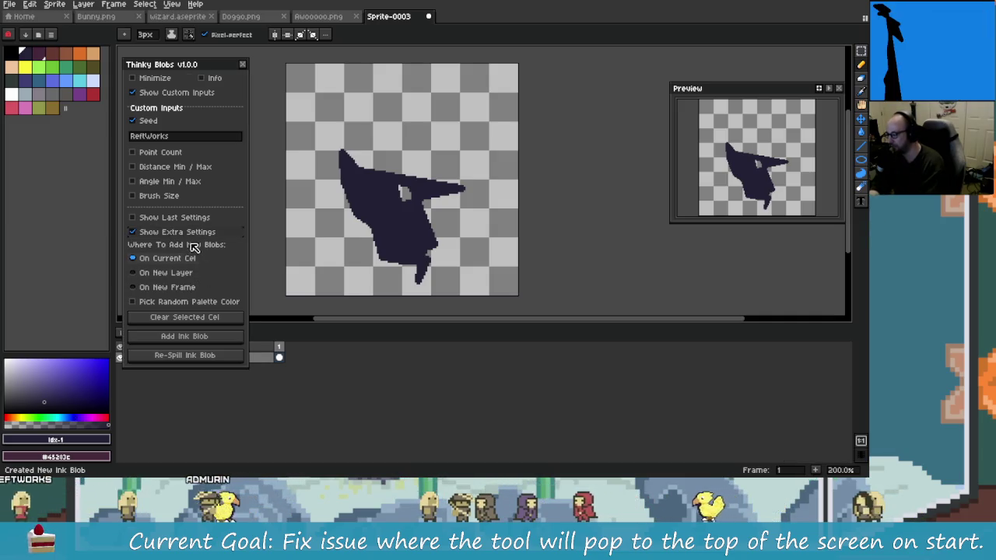
- Reset Thinky Blobs to its initial blob, clear the cel and spill a fresh ink blob
left_click(195, 219)
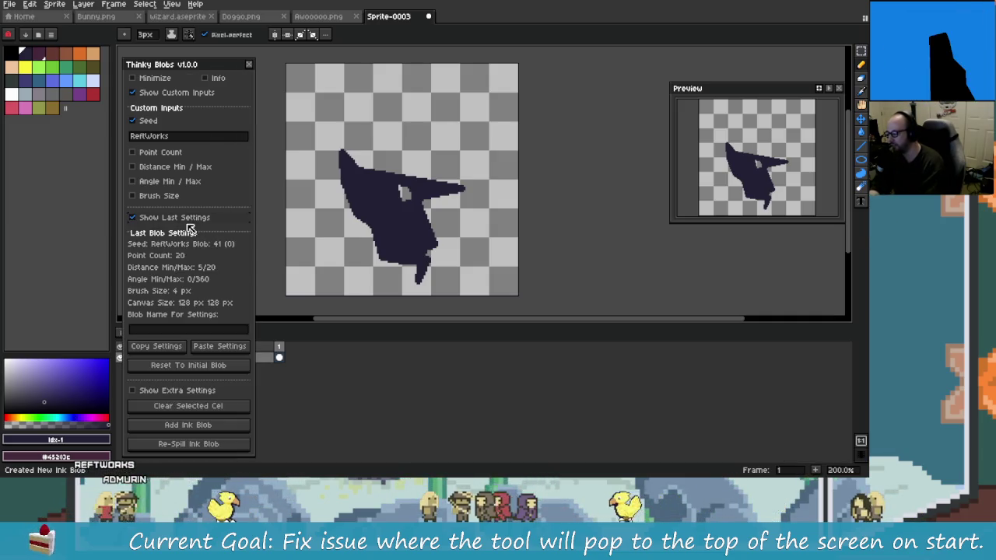
left_click(232, 365)
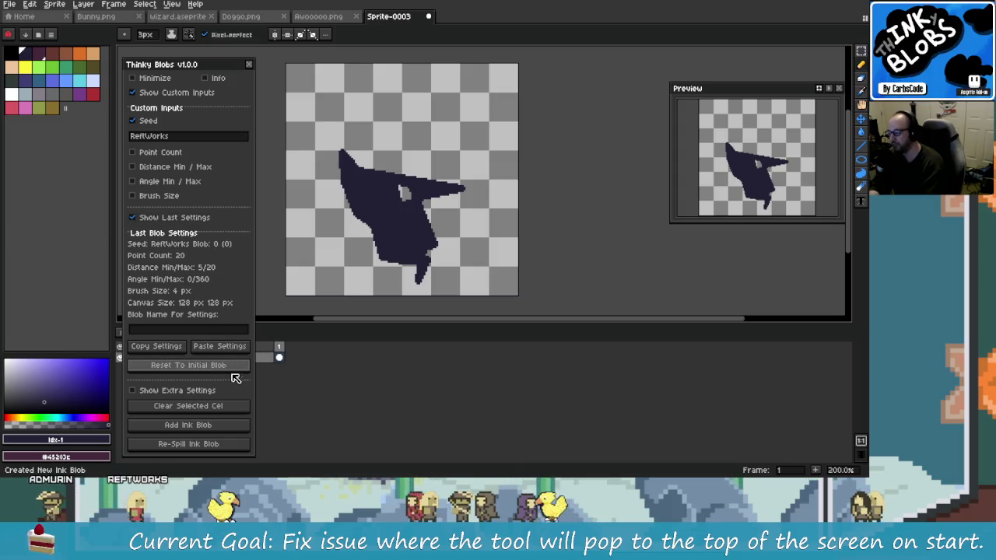
left_click(194, 217)
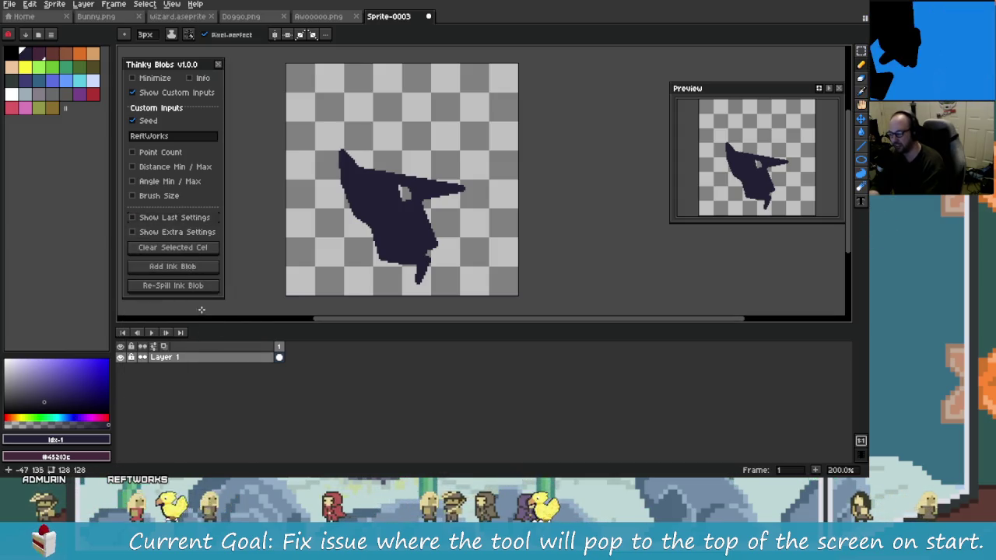
left_click(186, 249)
left_click(193, 268)
left_click(196, 287)
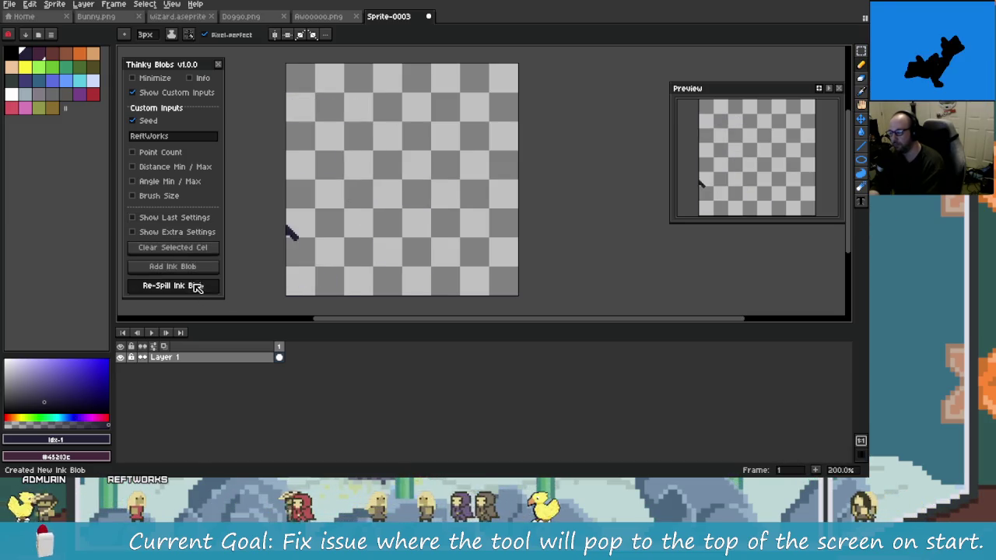
- Hide the custom seed and input fields and re-spill the blob three times
left_click(184, 232)
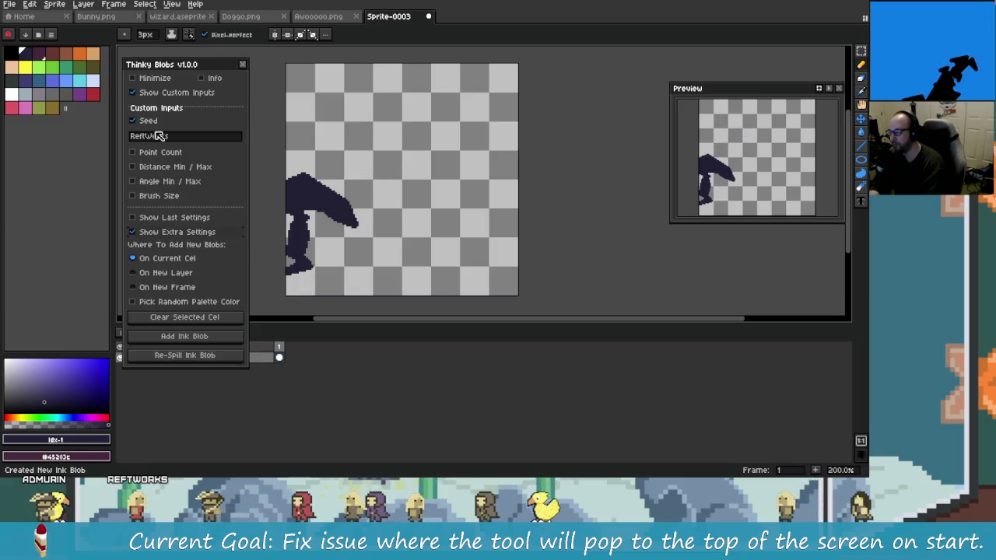
left_click(160, 92)
left_click(221, 250)
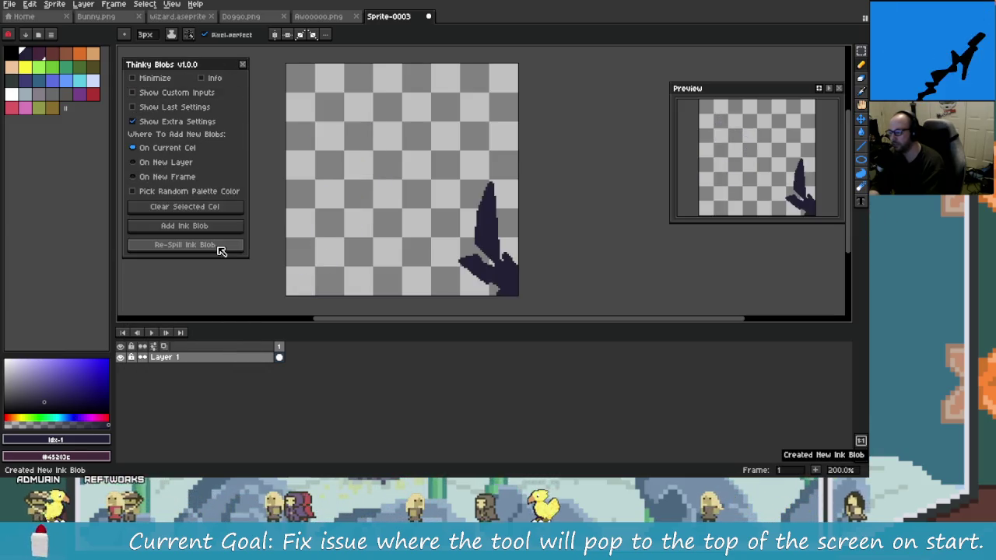
left_click(220, 250)
left_click(221, 250)
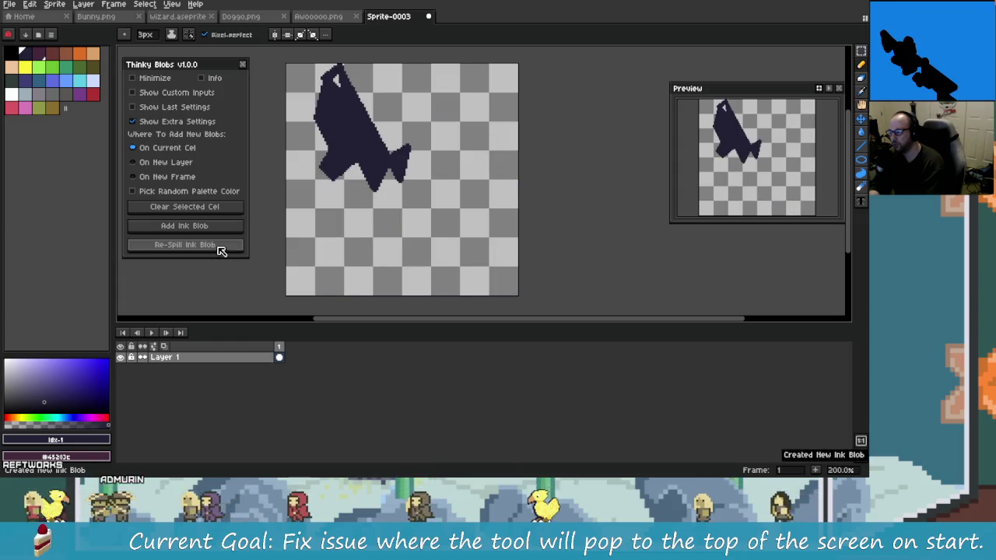
- Show the last blob settings and re-spill until seed 40 leaves a dark upper-left blob
left_click(185, 122)
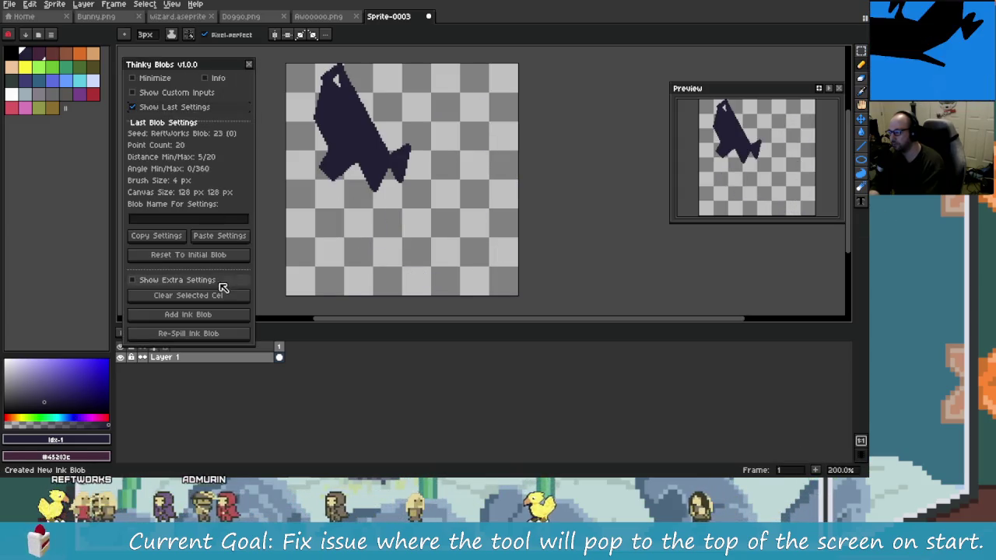
left_click(227, 335)
left_click(227, 336)
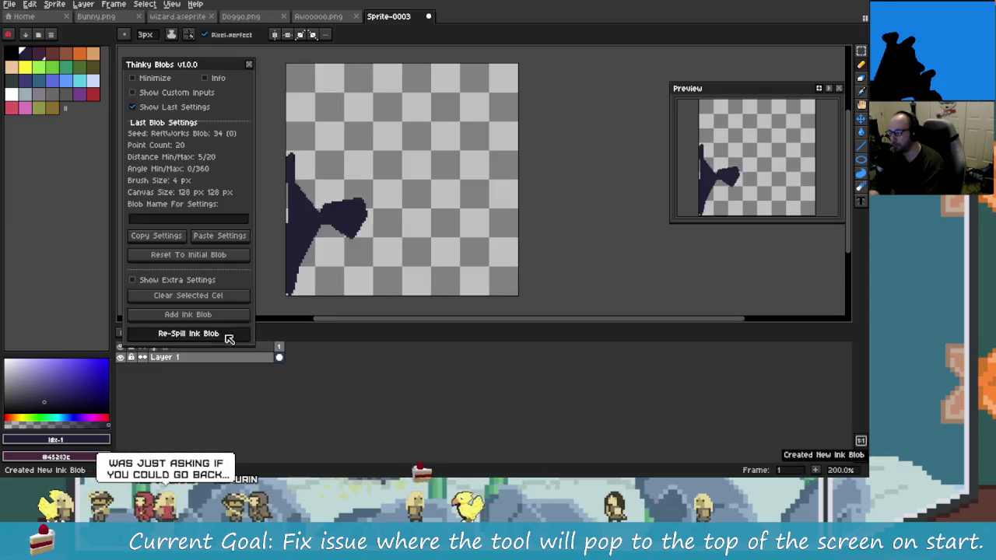
left_click(226, 337)
left_click(224, 337)
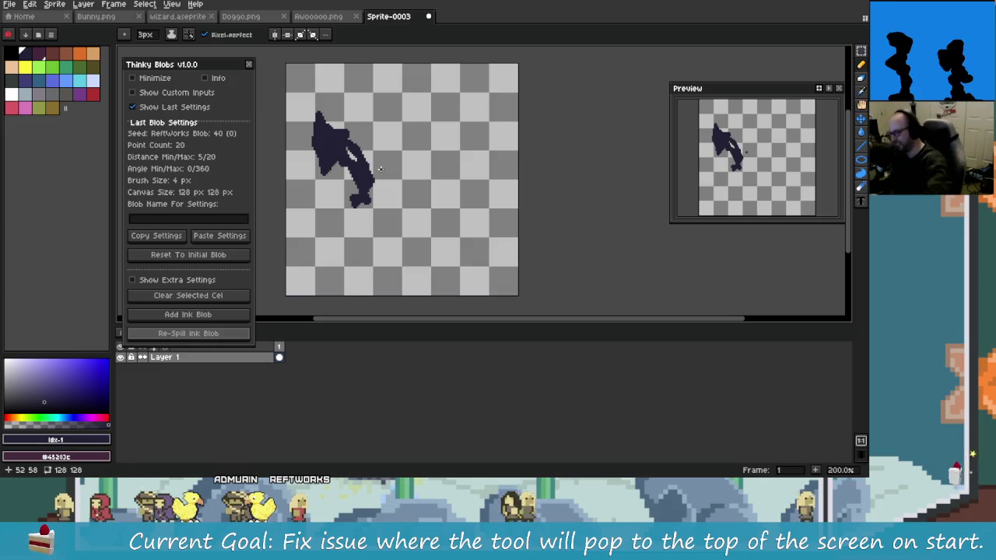
scroll(389, 212, "up", 2)
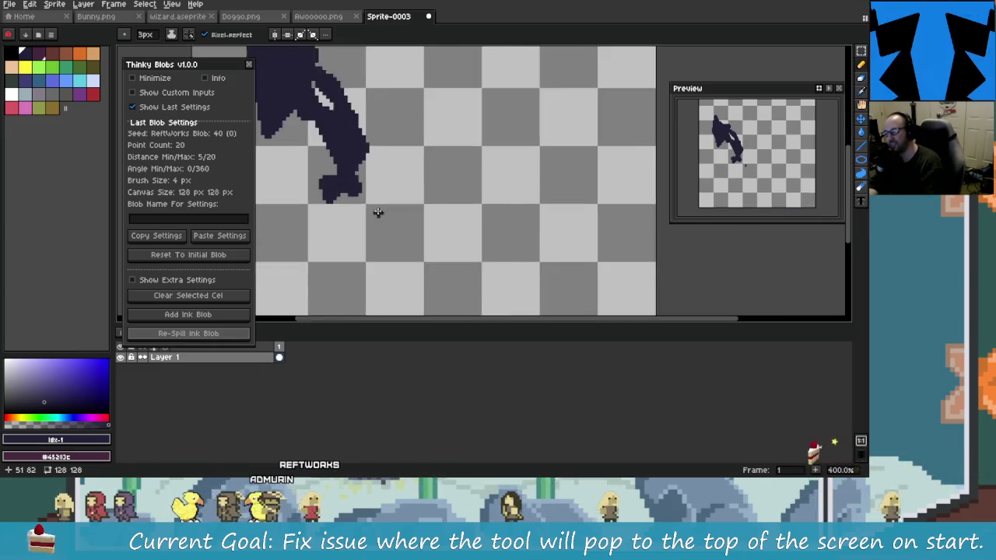
scroll(378, 213, "up", 1)
scroll(424, 187, "up", 1)
scroll(500, 283, "down", 1)
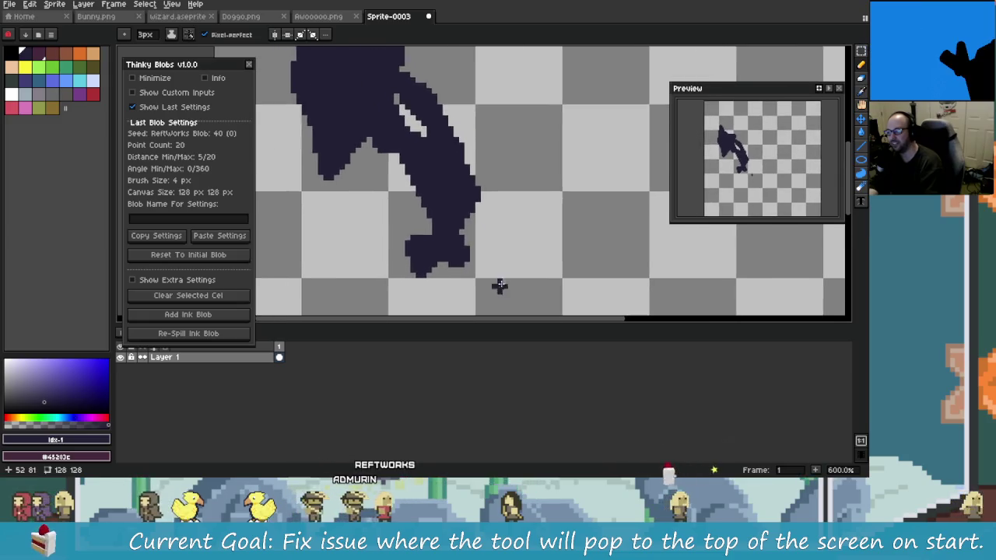
scroll(503, 240, "down", 1)
scroll(501, 265, "up", 1)
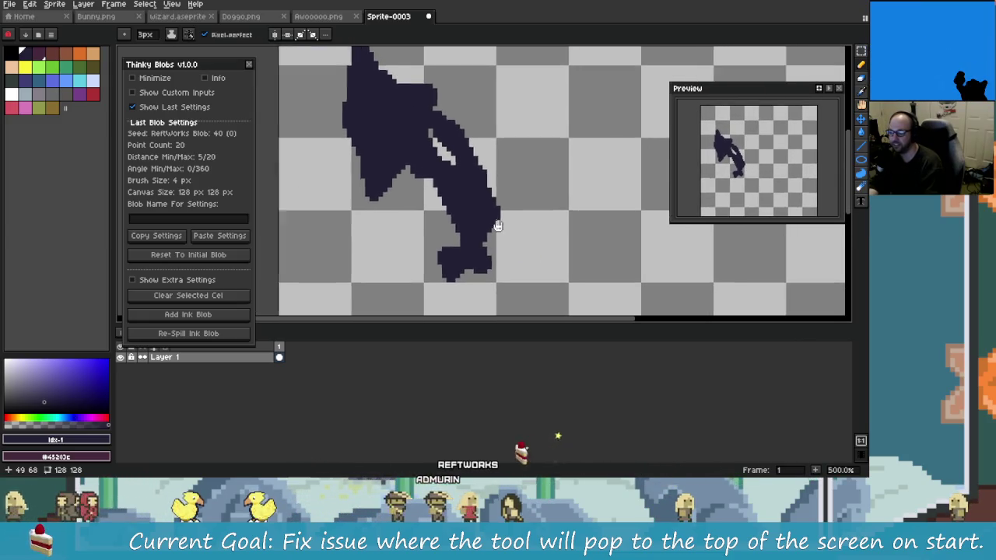
- Zoom to 200% and reset to the initial blob so the last settings read Blob 0
scroll(505, 234, "up", 1)
scroll(495, 226, "down", 3)
scroll(495, 226, "down", 1)
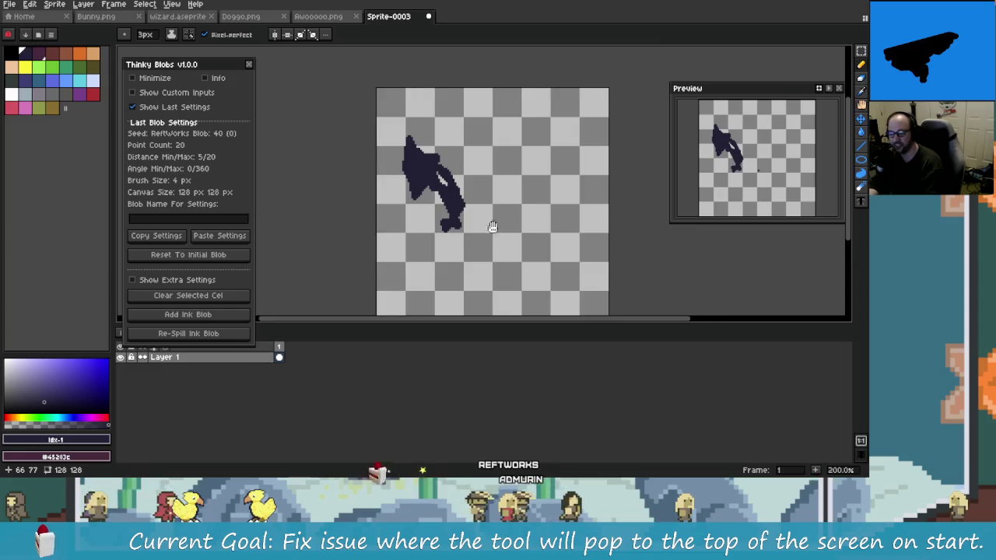
scroll(449, 168, "down", 1)
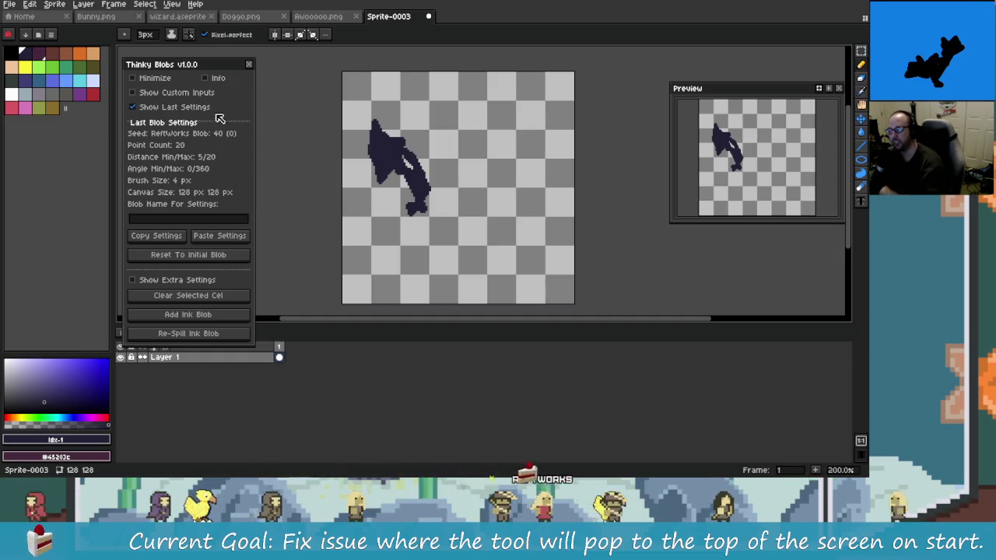
left_click(214, 258)
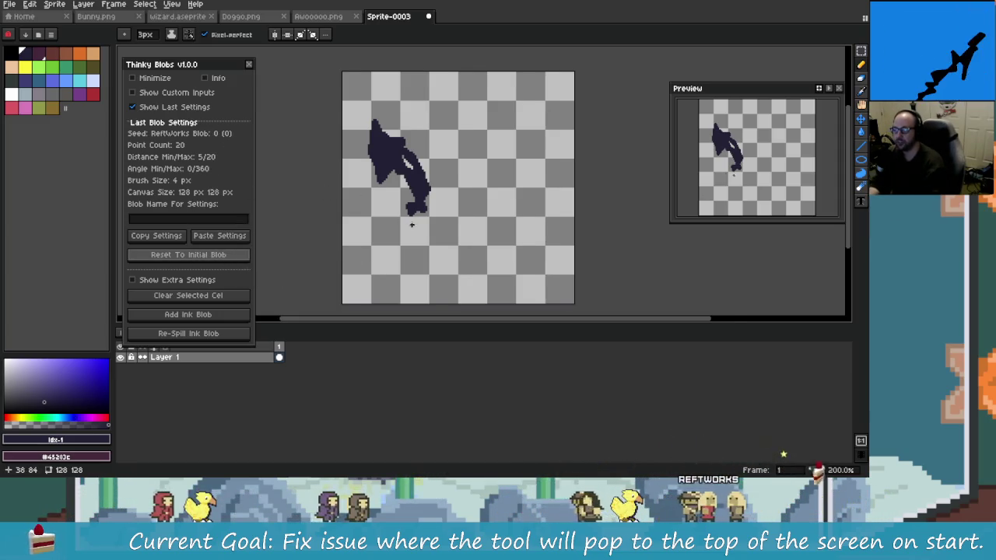
mouse_move(391, 207)
left_mouse_down()
mouse_move(352, 205)
mouse_move(405, 234)
left_mouse_up()
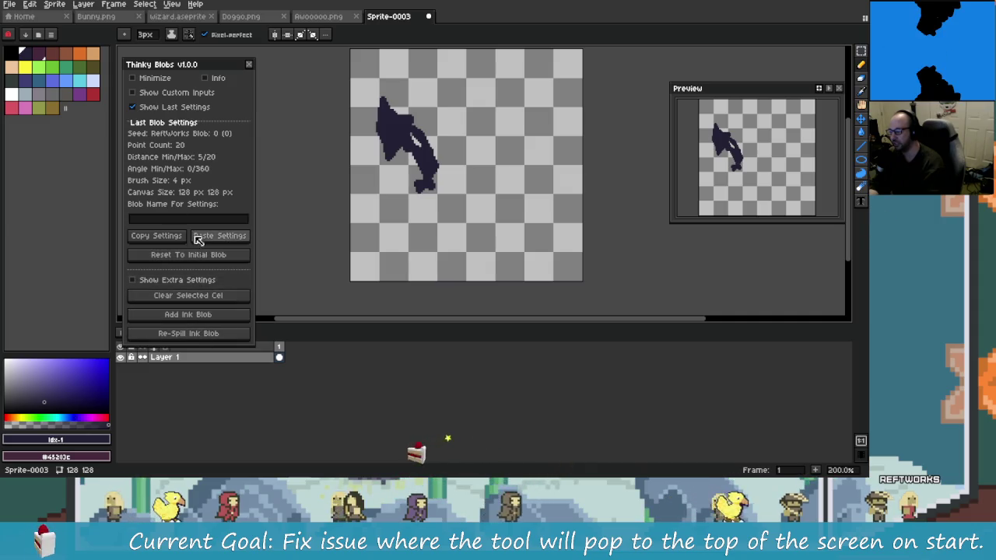
- Clear the cel, add an ink blob and re-spill nine times until blob 40 returns
left_click(189, 300)
left_click(207, 332)
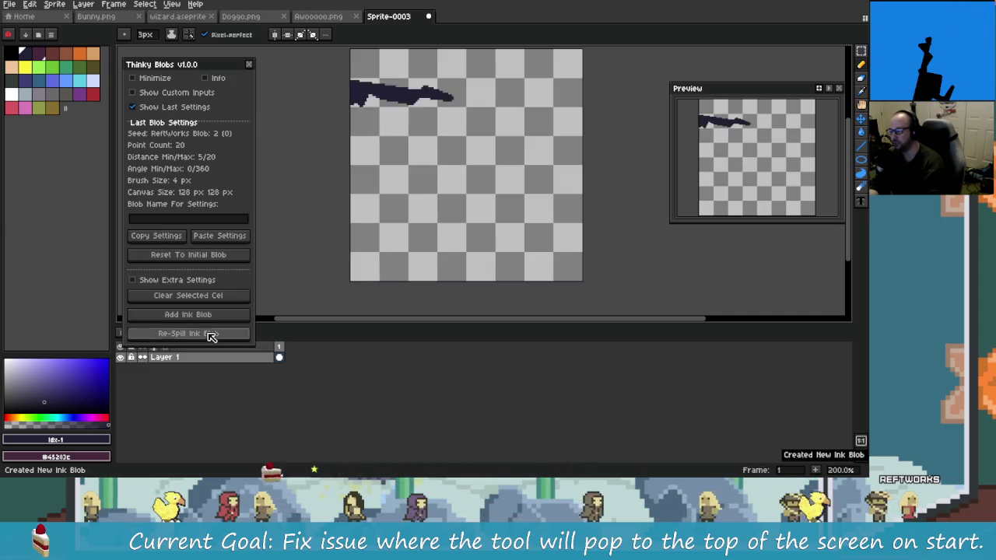
left_click(210, 334)
left_click(208, 336)
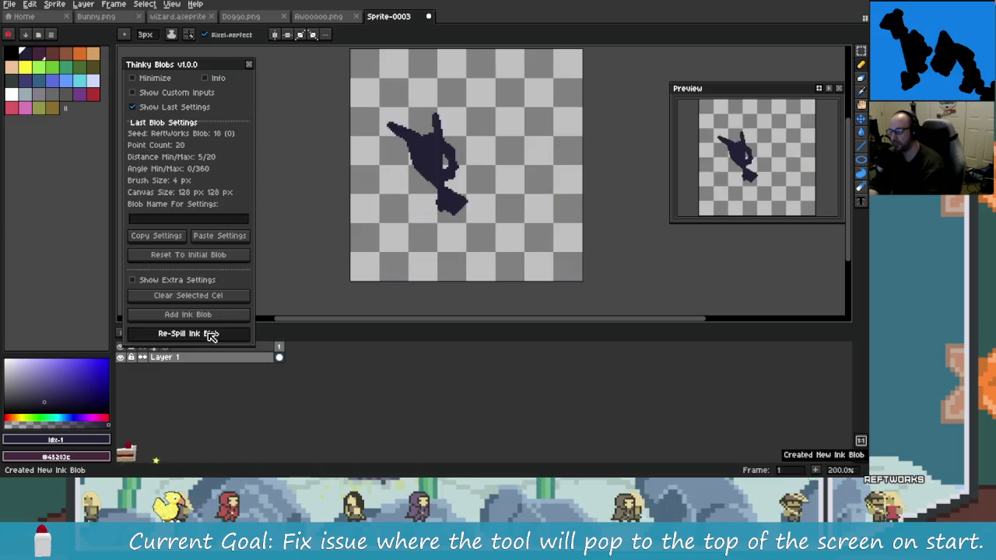
left_click(207, 337)
left_click(209, 335)
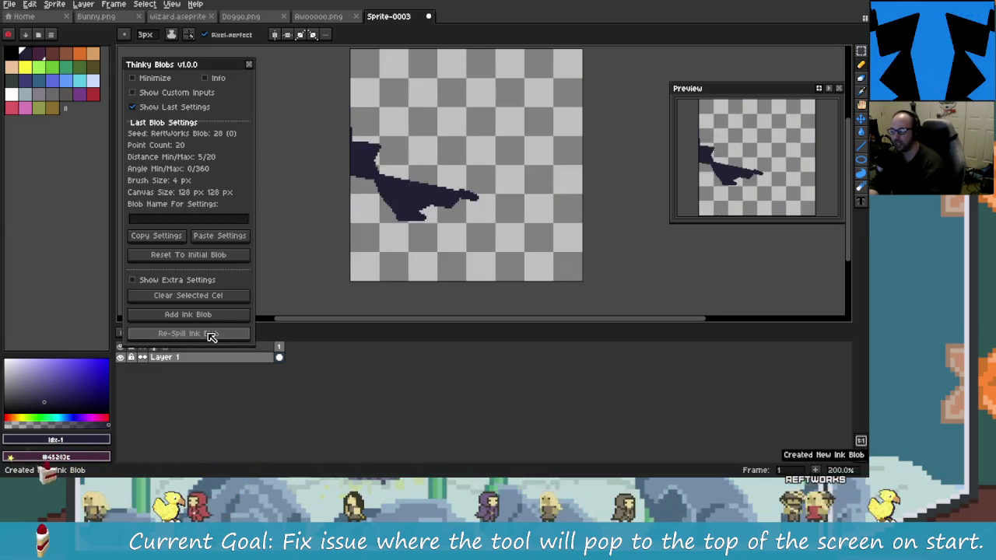
left_click(210, 336)
left_click(209, 335)
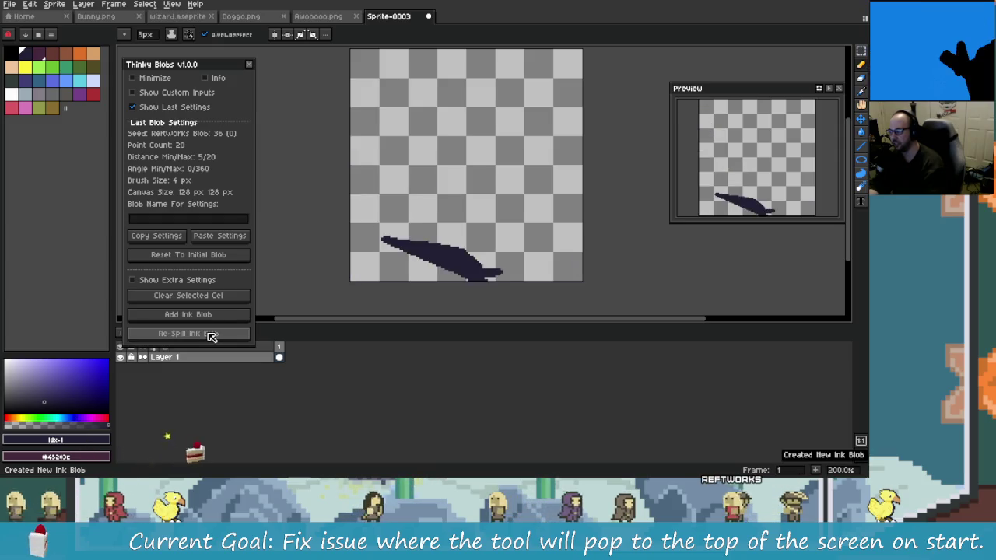
left_click(208, 335)
left_click(209, 335)
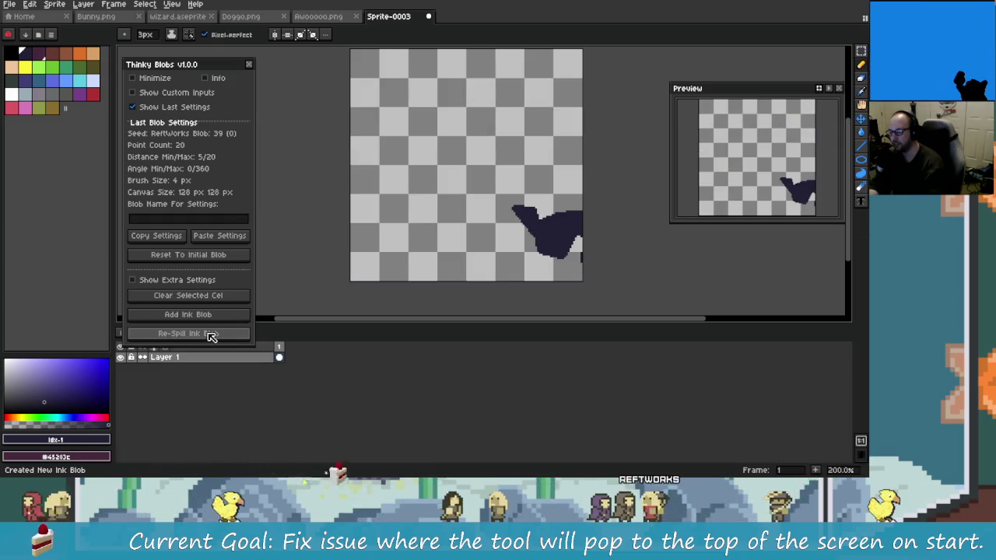
left_click(210, 335)
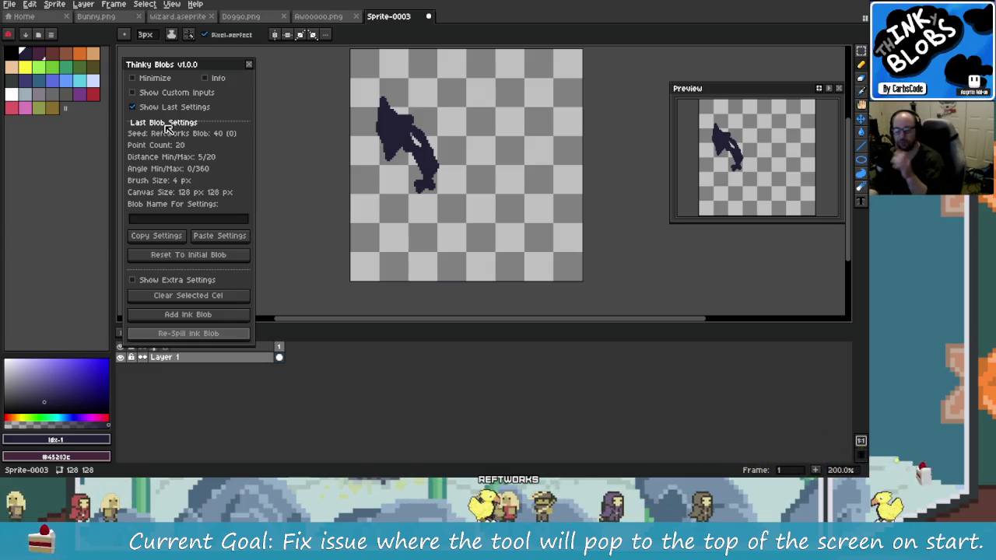
- Name the blob settings 'Star Smasher' and copy them
left_click(175, 220)
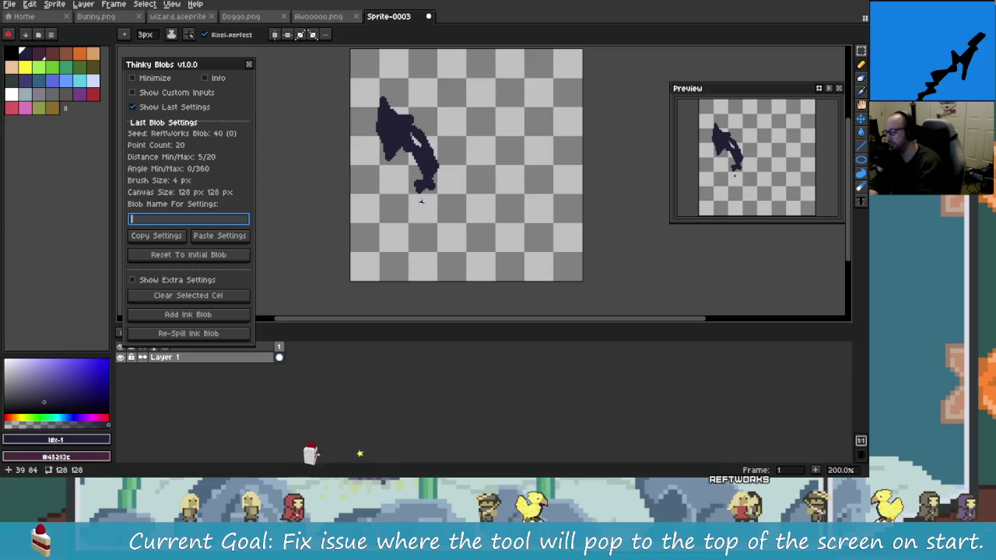
type("Star Sm")
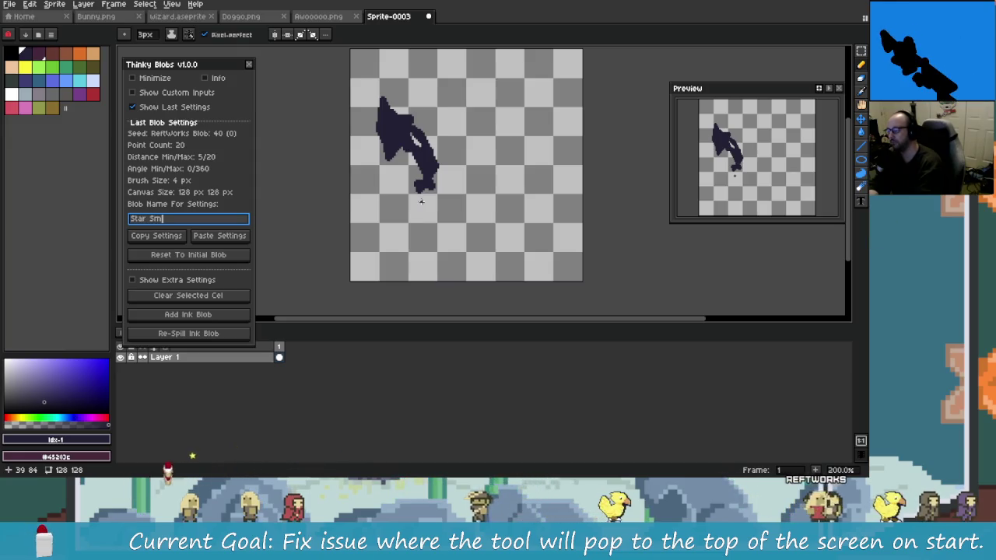
type("asher")
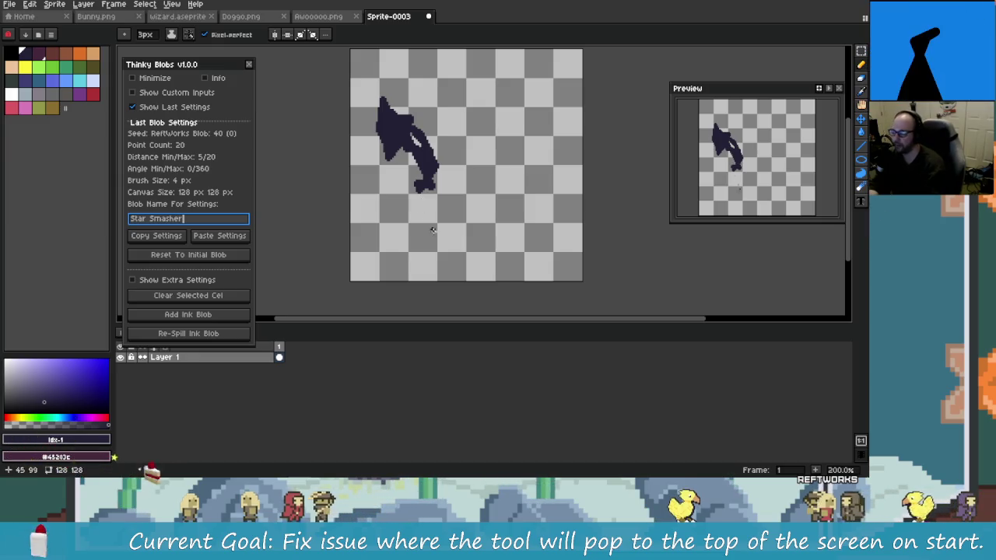
left_click(156, 238)
key("alt+Tab")
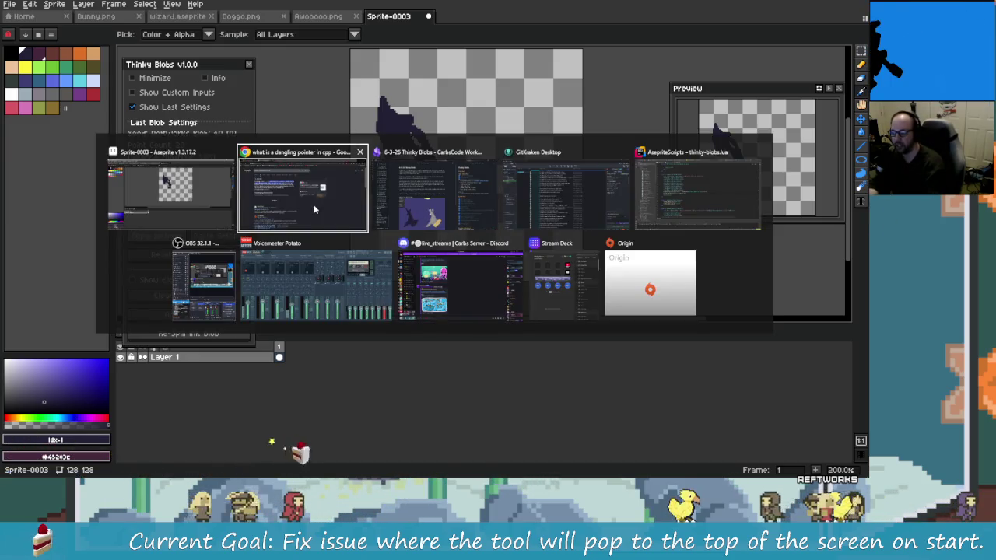
- Paste the Star Smasher settings onto a new line at the end of CoolBlobs.txt
key("Tab")
key("Tab")
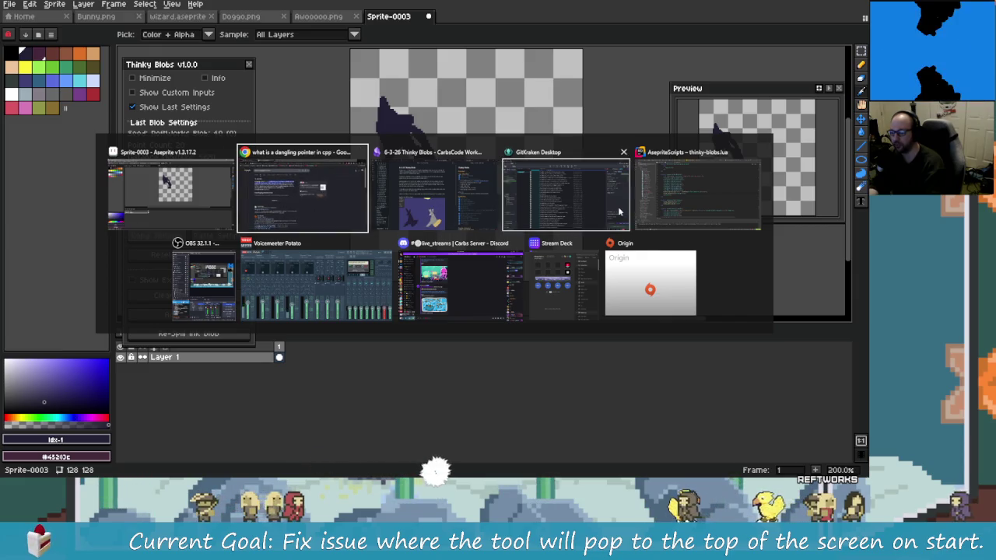
key("ctrl+Tab")
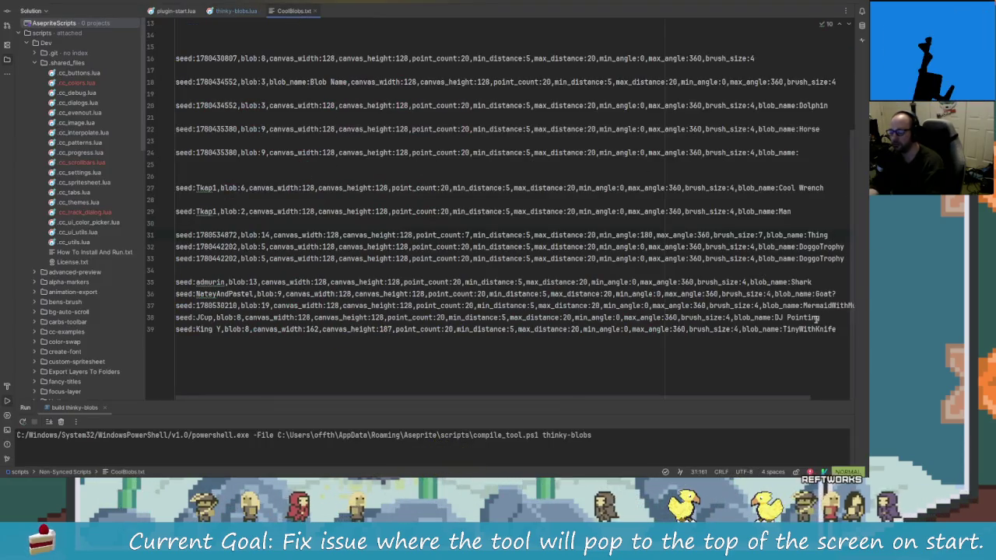
key("Escape")
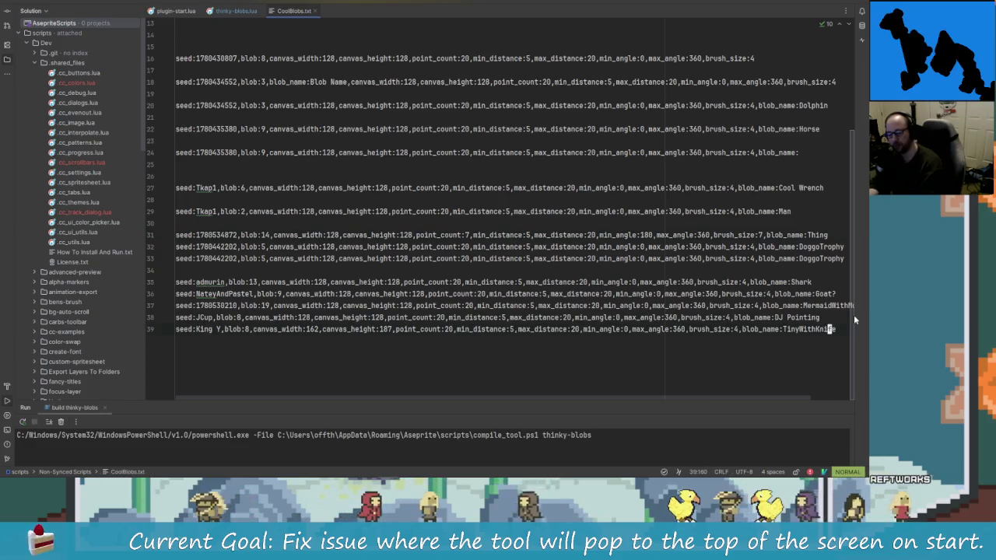
key("o")
key("Return")
key("Return")
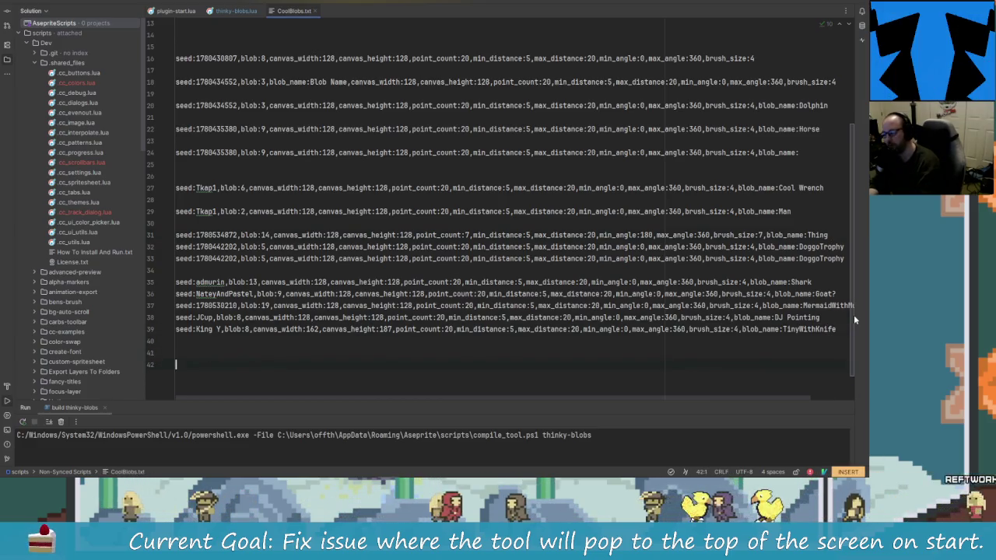
key("Up")
key("ctrl+v")
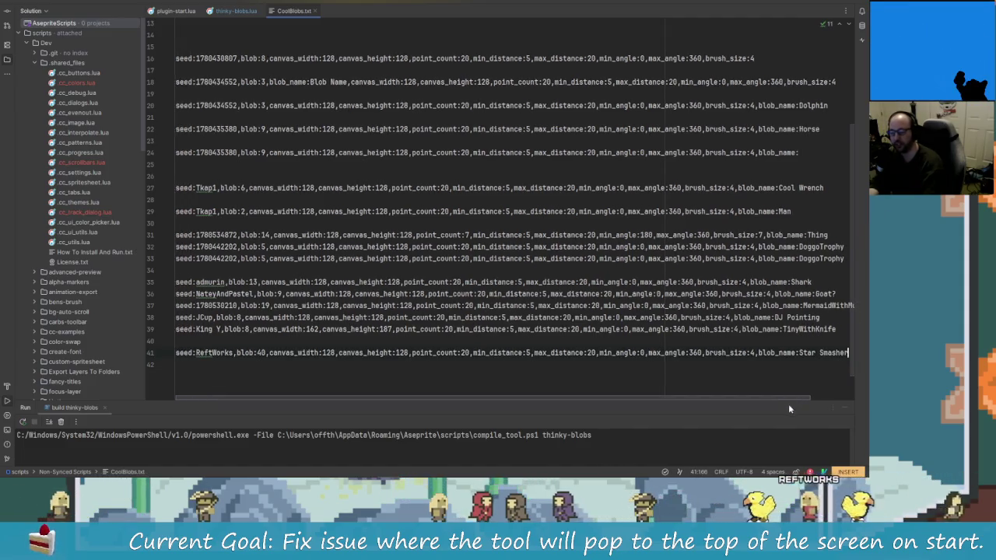
- Copy the Goat? settings line (line 36) and return to Aseprite
left_click_drag(789, 405, 831, 410)
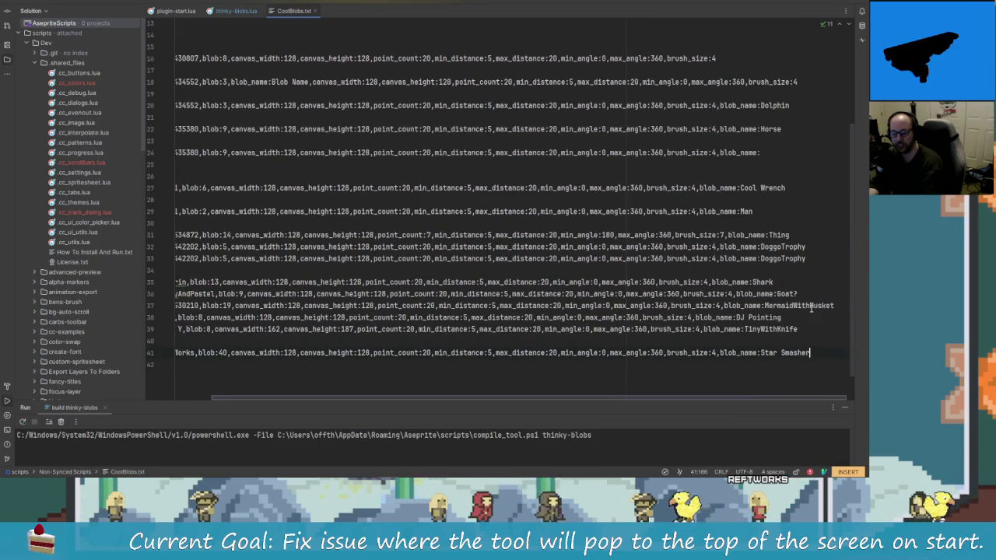
left_click_drag(798, 294, 162, 295)
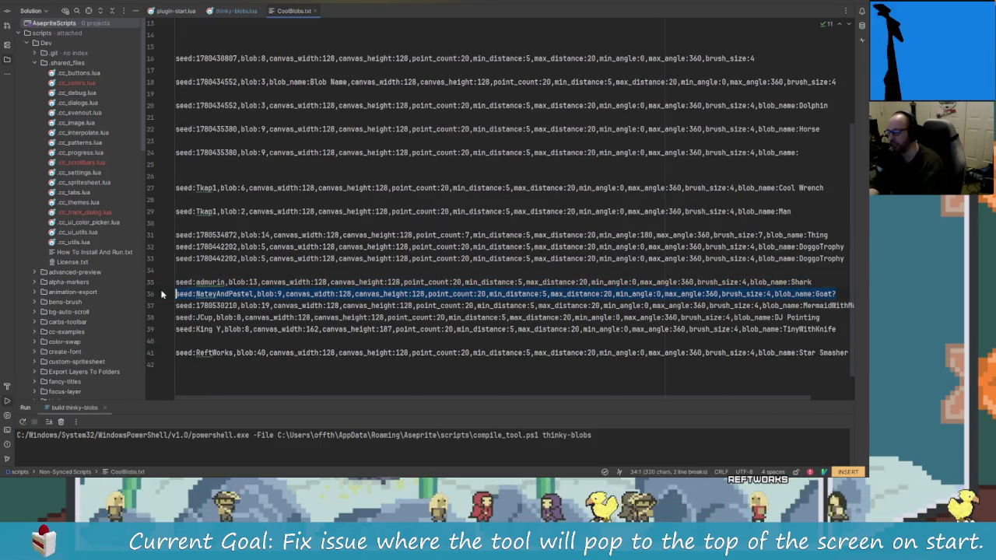
right_click(178, 294)
left_click(210, 295)
key("alt+Tab")
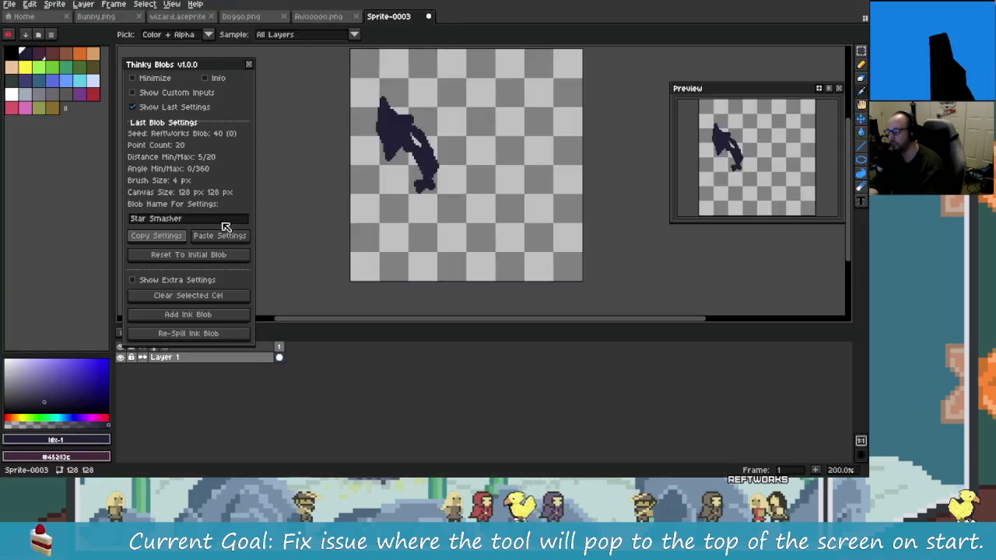
- Paste the Goat? blob settings, then clear the cel and spill a fresh ink blob
left_click(220, 235)
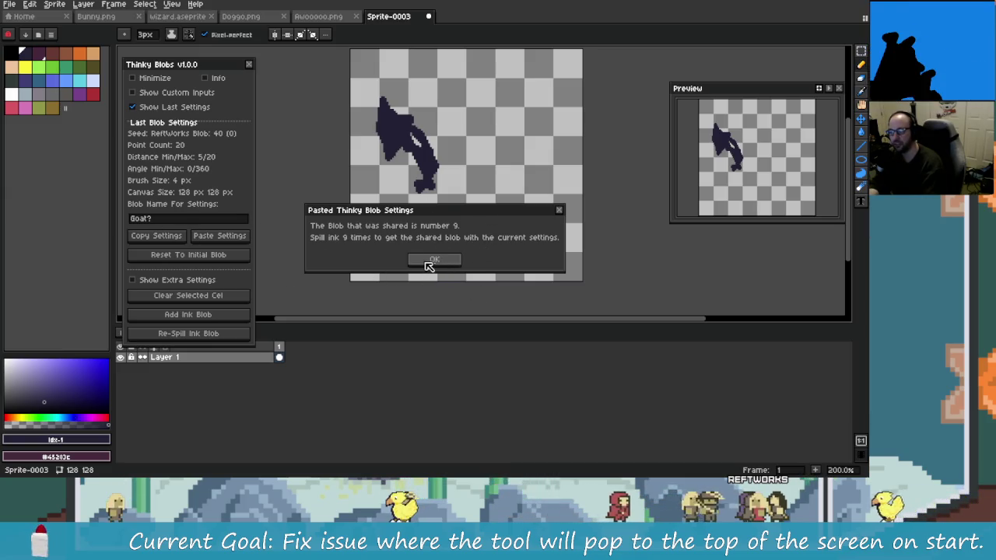
left_click(431, 262)
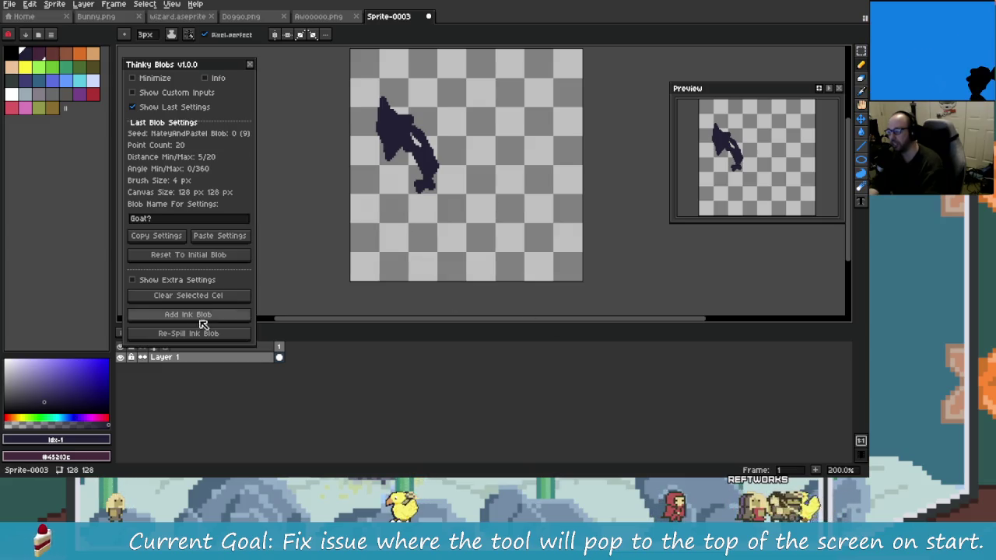
left_click(199, 295)
left_click(199, 315)
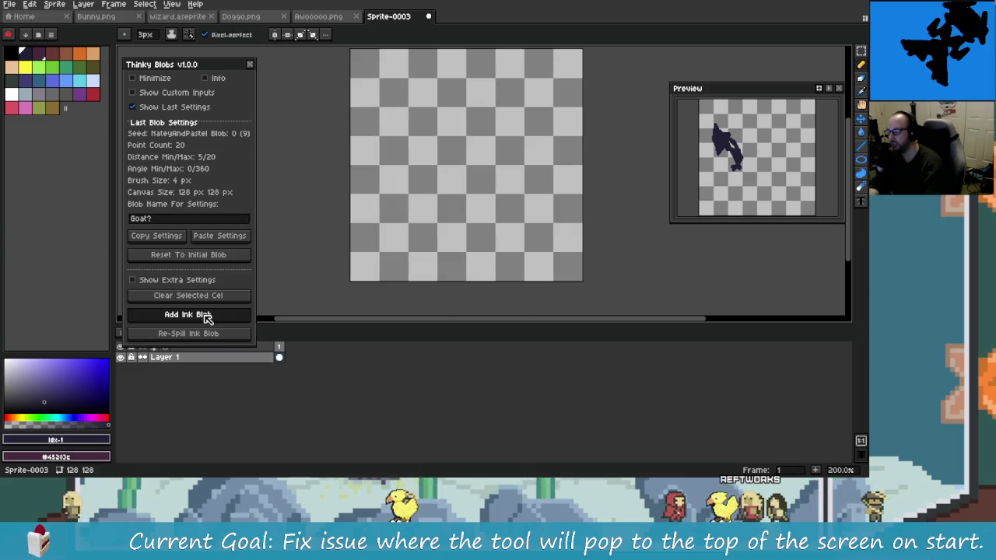
- Re-spill until shared blob 9 appears, undo a stray stroke, and switch to CoolBlobs.txt
left_click(204, 333)
left_click(210, 334)
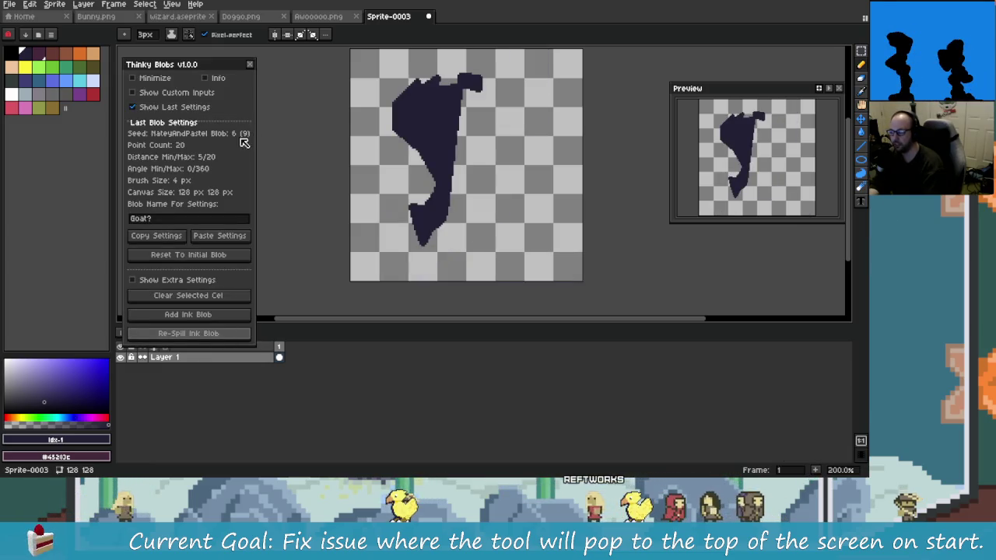
left_click(205, 334)
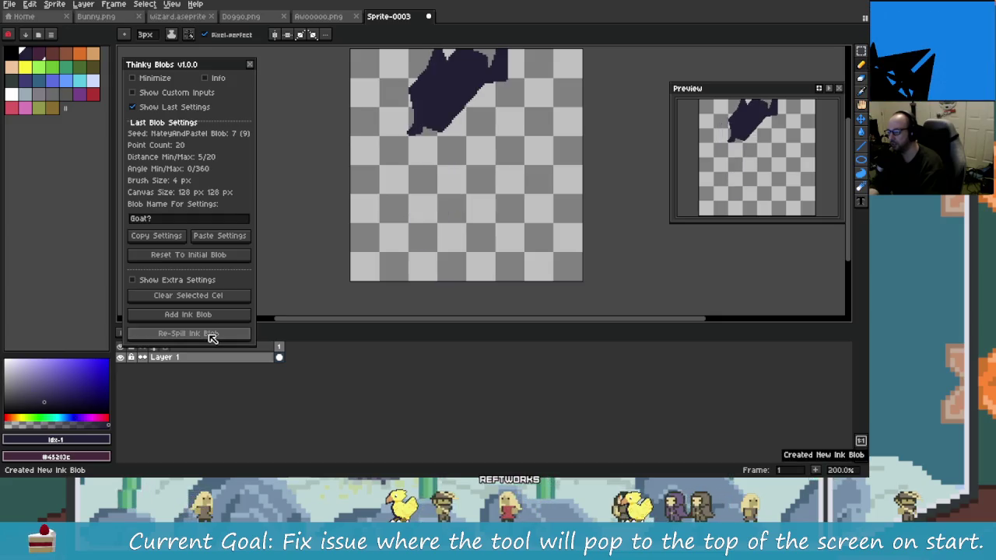
left_click(205, 335)
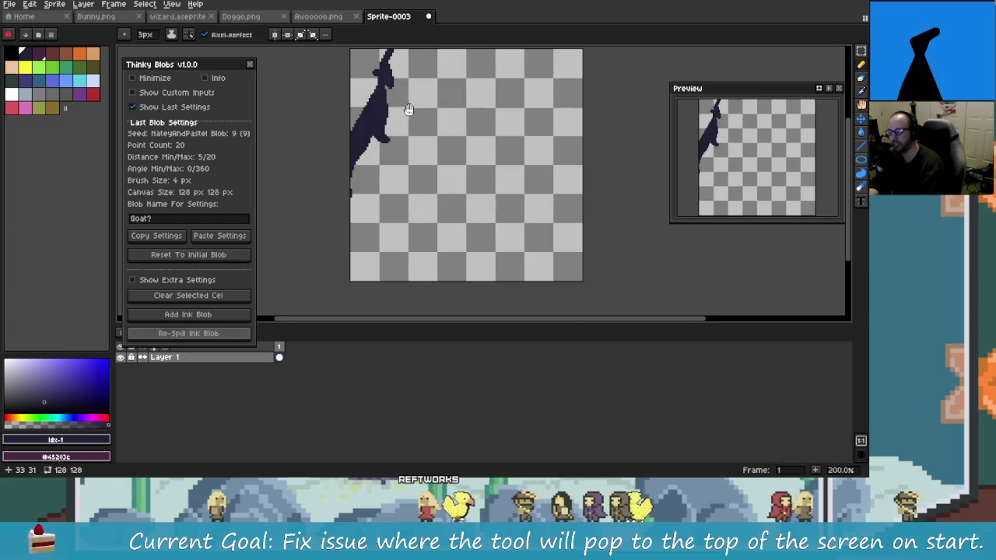
left_click_drag(412, 292, 394, 343)
left_click_drag(373, 99, 331, 257)
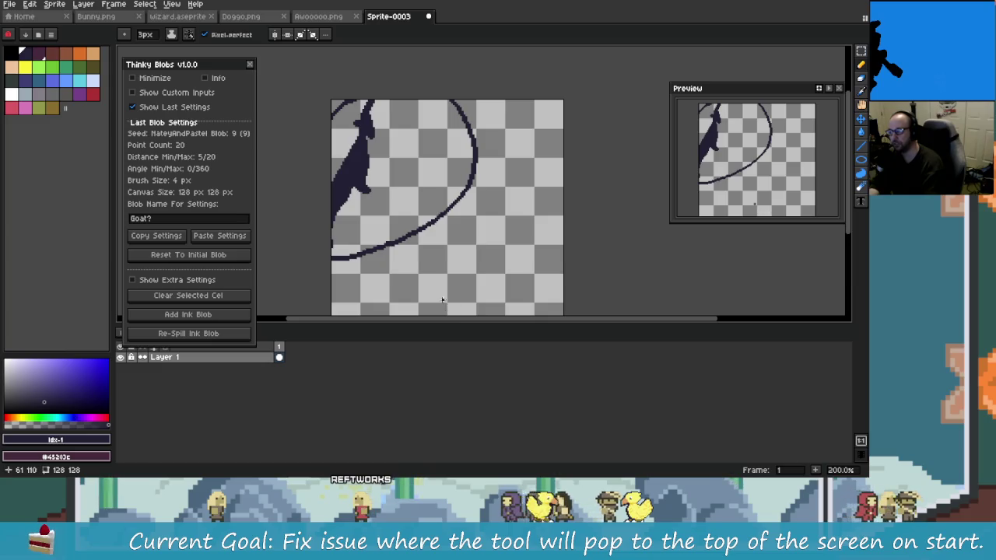
key("ctrl+z")
key("ctrl+z")
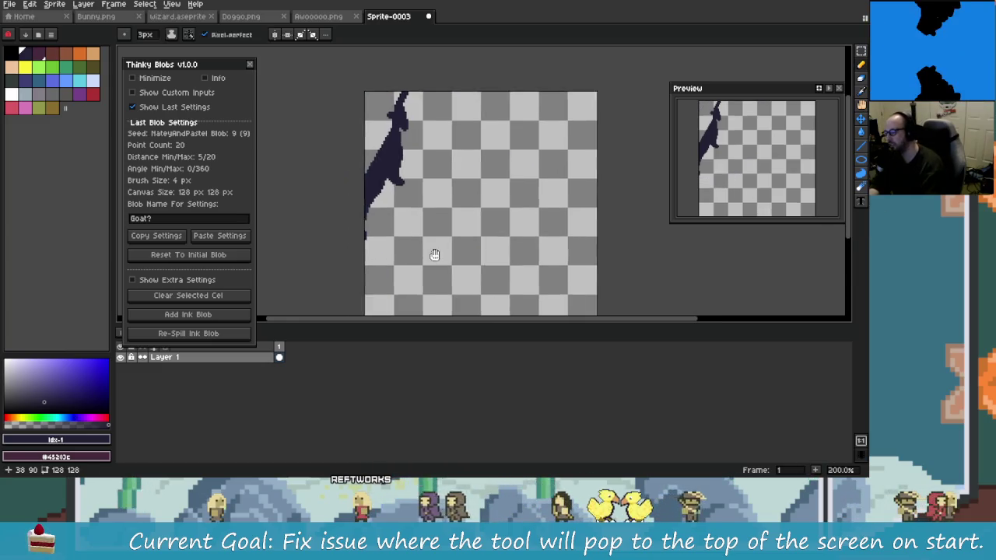
key("alt+Tab")
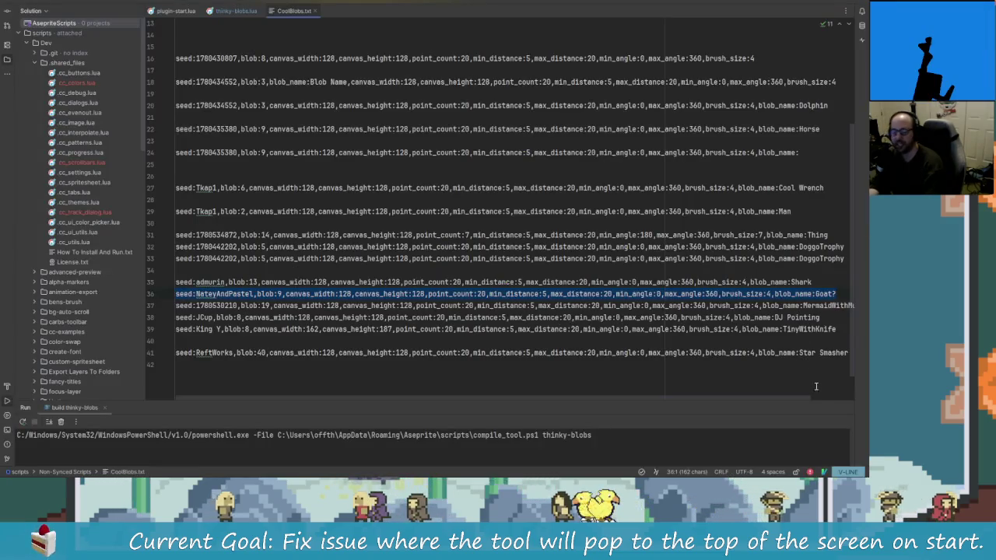
- Copy the Star Smasher line (line 41) from CoolBlobs.txt and go back to Aseprite
left_click(144, 351)
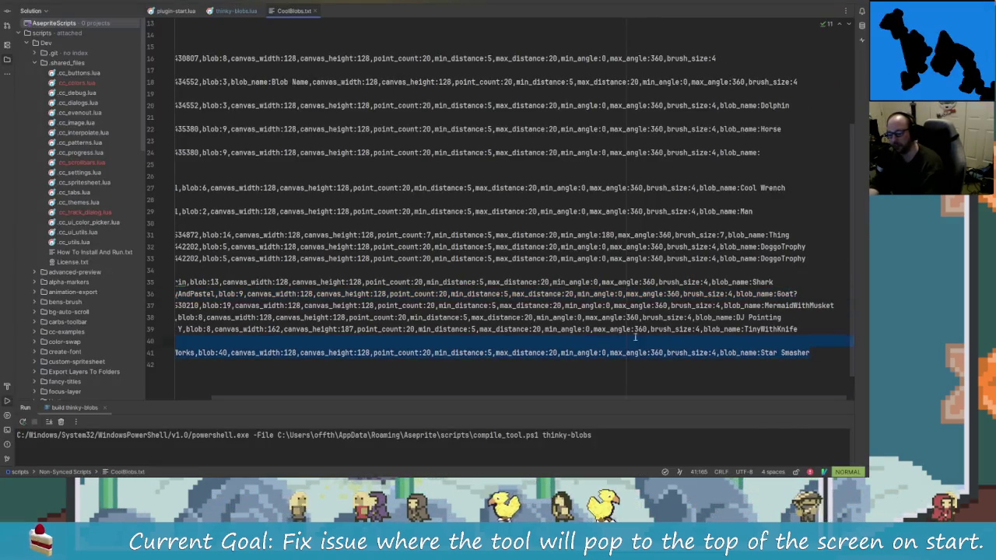
right_click(204, 354)
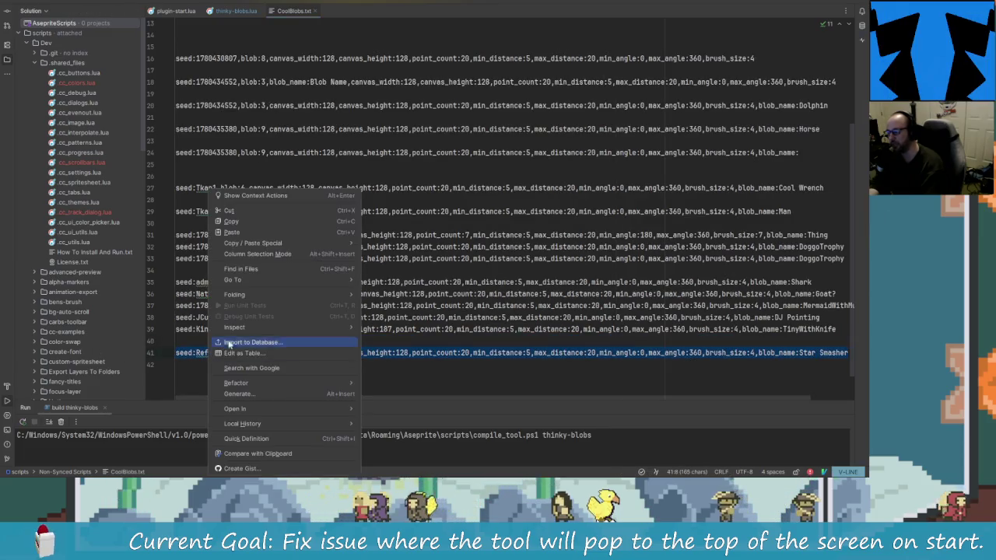
left_click(242, 223)
key("alt+Tab")
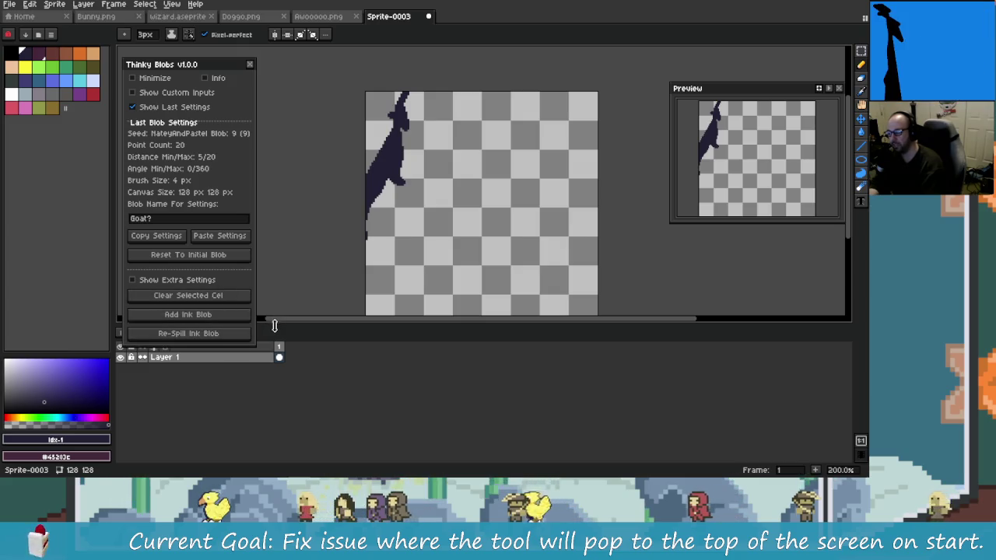
- Clear the cel, paste the Star Smasher settings and spill a fresh ink blob
left_click(225, 297)
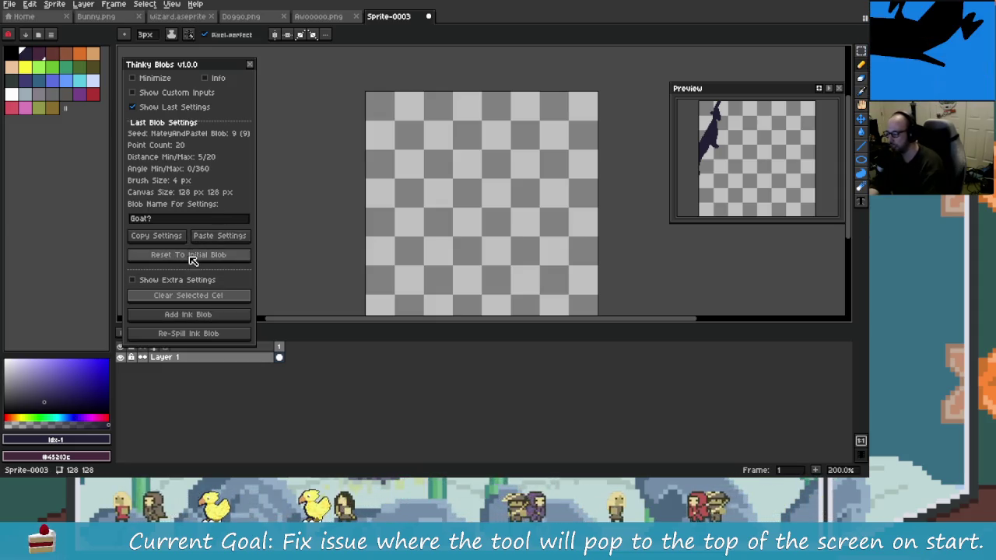
left_click(220, 235)
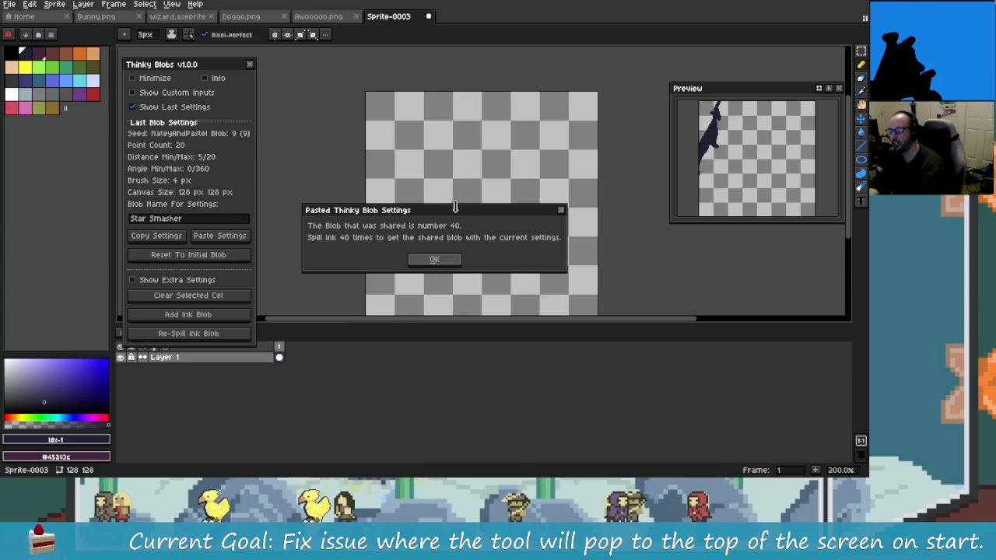
left_click(432, 261)
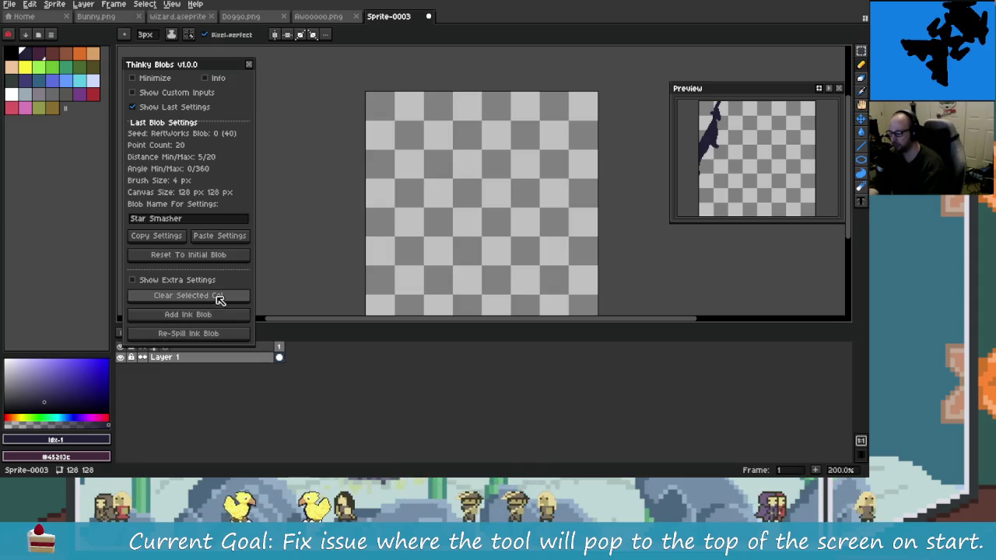
left_click(223, 317)
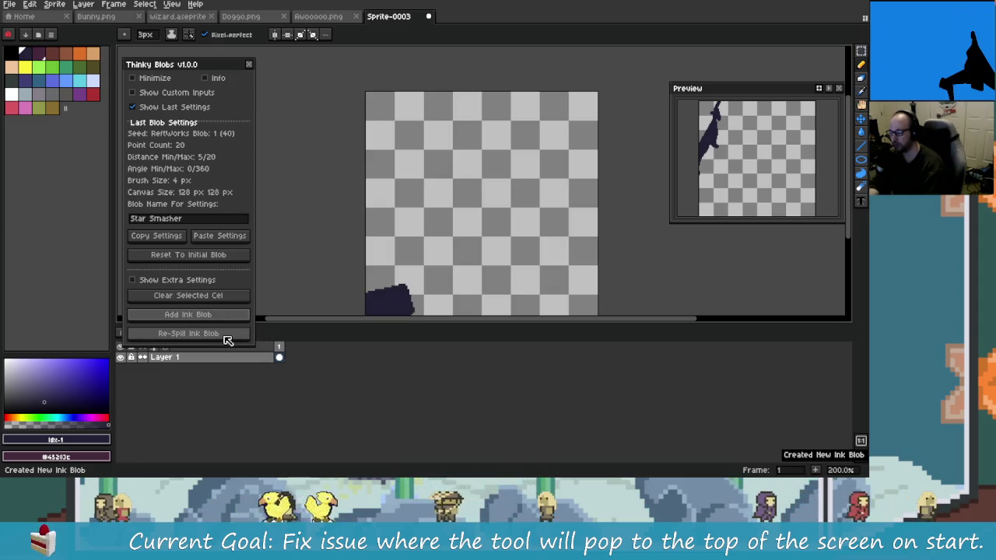
- Re-spill twelve times until shared Blob 40 reappears, then switch to Rider
left_click(225, 338)
left_click(227, 339)
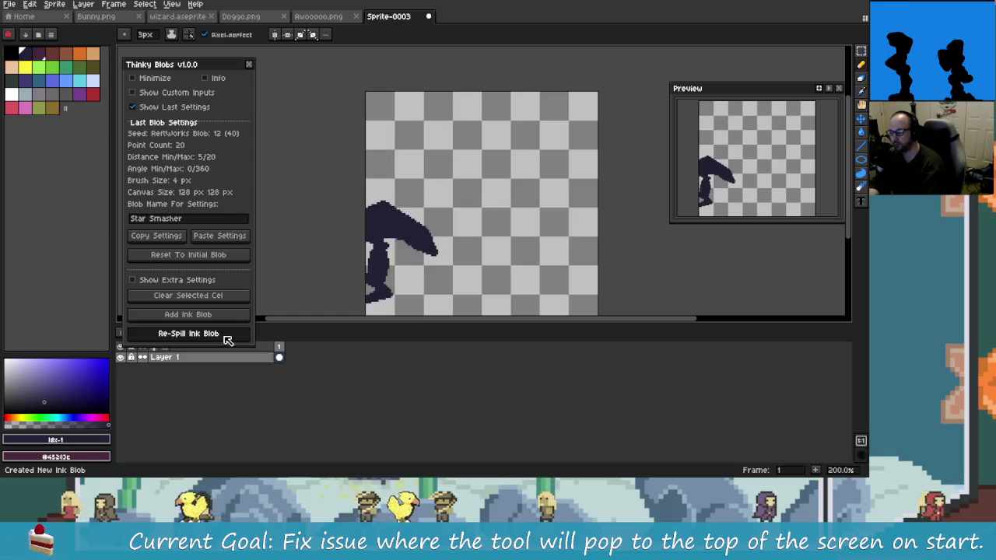
left_click(226, 339)
left_click(227, 339)
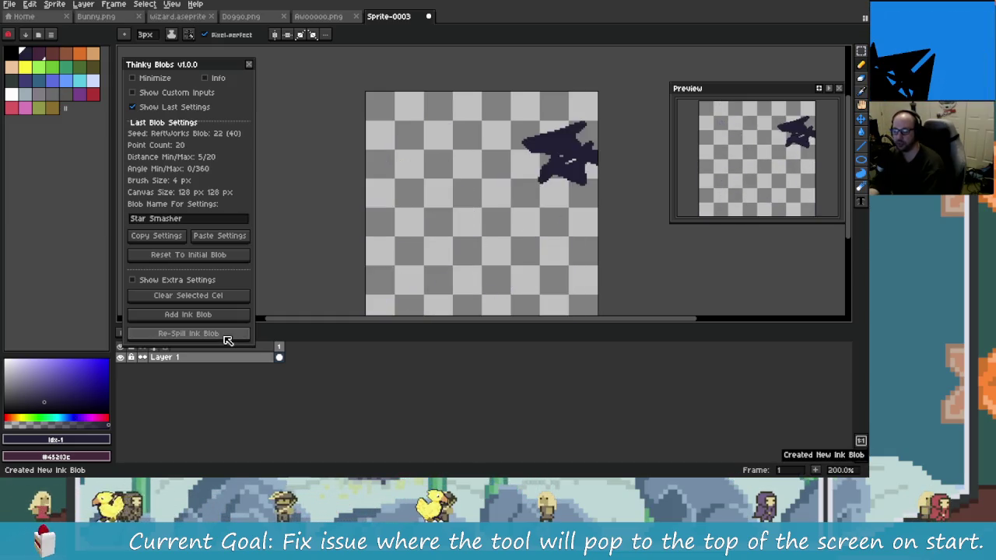
left_click(226, 339)
left_click(226, 339)
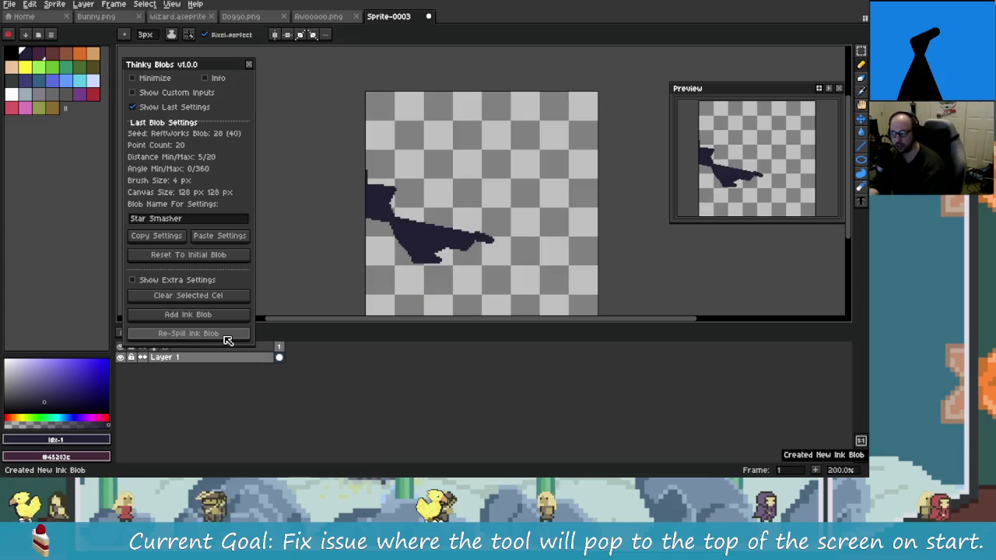
left_click(227, 340)
left_click(225, 339)
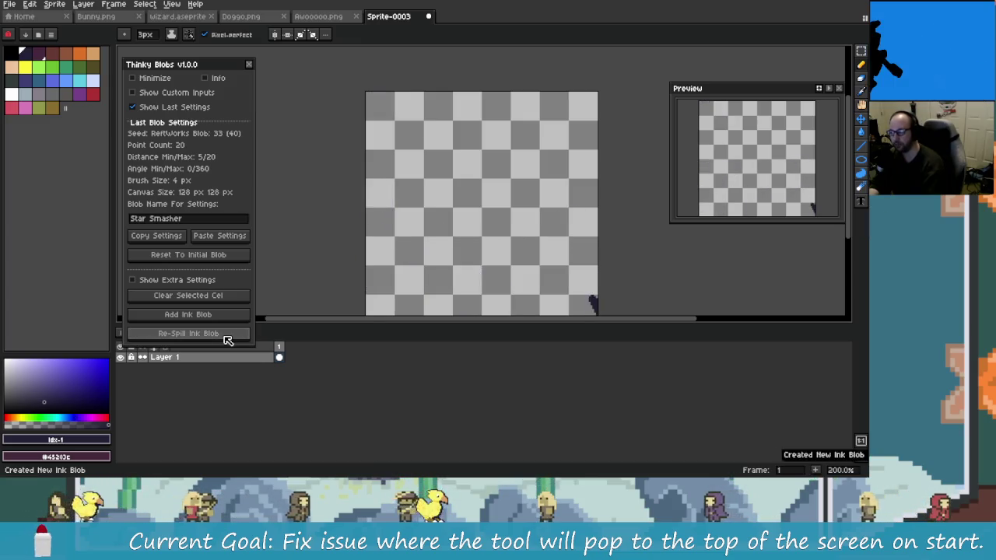
left_click(224, 339)
left_click(224, 338)
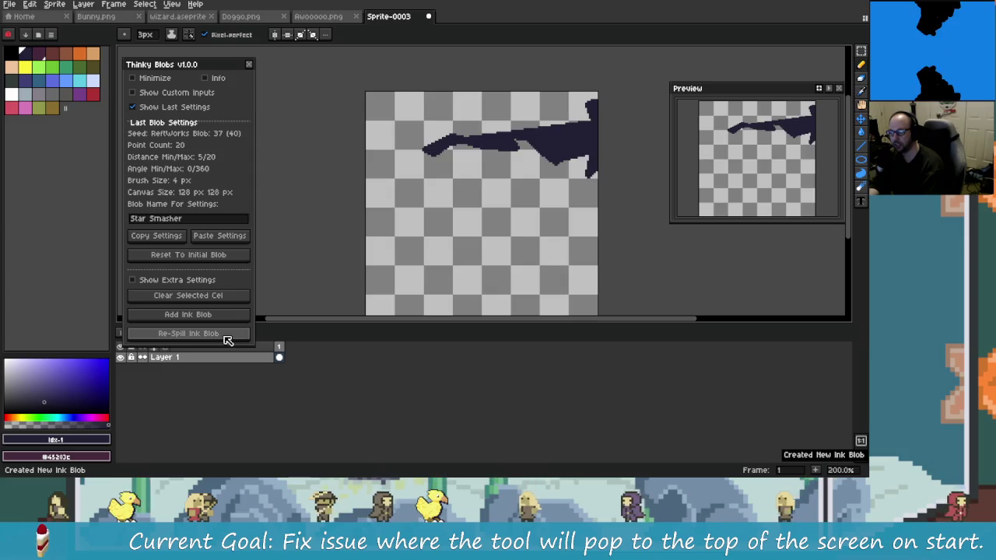
left_click(226, 340)
left_click(226, 340)
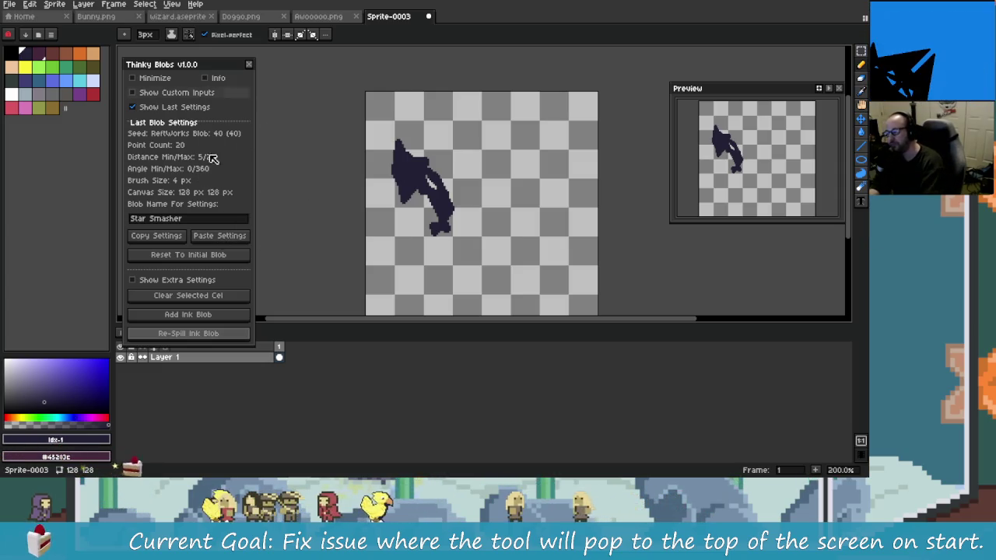
key("alt+Tab")
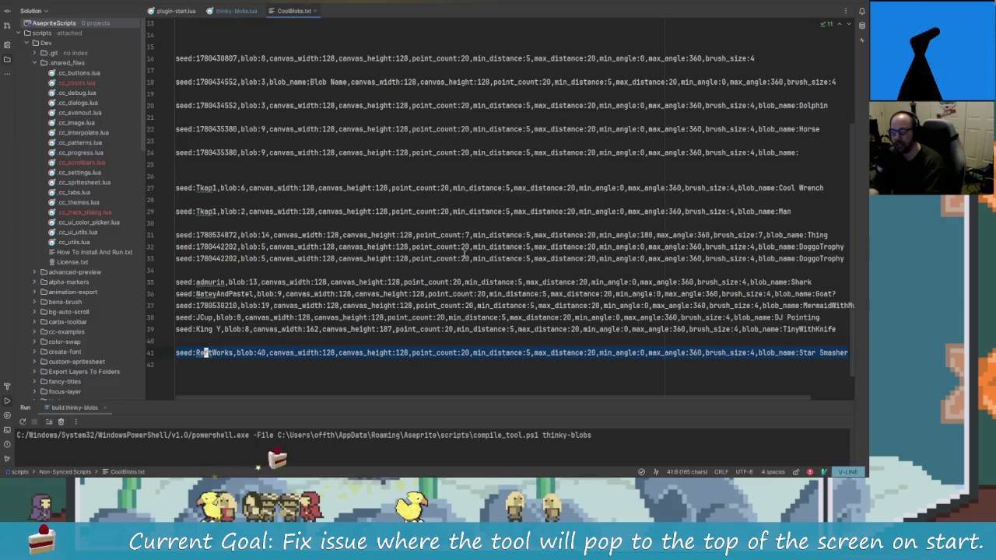
- Look over thinky-blobs.lua and the Obsidian dev notes, then hide Aseprite's last blob settings
left_click(235, 11)
key("alt+Tab")
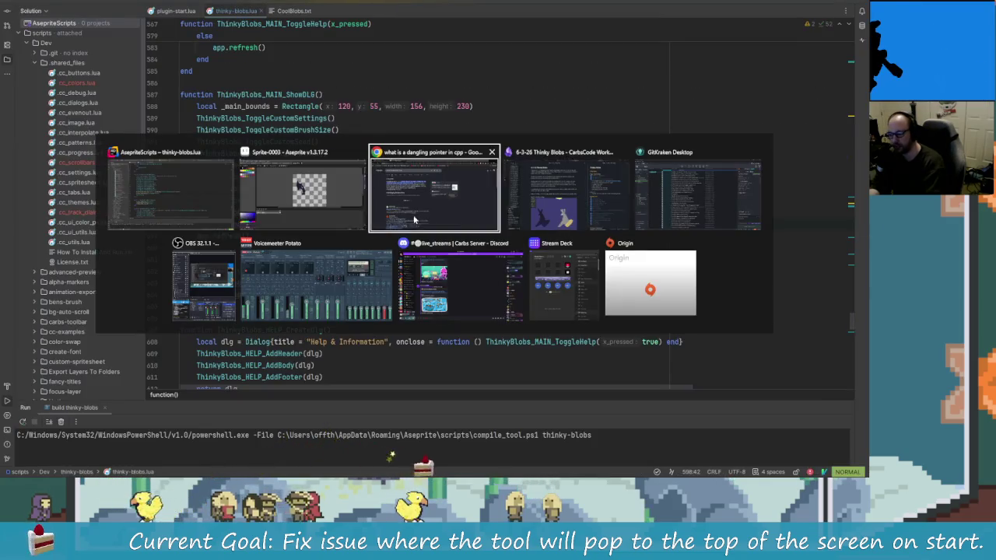
left_click(532, 218)
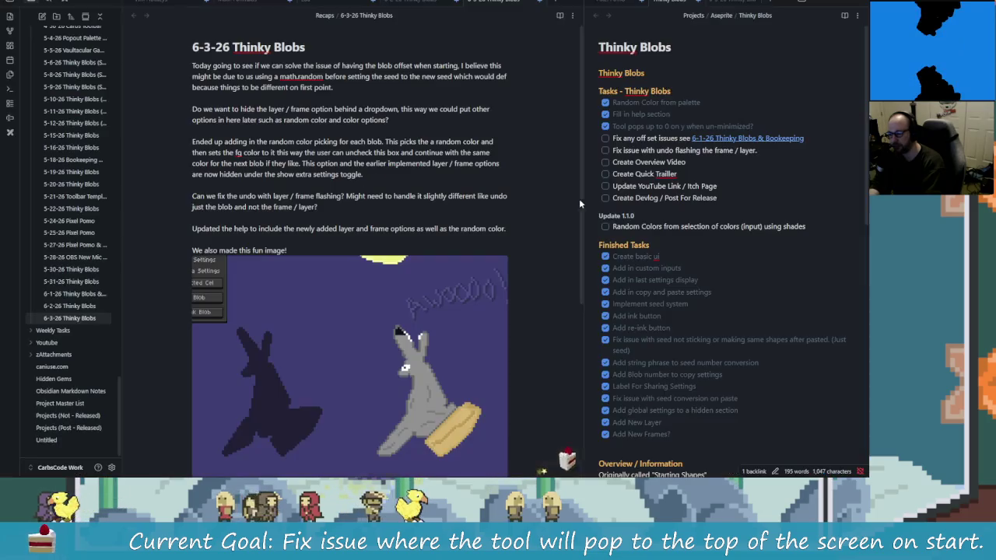
key("alt+Tab")
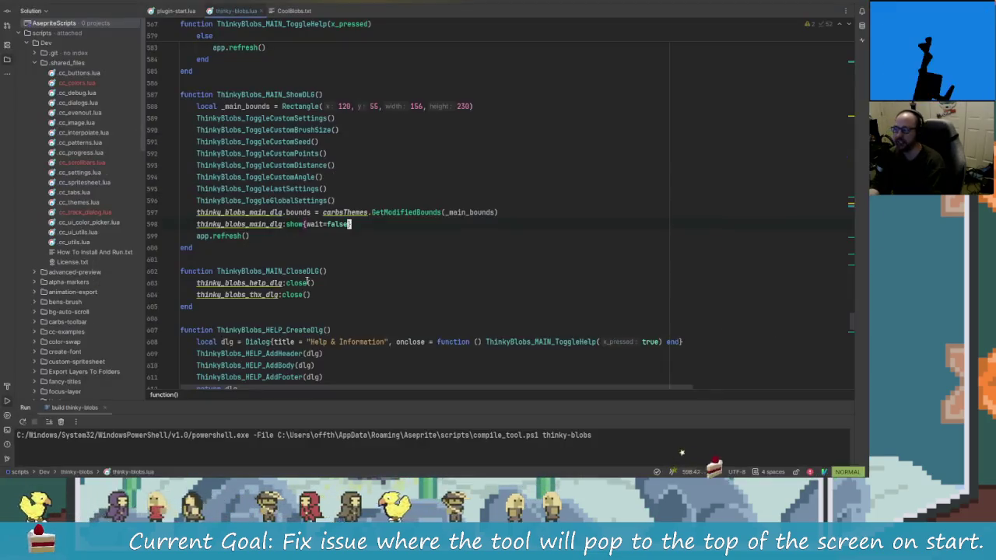
key("alt+Tab")
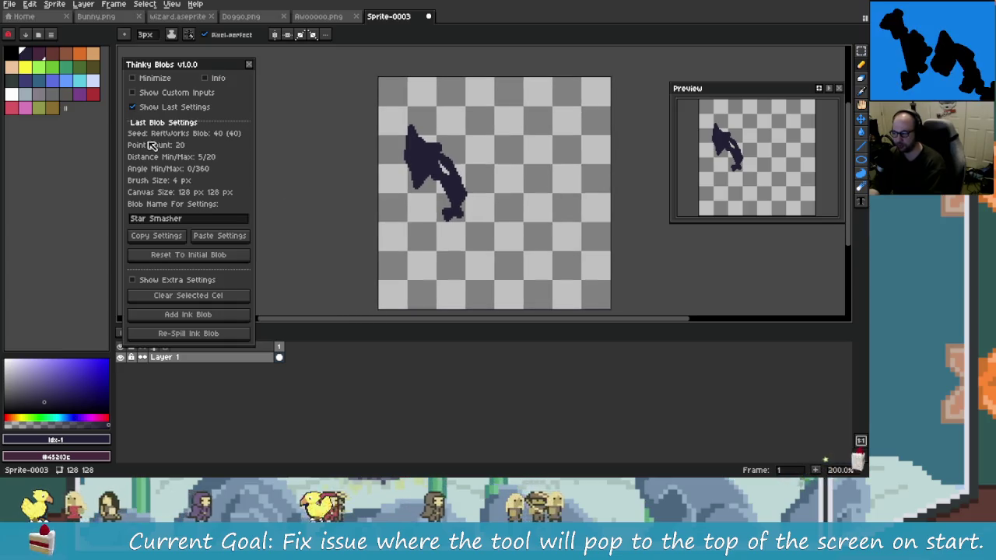
left_click(166, 107)
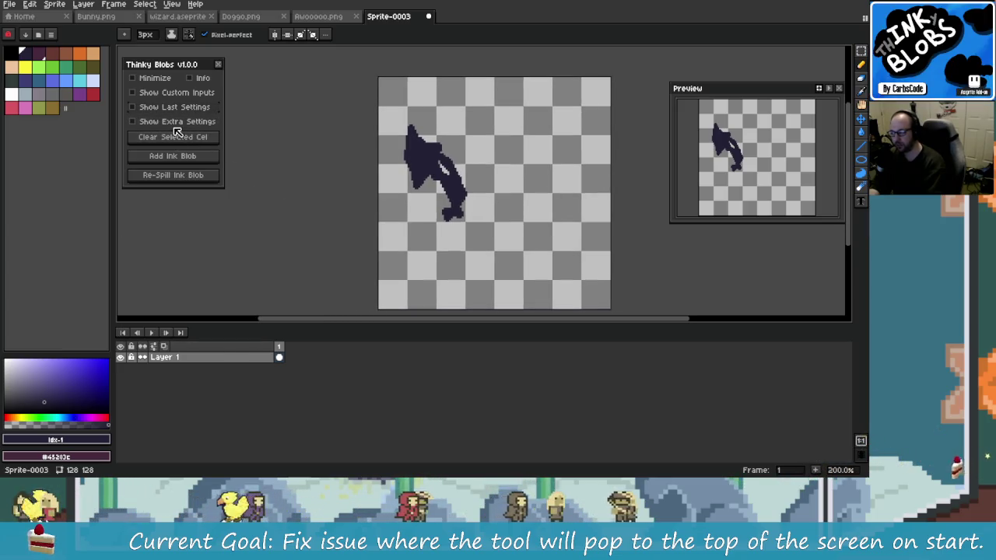
- Spill ink blobs on new frames up to frame 4, re-rolling and selecting frame 4's blob
left_click(176, 127)
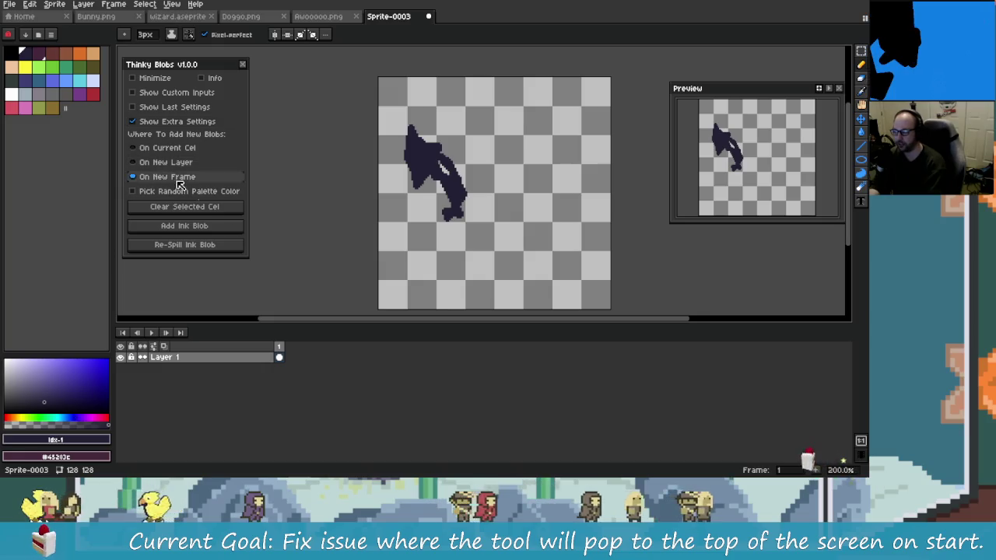
left_click(203, 226)
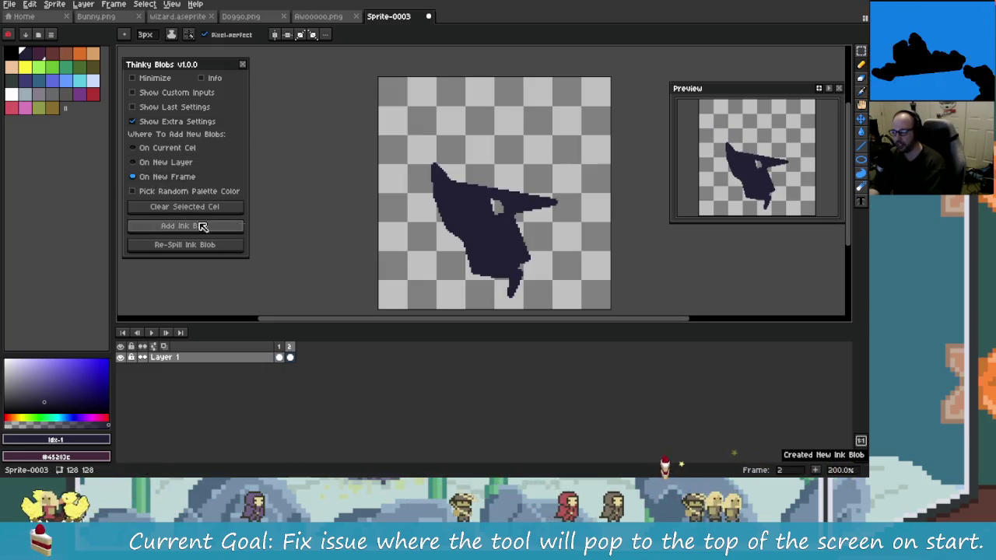
left_click(204, 227)
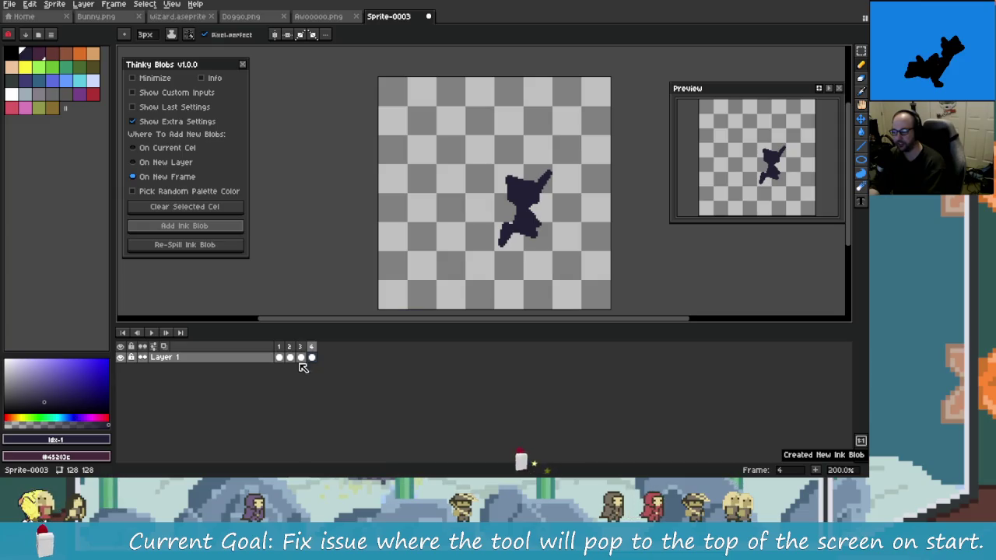
scroll(311, 374, "up", 2)
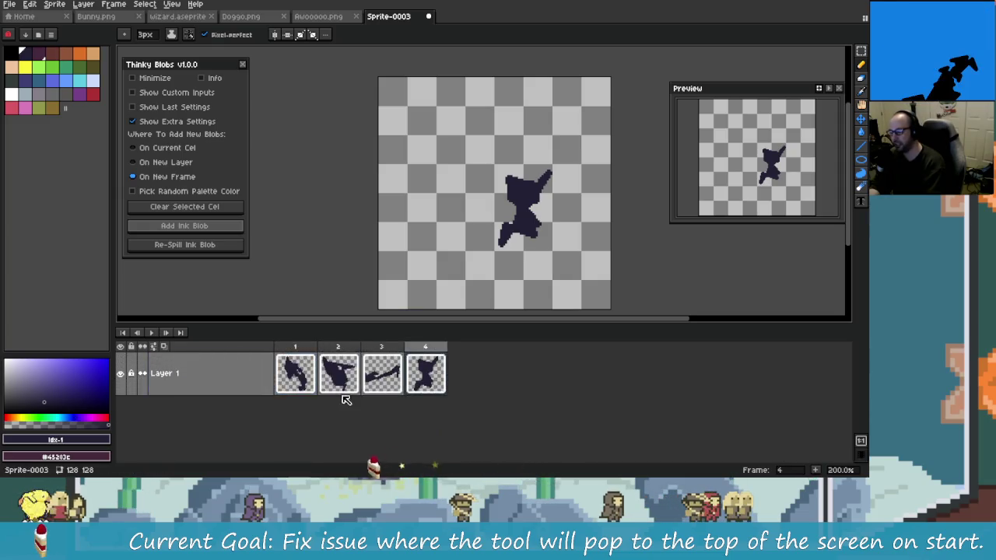
scroll(345, 399, "up", 1)
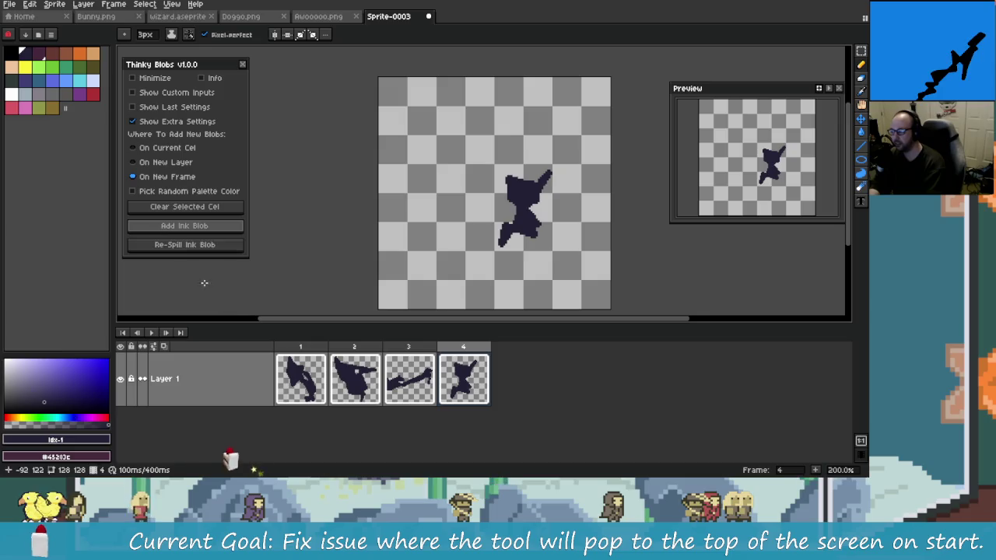
left_click(207, 249)
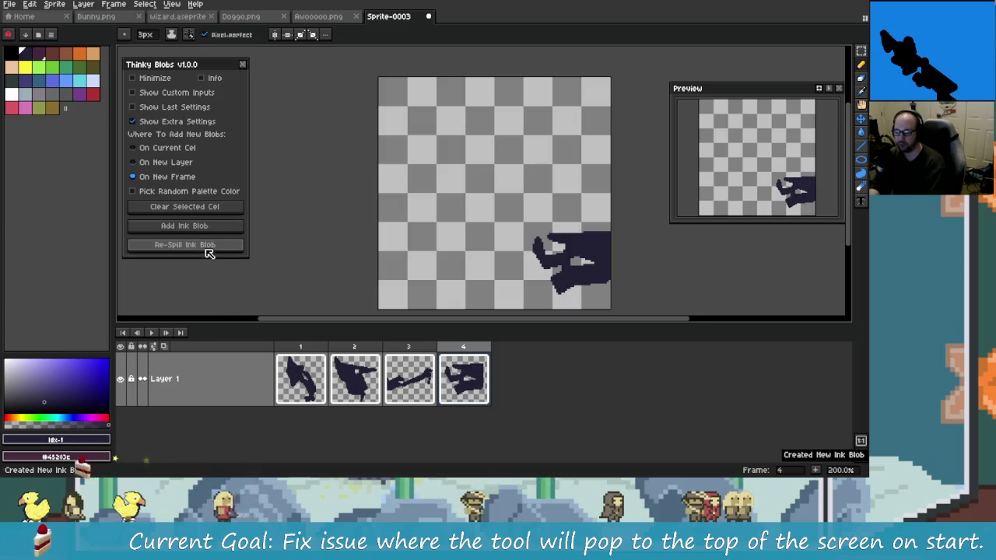
left_click(207, 248)
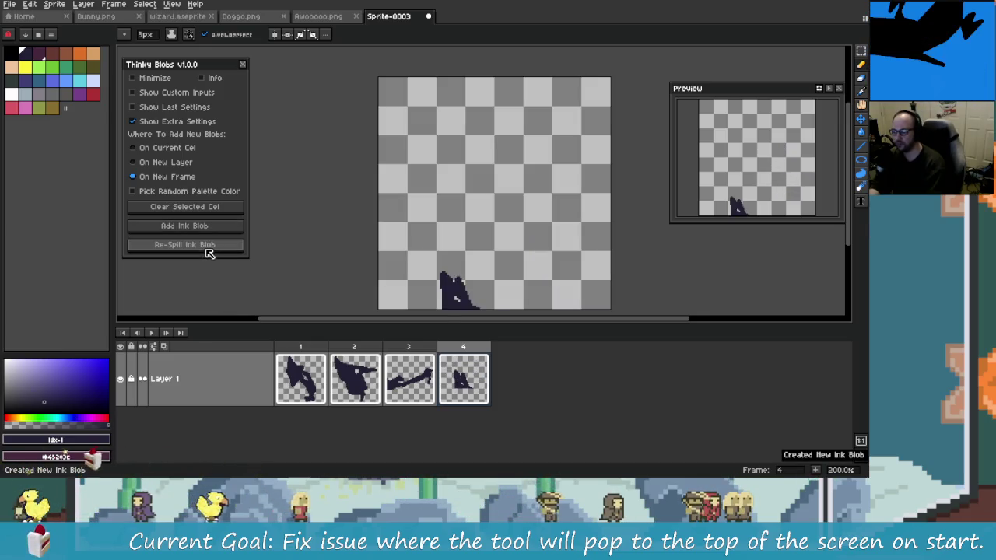
left_click(207, 249)
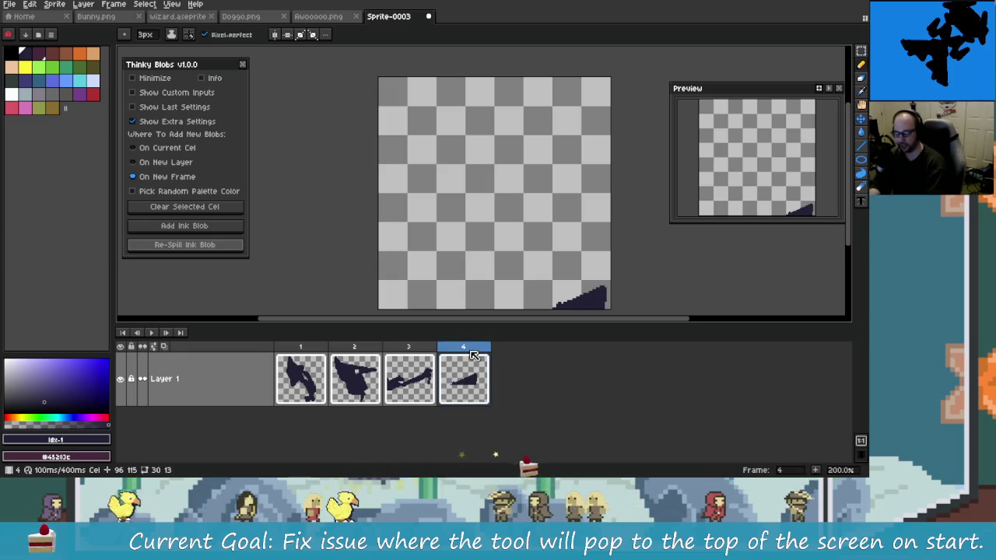
left_click(476, 372)
- Clear frame 4's blob, add another blob frame, and undo a test stroke
key("Delete")
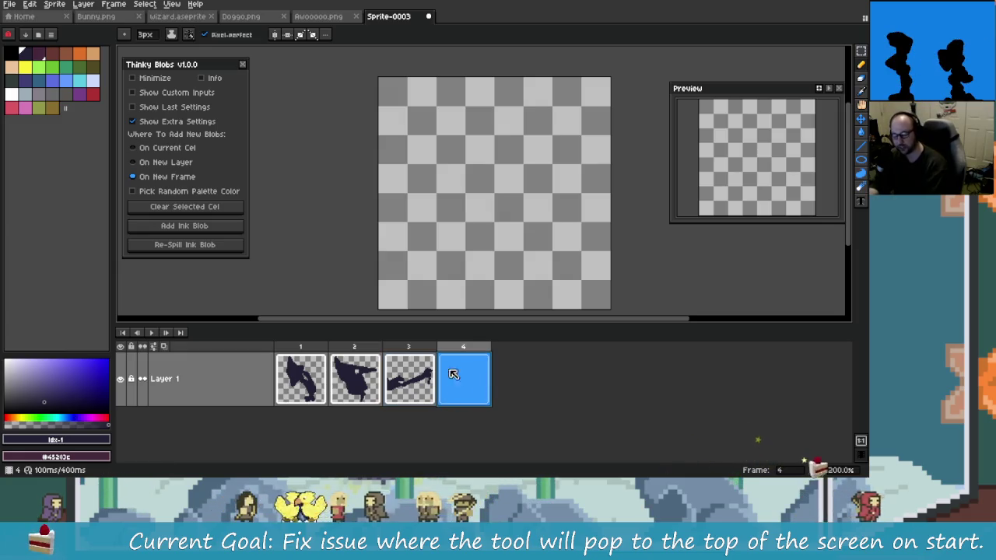
left_click(235, 228)
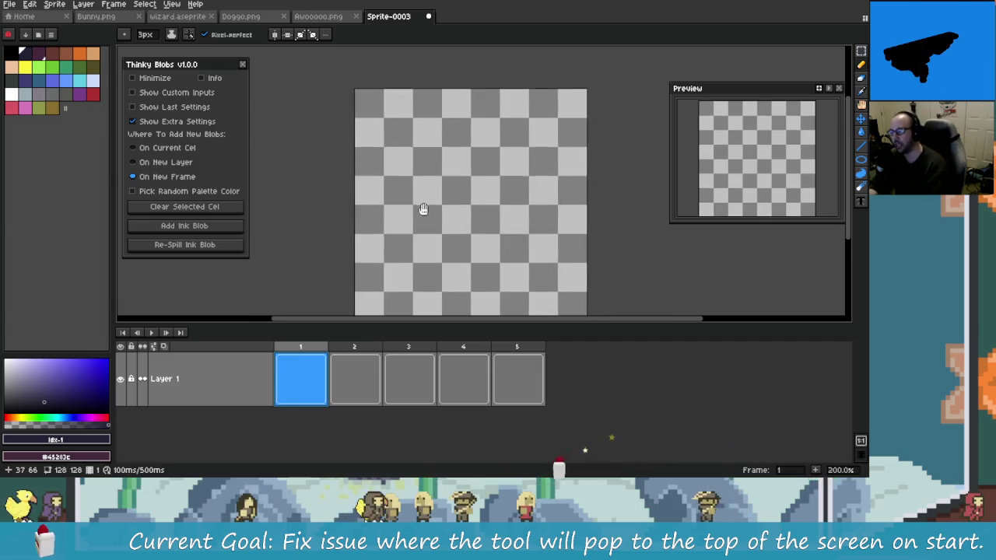
left_click_drag(366, 113, 544, 303)
key("ctrl+z")
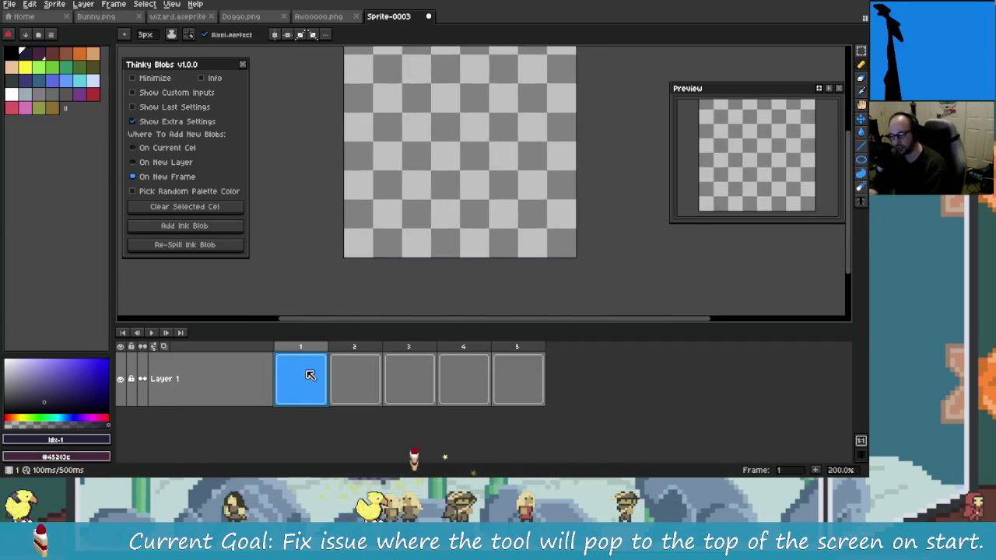
- Select frames 2–5 in the timeline and delete their cels and the frames themselves
left_click_drag(326, 354, 571, 355)
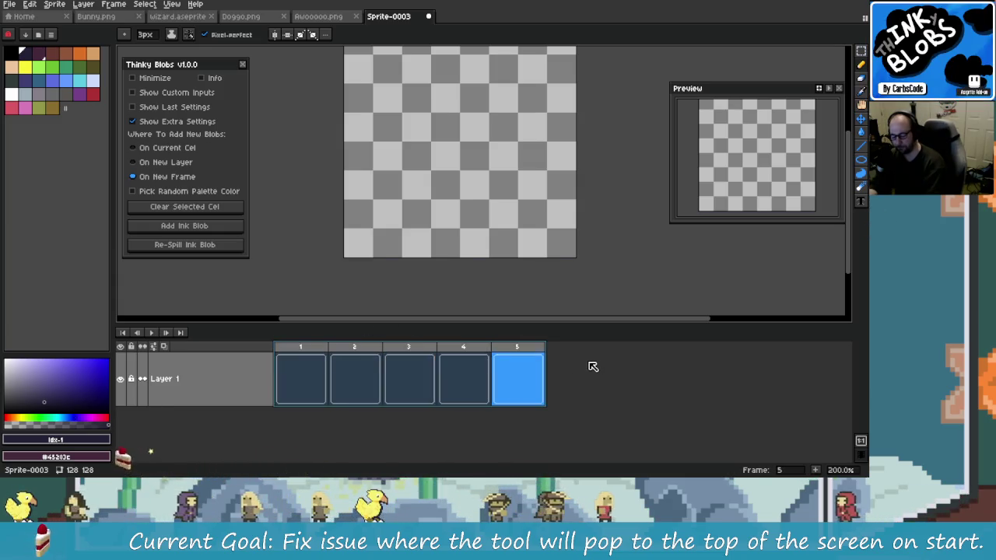
left_click(424, 382)
left_click(295, 378)
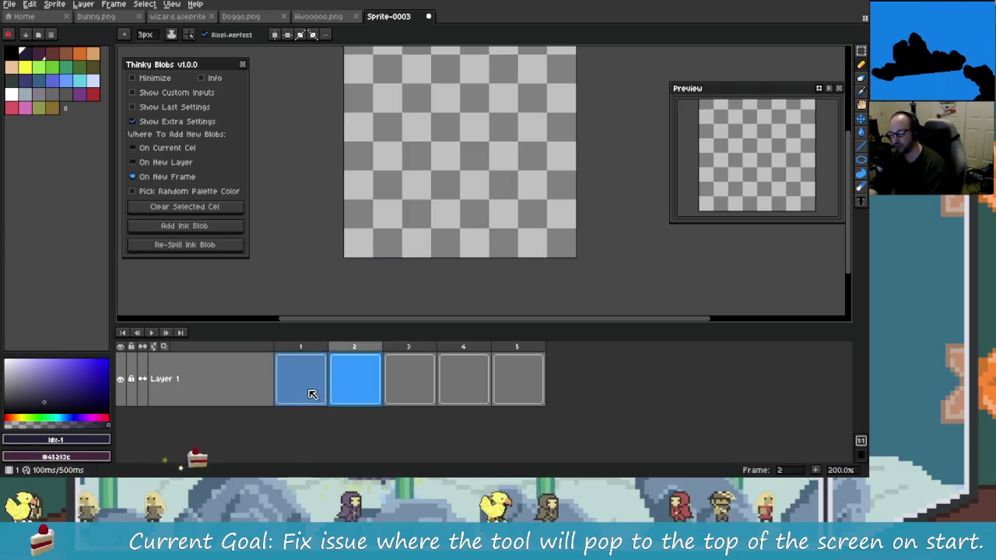
left_click_drag(319, 378, 535, 417)
left_click(311, 399)
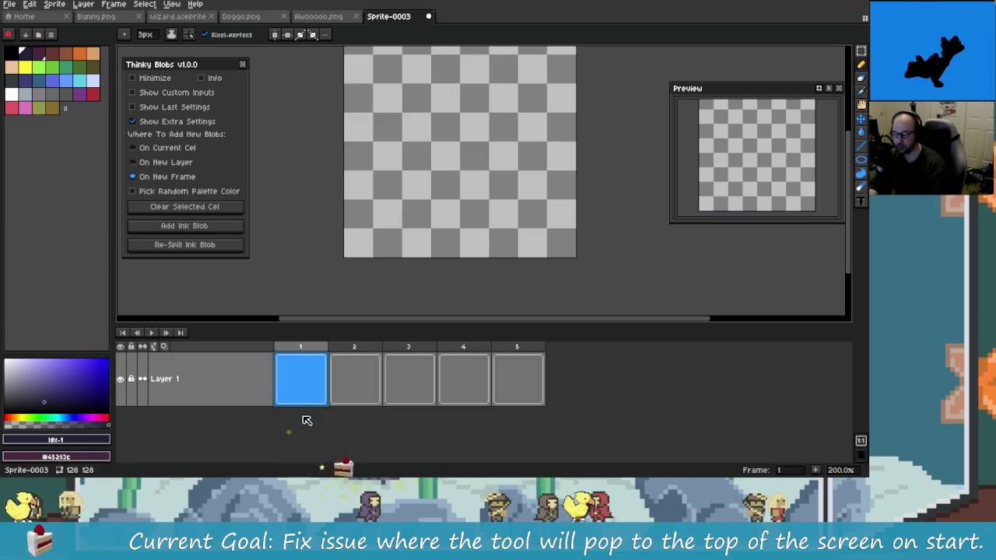
left_click_drag(359, 357, 518, 359)
right_click(518, 358)
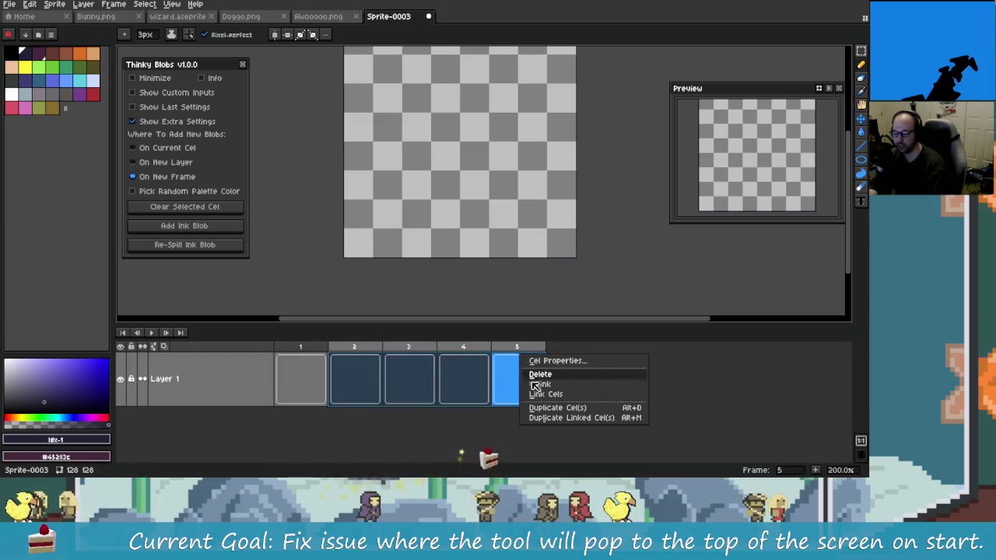
left_click(558, 376)
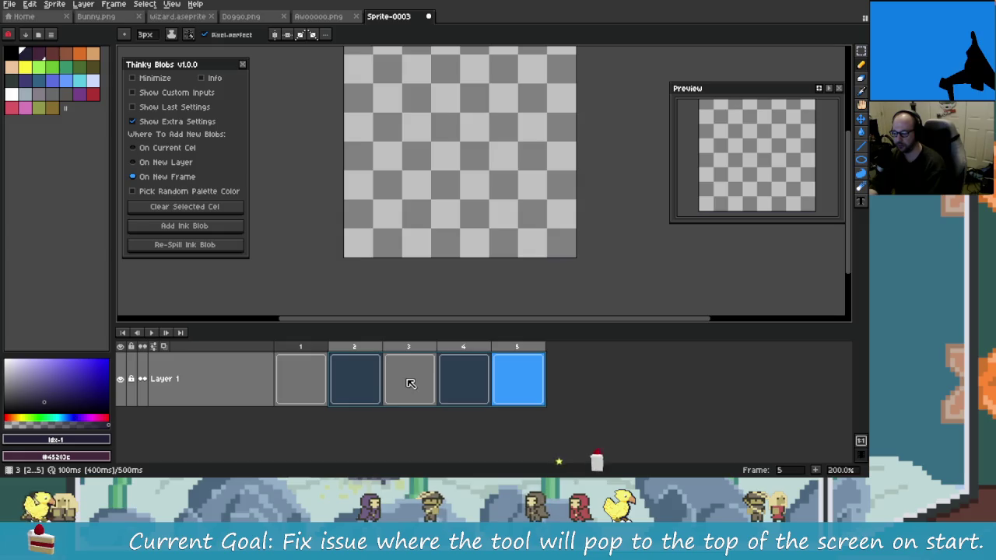
right_click(446, 350)
left_click(491, 402)
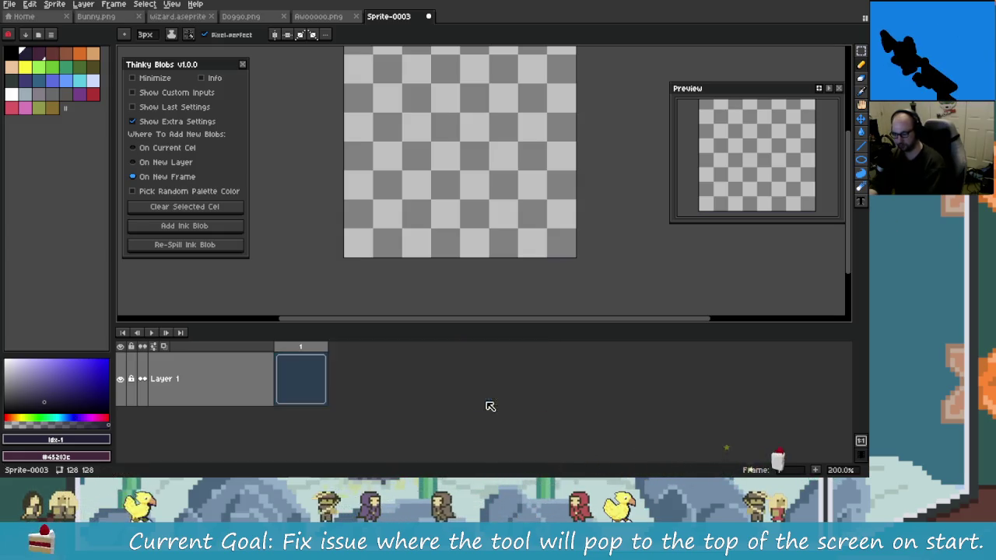
left_click(184, 225)
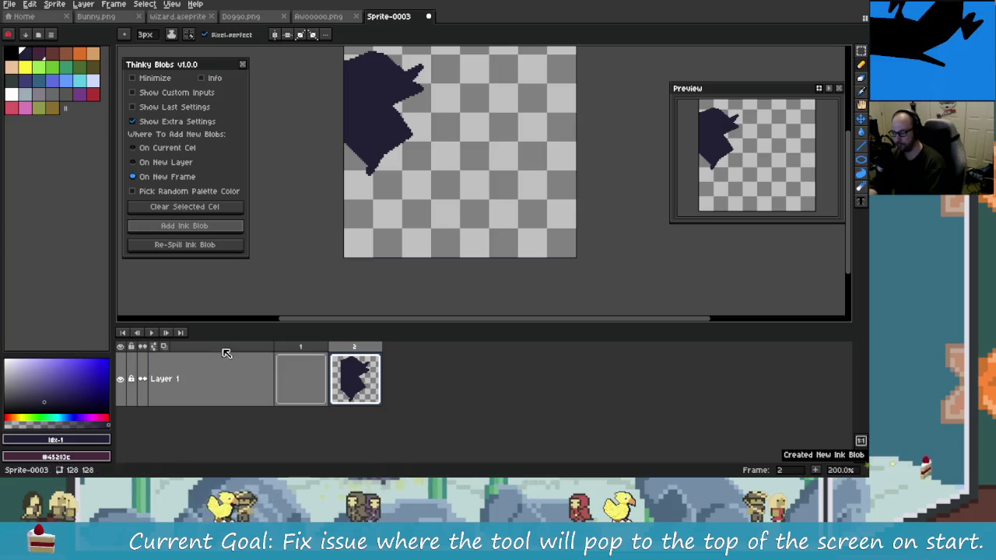
left_click(218, 246)
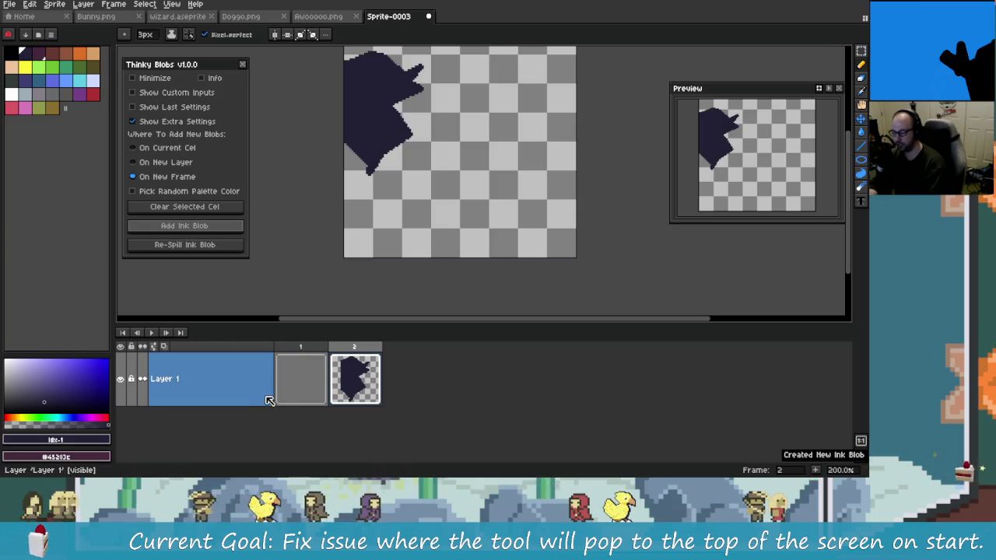
left_click(217, 246)
left_click(318, 360)
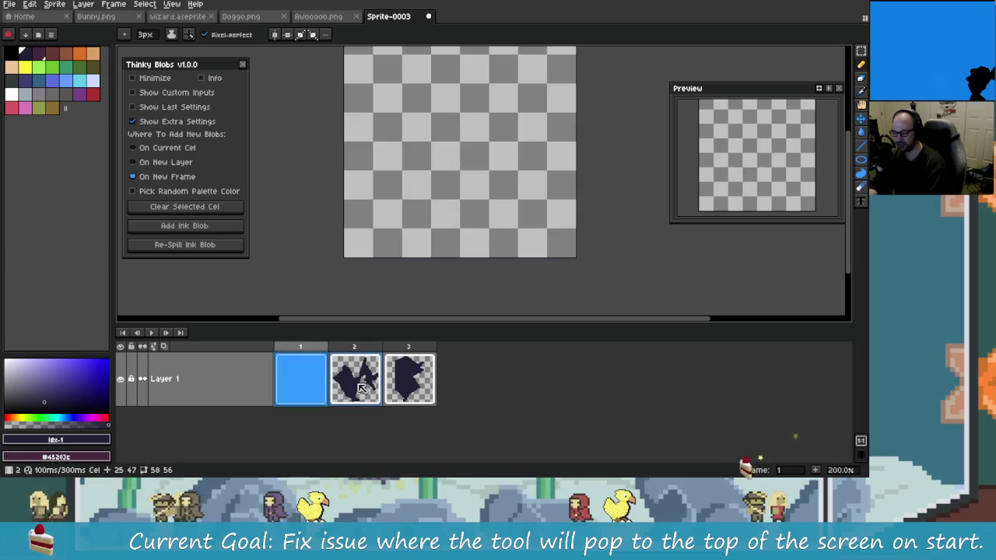
key("Delete")
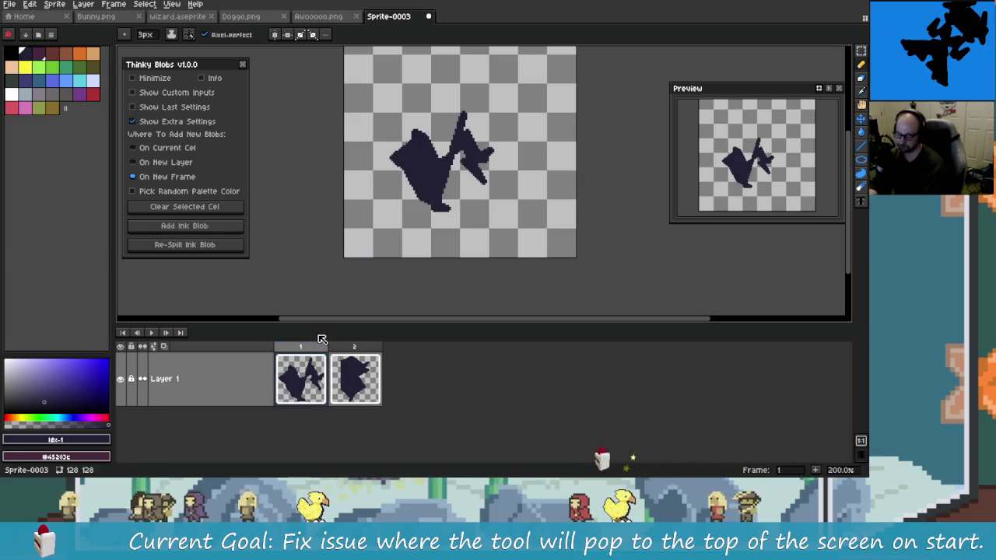
left_click(357, 381)
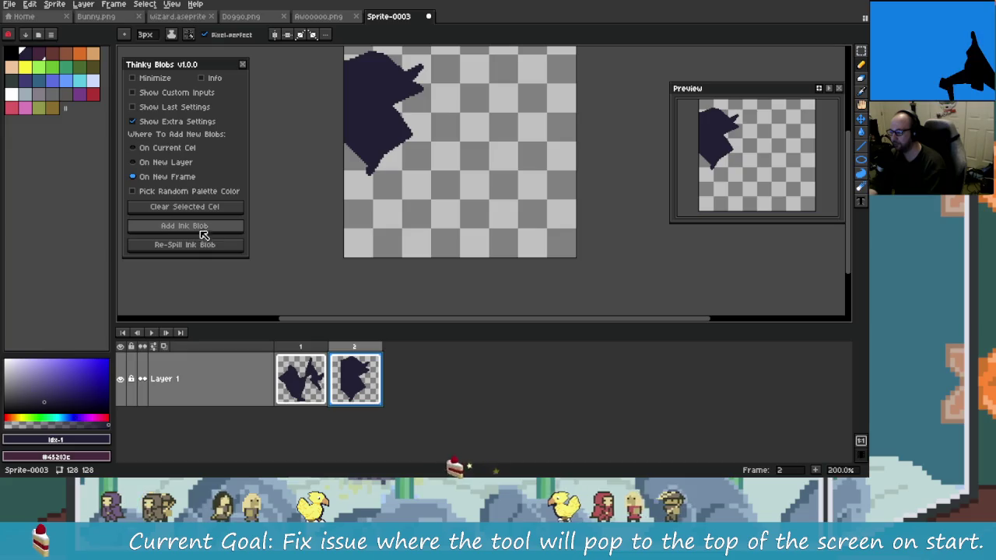
left_click(206, 232)
double_click(205, 233)
left_click(204, 233)
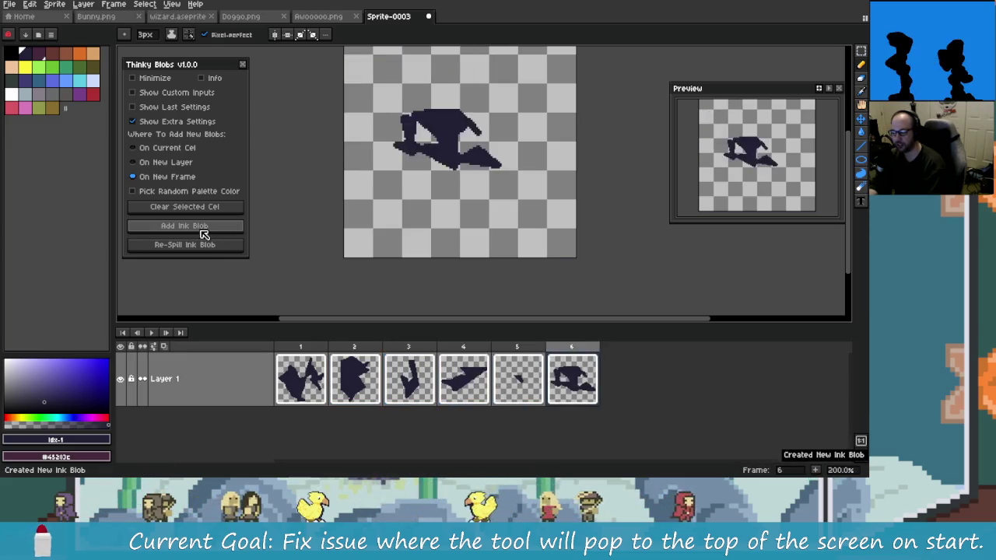
double_click(204, 234)
left_click(203, 235)
left_click(204, 234)
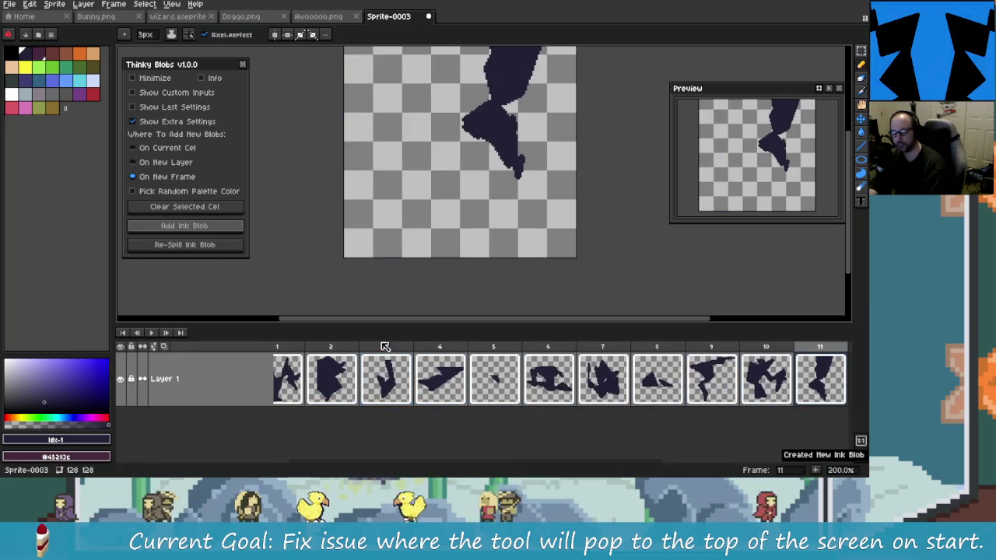
scroll(393, 263, "down", 2)
scroll(427, 275, "up", 1)
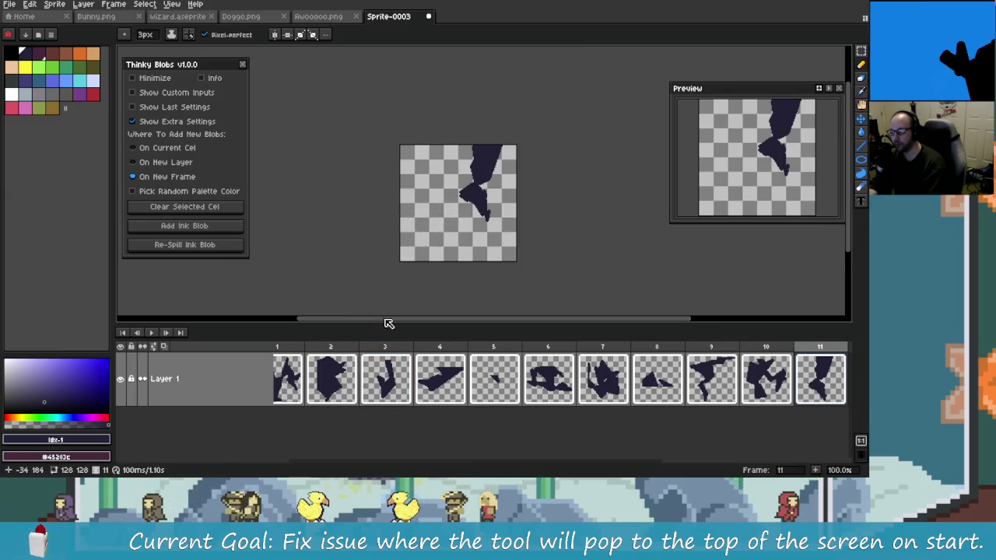
key("ctrl+z")
key("ctrl+z")
key("ctrl+z")
key("ctrl+z")
key("ctrl+z")
key("ctrl+z")
key("ctrl+z")
key("ctrl+z")
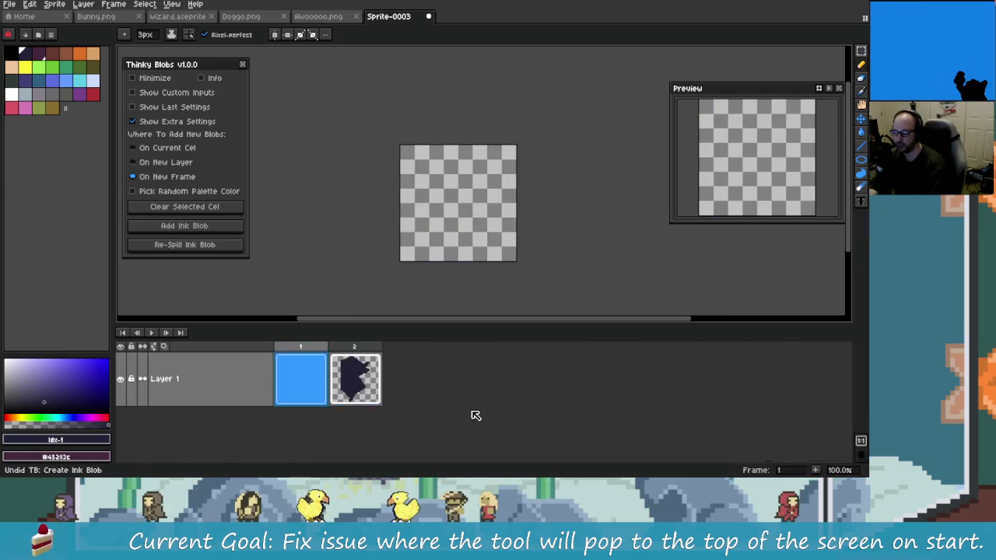
key("ctrl+z")
key("ctrl+z")
key("ctrl+z")
key("ctrl+z")
key("ctrl+z")
key("ctrl+z")
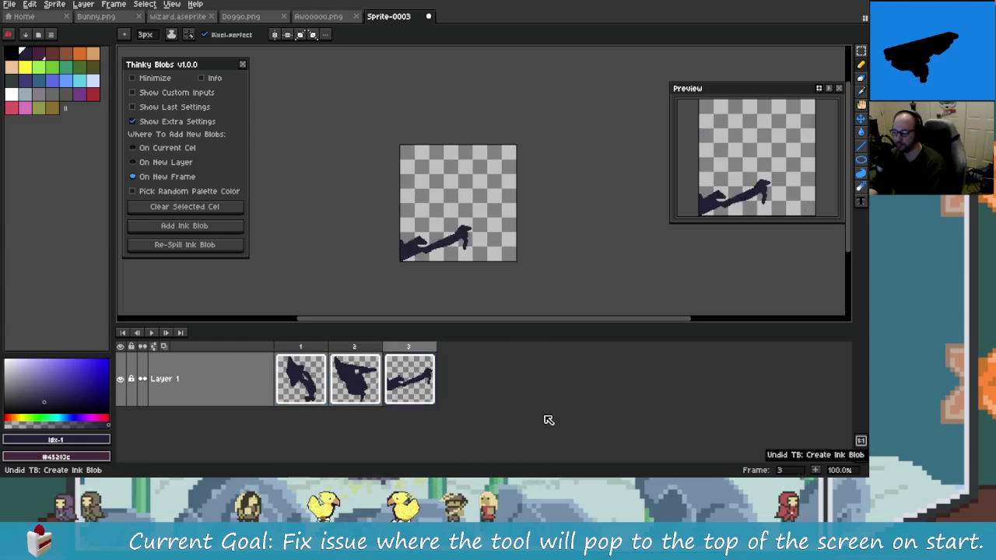
key("ctrl+z")
key("ctrl+z")
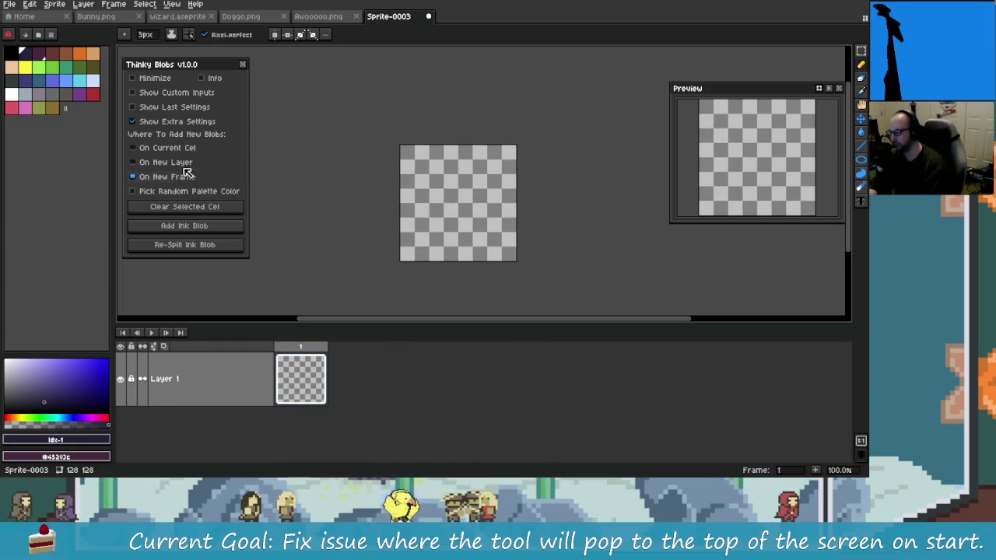
- Add ink blobs on new layers, enlarge the timeline, and re-spill the top layer's blob repeatedly
left_click(224, 229)
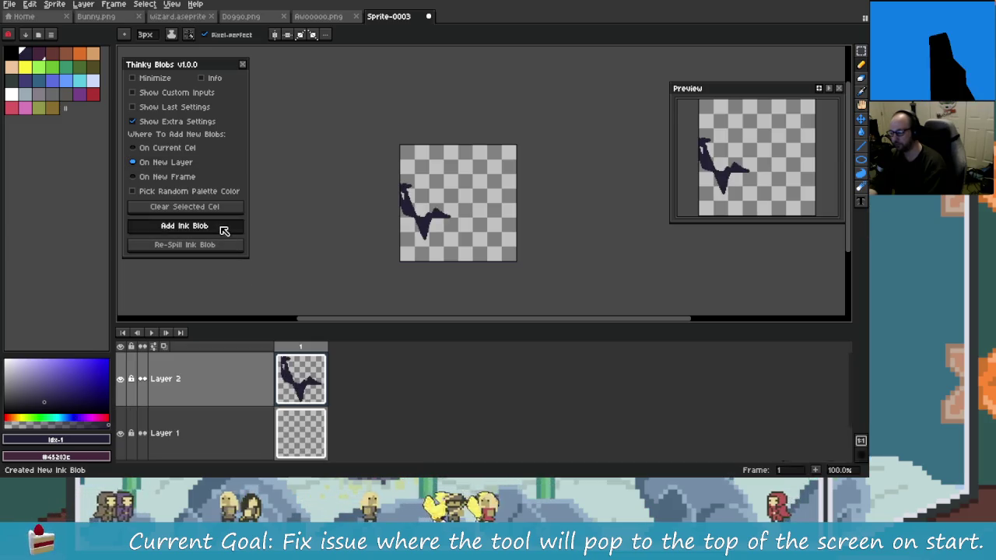
left_click(224, 229)
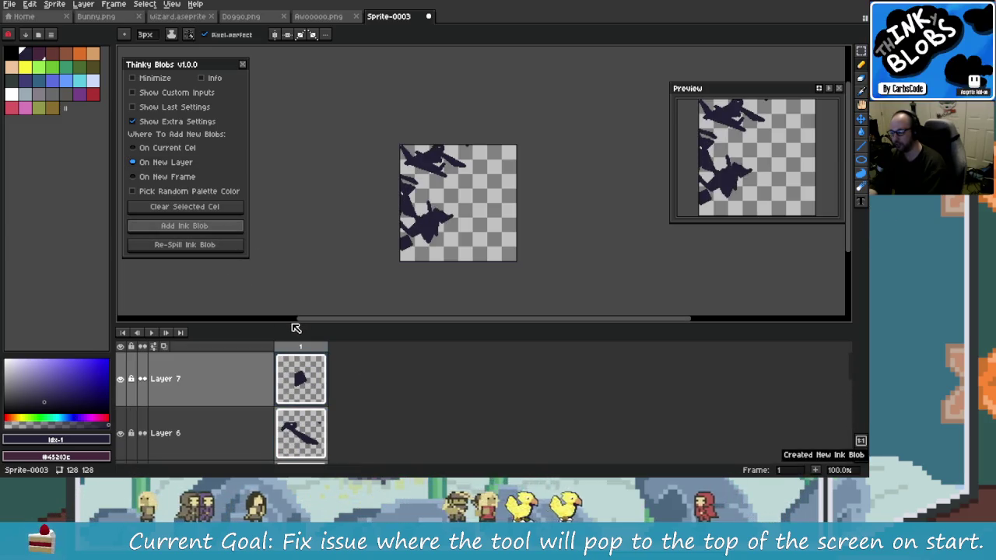
mouse_move(287, 326)
left_mouse_down()
mouse_move(284, 218)
mouse_move(287, 310)
left_mouse_up()
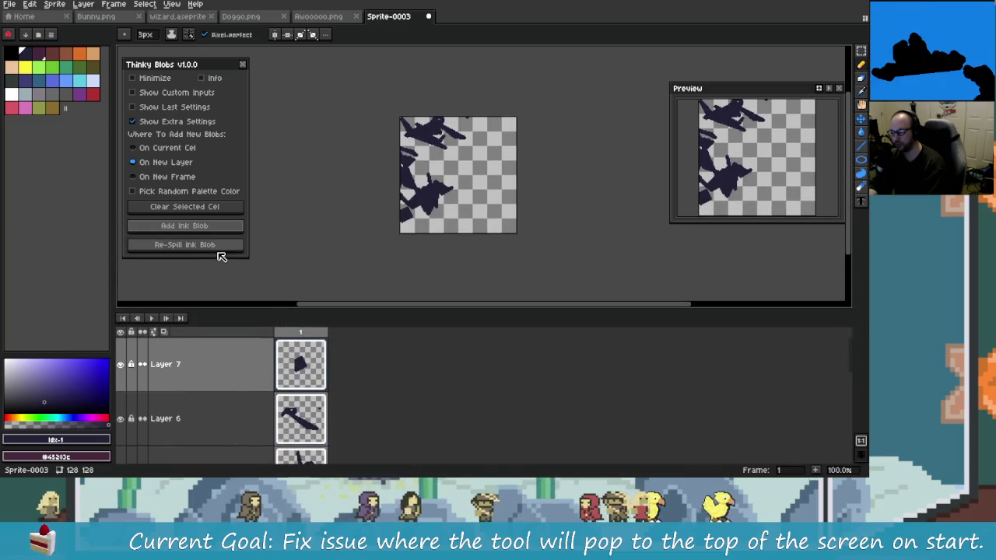
left_click(219, 249)
left_click(218, 250)
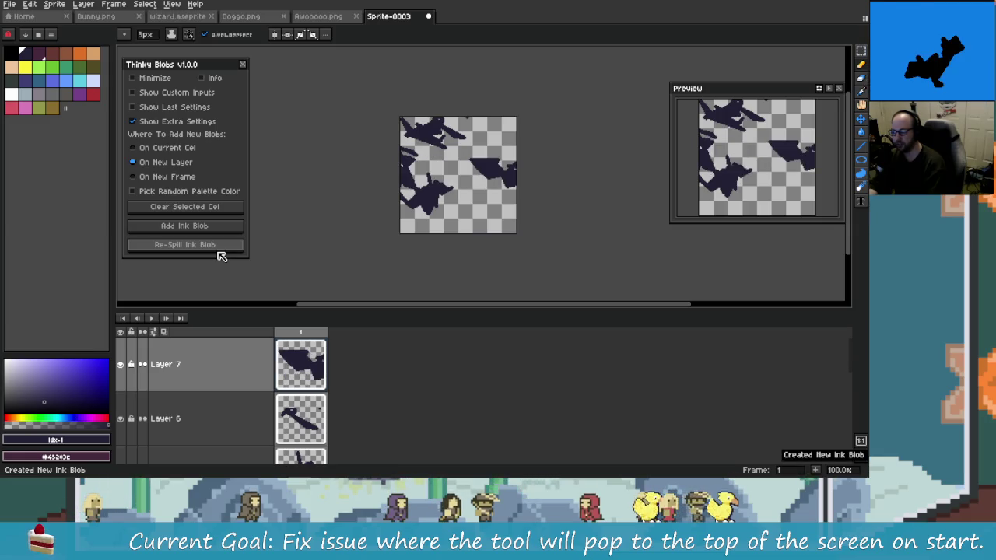
left_click(218, 250)
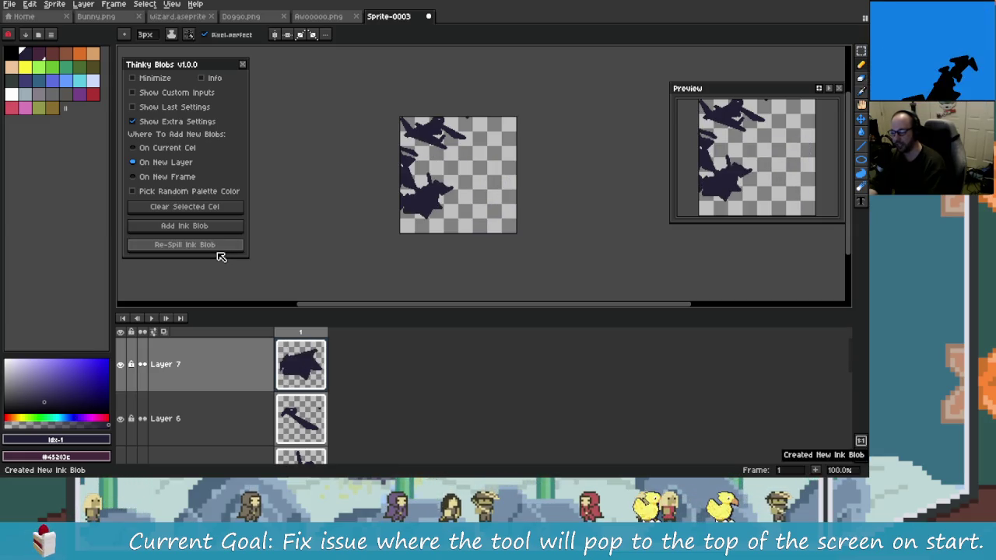
left_click(218, 250)
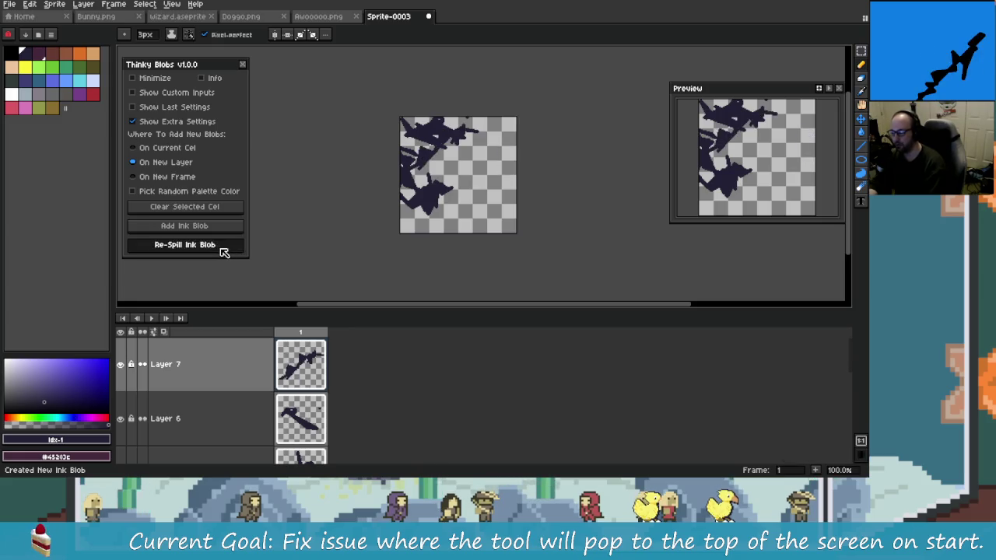
left_click(221, 249)
left_click(221, 249)
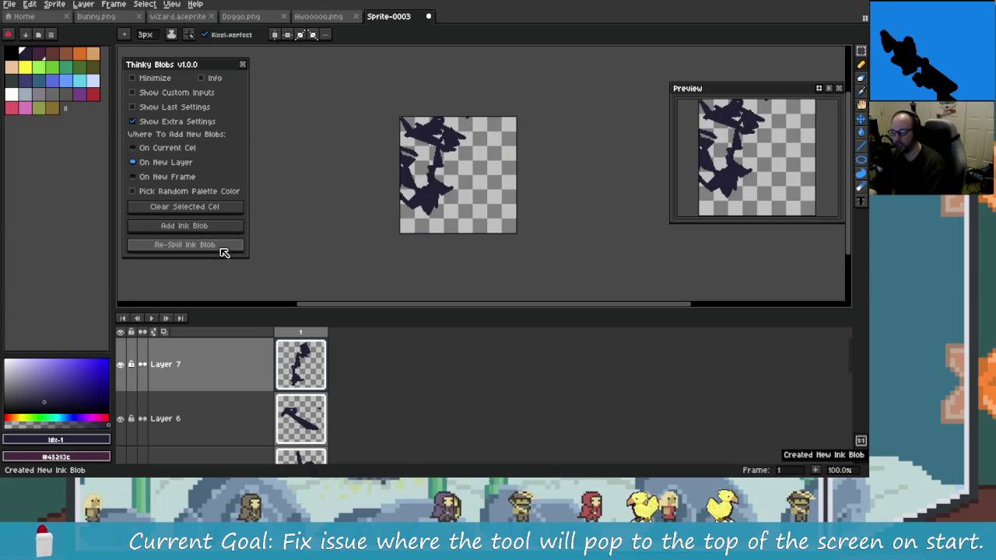
left_click(221, 249)
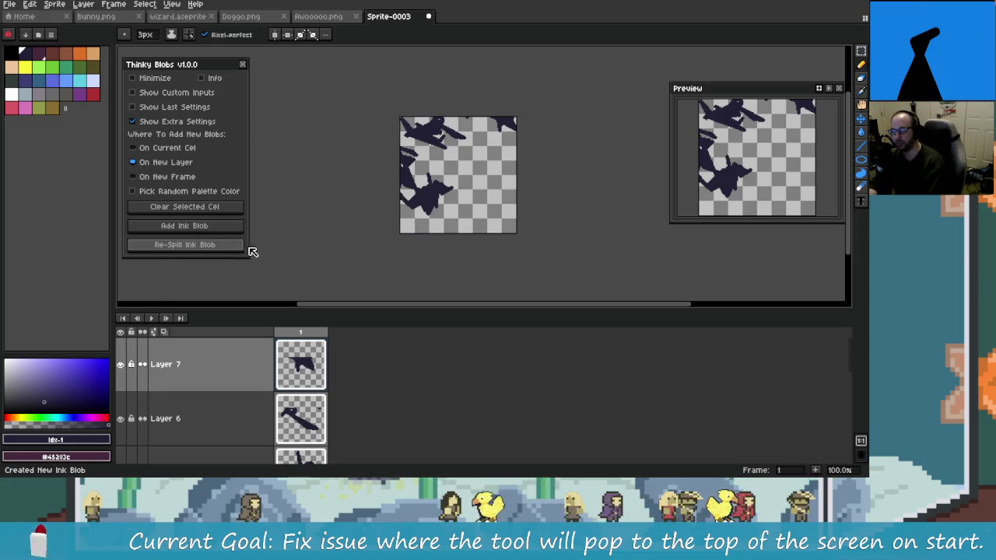
left_click(219, 242)
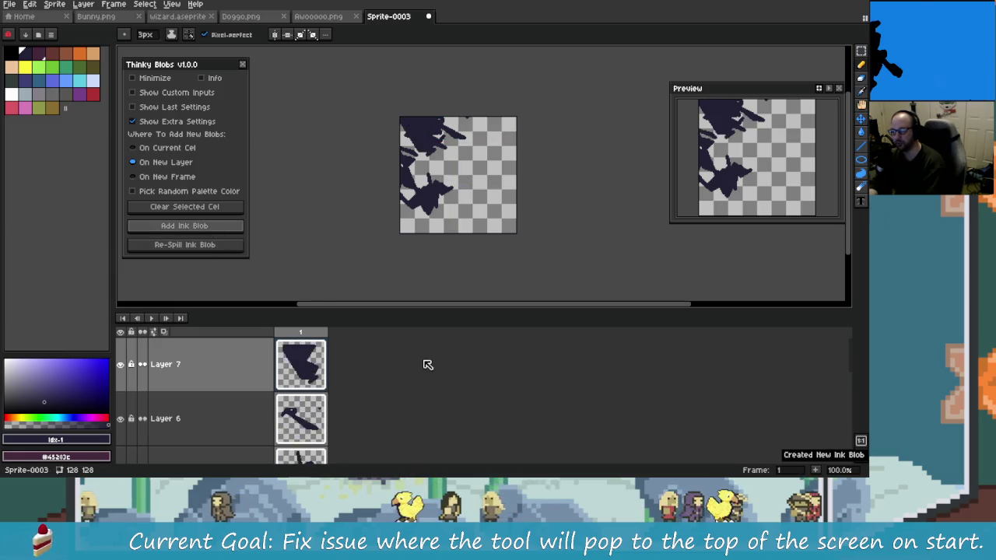
- Repeatedly add and undo new ink blob layers, ending with the Layer 7 blob removed
key("ctrl+z")
left_click(207, 225)
key("ctrl+z")
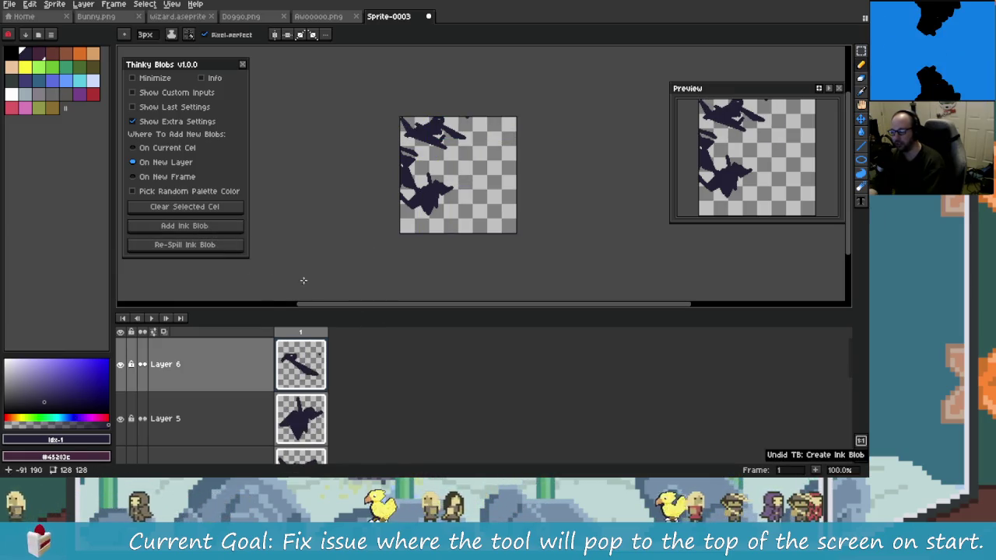
left_click(225, 228)
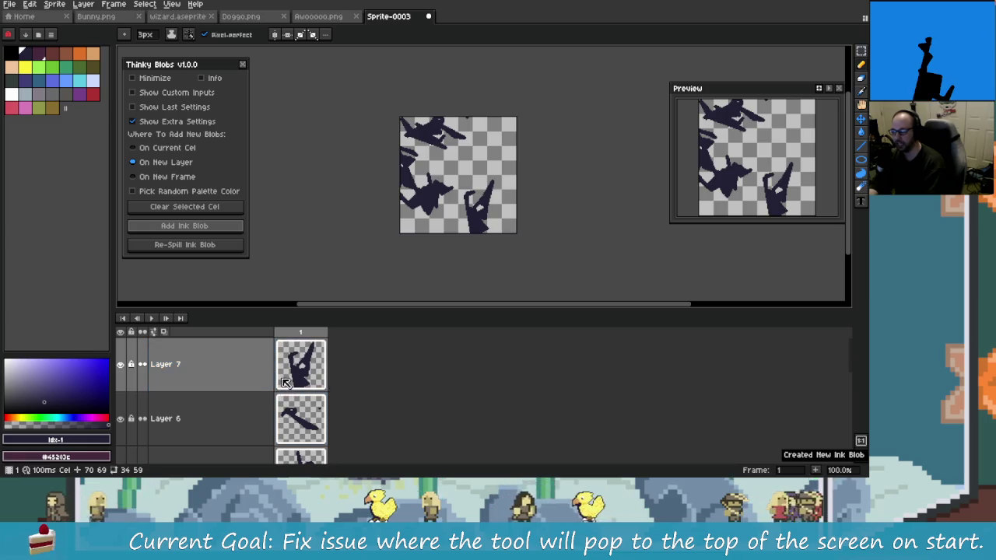
key("ctrl+z")
left_click(206, 226)
key("ctrl+z")
left_click(204, 226)
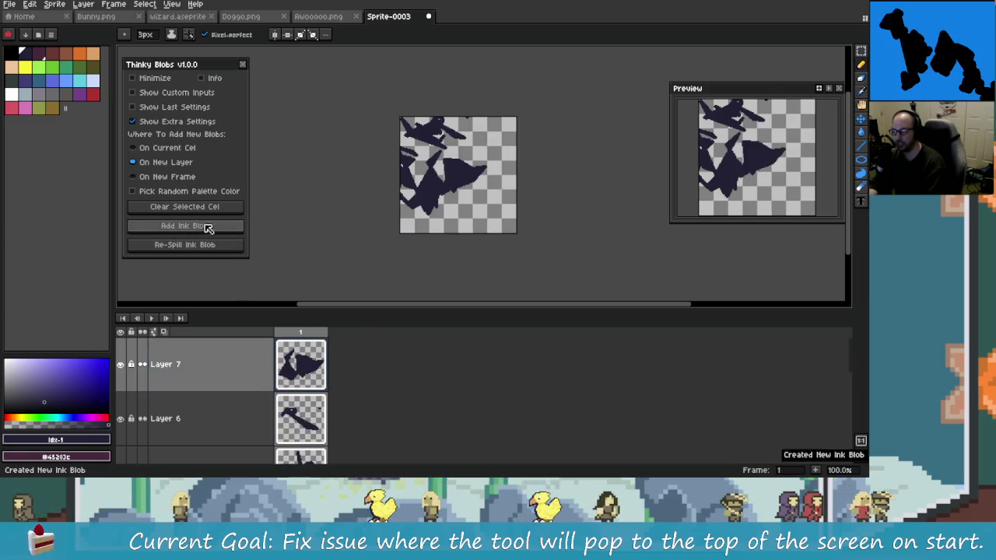
key("ctrl+z")
left_click(207, 225)
key("ctrl+z")
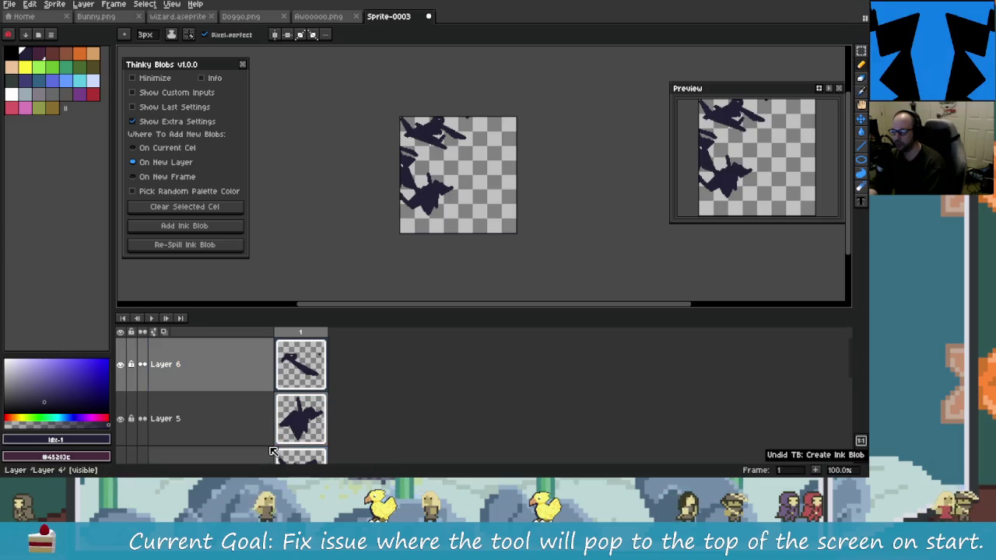
- Re-spill Layer 6's blob into new shapes and toggle Show Extra Settings off and on
left_click(279, 388)
left_click(225, 416)
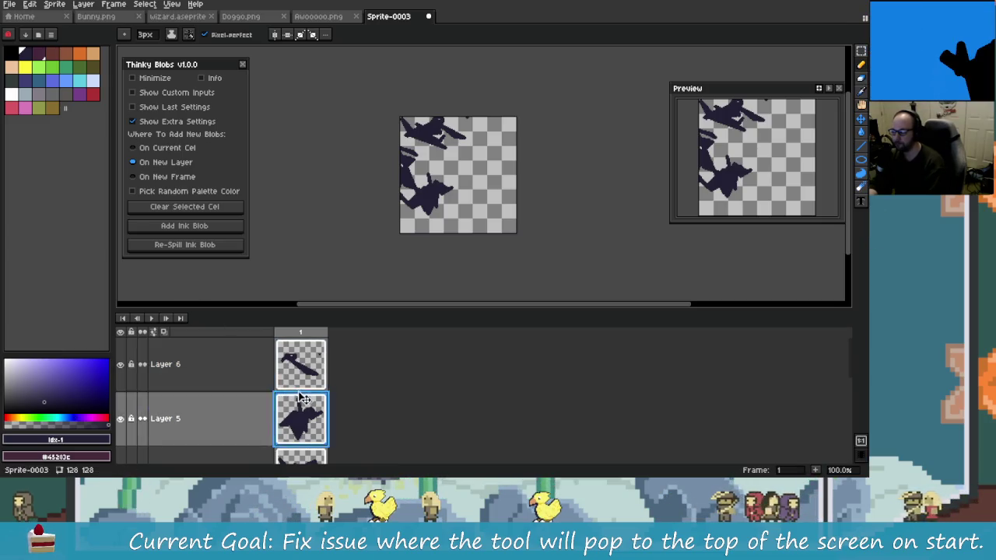
left_click(245, 343)
left_click(210, 247)
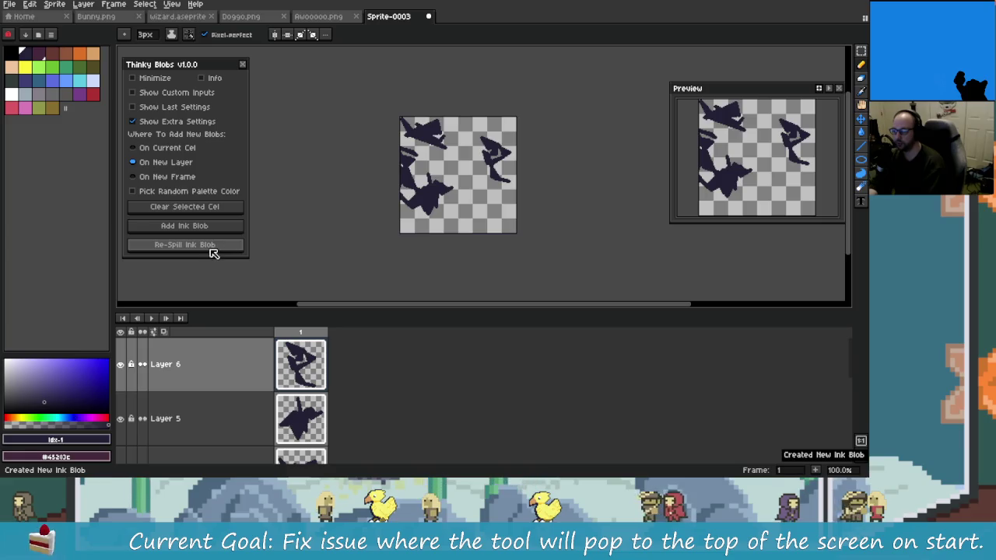
left_click(210, 248)
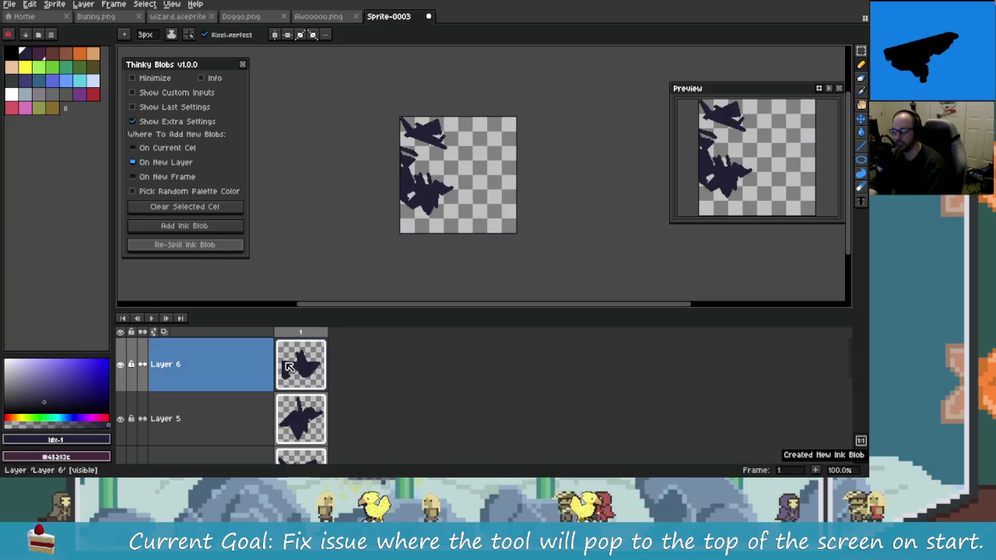
left_click(394, 327)
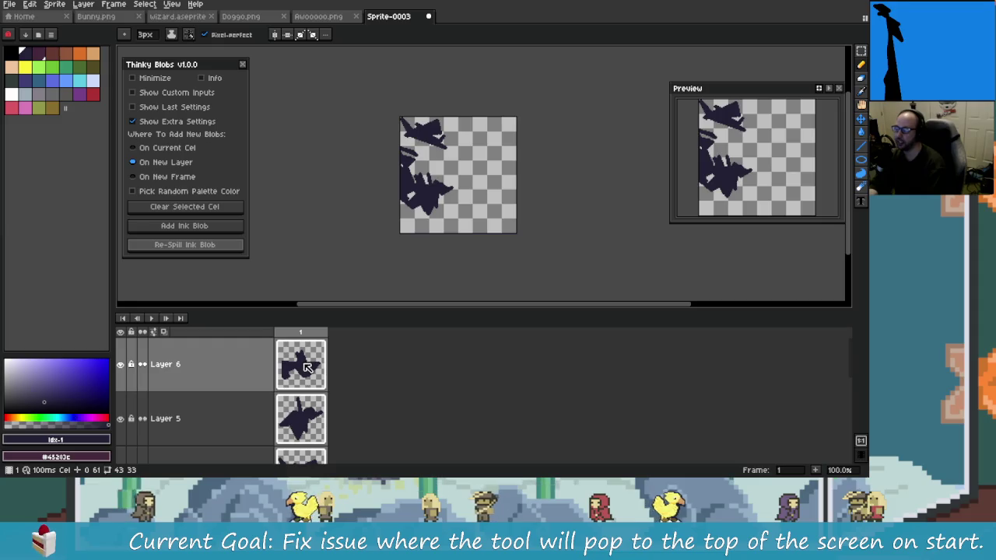
left_click(223, 370)
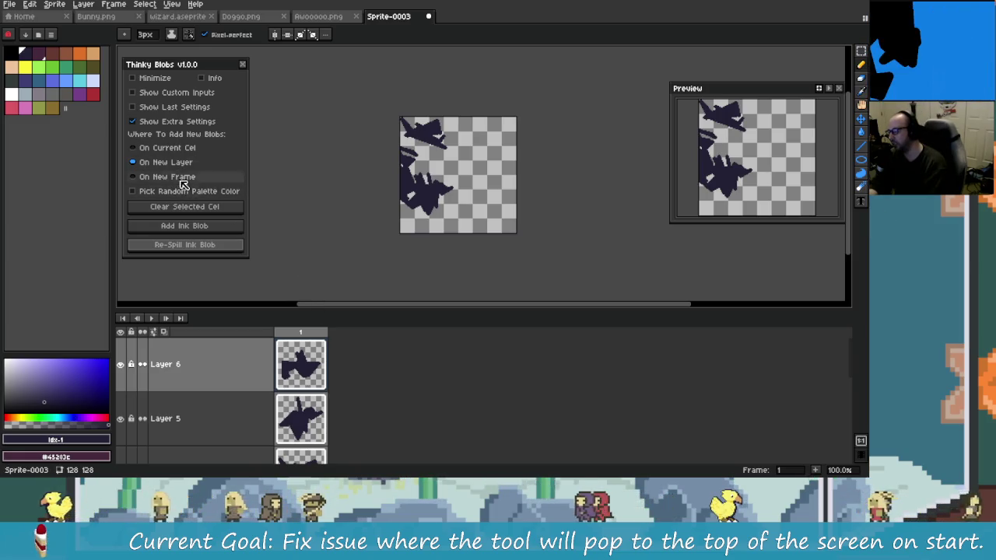
left_click(198, 123)
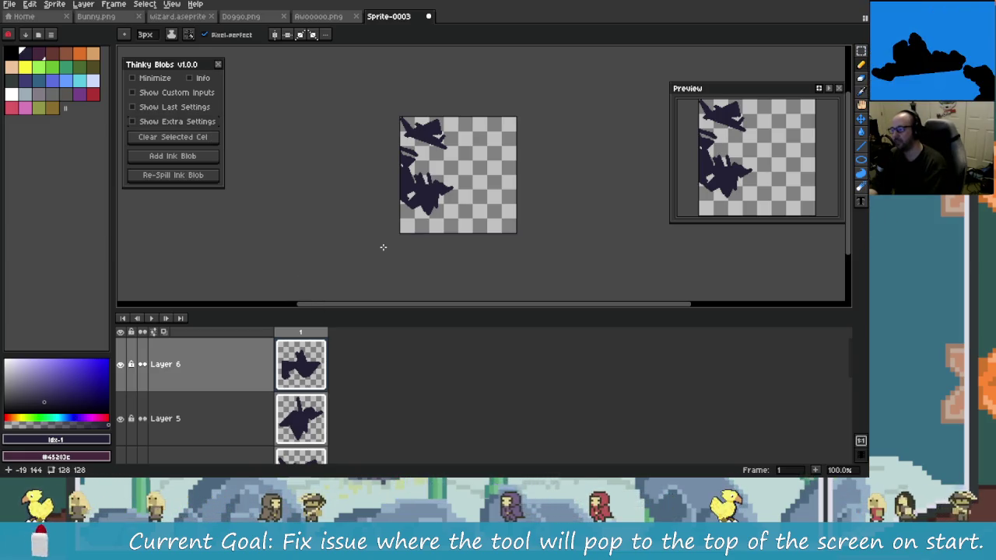
left_click(189, 125)
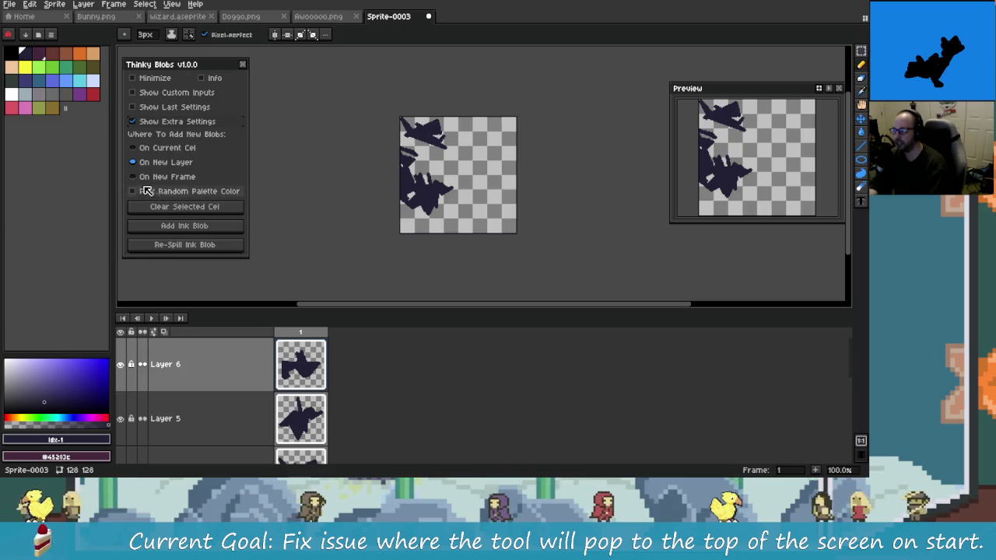
- Add several random-coloured blobs on new layers, then undo them
left_click(203, 226)
left_click(205, 227)
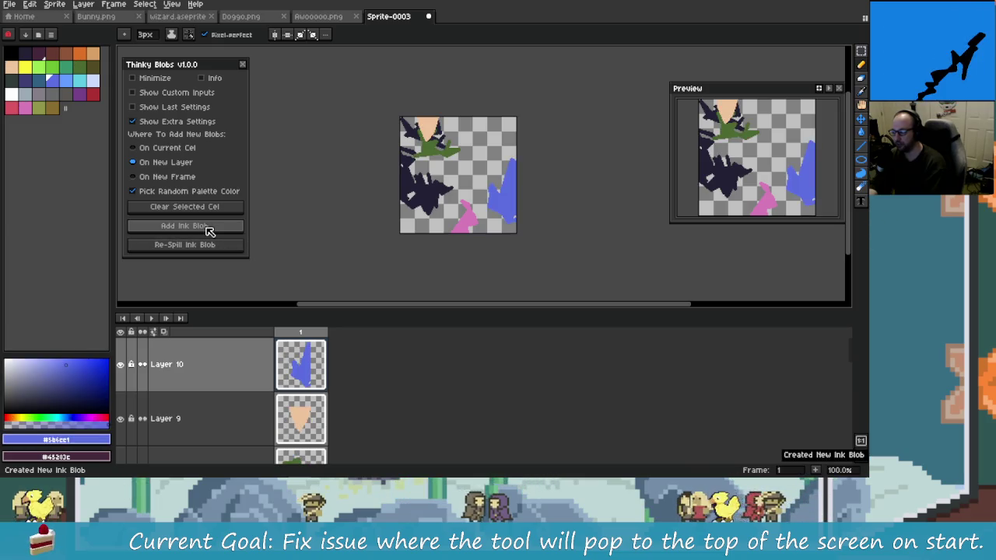
key("ctrl+z")
key("ctrl+z")
key("ctrl+z")
key("ctrl+z")
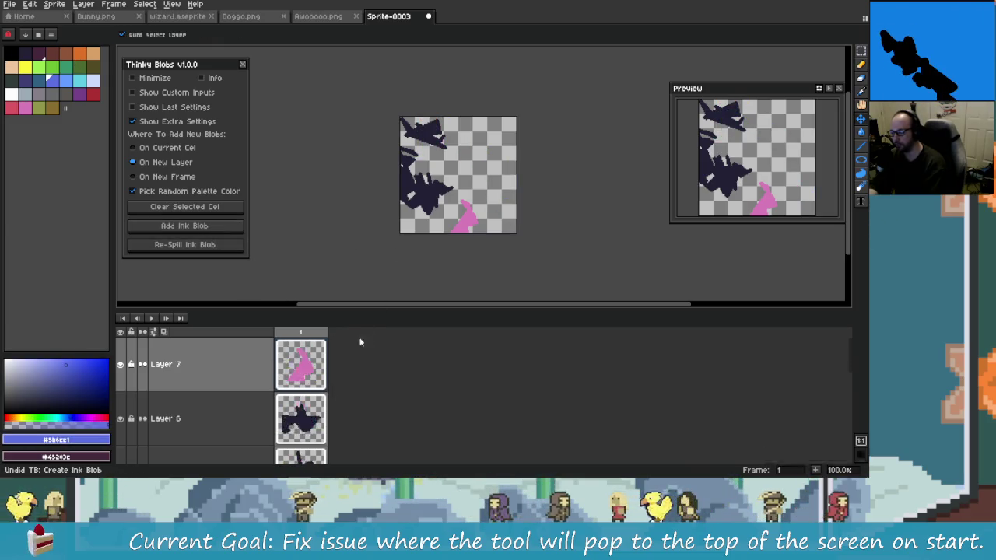
key("ctrl+z")
key("ctrl+z")
key("ctrl+z")
key("ctrl+z")
key("ctrl+z")
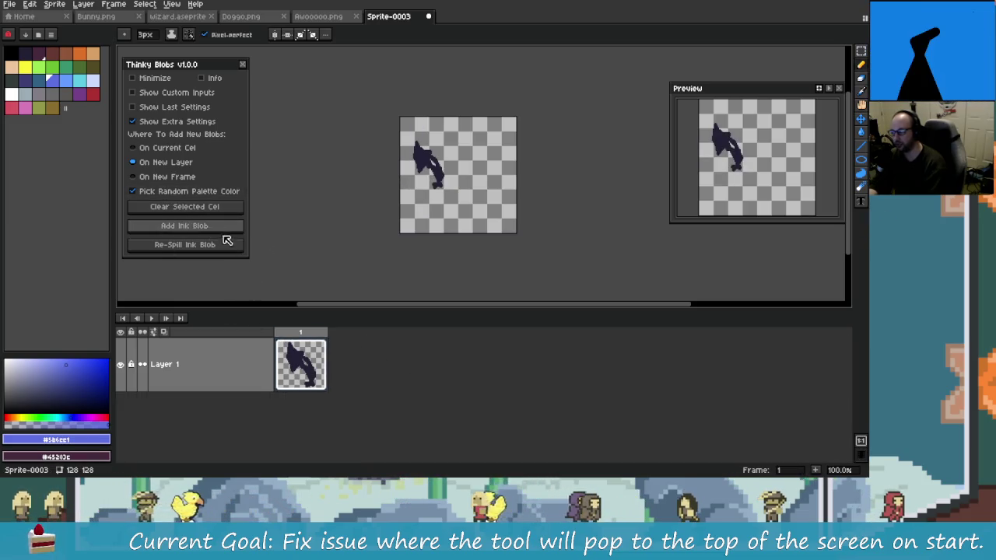
- Switch to On Current Cel, re-spill in random colours, then turn random colour off for blue re-spills
left_click(166, 148)
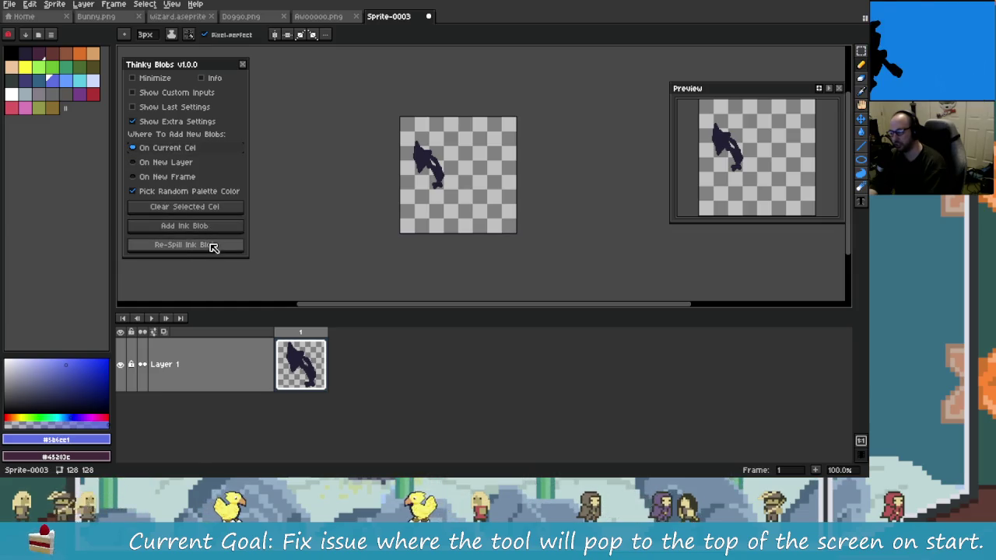
left_click(217, 247)
left_click(212, 246)
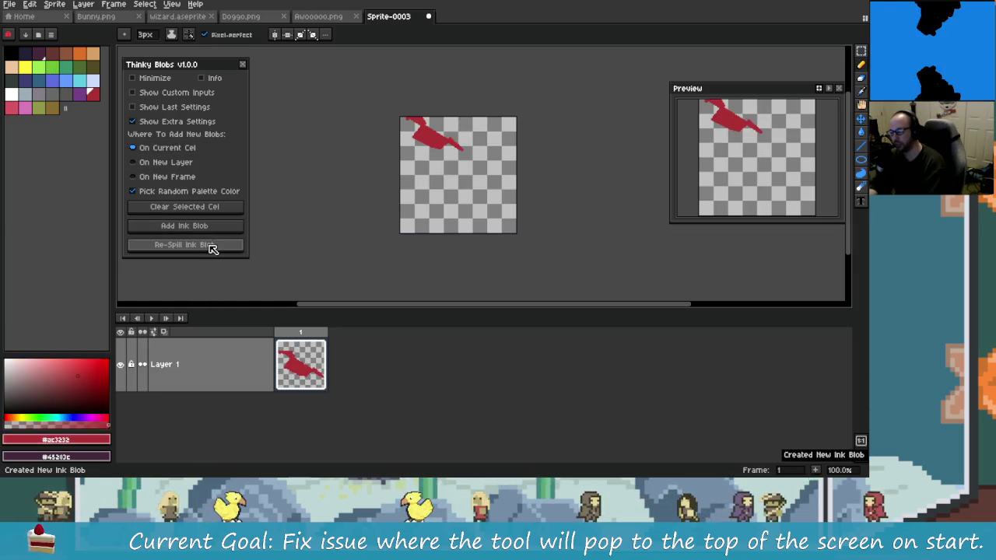
left_click(212, 248)
left_click(184, 246)
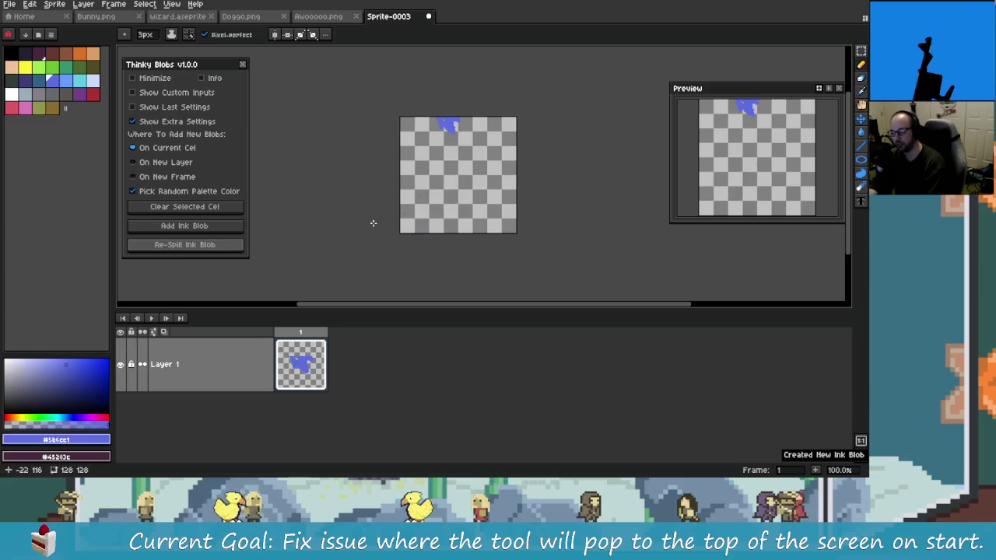
left_click(196, 248)
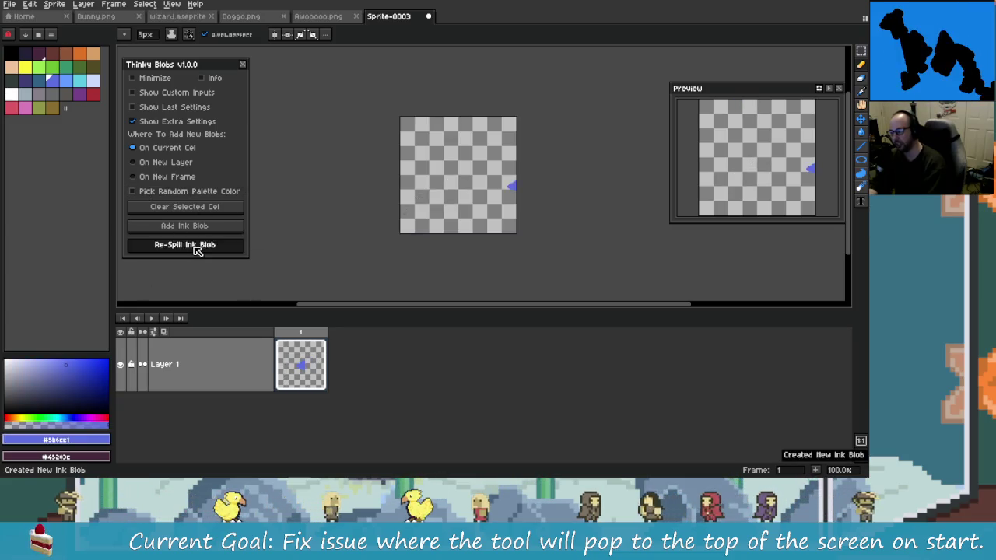
left_click(195, 248)
- Turn random palette colours back on, re-spill orange blobs, add more, then delete them
left_click(184, 191)
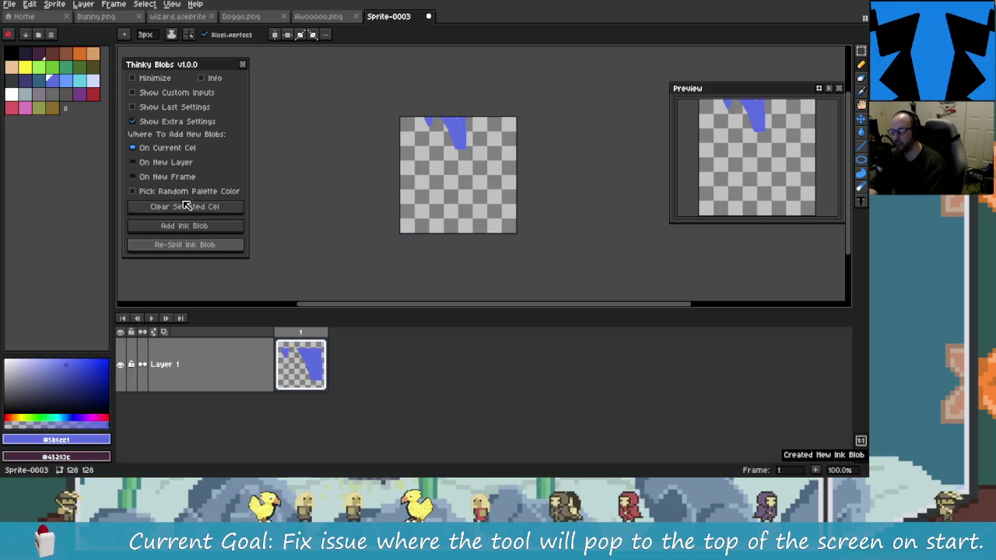
left_click(203, 245)
left_click(202, 246)
left_click(202, 247)
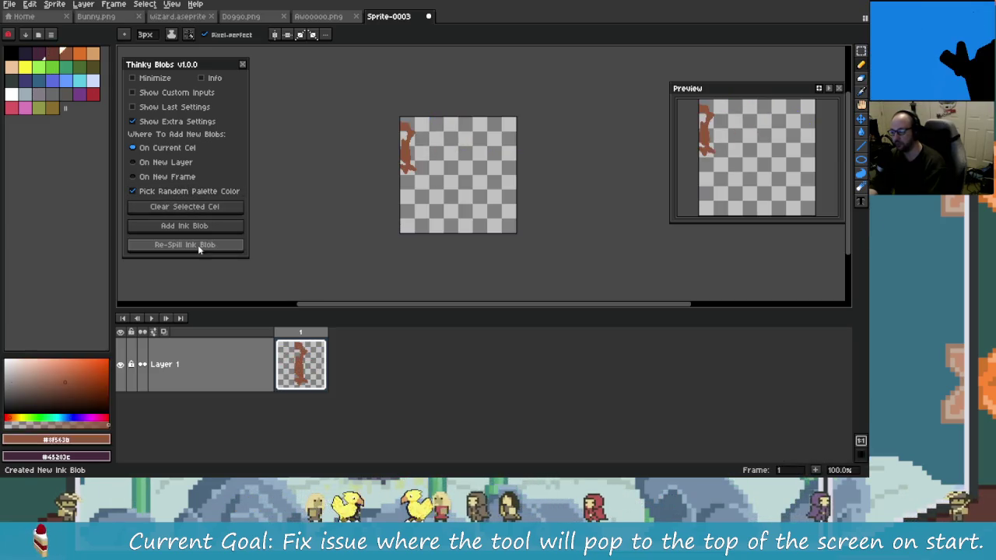
left_click(201, 247)
left_click(201, 247)
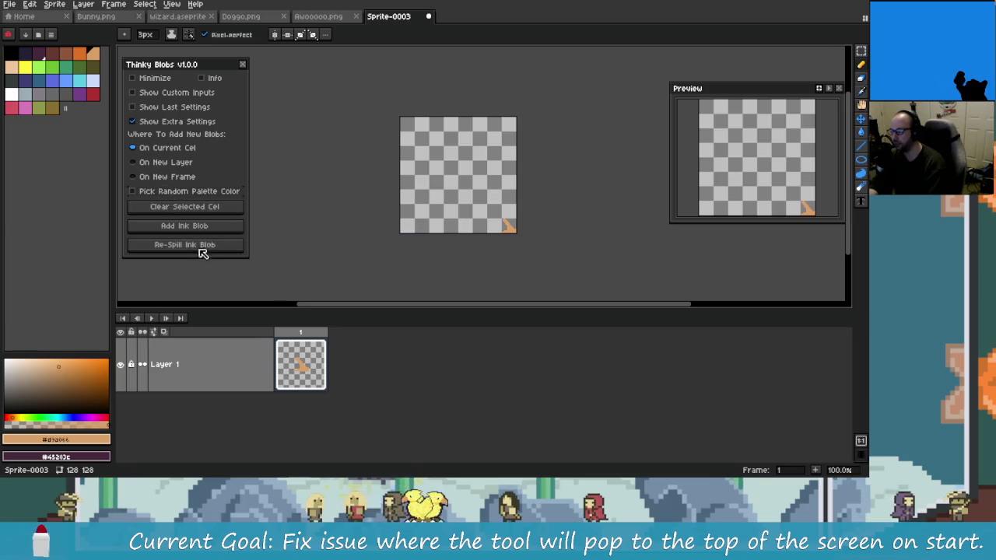
left_click(200, 247)
left_click(199, 225)
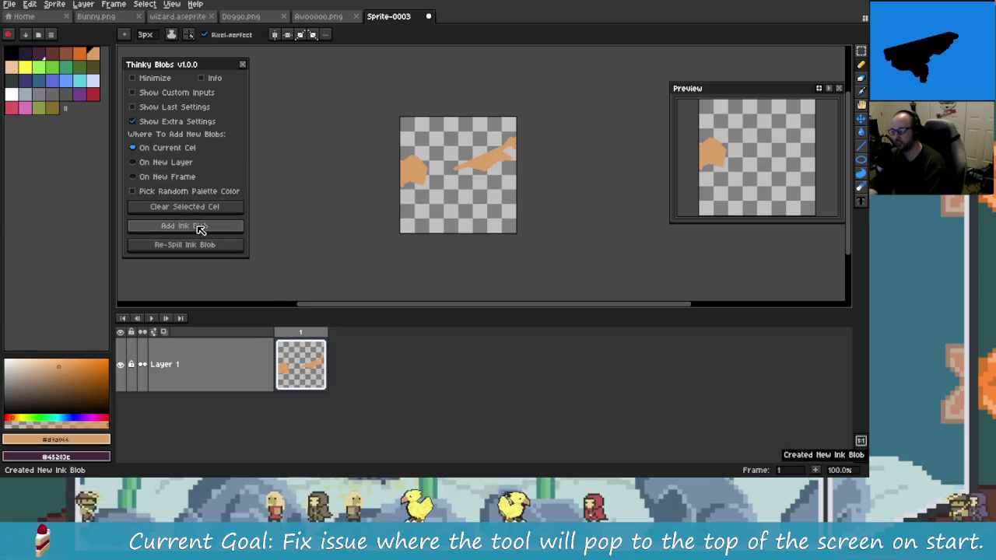
key("Delete")
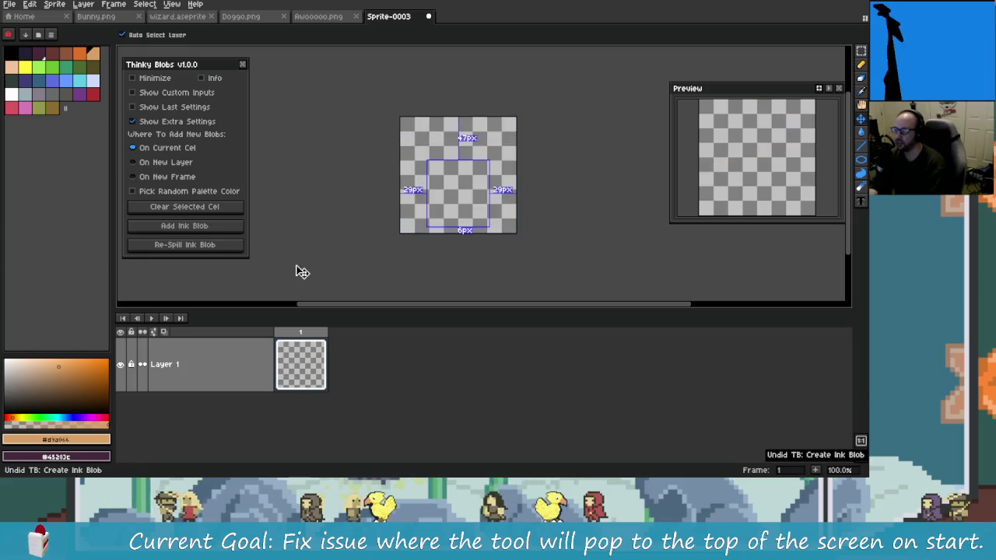
- Hide the extra blob settings, open Thinky Blobs Help & Information, and switch to Rider
left_click(171, 190)
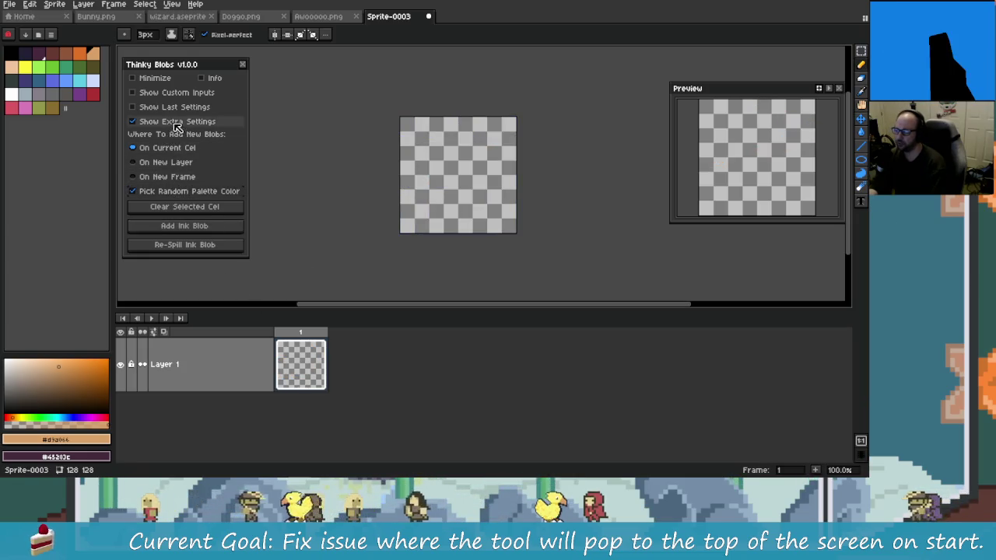
left_click(171, 121)
key("alt+Tab")
key("alt+Tab")
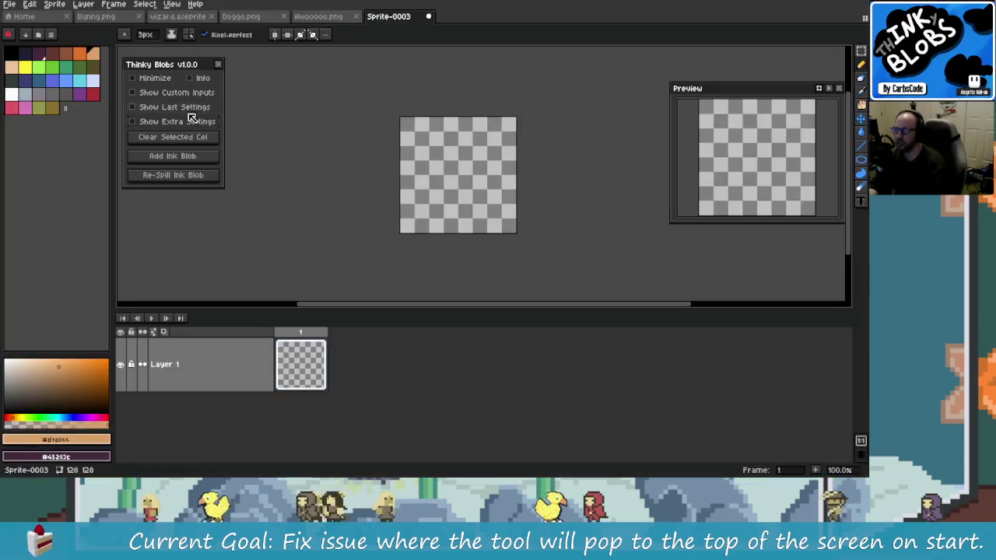
left_click(189, 78)
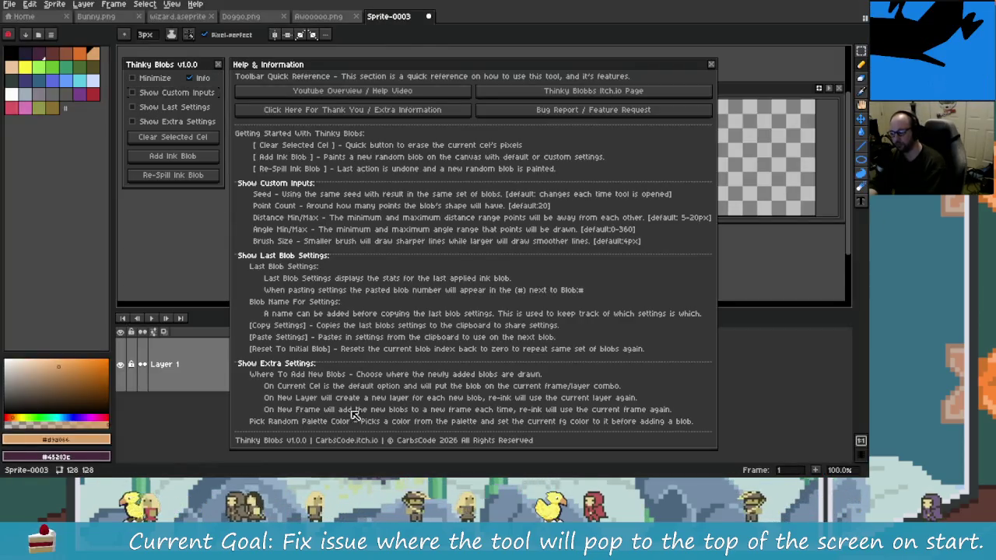
key("alt+Tab")
key("alt+Tab")
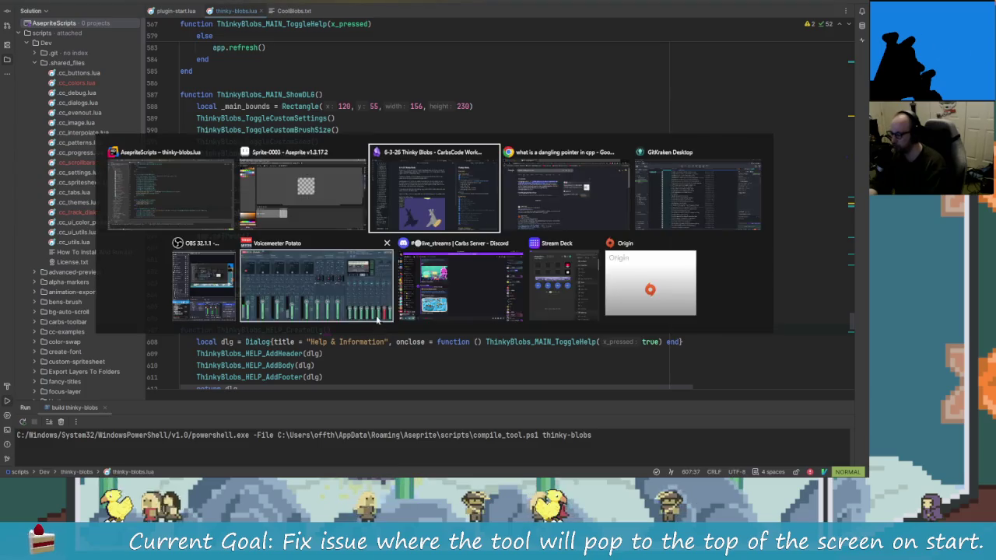
- In the Obsidian notes, edit the tool-popping-up task and open the 6-2-26 Thinky Blobs recap
left_click(410, 221)
key("alt+Tab")
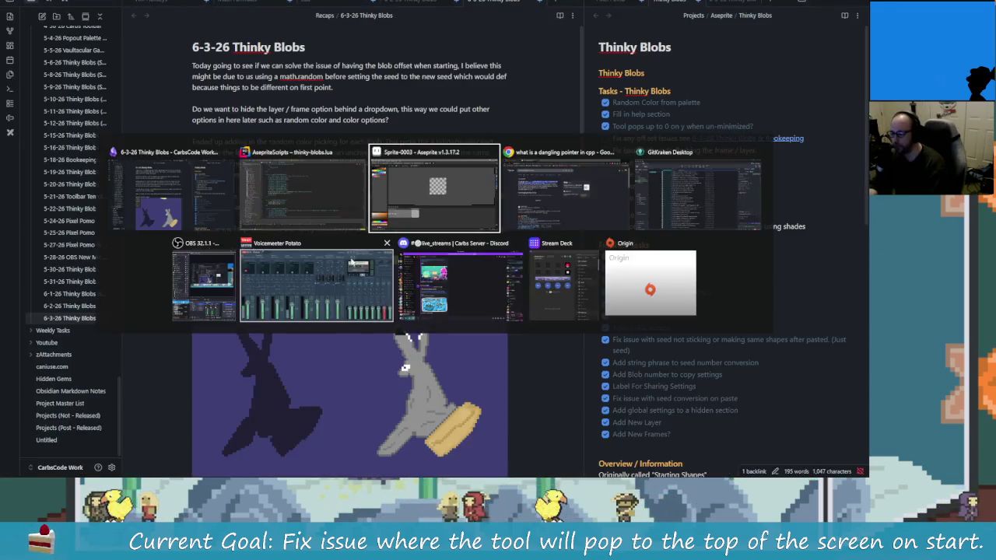
key("alt+Tab")
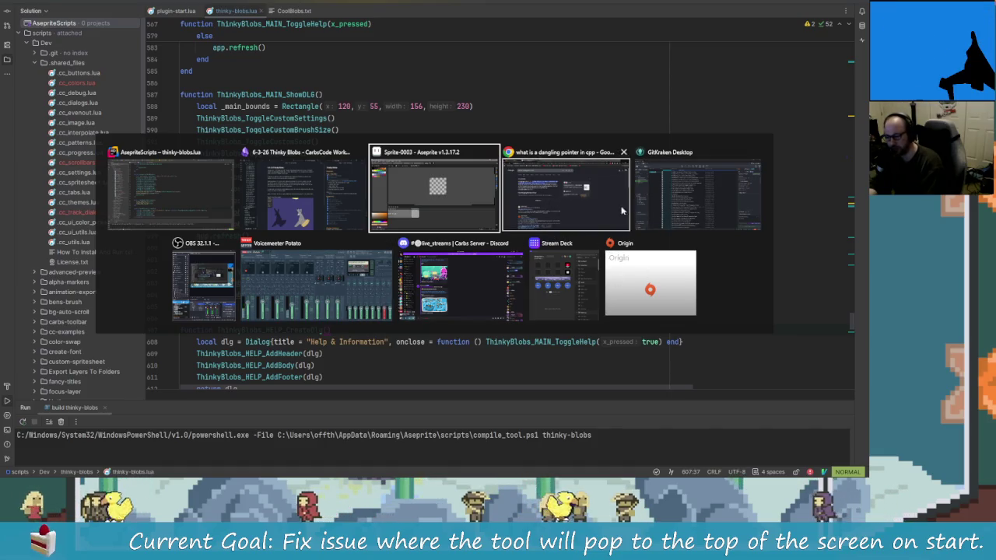
key("alt+shift+Tab")
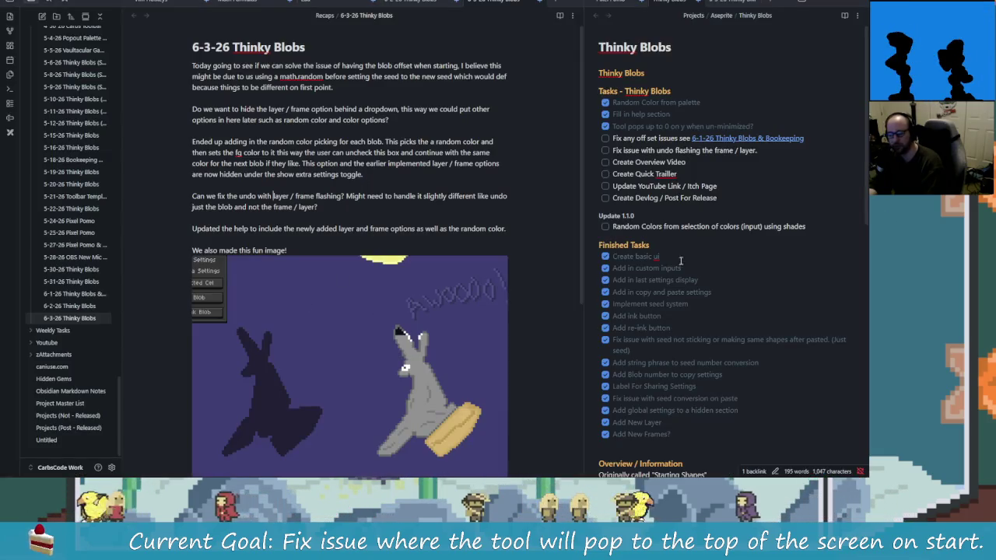
left_click(737, 126)
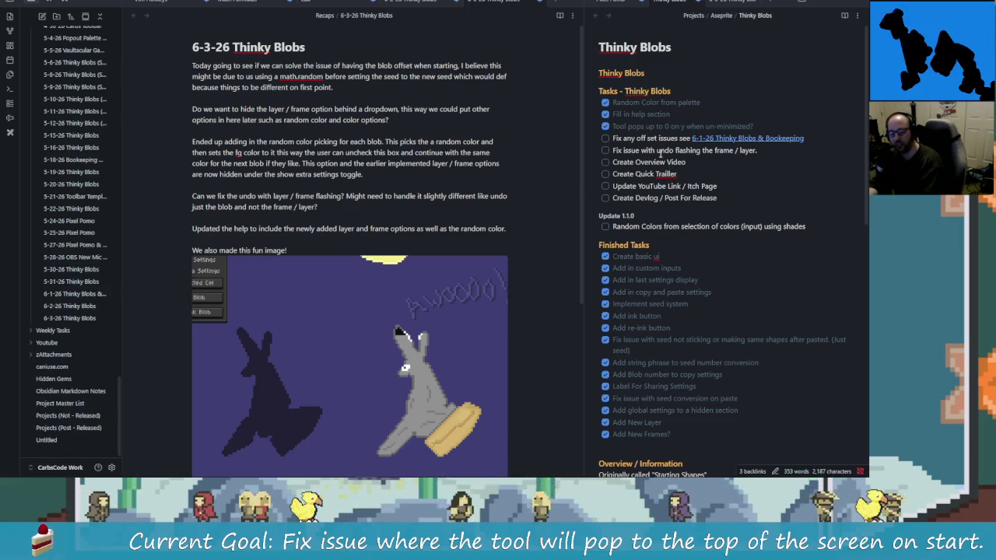
scroll(509, 243, "down", 3)
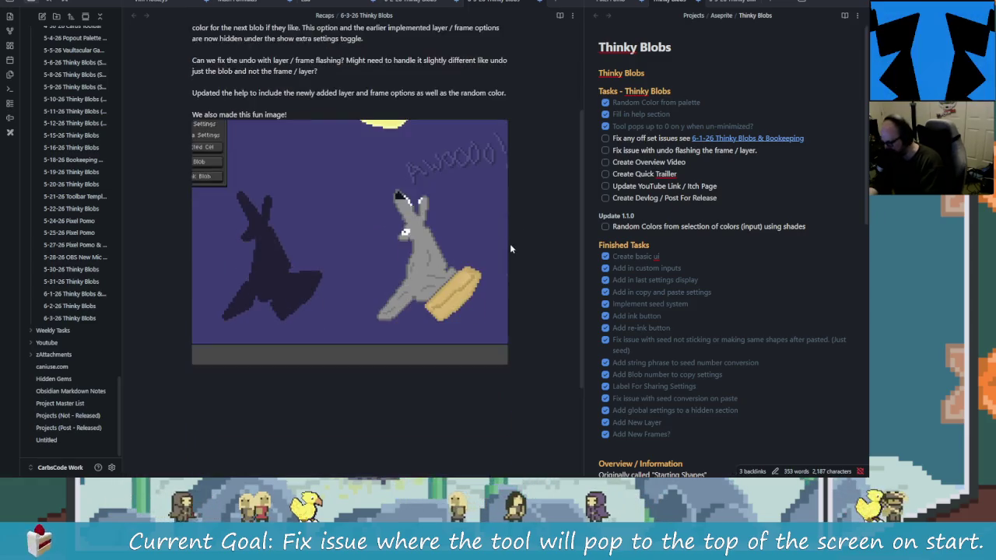
scroll(506, 245, "up", 3)
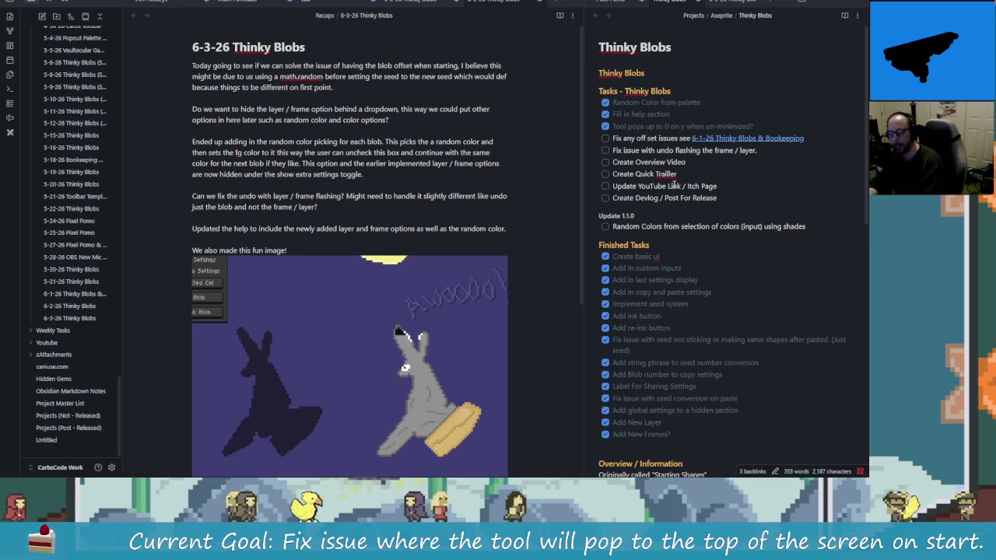
left_click(429, 2)
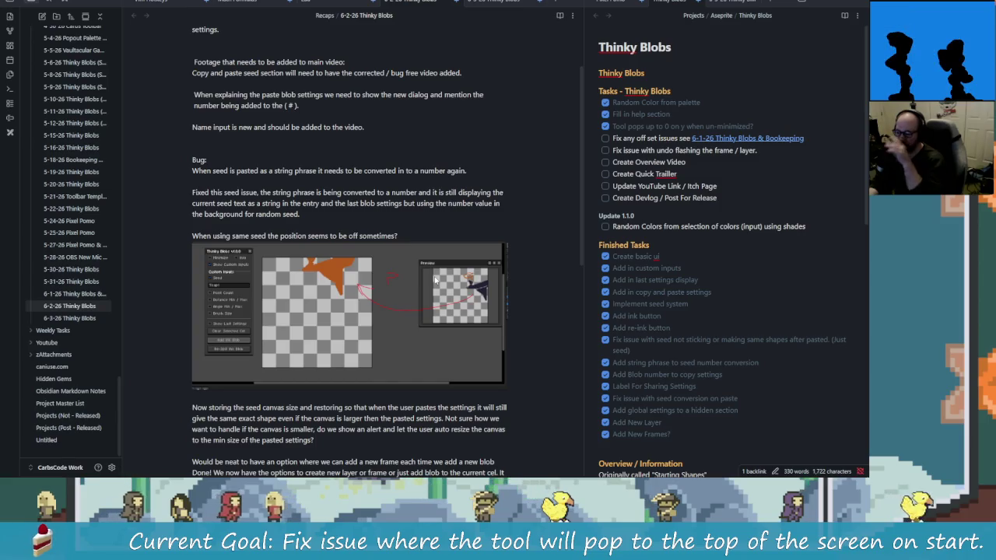
key("alt+Tab")
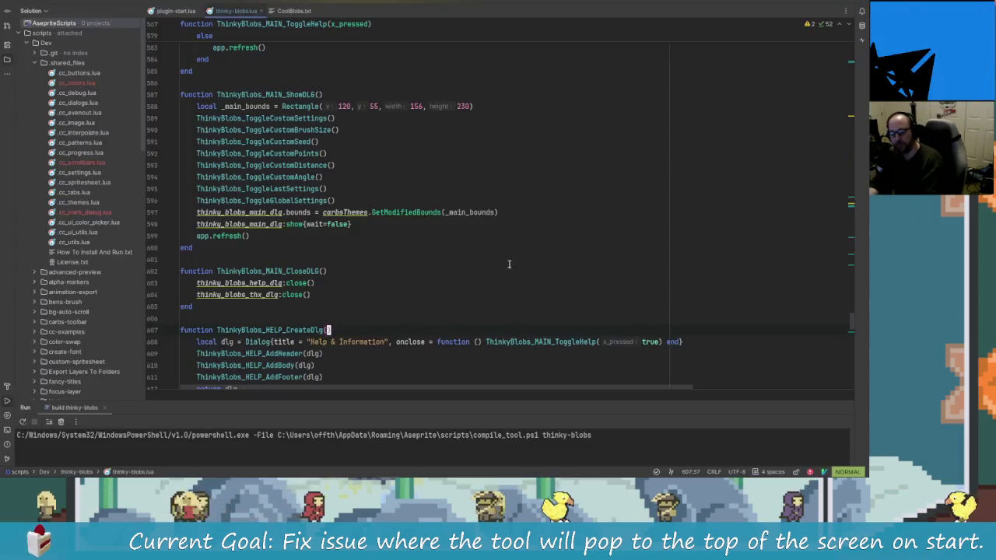
- Scroll through the ThinkyBlobs_MAIN_ToggleHelp code around line 601 of thinky-blobs.lua
left_click(366, 259)
scroll(411, 263, "up", 2)
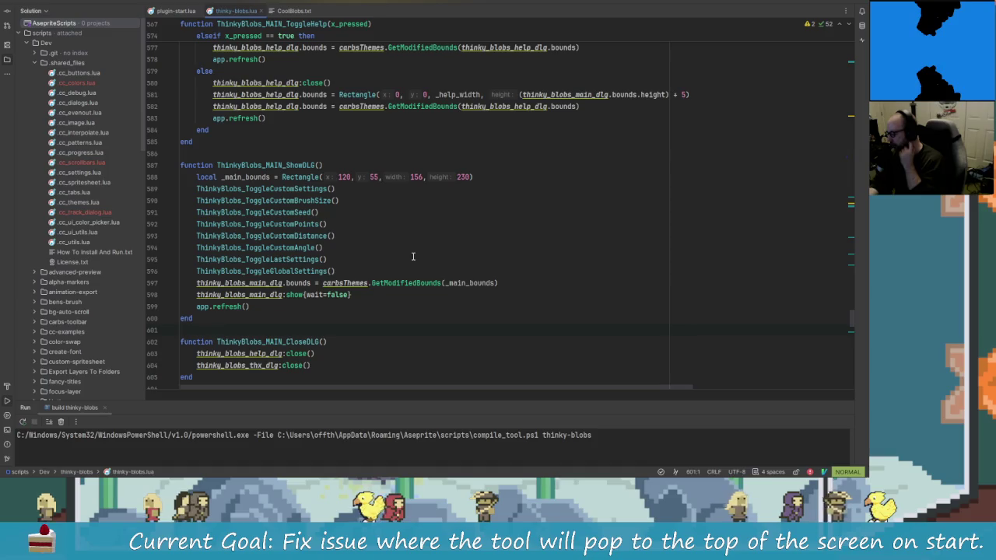
scroll(420, 257, "up", 2)
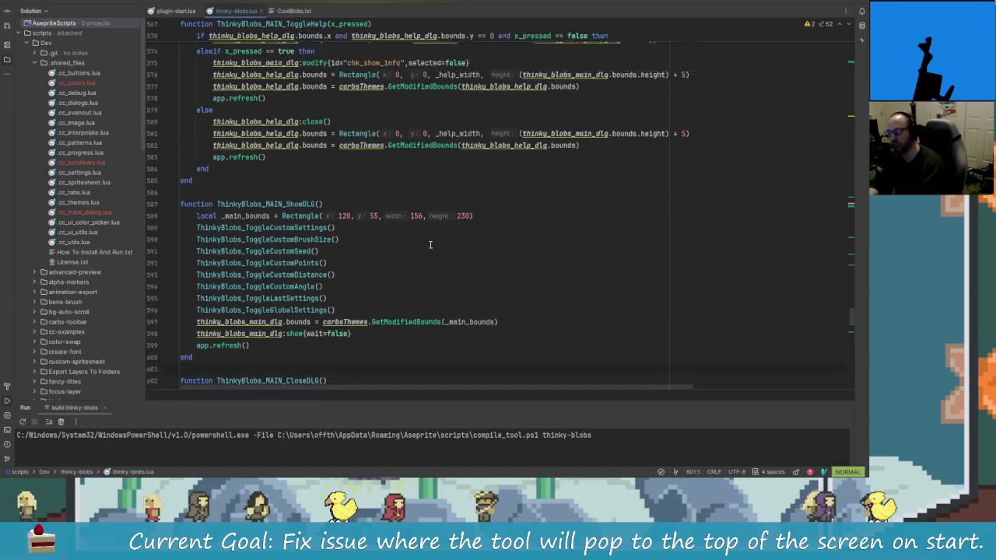
scroll(426, 245, "up", 3)
scroll(385, 218, "down", 3)
scroll(385, 218, "down", 4)
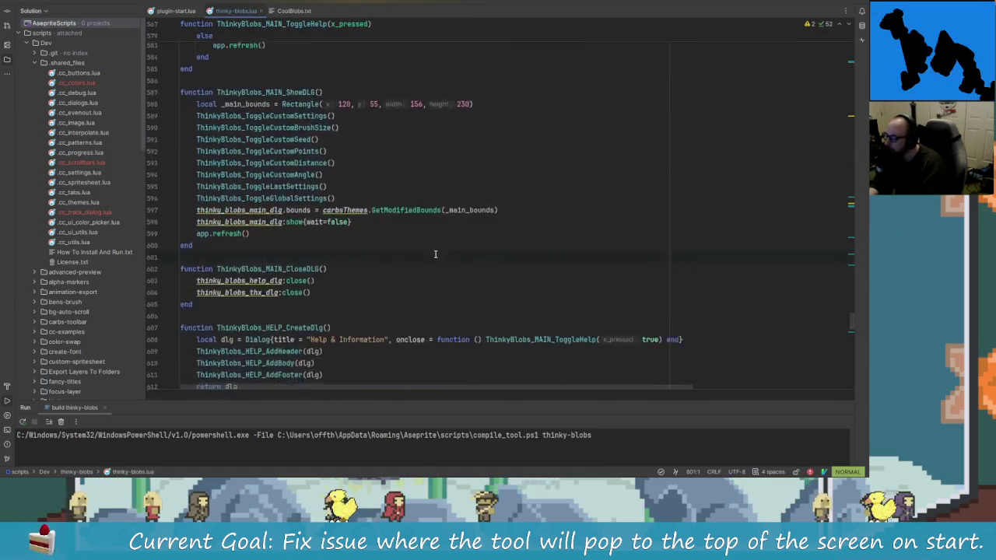
scroll(385, 218, "down", 5)
- Check the Obsidian notes, then scroll up through the ShowDLG dialog-positioning code
key("alt+Tab")
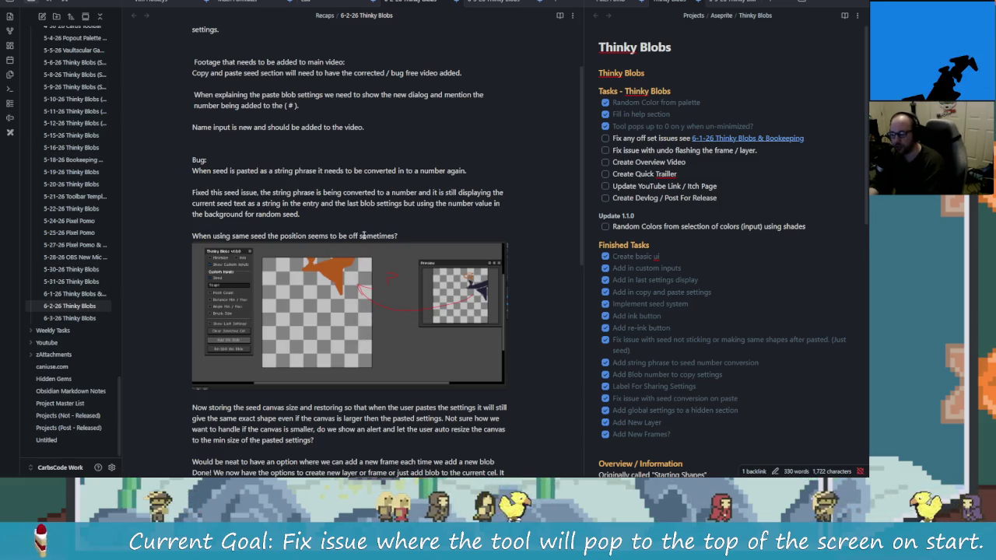
key("alt+Tab")
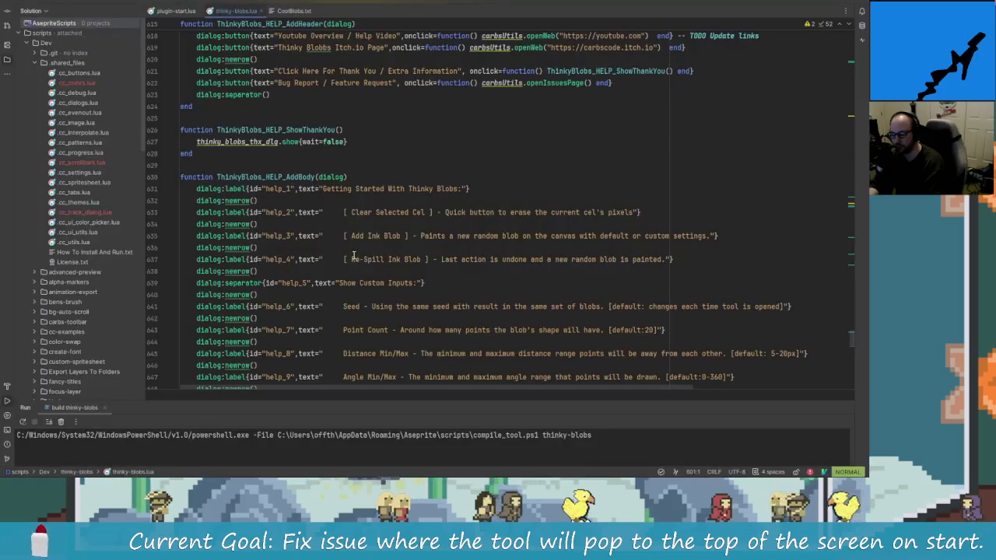
scroll(418, 273, "up", 5)
scroll(418, 273, "up", 5)
scroll(417, 273, "up", 8)
scroll(418, 273, "up", 5)
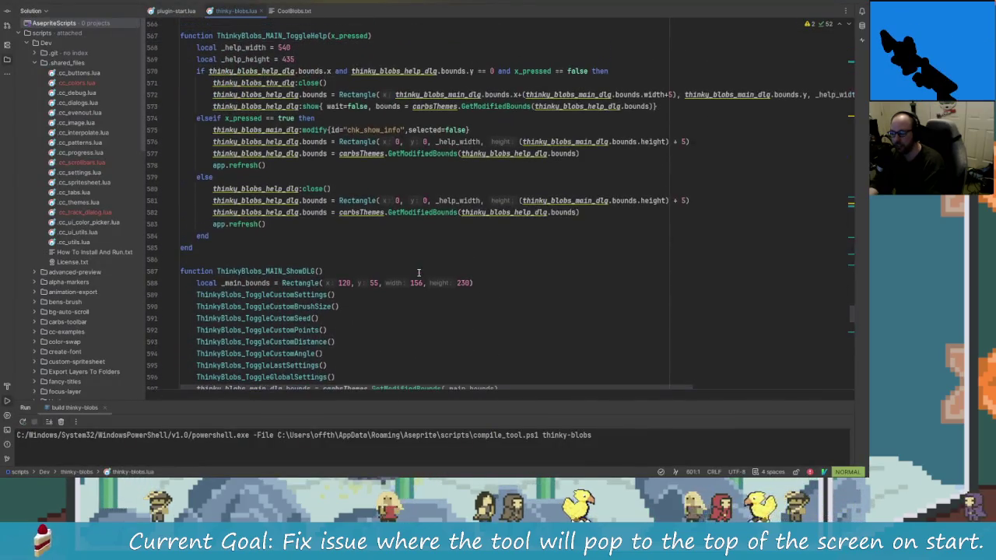
- Close Aseprite's Help & Information dialog and bring up CoolBlobs.txt in Rider
key("alt+Tab")
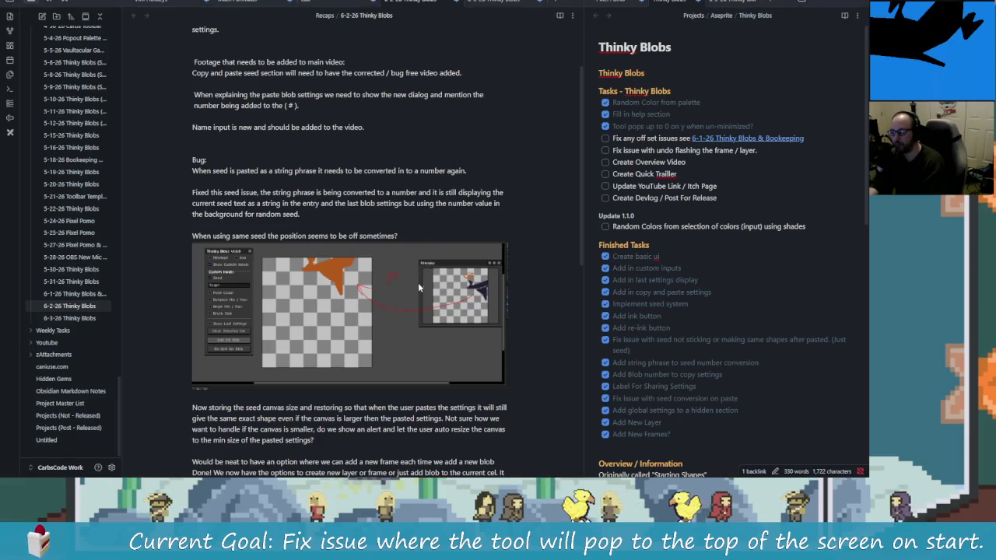
key("alt+Tab")
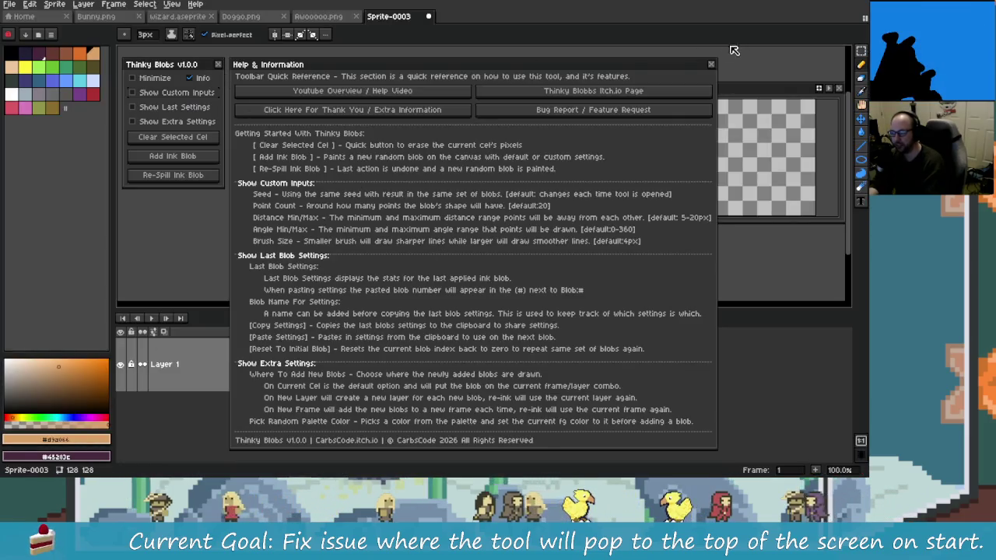
key("Escape")
key("alt+Tab")
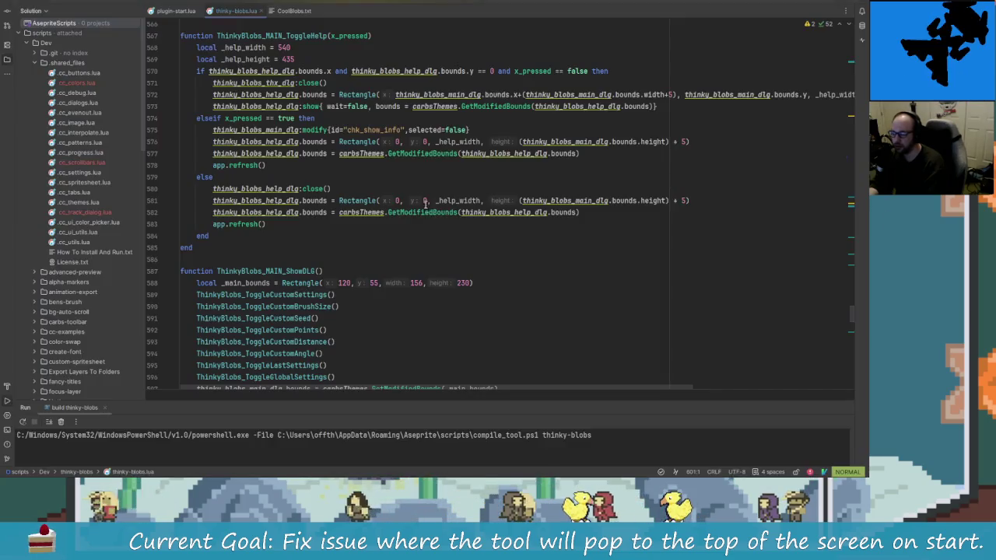
left_click(294, 11)
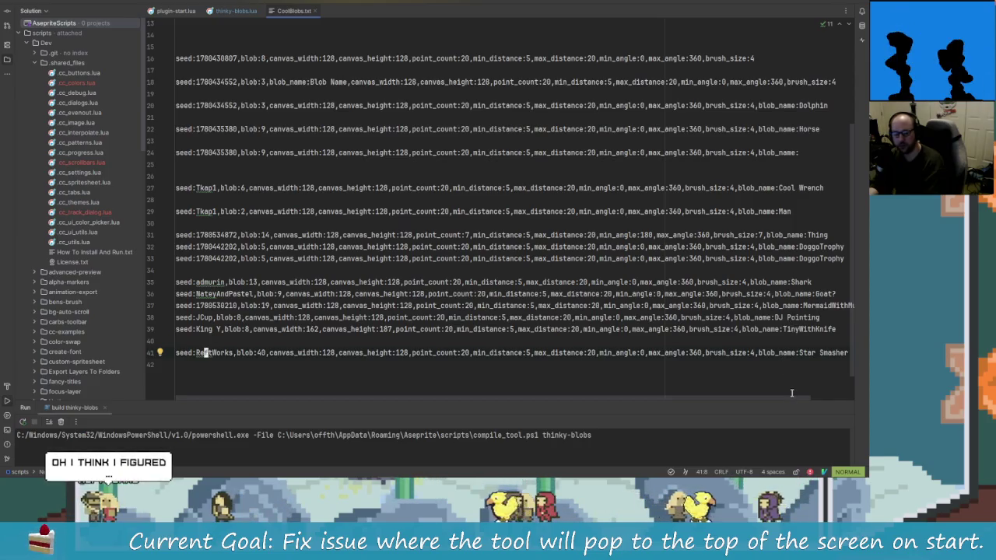
- Copy CoolBlobs.txt line 37, the MermaidWithMusket settings, and return to Aseprite
left_click_drag(792, 396, 833, 397)
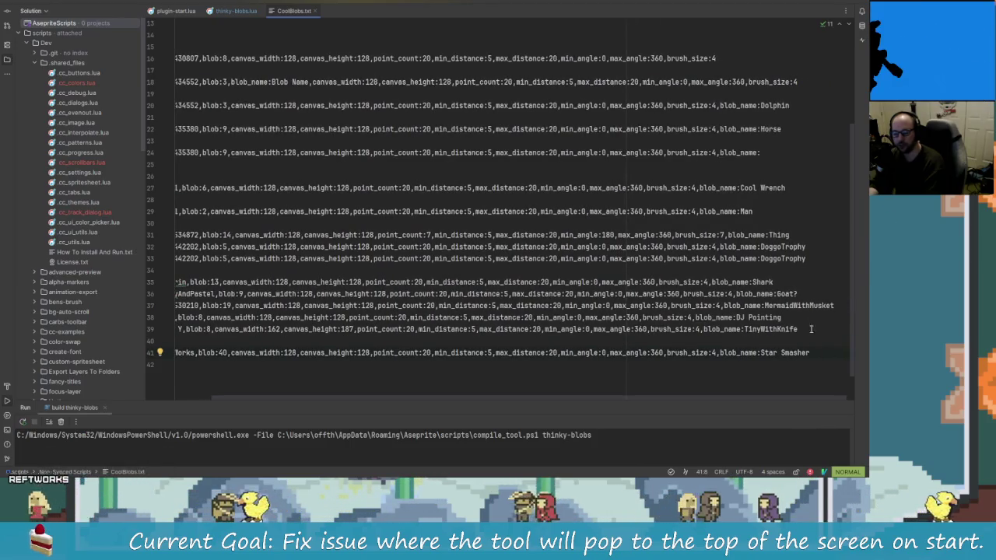
mouse_move(689, 302)
left_mouse_down()
mouse_move(126, 302)
mouse_move(178, 305)
left_mouse_up()
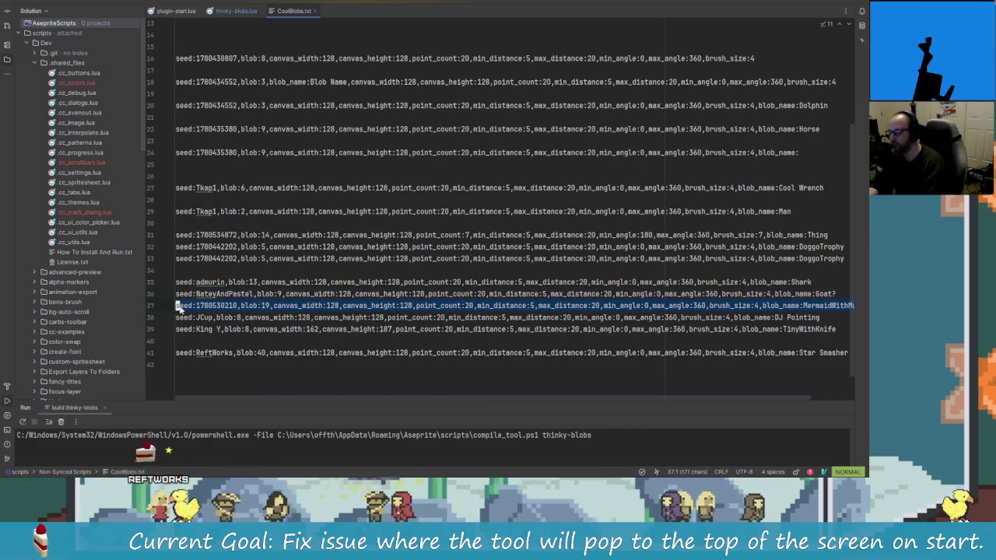
right_click(179, 305)
left_click(220, 224)
key("alt+Tab")
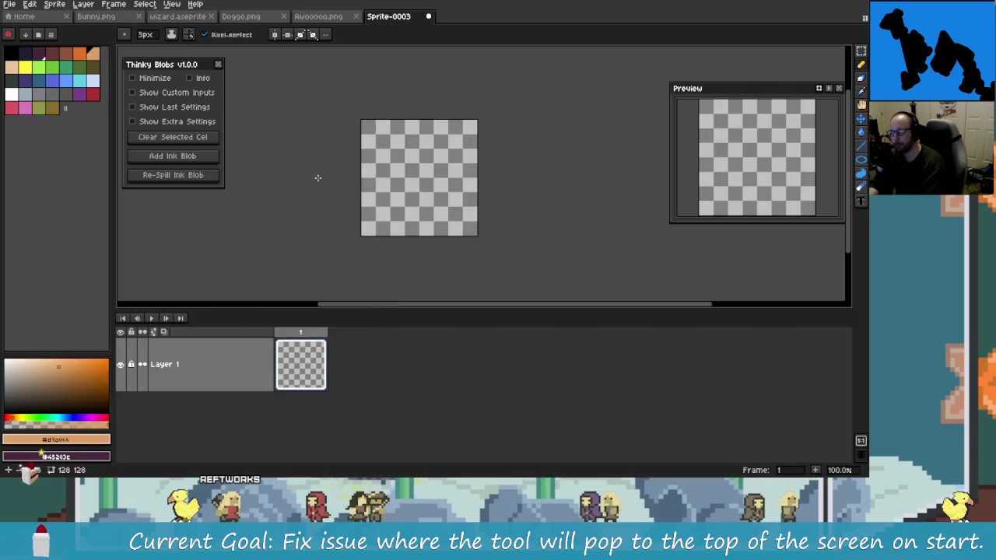
- Close Thinky Blobs, launch the Starting Squiggle extension, and move its dialog off the canvas
left_click(218, 64)
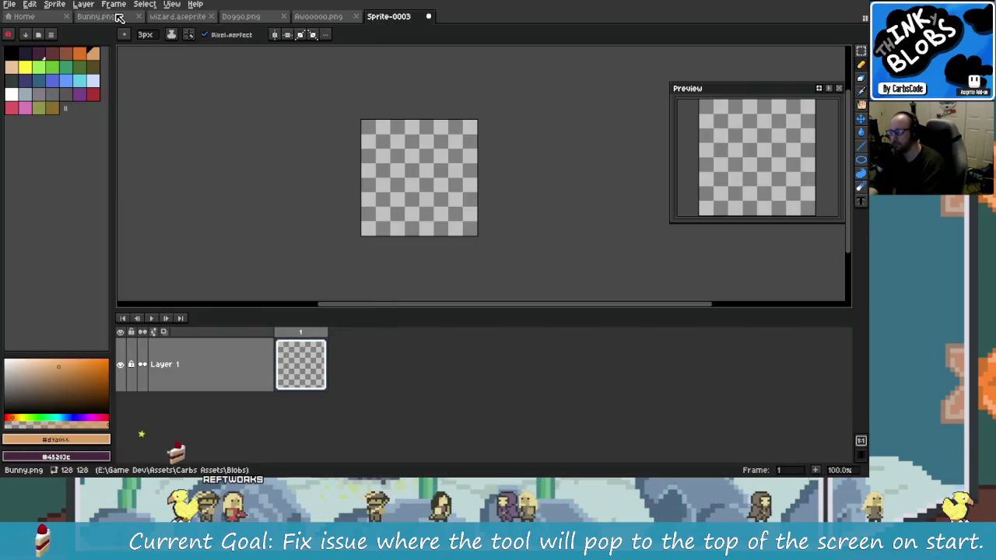
left_click(113, 4)
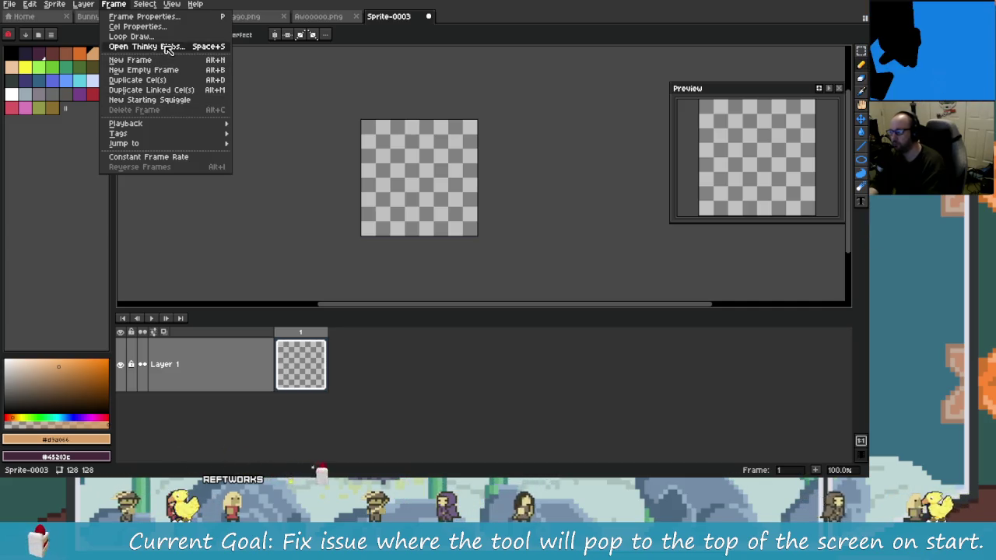
left_click(172, 101)
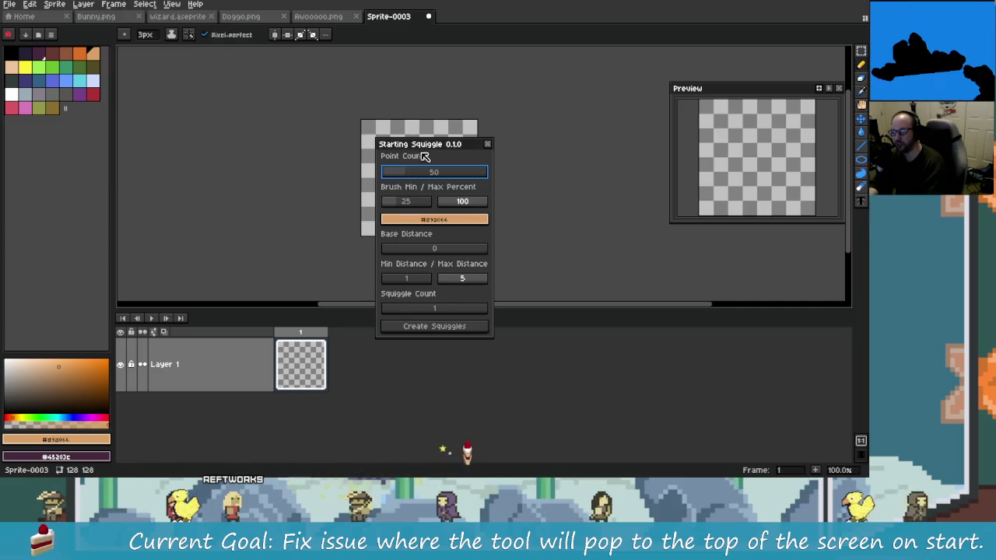
left_click_drag(422, 156, 204, 70)
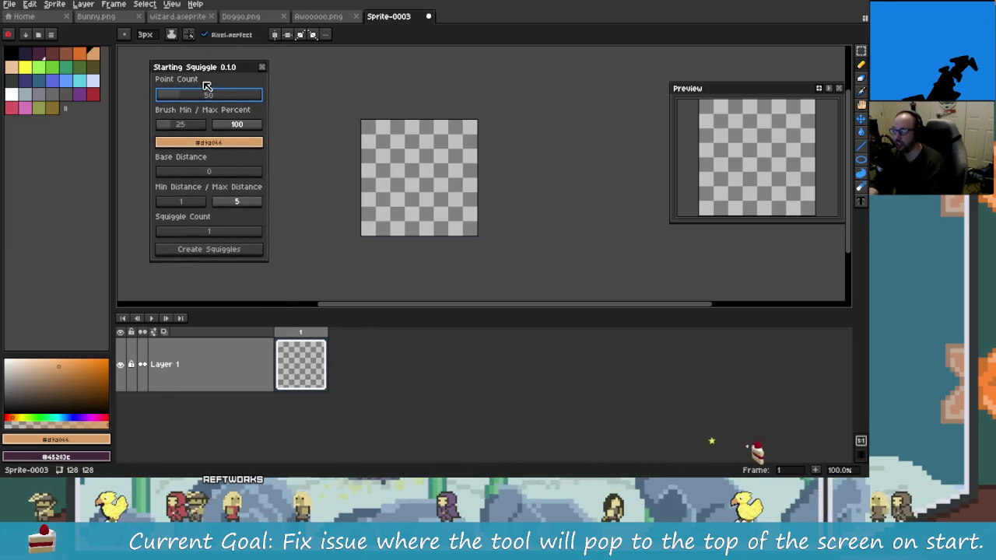
left_click_drag(197, 62, 188, 68)
left_click(83, 4)
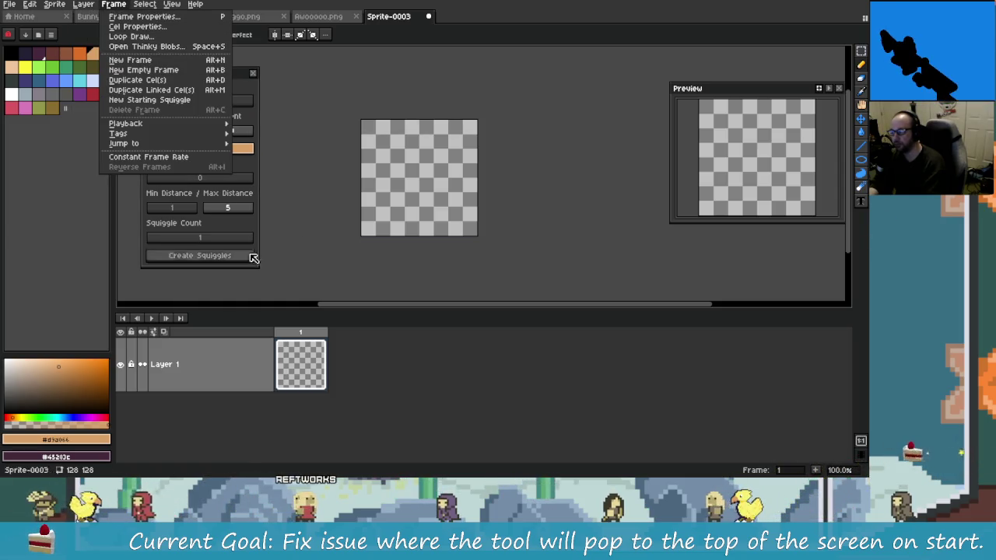
left_click(255, 92)
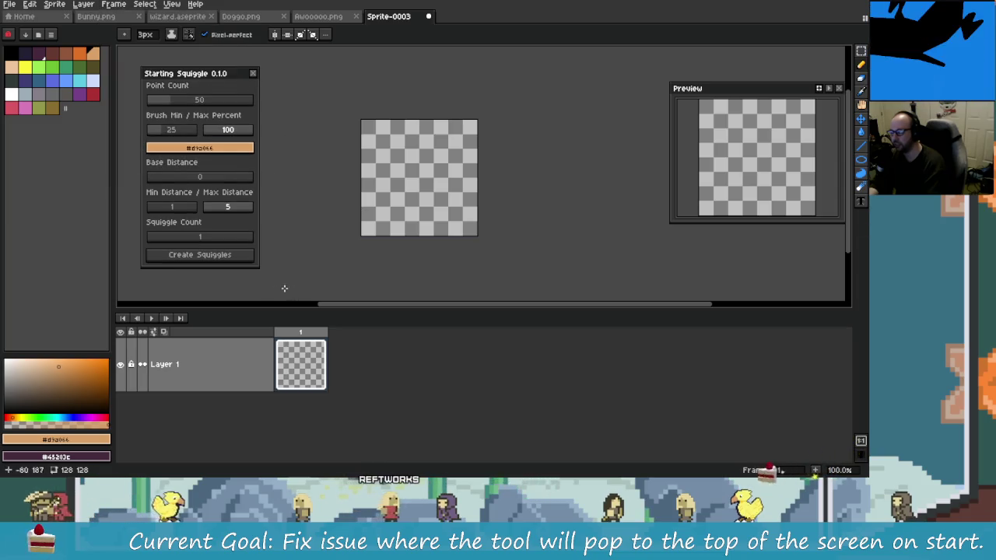
- Generate orange squiggles, then raise Squiggle Count to 4 and undo the four squiggles
left_click(228, 256)
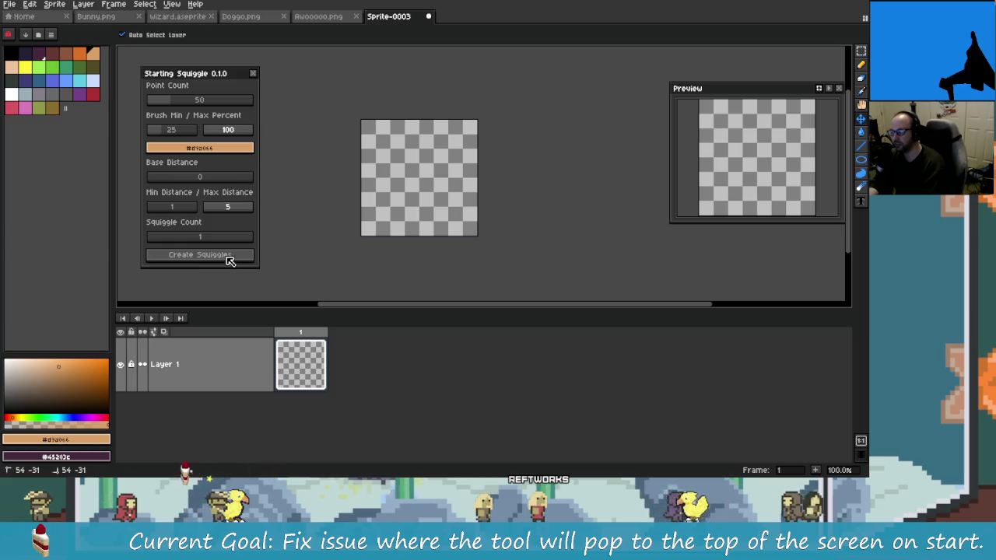
left_click(167, 208)
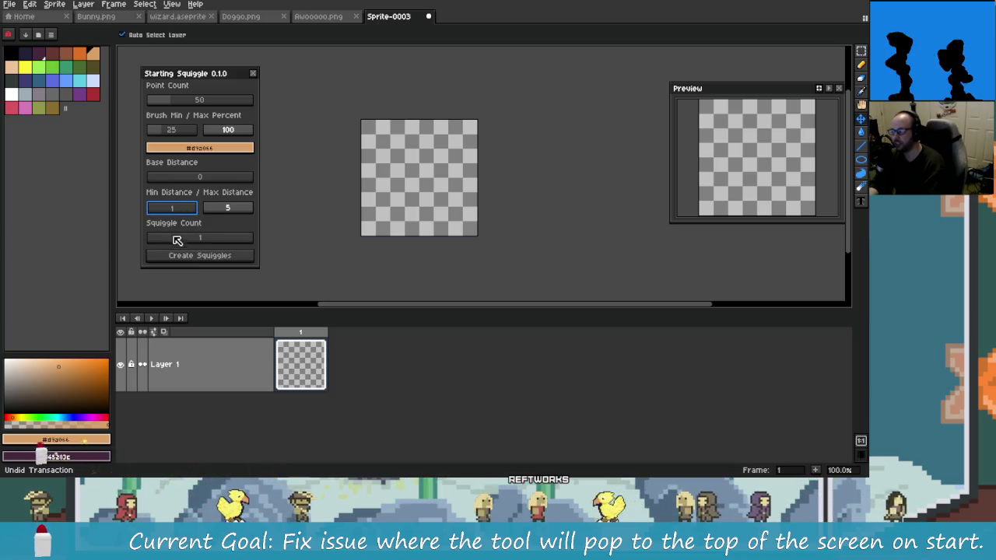
left_click(176, 179)
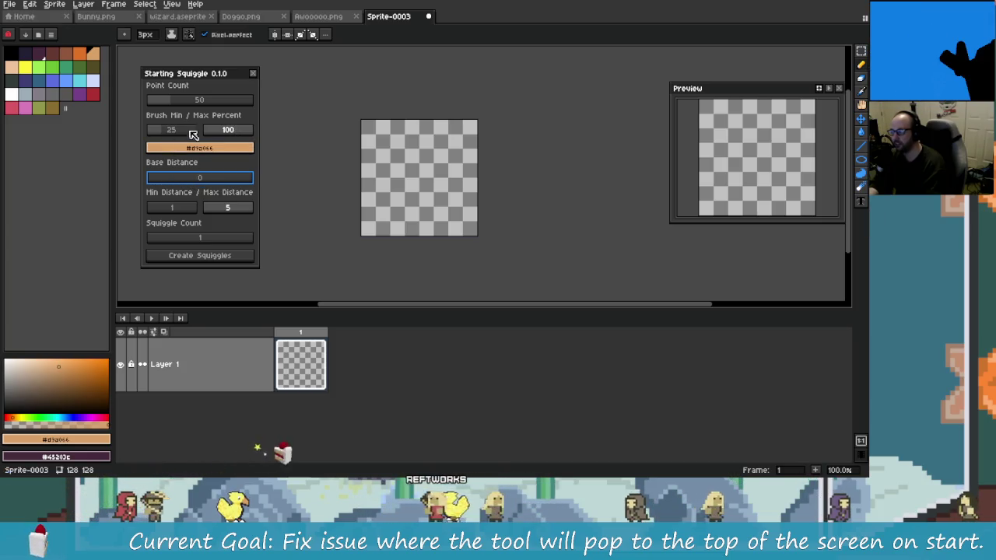
left_click(229, 262)
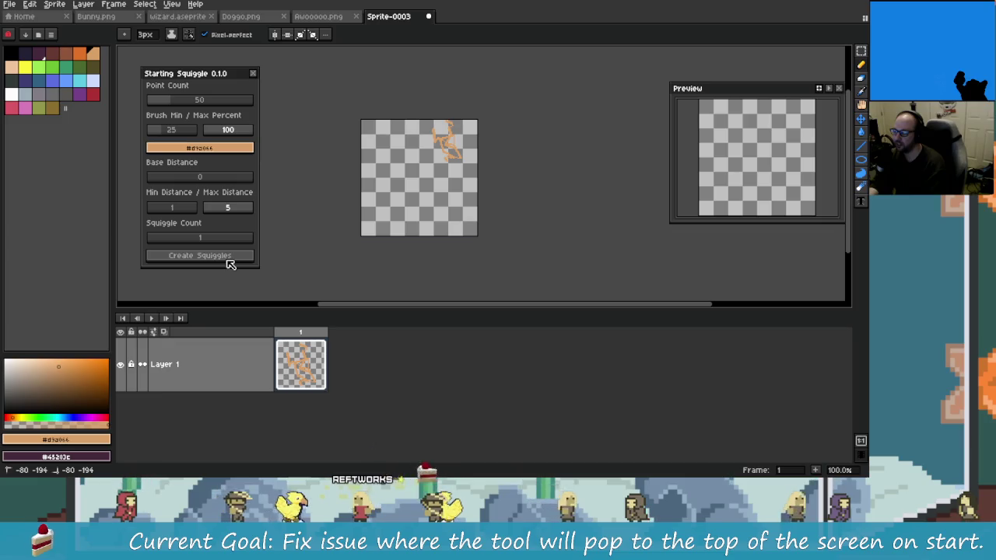
key("ctrl+z")
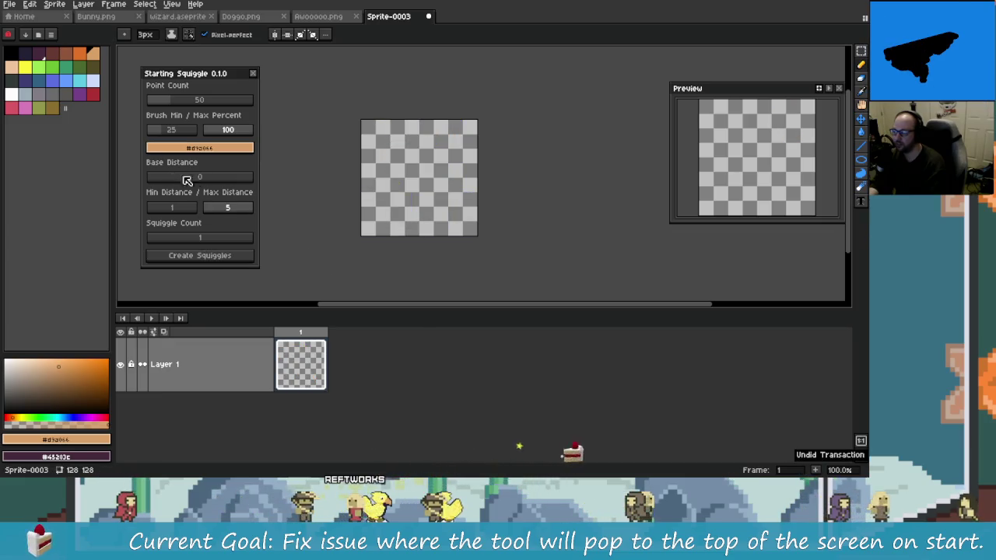
left_click_drag(169, 237, 182, 237)
left_click(211, 259)
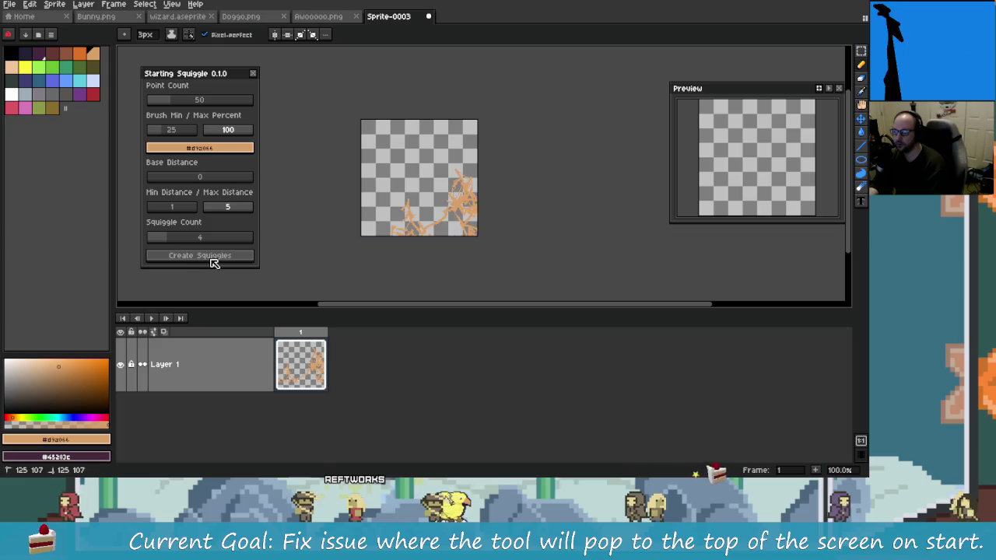
key("ctrl+z")
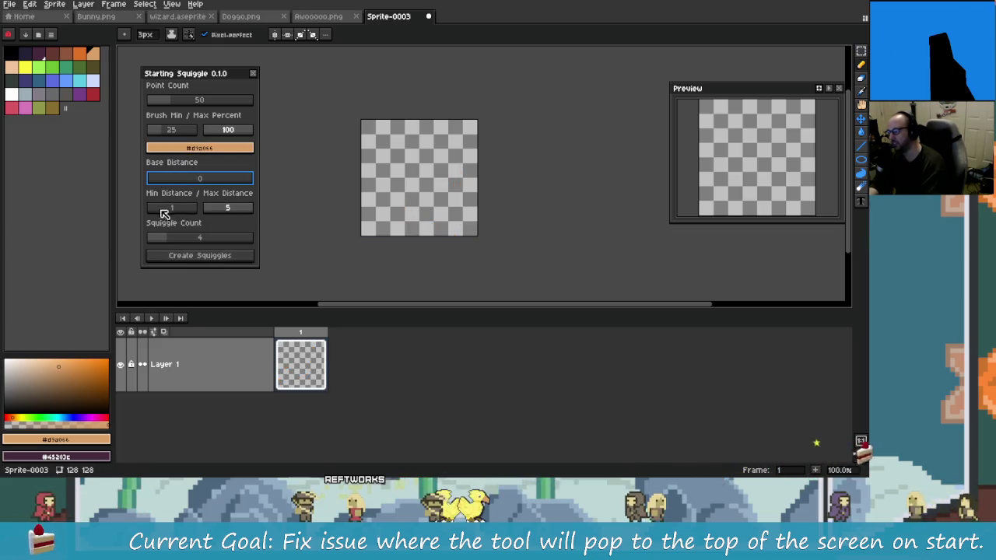
- Try Min Distance 2 and brush minimum 1%, generating and undoing squiggles each time
left_click_drag(163, 213, 168, 213)
left_click(223, 206)
type("3")
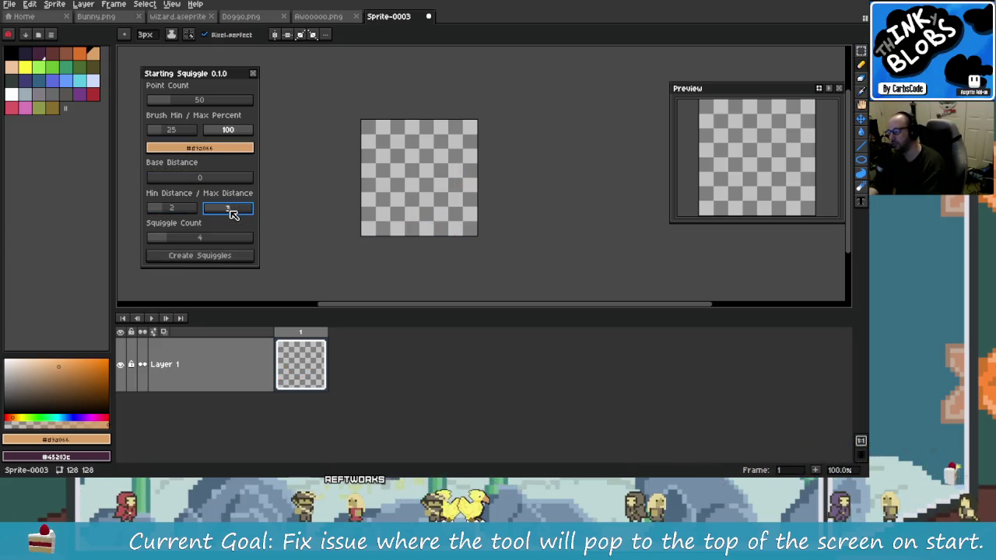
left_click(240, 256)
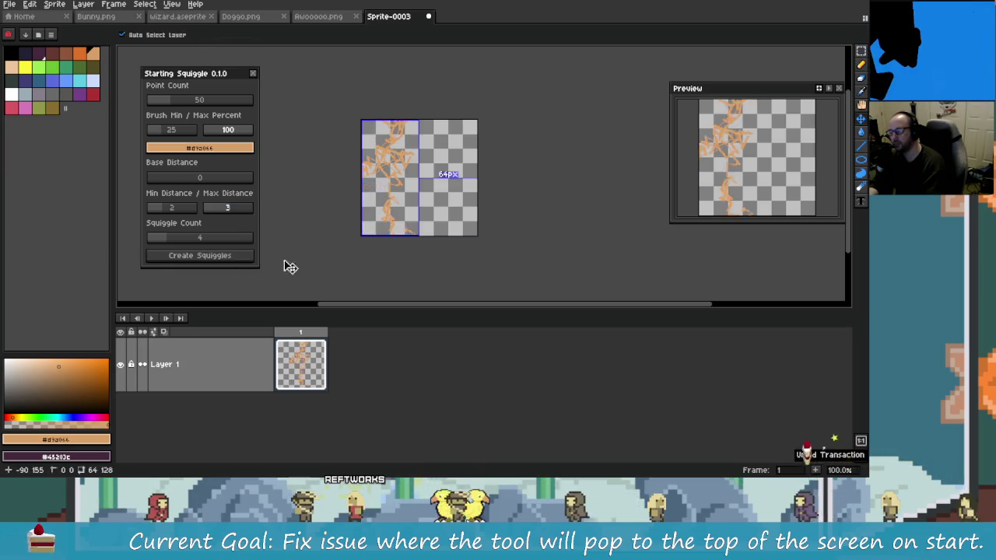
key("ctrl+z")
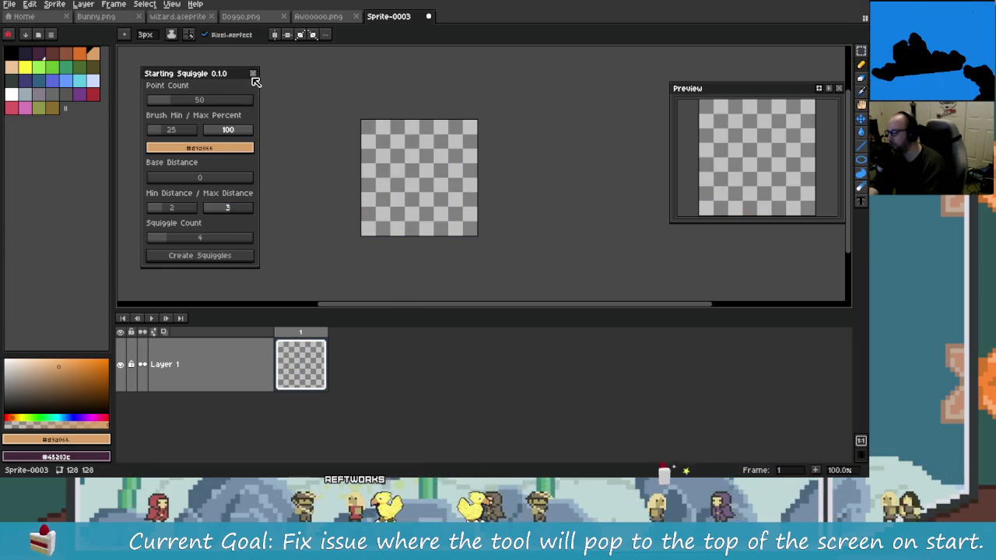
left_click_drag(177, 141, 154, 129)
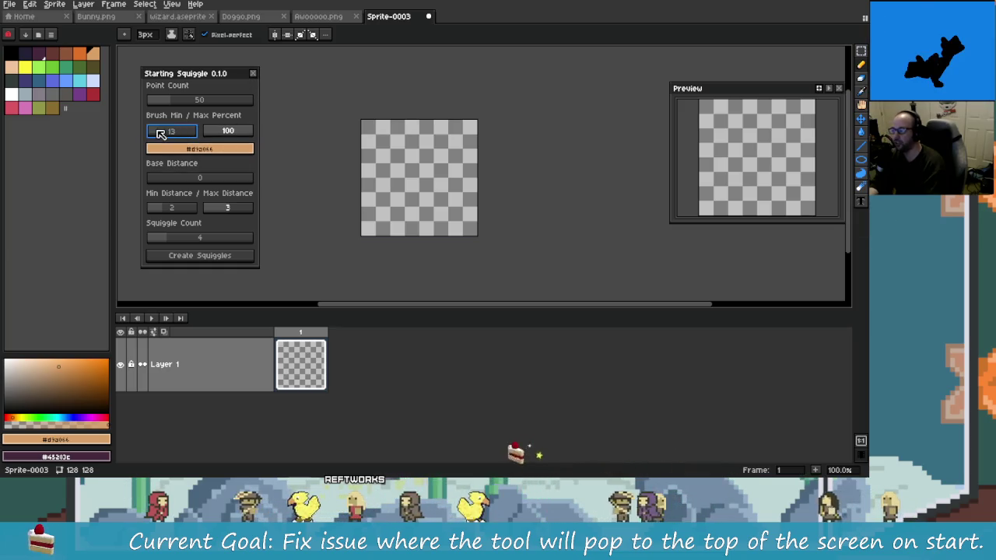
left_click(229, 256)
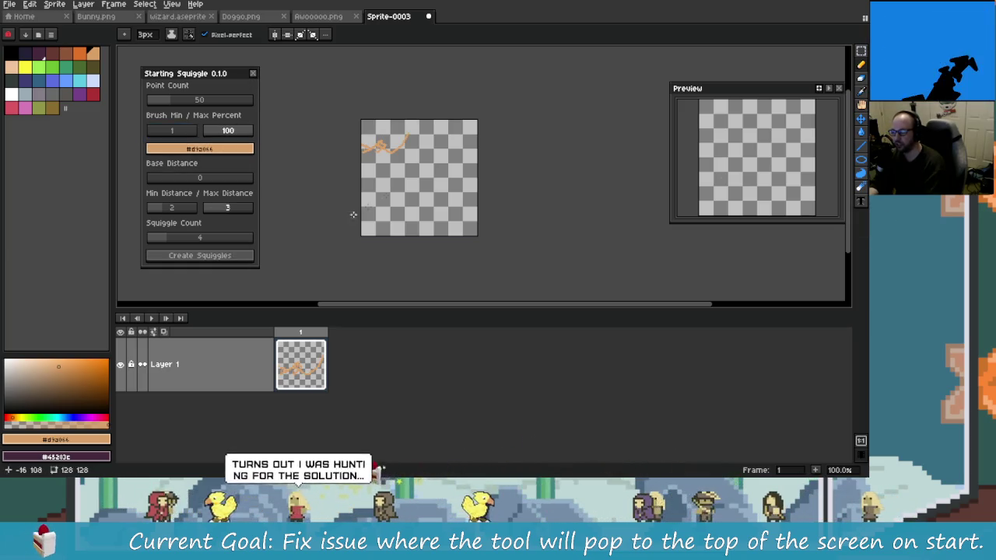
scroll(481, 189, "up", 2)
key("ctrl+z")
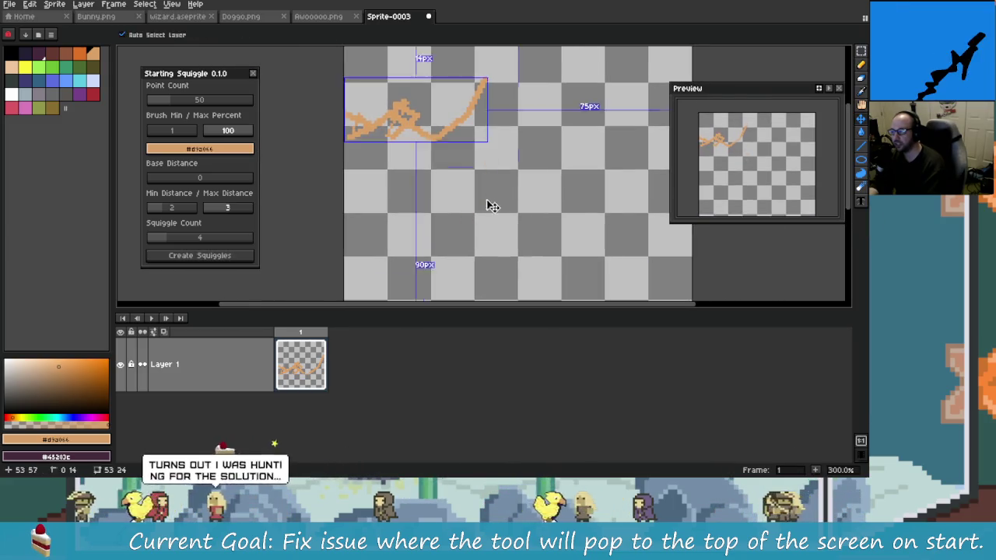
key("ctrl+z")
- Generate one more set of squiggles, undo it, and close the Starting Squiggle dialog
left_click(234, 257)
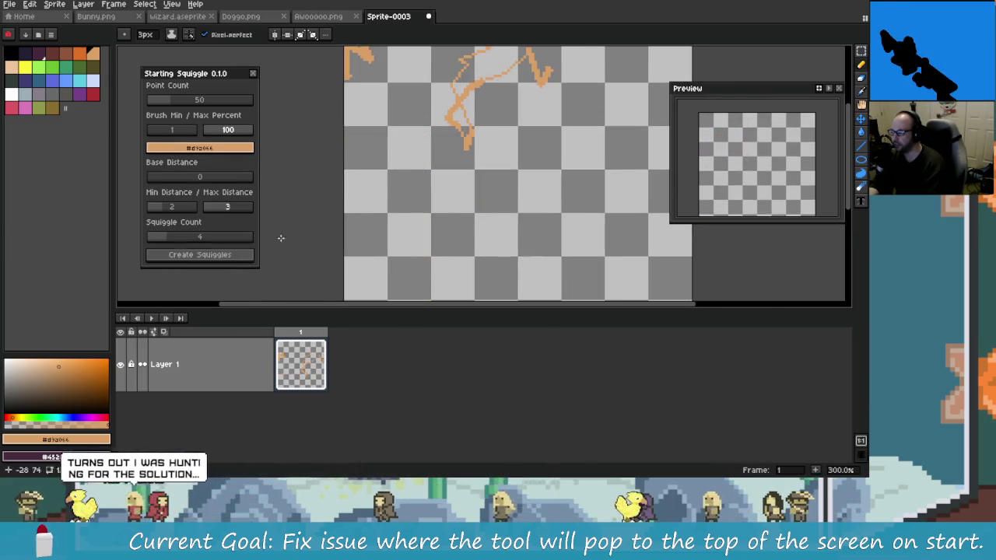
scroll(508, 162, "up", 1)
scroll(494, 193, "up", 1)
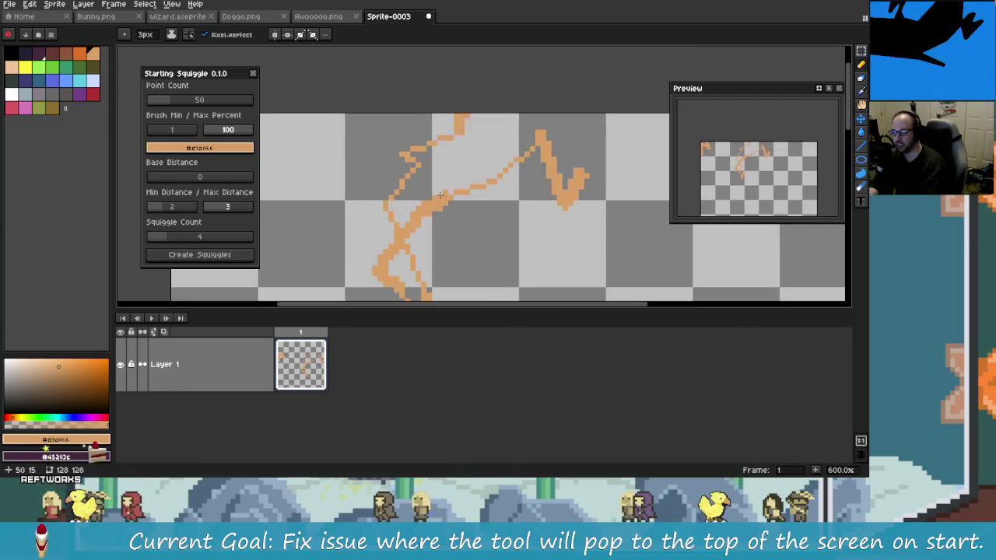
scroll(493, 250, "down", 1)
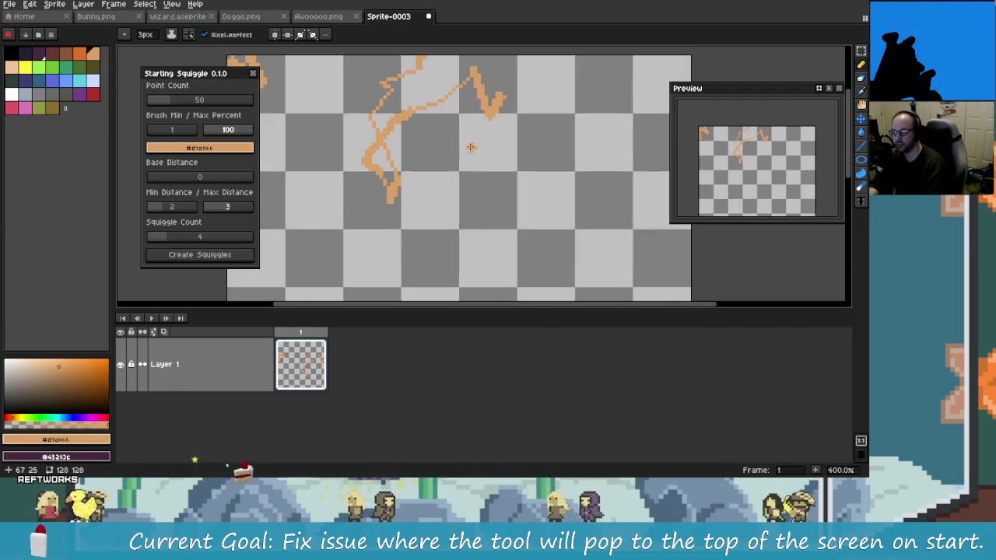
key("ctrl+z")
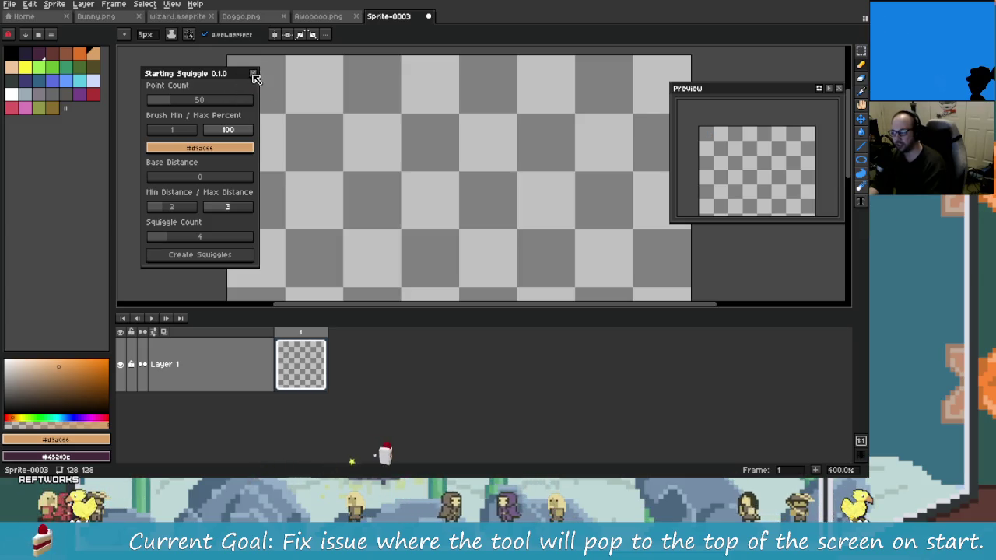
left_click(254, 74)
left_click(173, 5)
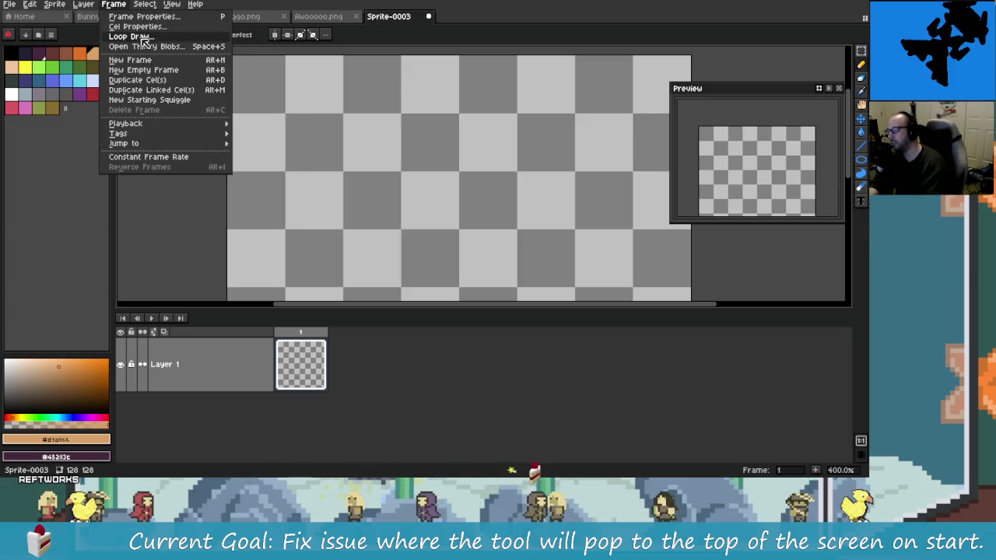
- Open the Thinky Blobs panel, then add and undo three random ink blobs
left_click(146, 46)
scroll(420, 221, "down", 1)
scroll(419, 221, "up", 1)
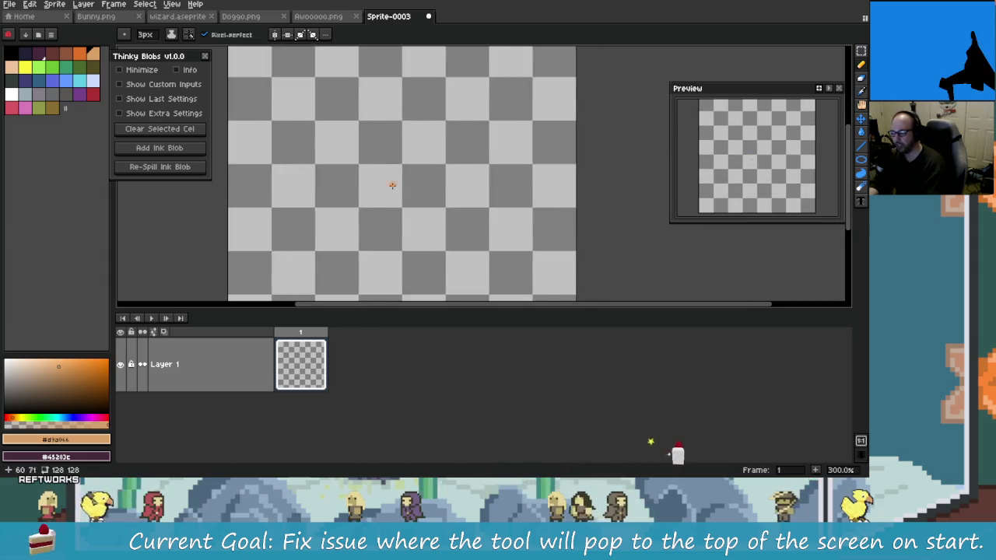
scroll(391, 185, "down", 2)
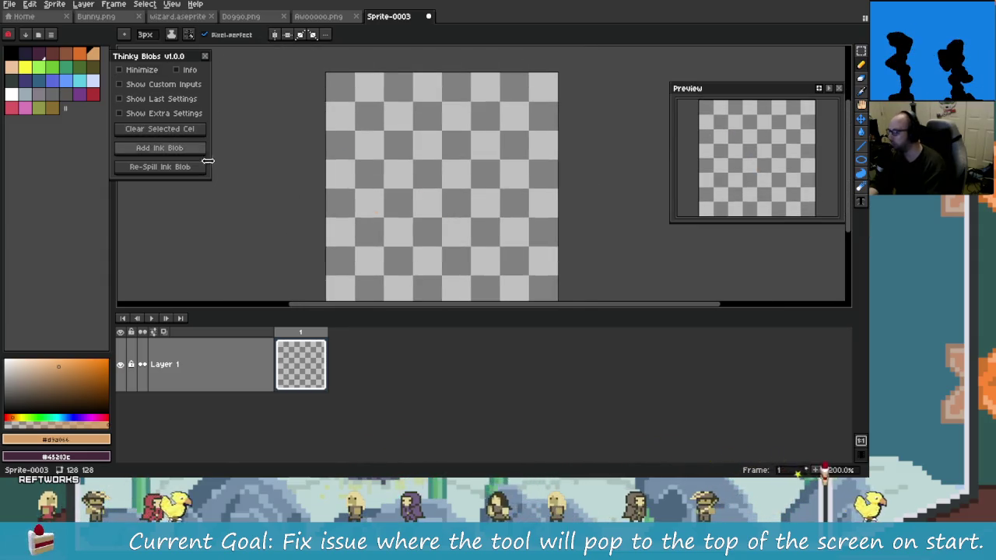
left_click_drag(178, 56, 195, 55)
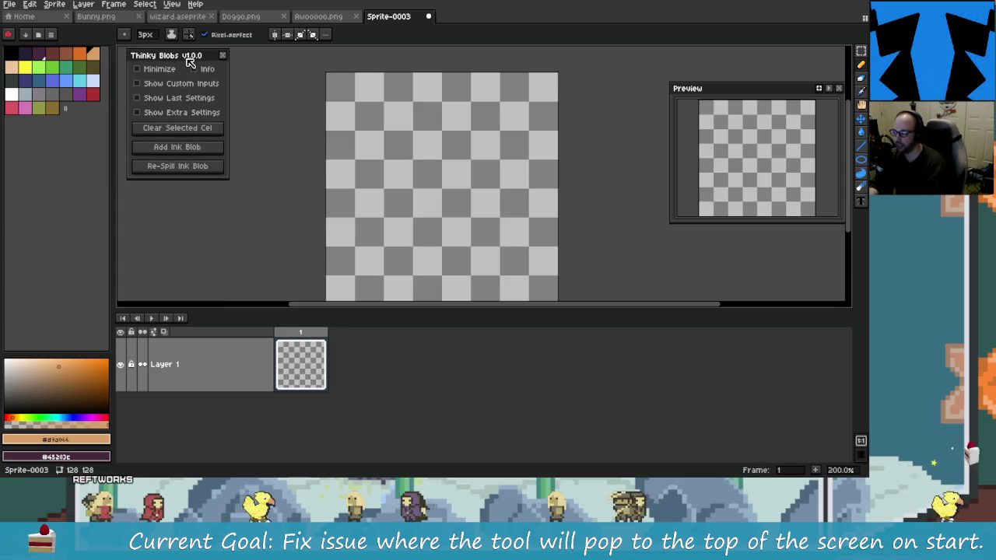
left_click(190, 150)
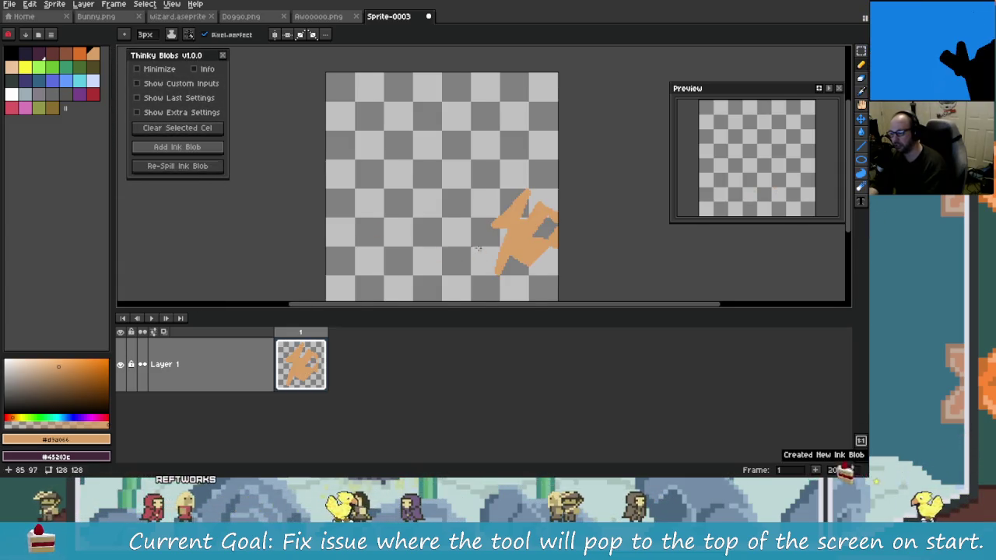
key("ctrl+z")
left_click(192, 151)
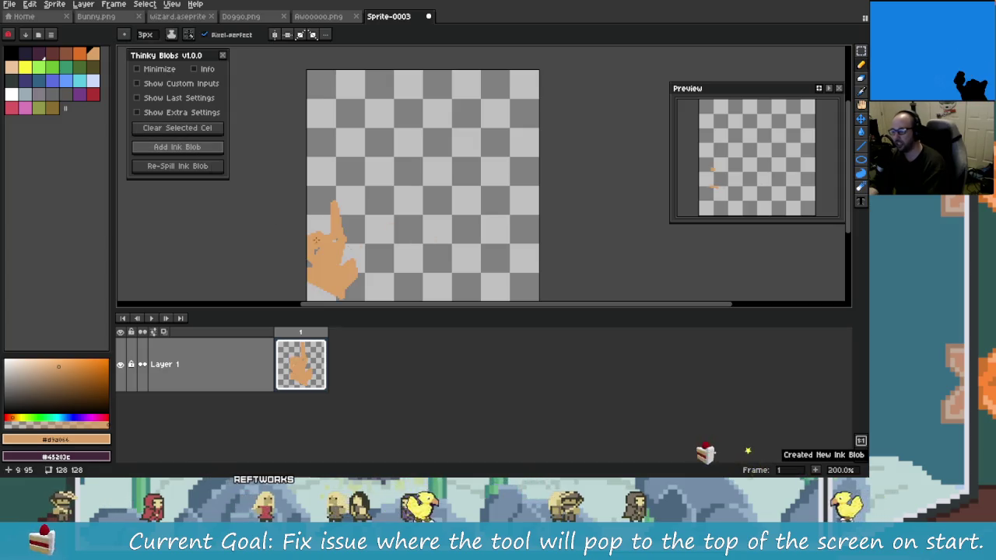
key("ctrl+z")
left_click(195, 153)
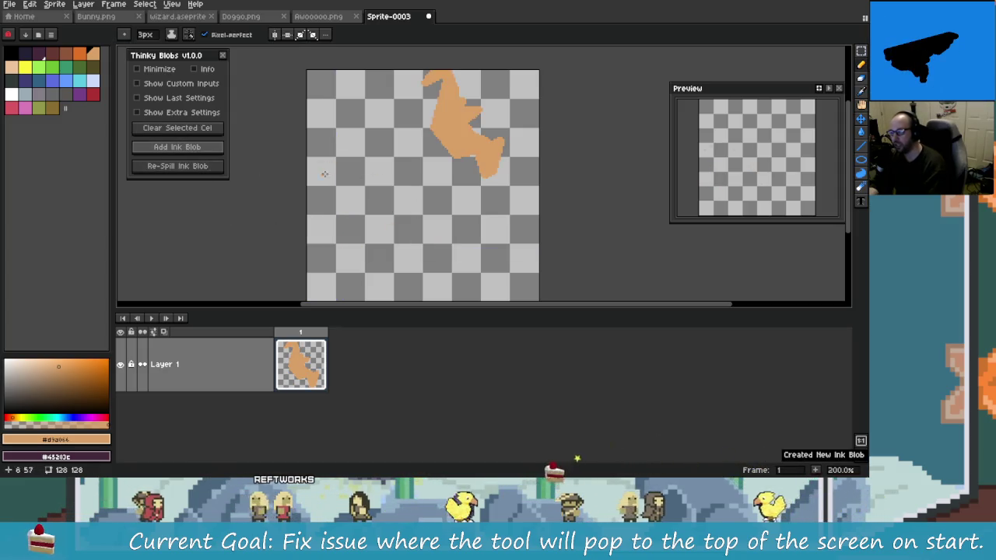
key("ctrl+z")
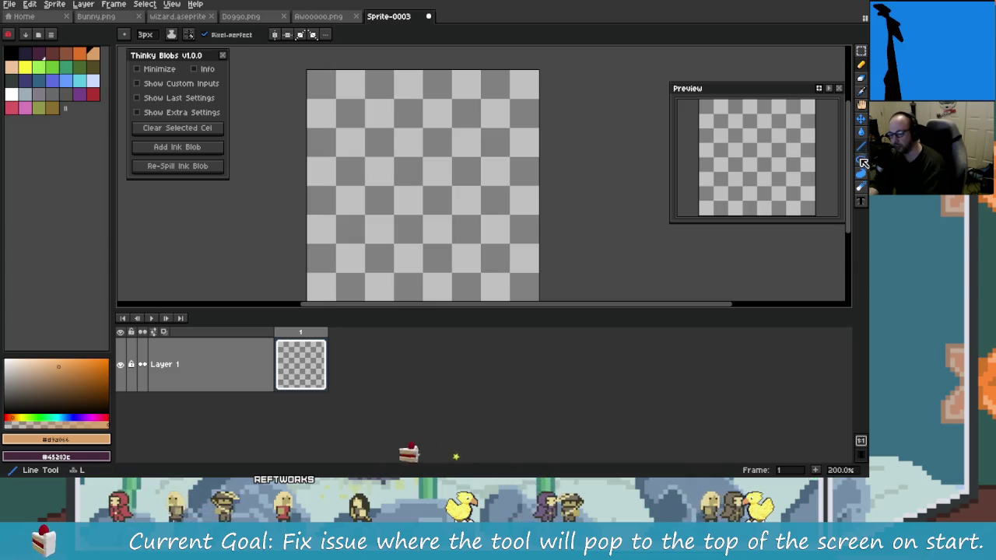
- Draw a filled freehand blob with the Contour tool, undo it, and switch to Rider
left_click(860, 174)
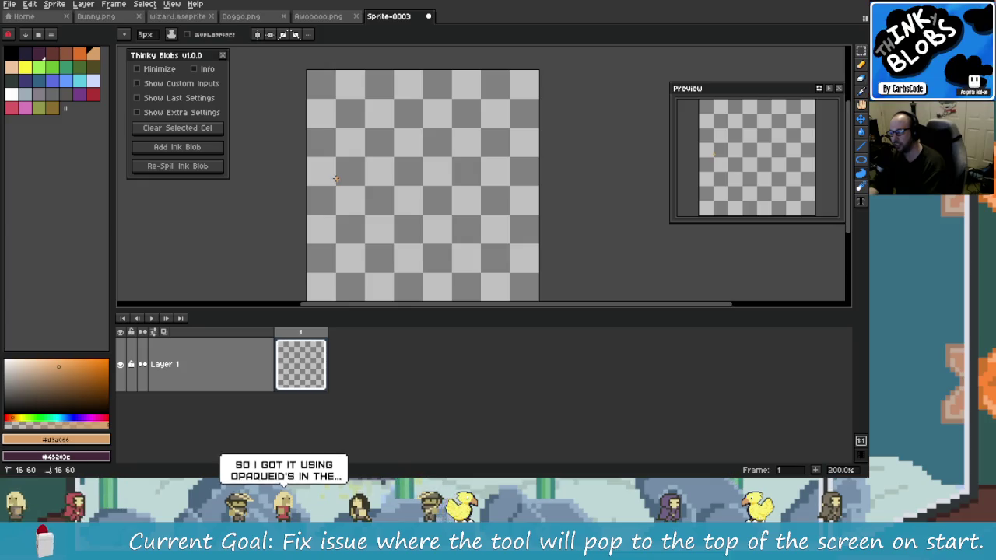
mouse_move(336, 180)
left_mouse_down()
mouse_move(406, 246)
mouse_move(338, 179)
left_mouse_up()
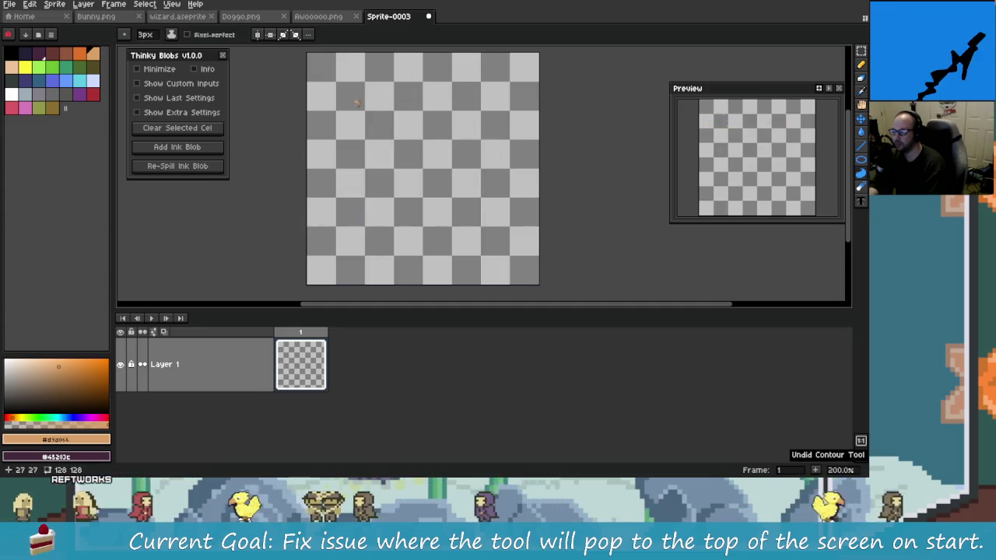
mouse_move(458, 83)
left_mouse_down()
mouse_move(389, 148)
mouse_move(403, 208)
left_mouse_up()
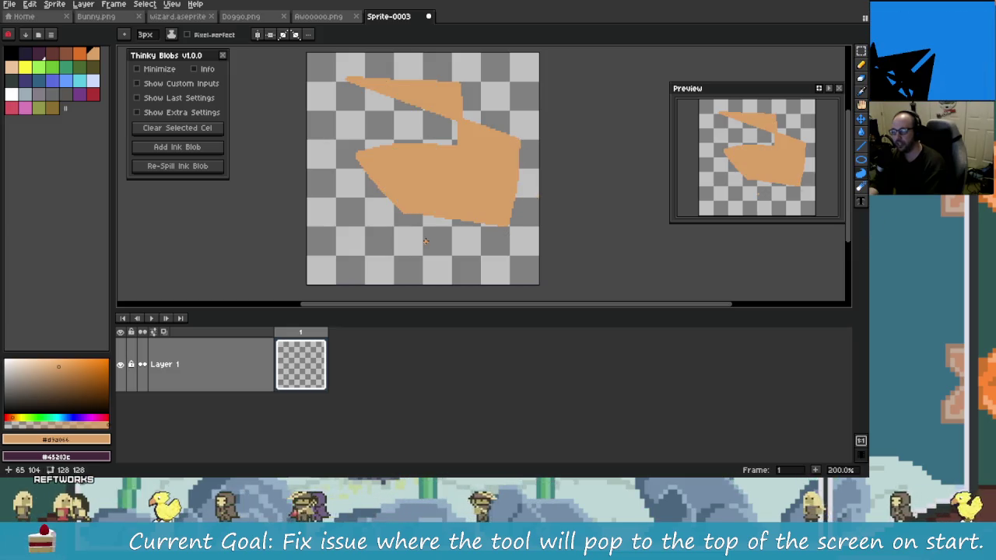
key("v")
key("ctrl+z")
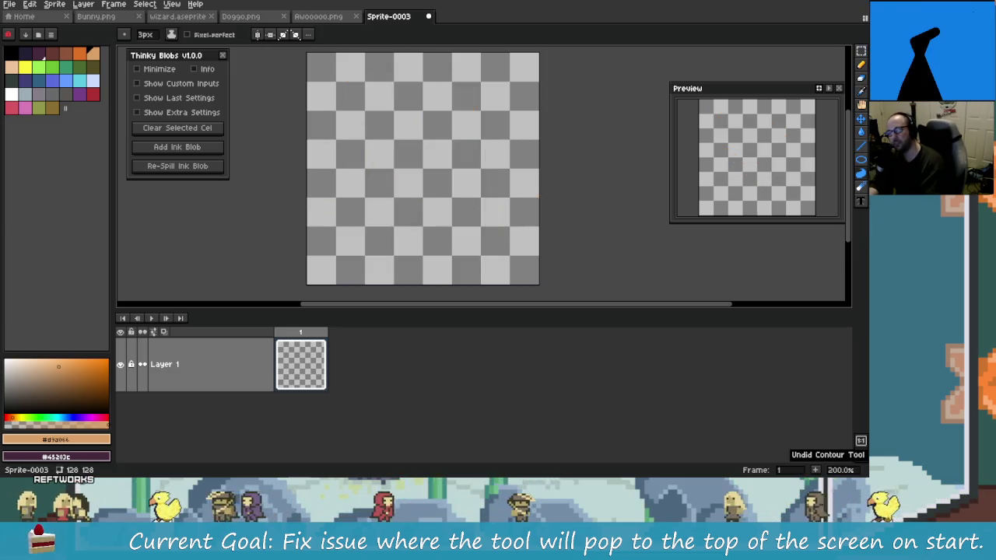
key("alt+Tab")
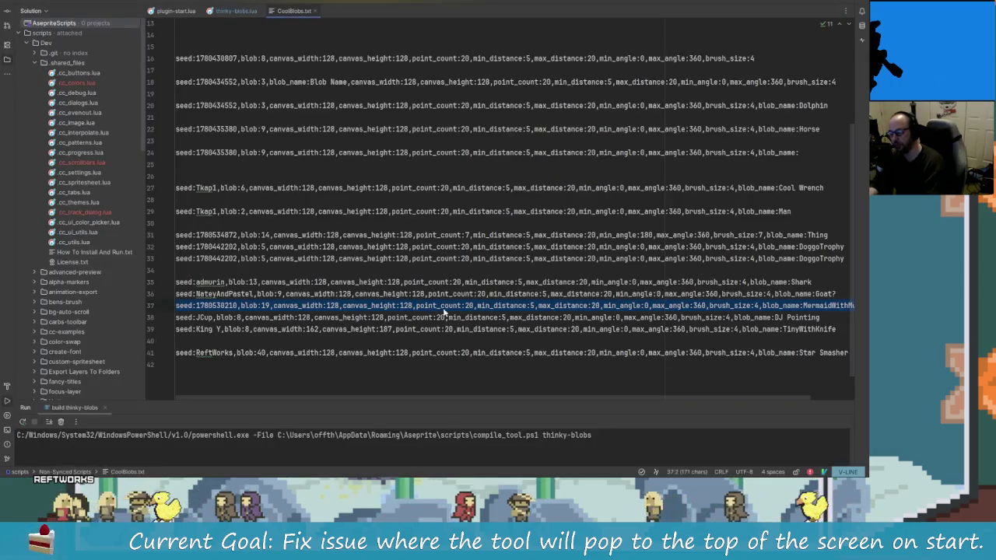
- Find the ToggleCustomPoints call in ThinkyBlobs_MAIN_ShowDLG, then go back to Aseprite
key("alt+Tab")
key("alt+Tab")
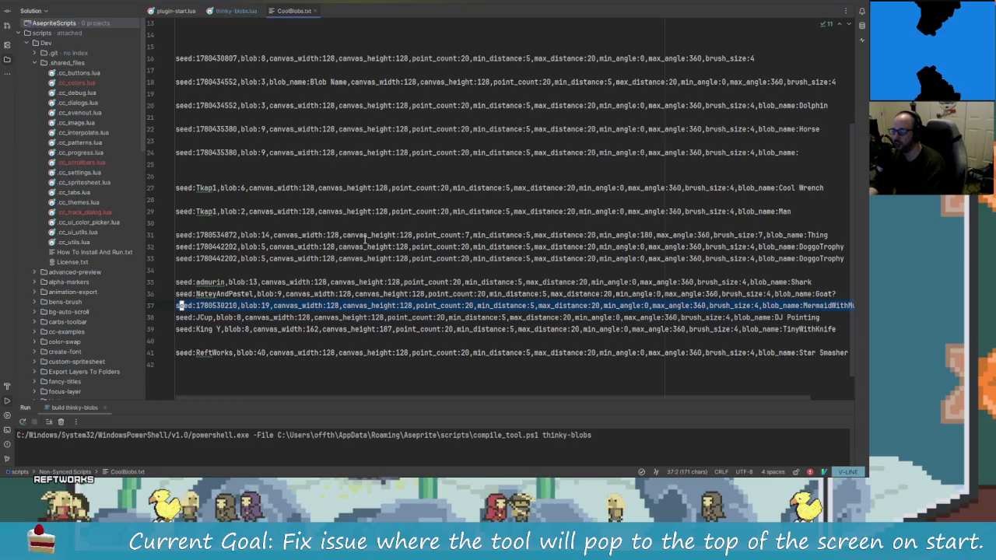
left_click(207, 10)
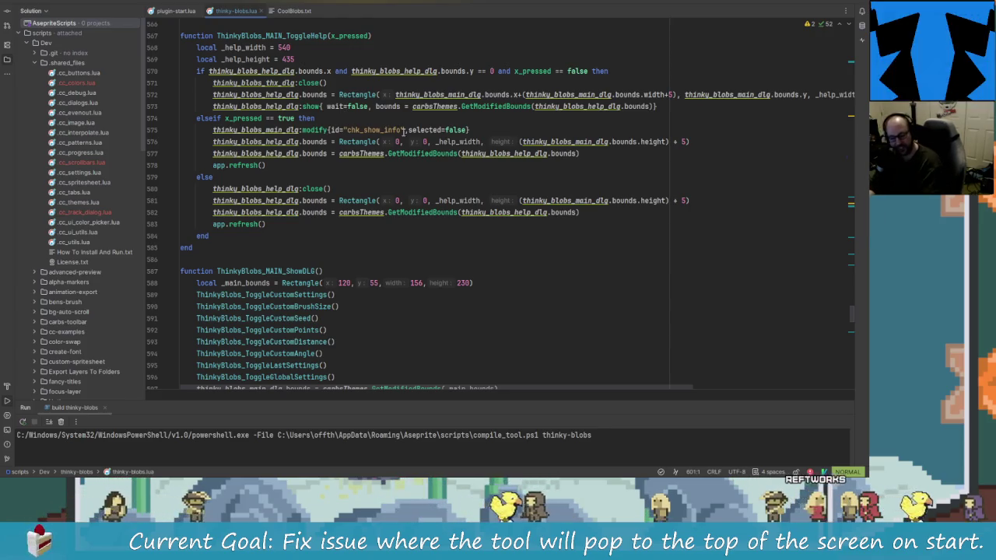
scroll(404, 234, "down", 2)
left_click(372, 261)
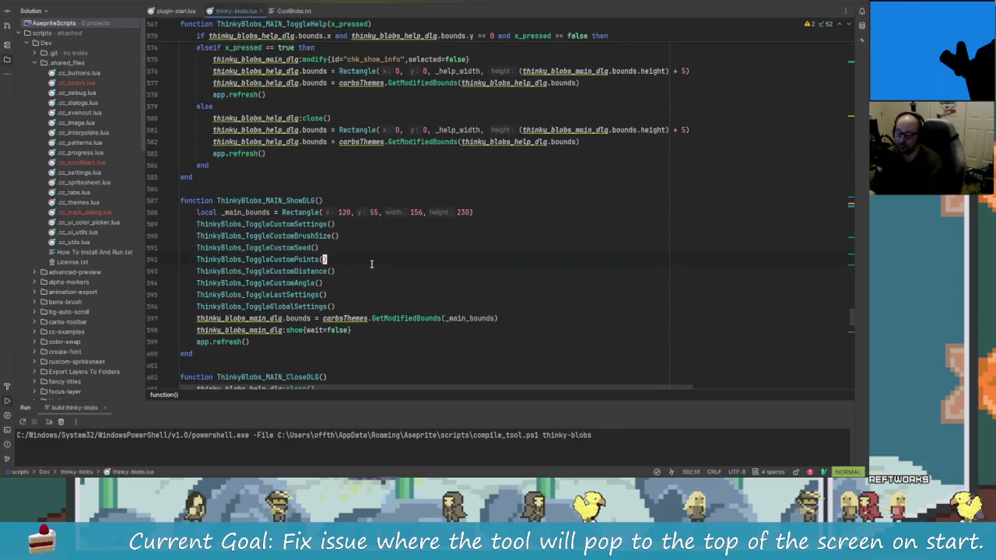
key("alt+Tab")
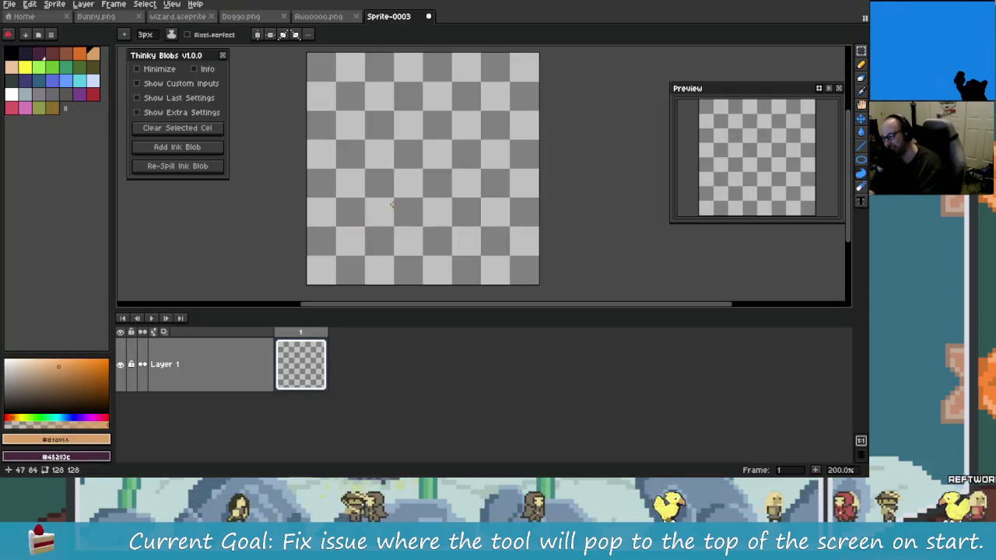
left_click_drag(367, 221, 400, 85)
key("ctrl+z")
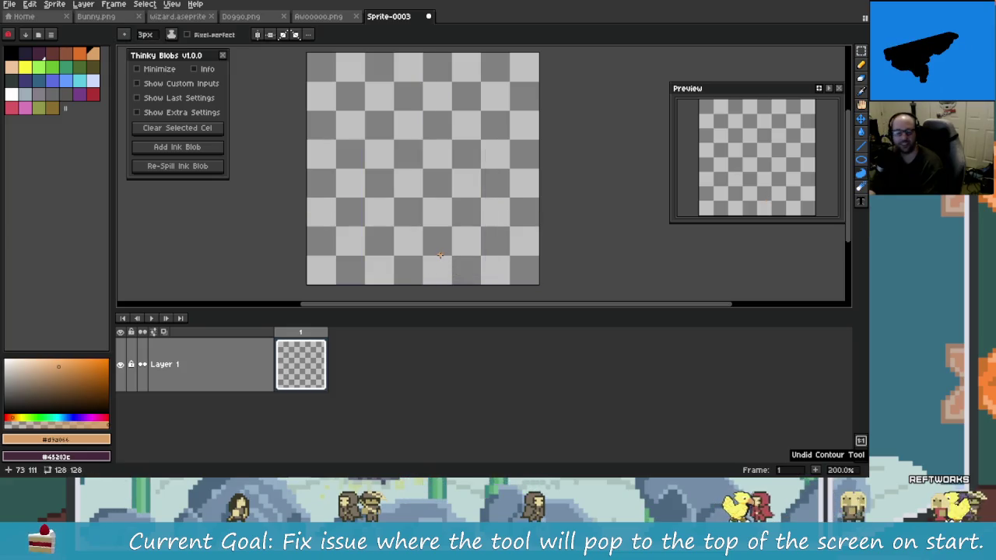
left_click_drag(401, 229, 424, 70)
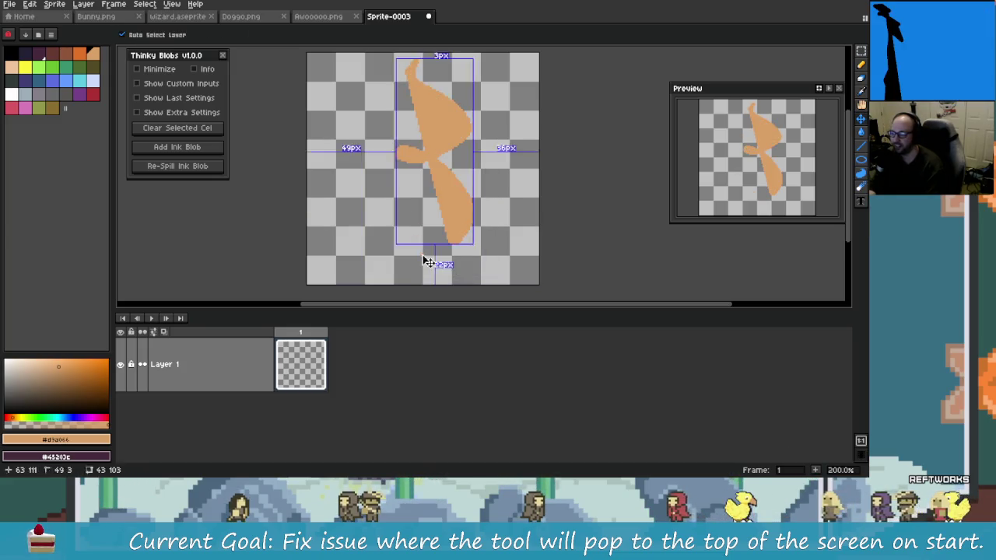
key("ctrl+z")
left_click_drag(395, 224, 445, 176)
key("ctrl+z")
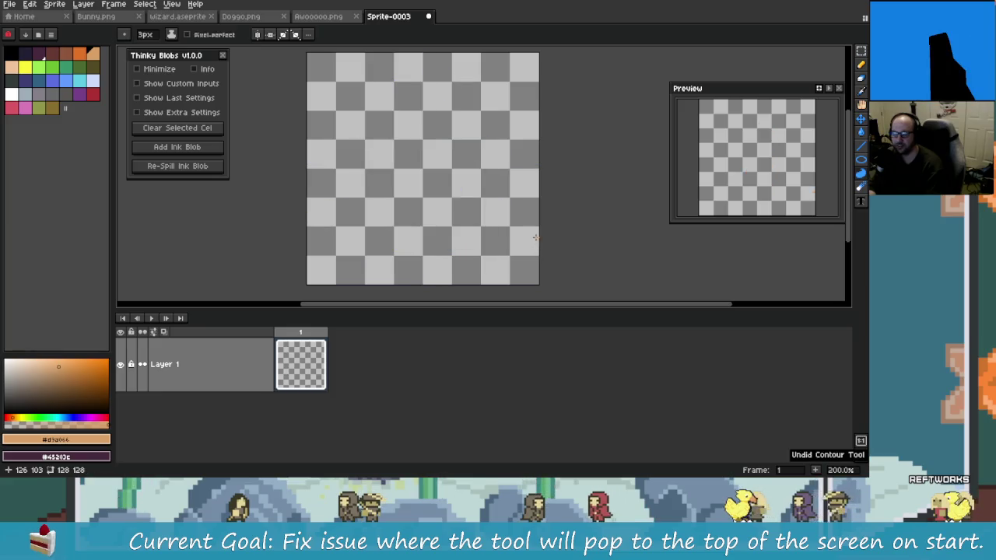